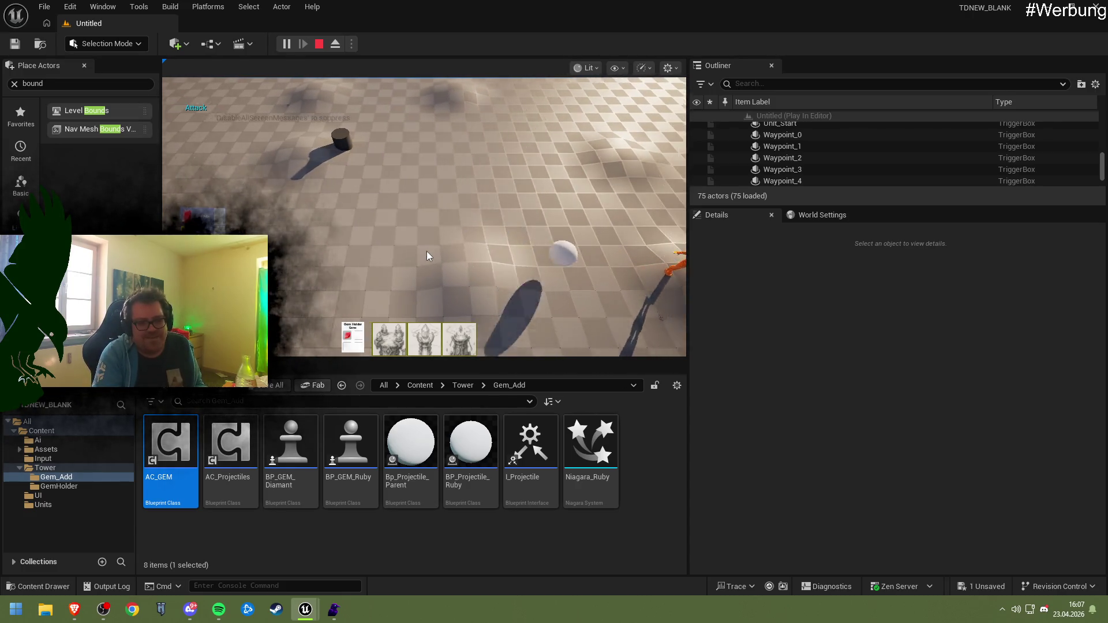
- End play-in-editor and review the AC_GEM Set Damage runtime errors in the Message Log
{"action": "key", "text": "Escape"}
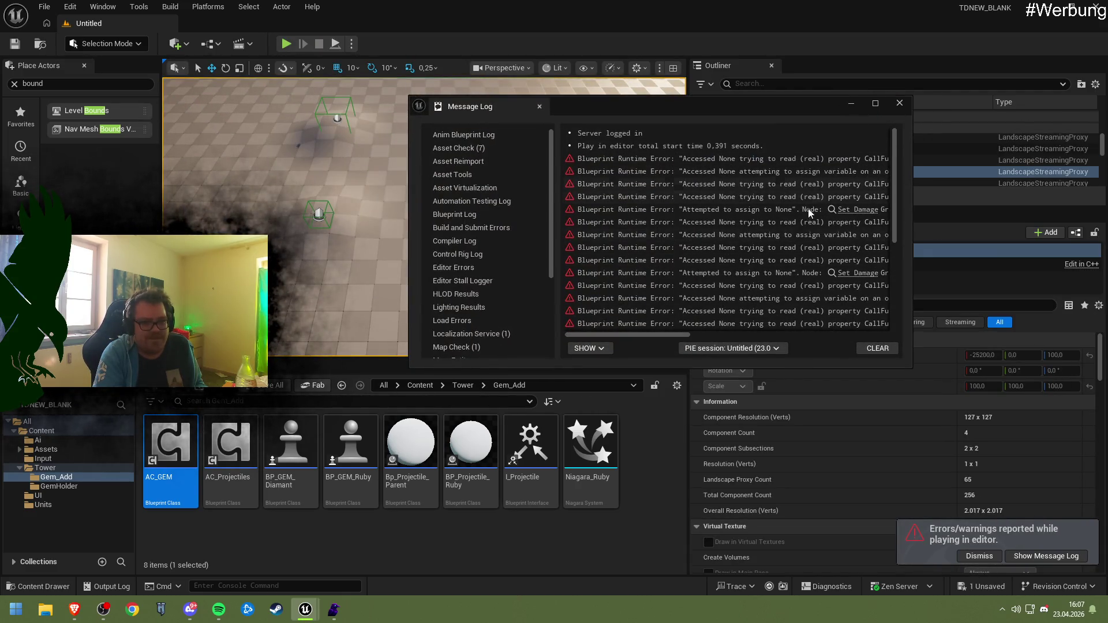
{"action": "left_click", "coordinate": [687, 327]}
{"action": "mouse_move", "coordinate": [685, 333]}
{"action": "left_mouse_down"}
{"action": "mouse_move", "coordinate": [778, 330]}
{"action": "mouse_move", "coordinate": [833, 314]}
{"action": "mouse_move", "coordinate": [792, 315]}
{"action": "left_mouse_up"}
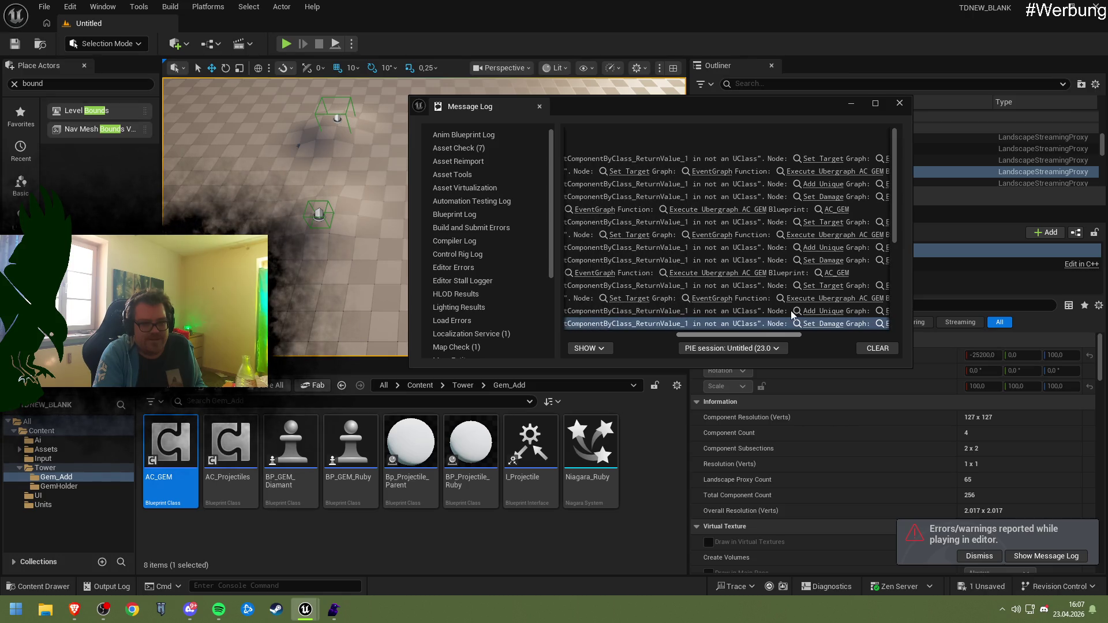
- Jump to the erroring node in AC_GEM, trial-delete surrounding nodes, then undo the deletions
{"action": "left_click", "coordinate": [819, 159]}
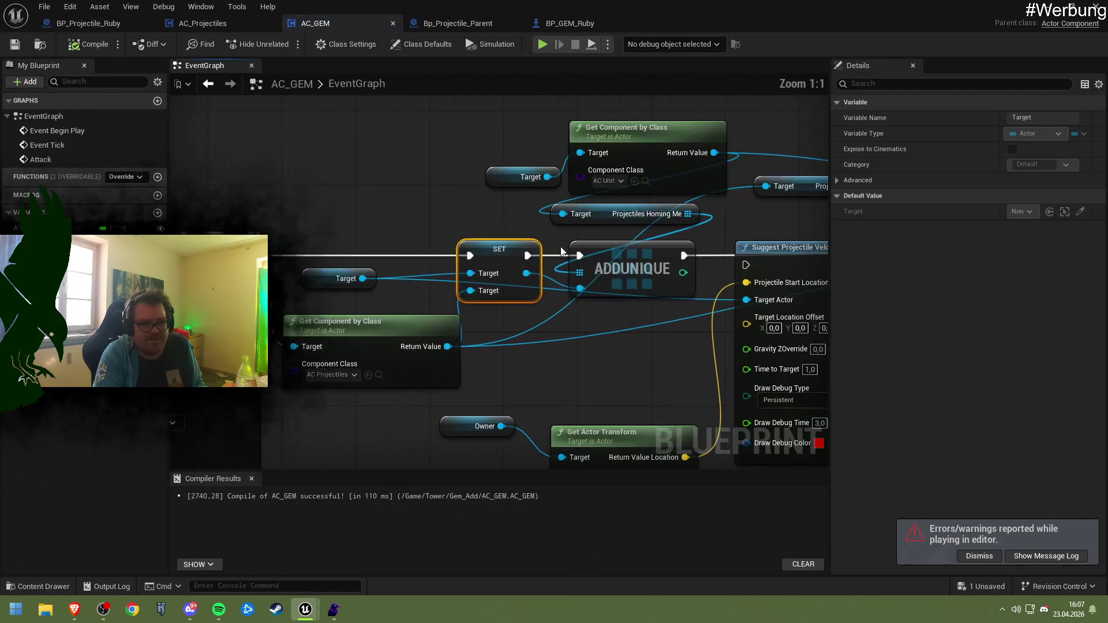
{"action": "scroll", "coordinate": [462, 248], "scroll_direction": "down", "scroll_amount": 3}
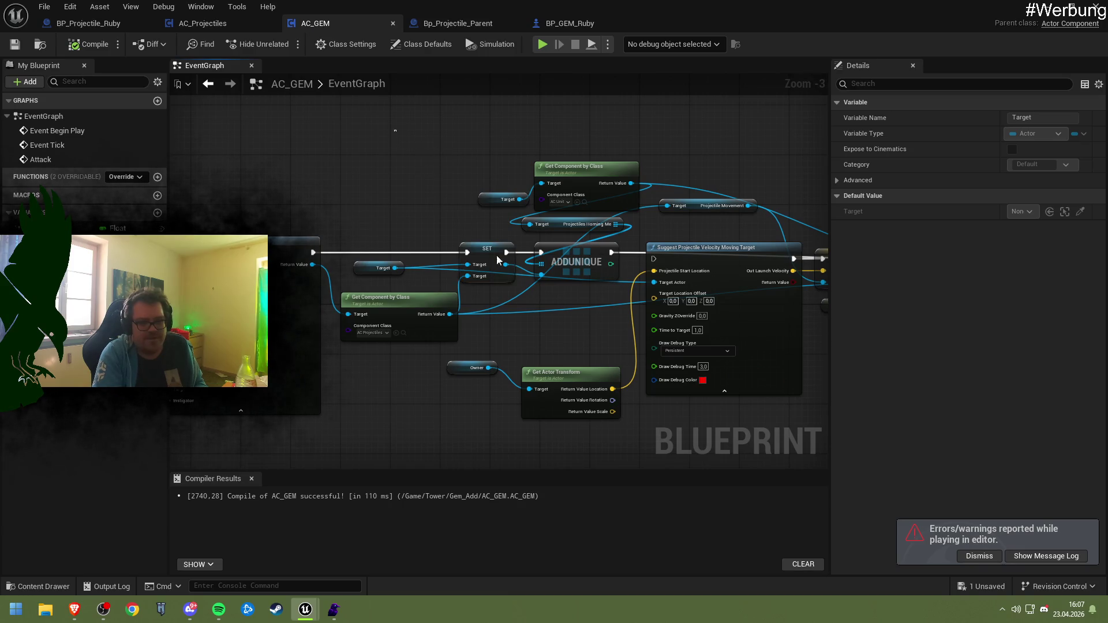
{"action": "mouse_move", "coordinate": [395, 131]}
{"action": "left_mouse_down"}
{"action": "mouse_move", "coordinate": [854, 447]}
{"action": "mouse_move", "coordinate": [698, 413]}
{"action": "mouse_move", "coordinate": [732, 390]}
{"action": "mouse_move", "coordinate": [692, 314]}
{"action": "mouse_move", "coordinate": [693, 288]}
{"action": "mouse_move", "coordinate": [688, 299]}
{"action": "left_mouse_up"}
{"action": "key", "text": "Delete"}
{"action": "left_click_drag", "start_coordinate": [339, 292], "coordinate": [452, 457]}
{"action": "key", "text": "Delete"}
{"action": "left_click", "coordinate": [556, 235]}
{"action": "key", "text": "ctrl+z"}
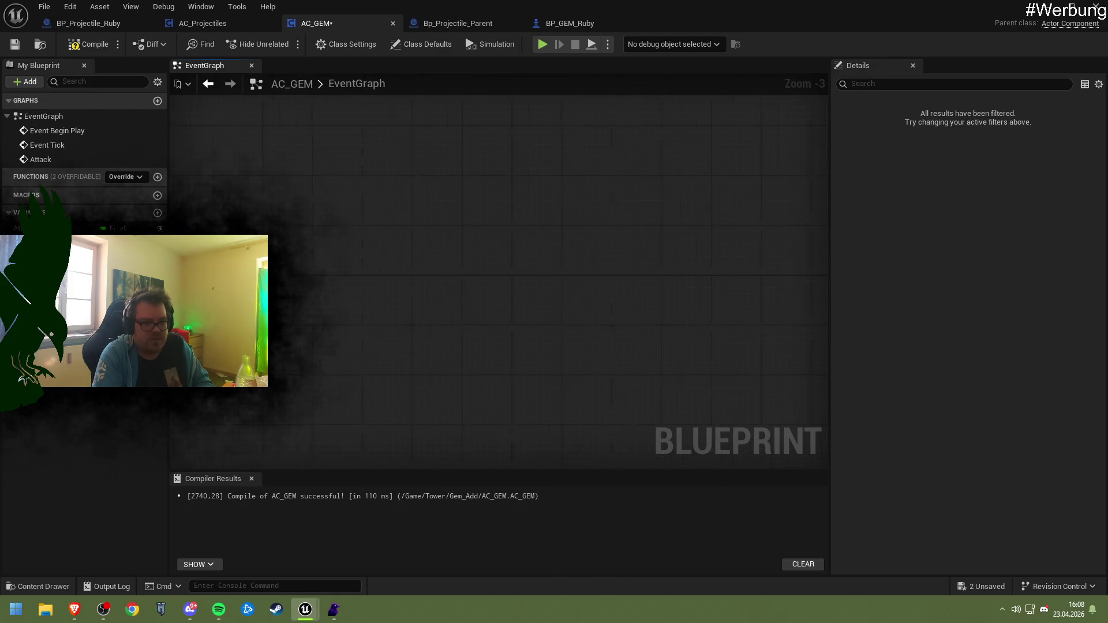
- Move the SET, tick and Attack Damage nodes, reconnect SpawnActor's execution output, and save AC_GEM
{"action": "mouse_move", "coordinate": [725, 310]}
{"action": "left_mouse_down"}
{"action": "mouse_move", "coordinate": [860, 233]}
{"action": "mouse_move", "coordinate": [649, 230]}
{"action": "mouse_move", "coordinate": [701, 234]}
{"action": "left_mouse_up"}
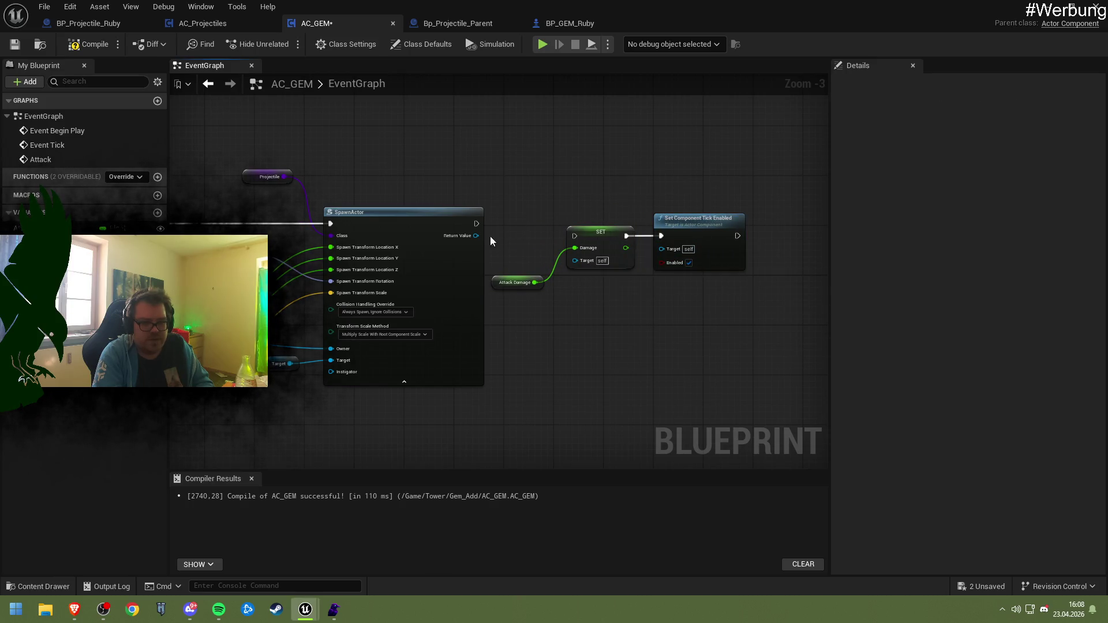
{"action": "mouse_move", "coordinate": [476, 224]}
{"action": "left_mouse_down"}
{"action": "mouse_move", "coordinate": [568, 239]}
{"action": "mouse_move", "coordinate": [563, 231]}
{"action": "left_mouse_up"}
{"action": "mouse_move", "coordinate": [476, 224]}
{"action": "left_mouse_down"}
{"action": "mouse_move", "coordinate": [564, 245]}
{"action": "mouse_move", "coordinate": [569, 228]}
{"action": "mouse_move", "coordinate": [611, 228]}
{"action": "mouse_move", "coordinate": [570, 239]}
{"action": "left_mouse_up"}
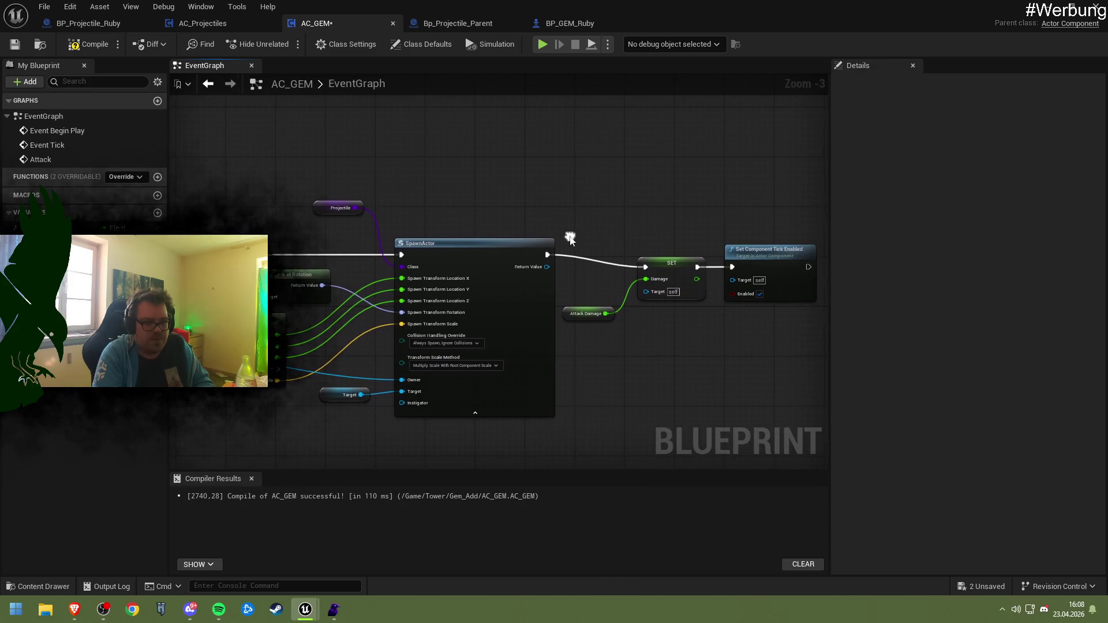
{"action": "key", "text": "ctrl+s"}
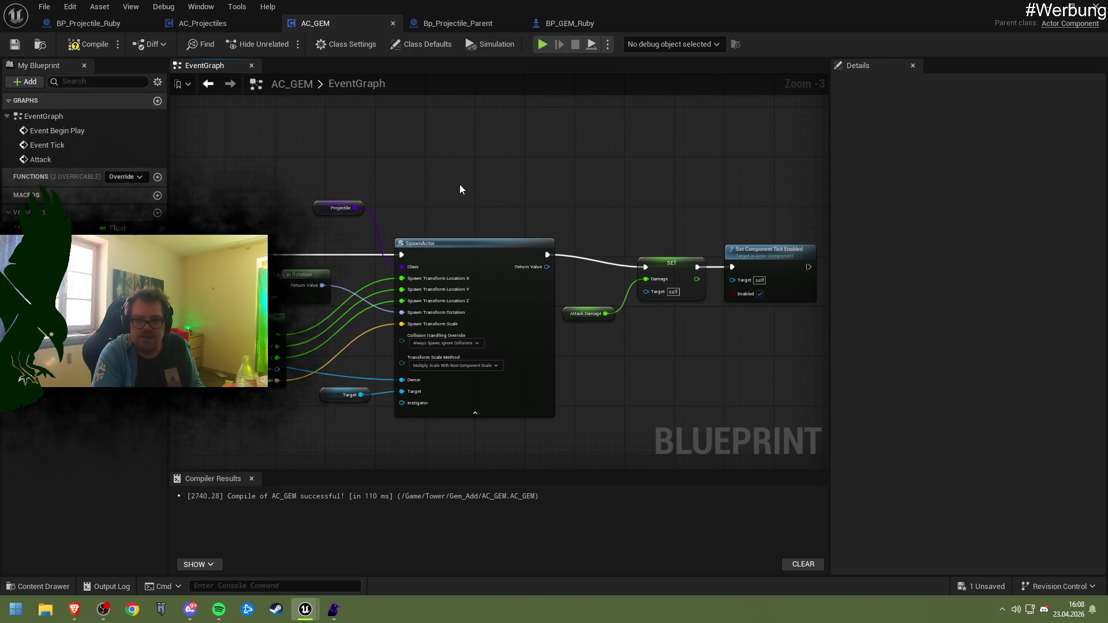
- Tidy the Get Actor Transform and Target variable nodes left of SpawnActor, then save
{"action": "left_click_drag", "start_coordinate": [447, 200], "coordinate": [495, 183]}
{"action": "left_click", "coordinate": [393, 374]}
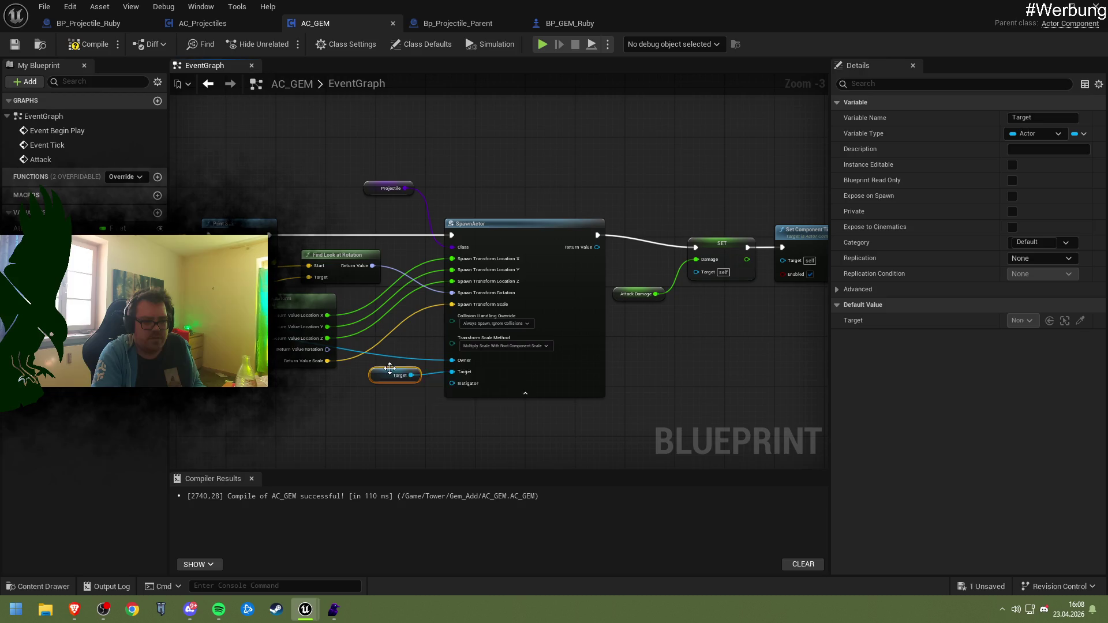
{"action": "left_click_drag", "start_coordinate": [339, 388], "coordinate": [497, 347]}
{"action": "mouse_move", "coordinate": [336, 346]}
{"action": "left_mouse_down"}
{"action": "mouse_move", "coordinate": [538, 349]}
{"action": "mouse_move", "coordinate": [508, 347]}
{"action": "left_mouse_up"}
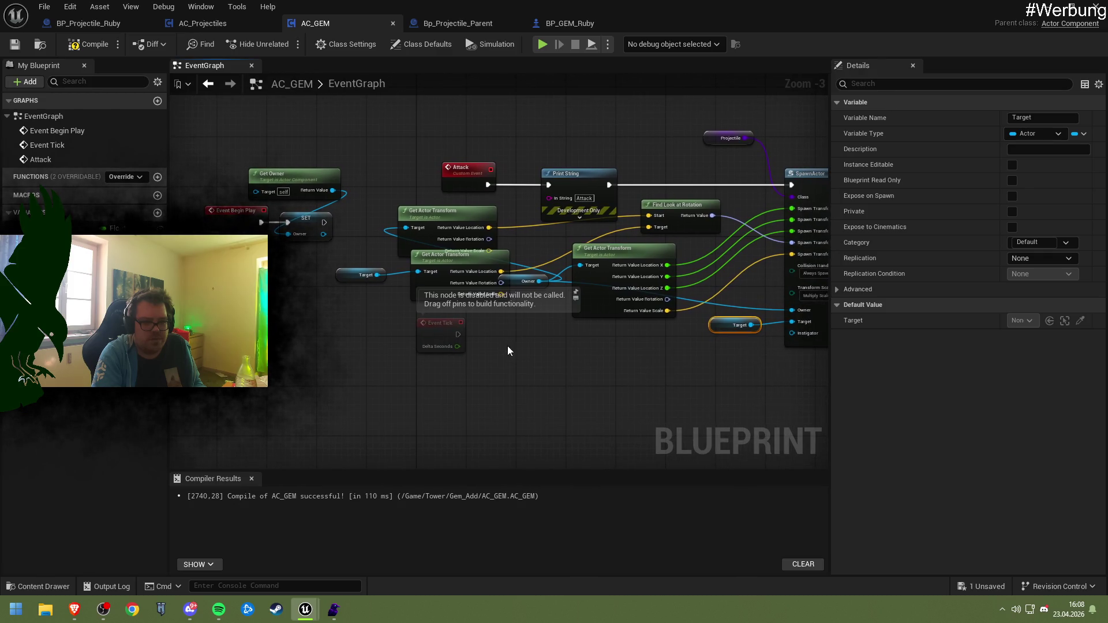
{"action": "mouse_move", "coordinate": [459, 262]}
{"action": "left_mouse_down"}
{"action": "mouse_move", "coordinate": [432, 279]}
{"action": "mouse_move", "coordinate": [445, 277]}
{"action": "left_mouse_up"}
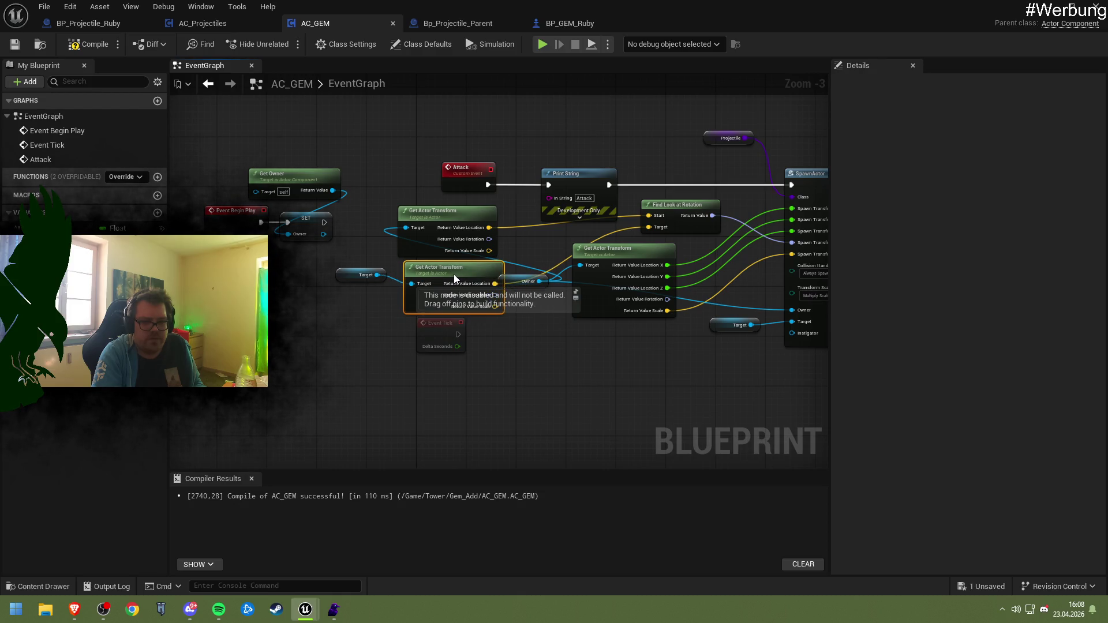
{"action": "left_click_drag", "start_coordinate": [444, 276], "coordinate": [438, 275]}
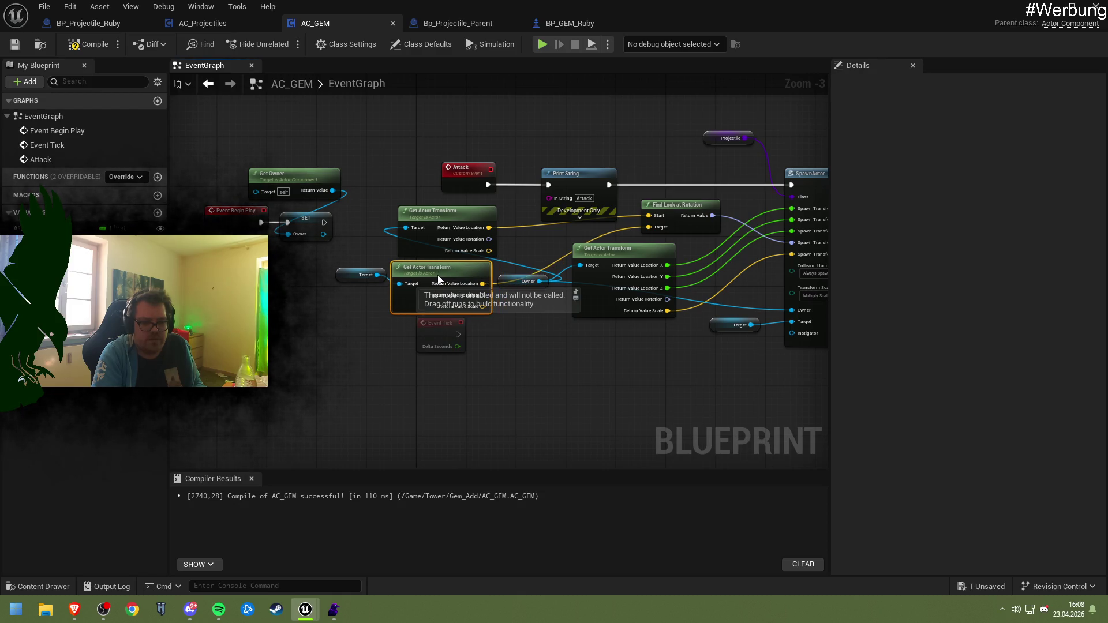
{"action": "left_click", "coordinate": [348, 277]}
{"action": "left_click_drag", "start_coordinate": [346, 278], "coordinate": [329, 291]}
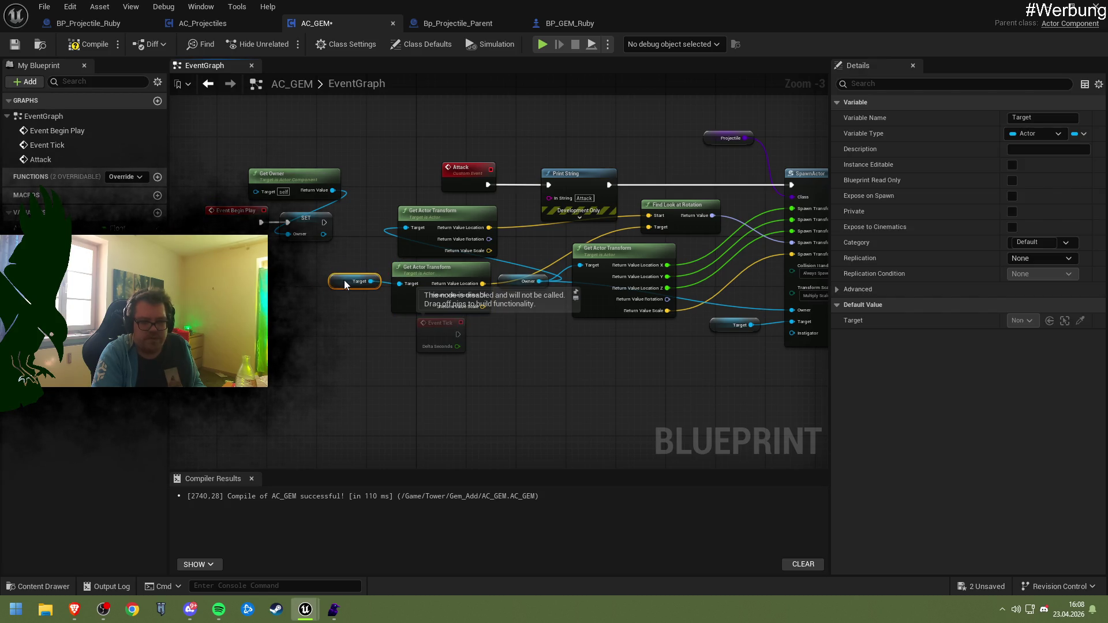
{"action": "left_click_drag", "start_coordinate": [524, 352], "coordinate": [465, 341]}
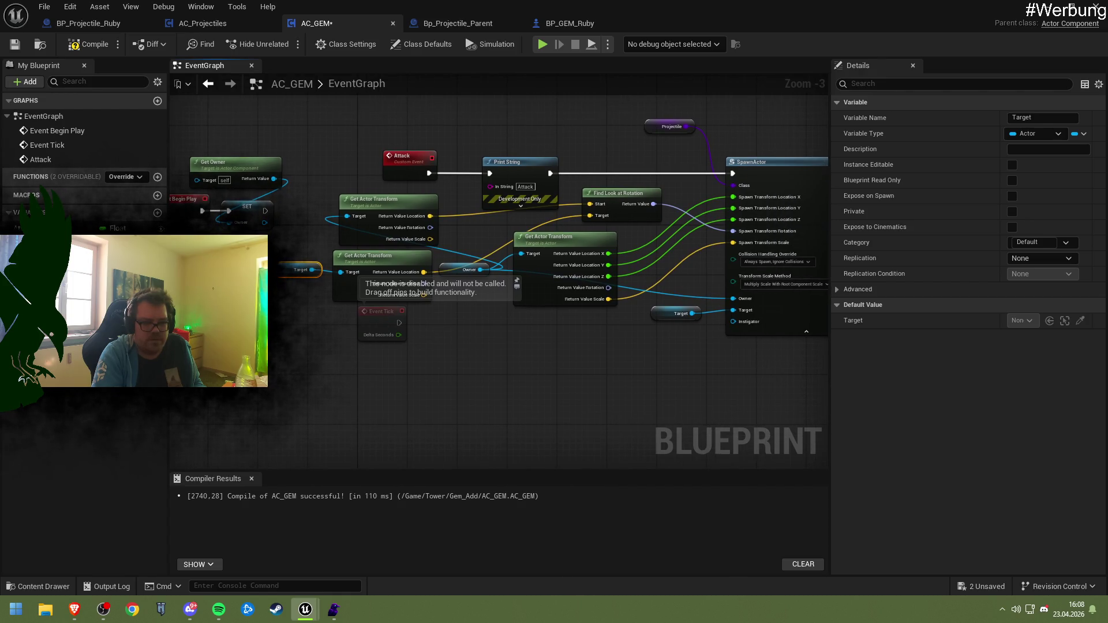
{"action": "key", "text": "ctrl+s"}
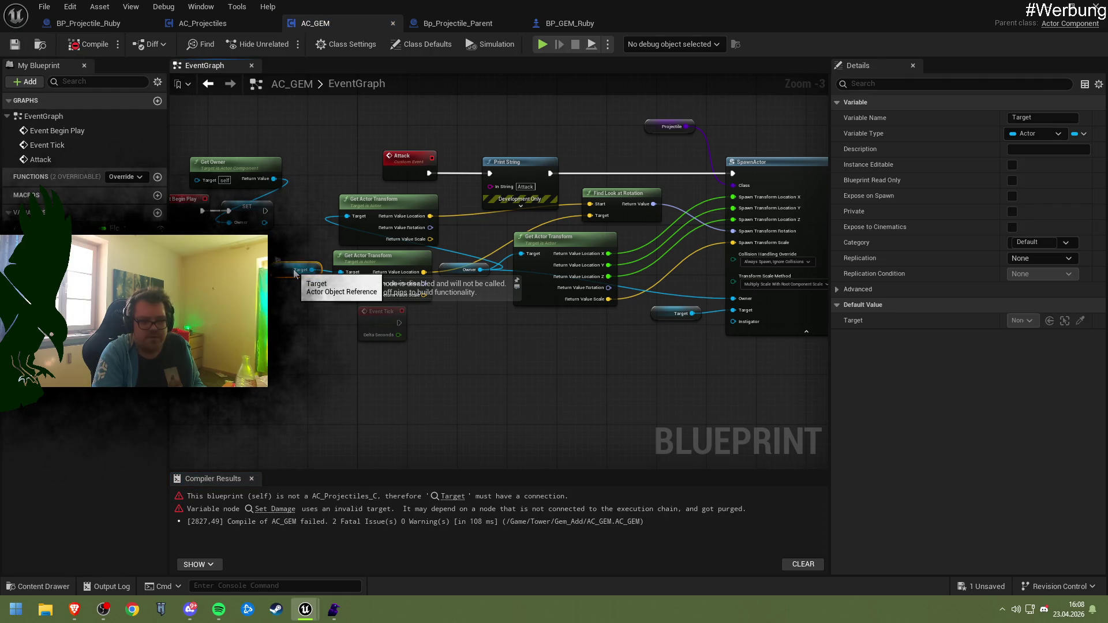
- Delete the SET Damage node, wire SpawnActor to Set Component Tick Enabled, and compile
{"action": "mouse_move", "coordinate": [294, 273]}
{"action": "left_mouse_down"}
{"action": "mouse_move", "coordinate": [463, 334]}
{"action": "mouse_move", "coordinate": [418, 339]}
{"action": "mouse_move", "coordinate": [565, 251]}
{"action": "left_mouse_up"}
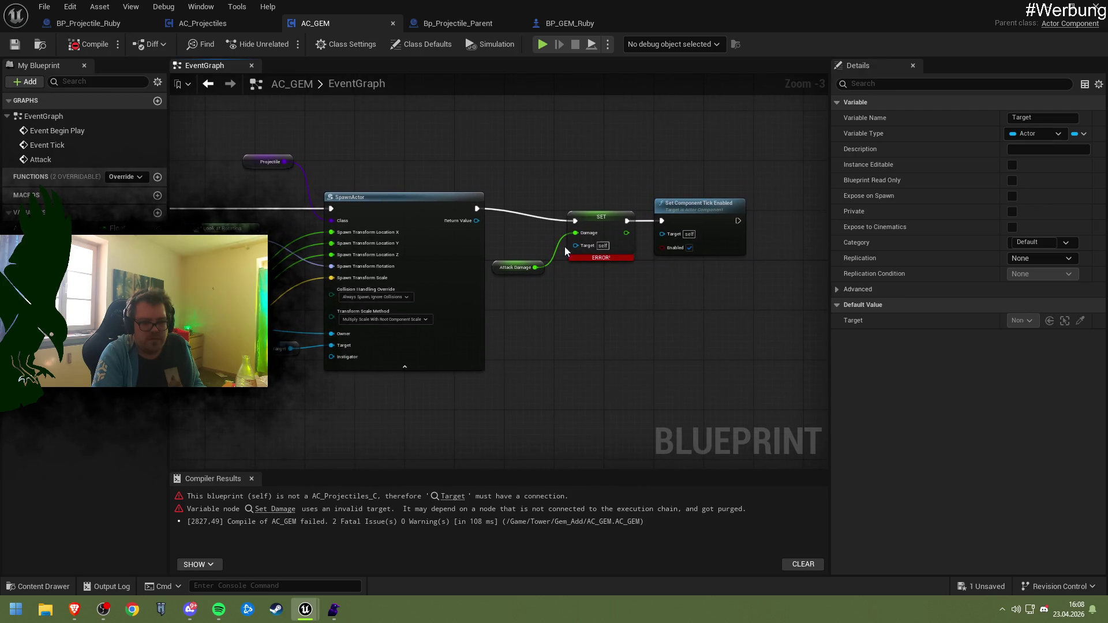
{"action": "left_click", "coordinate": [594, 219]}
{"action": "key", "text": "Delete"}
{"action": "left_click_drag", "start_coordinate": [477, 209], "coordinate": [662, 220]}
{"action": "left_click", "coordinate": [89, 44]}
{"action": "left_click", "coordinate": [14, 44]}
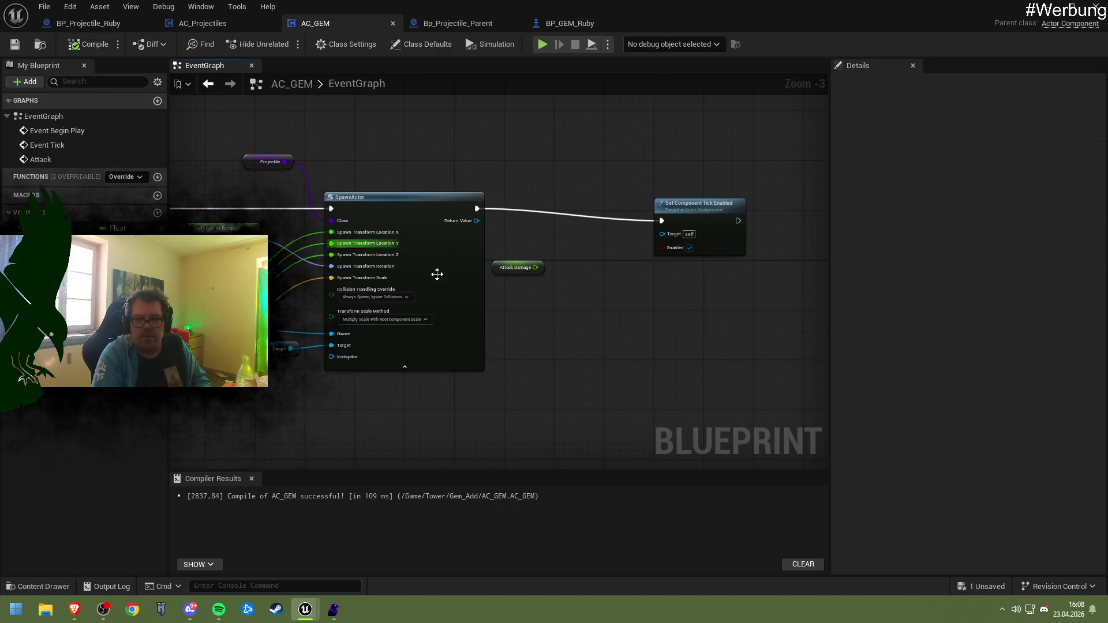
- Open the Bp_Projectile_Parent blueprint's event graph
{"action": "mouse_move", "coordinate": [437, 274]}
{"action": "left_mouse_down"}
{"action": "mouse_move", "coordinate": [725, 290]}
{"action": "mouse_move", "coordinate": [520, 302]}
{"action": "mouse_move", "coordinate": [595, 277]}
{"action": "left_mouse_up"}
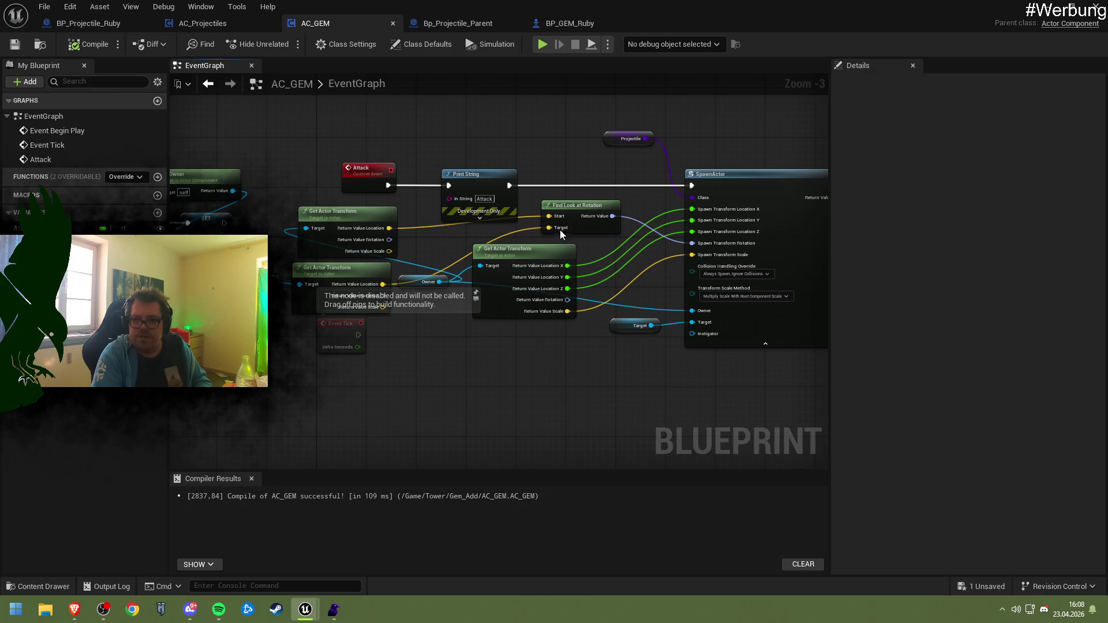
{"action": "left_click_drag", "start_coordinate": [560, 233], "coordinate": [510, 255]}
{"action": "left_click", "coordinate": [453, 25]}
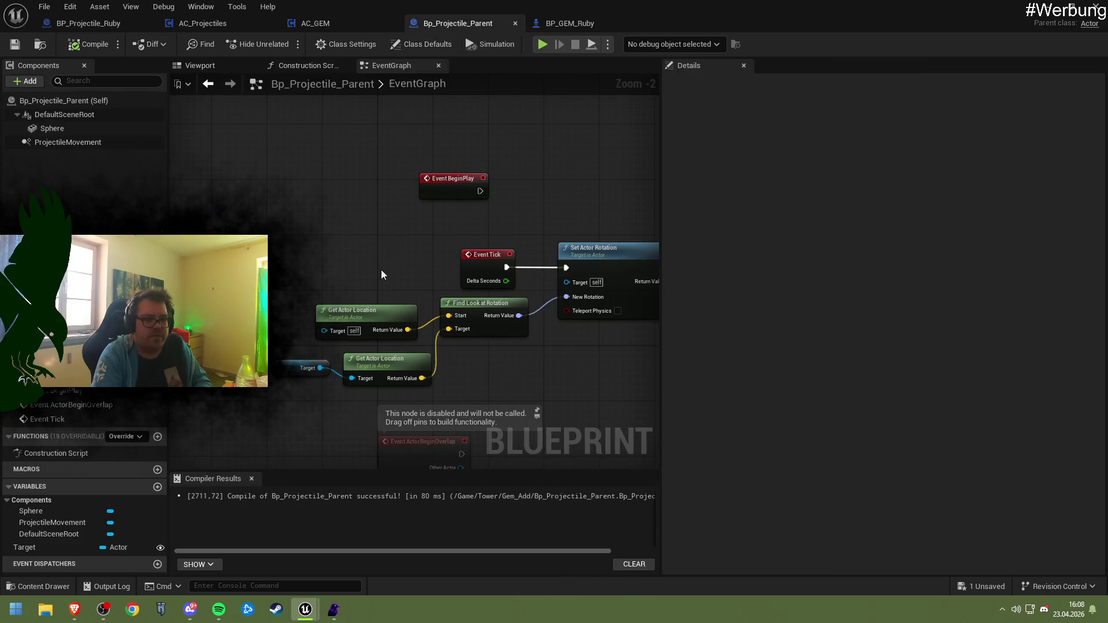
- Insert a Print String node between Event Tick and Set Actor Rotation
{"action": "scroll", "coordinate": [384, 277], "scroll_direction": "up", "scroll_amount": 1}
{"action": "left_click_drag", "start_coordinate": [340, 263], "coordinate": [397, 252]}
{"action": "left_click_drag", "start_coordinate": [490, 227], "coordinate": [627, 227]}
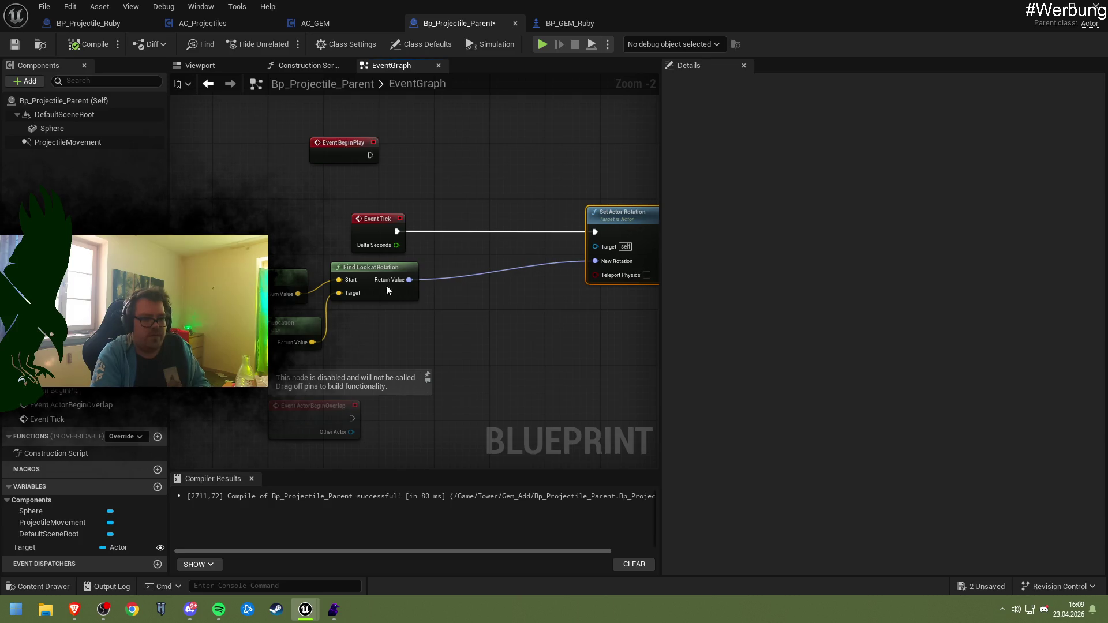
{"action": "mouse_move", "coordinate": [298, 294]}
{"action": "left_mouse_down"}
{"action": "mouse_move", "coordinate": [415, 258]}
{"action": "mouse_move", "coordinate": [443, 234]}
{"action": "left_mouse_up"}
{"action": "type", "text": "print"}
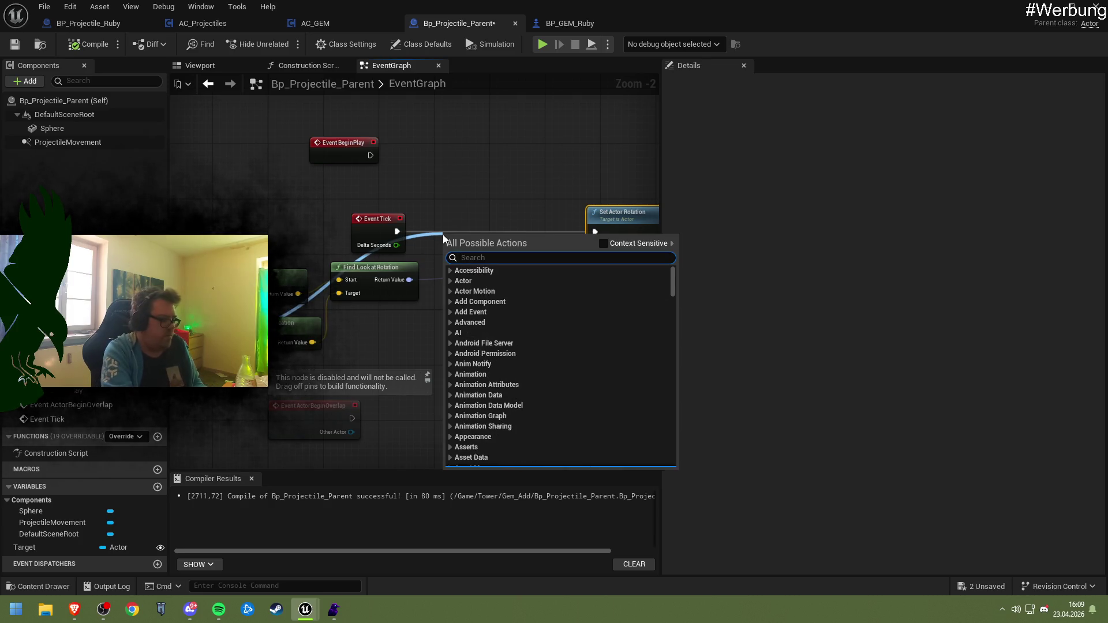
{"action": "key", "text": "Return"}
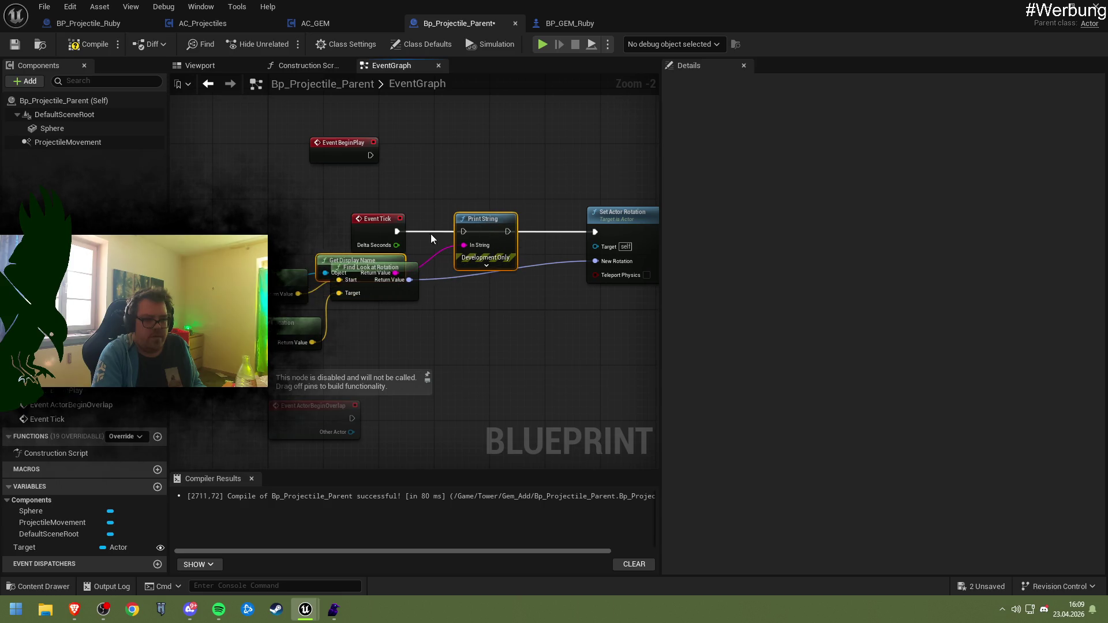
- Compile and save Bp_Projectile_Parent and minimize its editor window
{"action": "left_click", "coordinate": [401, 236]}
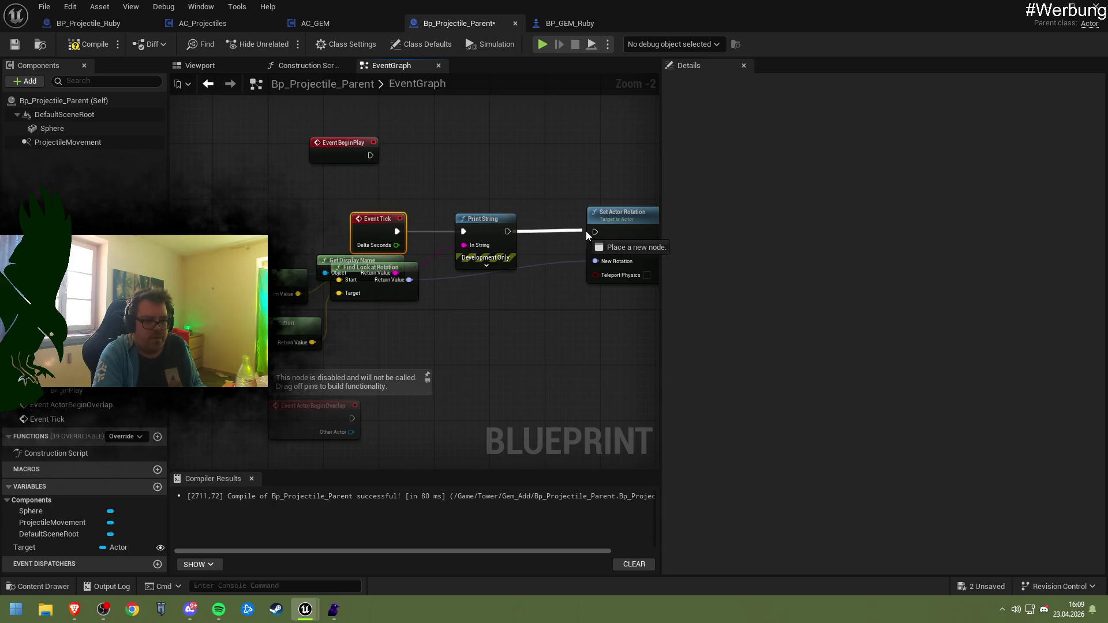
{"action": "left_click", "coordinate": [15, 45]}
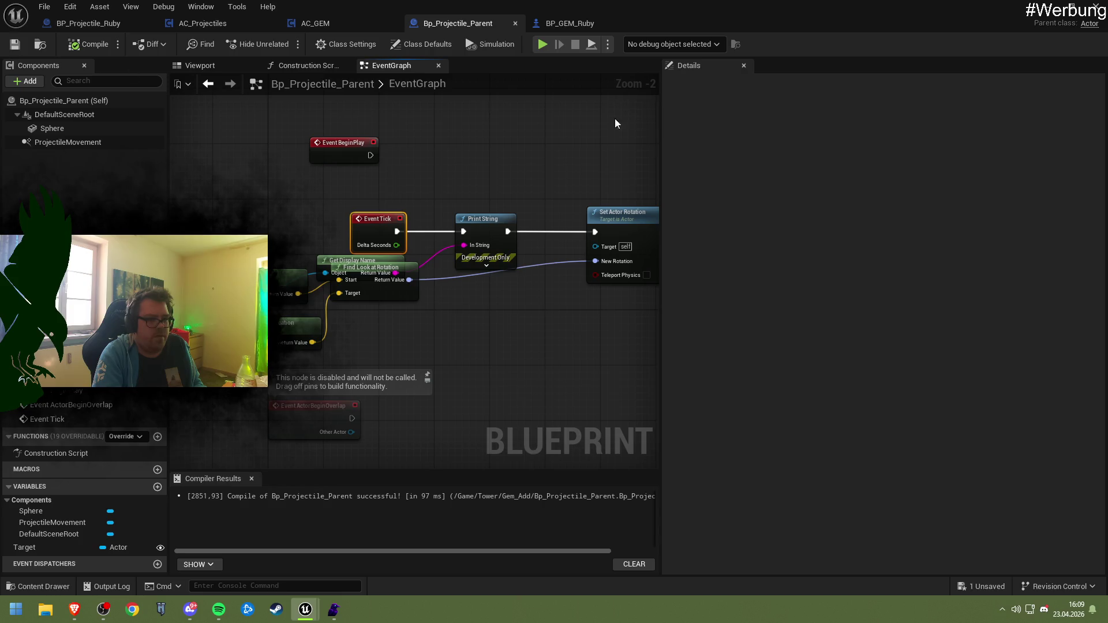
{"action": "left_click", "coordinate": [1048, 8]}
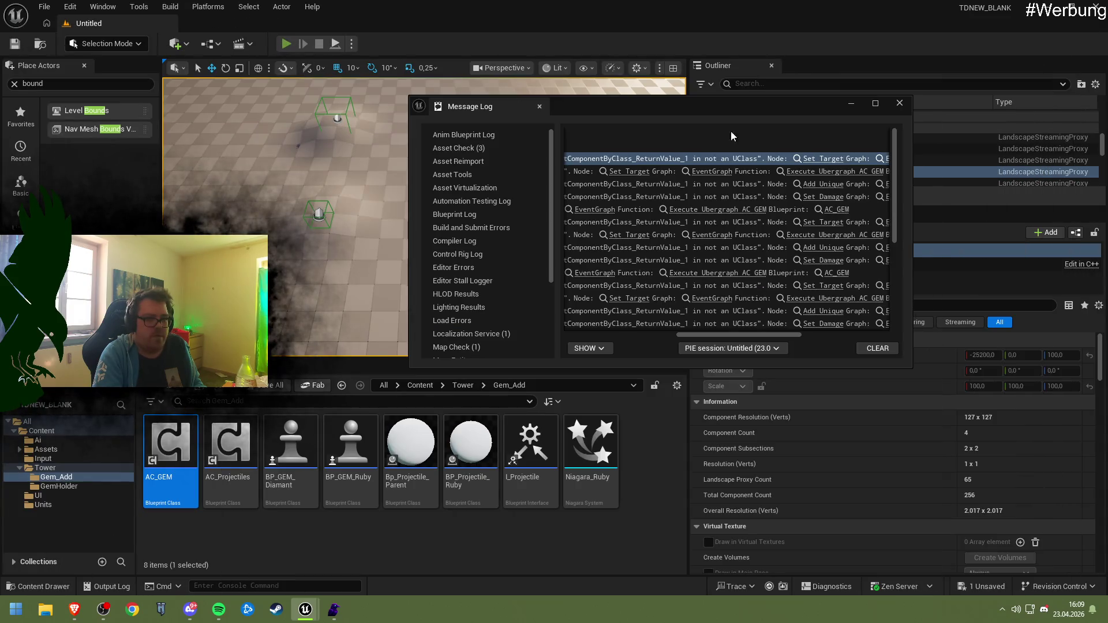
- Close the Message Log, play-test the level's projectile, then return to Bp_Projectile_Parent
{"action": "key", "text": "alt+p"}
{"action": "left_click", "coordinate": [899, 103]}
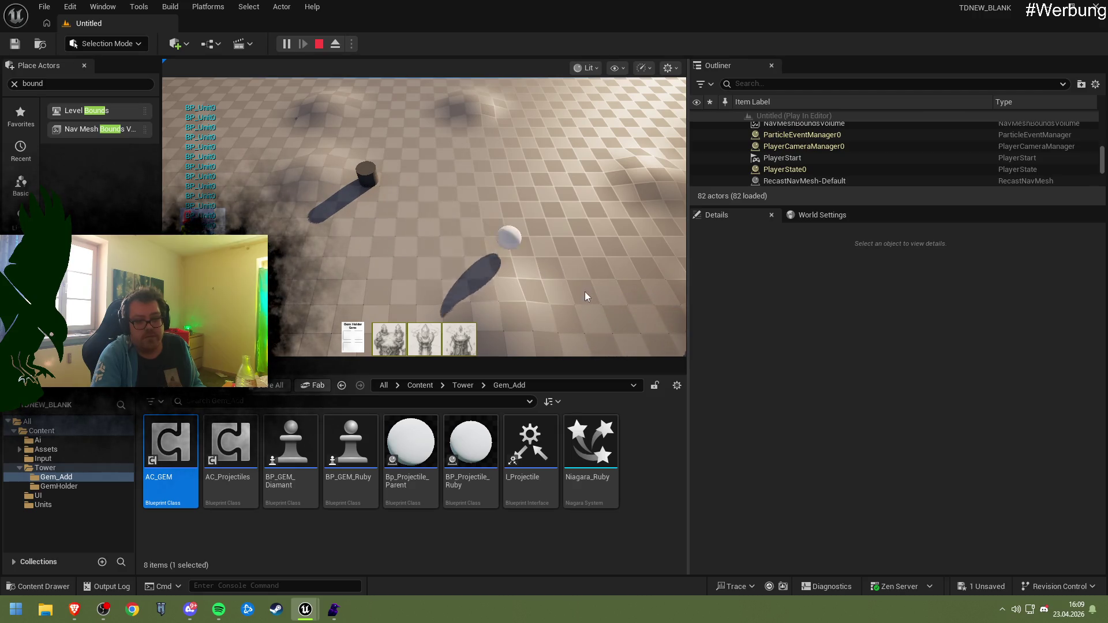
{"action": "key", "text": "Escape"}
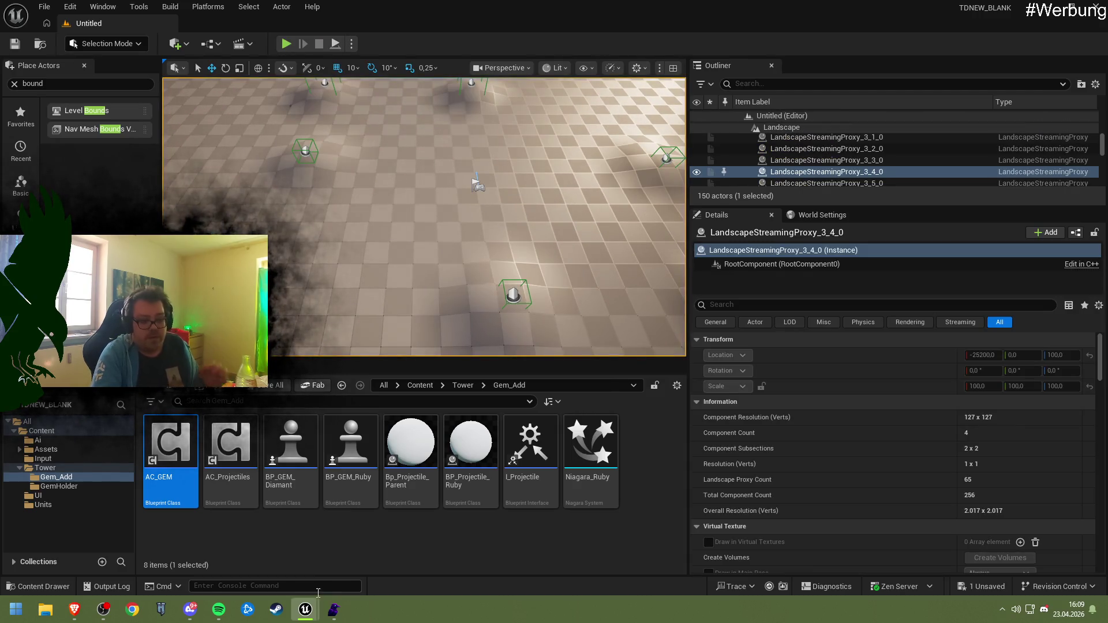
{"action": "mouse_move", "coordinate": [310, 619]}
{"action": "left_click", "coordinate": [355, 550]}
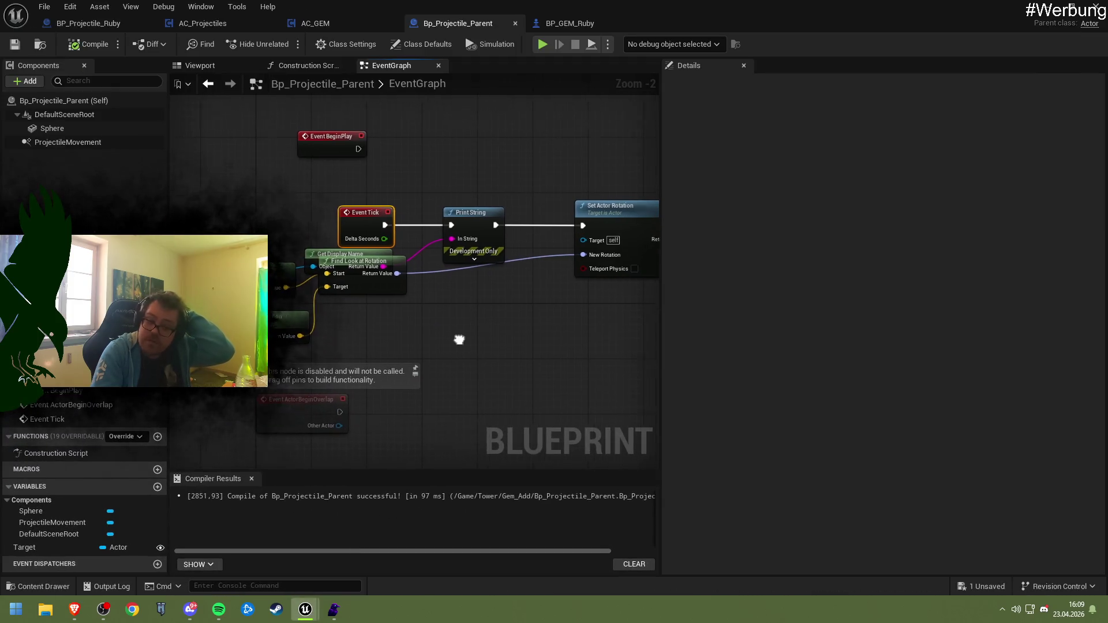
- Move Find Look at Rotation down so it sits clear below Get Display Name
{"action": "left_click_drag", "start_coordinate": [428, 300], "coordinate": [500, 306]}
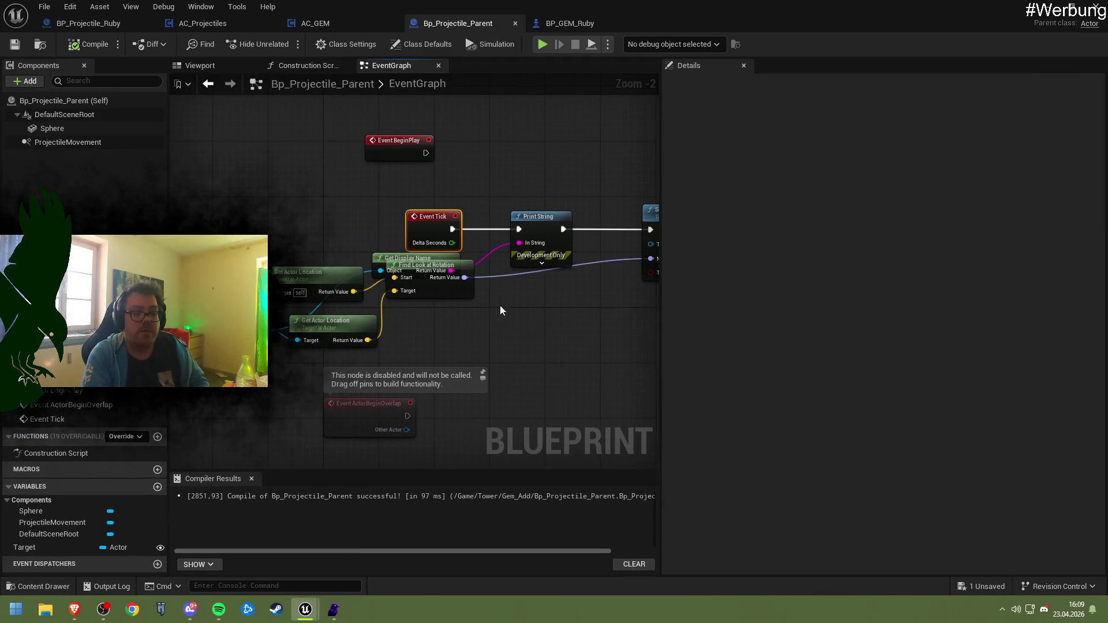
{"action": "left_click_drag", "start_coordinate": [439, 325], "coordinate": [406, 311]}
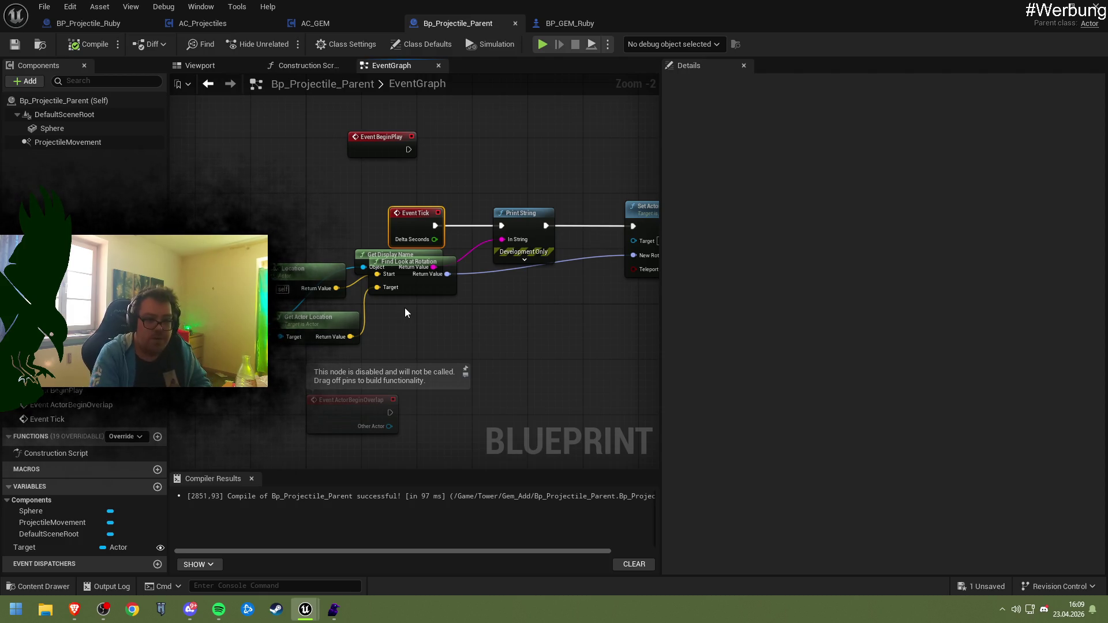
{"action": "mouse_move", "coordinate": [404, 307]}
{"action": "left_mouse_down"}
{"action": "mouse_move", "coordinate": [117, 286]}
{"action": "mouse_move", "coordinate": [166, 299]}
{"action": "left_mouse_up"}
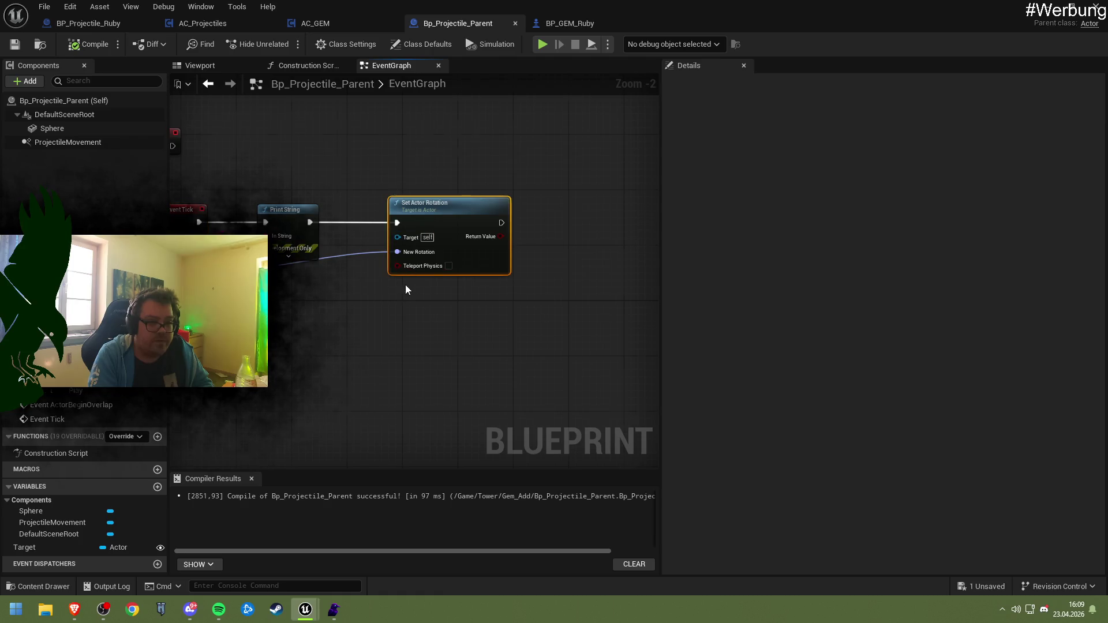
{"action": "scroll", "coordinate": [406, 286], "scroll_direction": "up", "scroll_amount": 2}
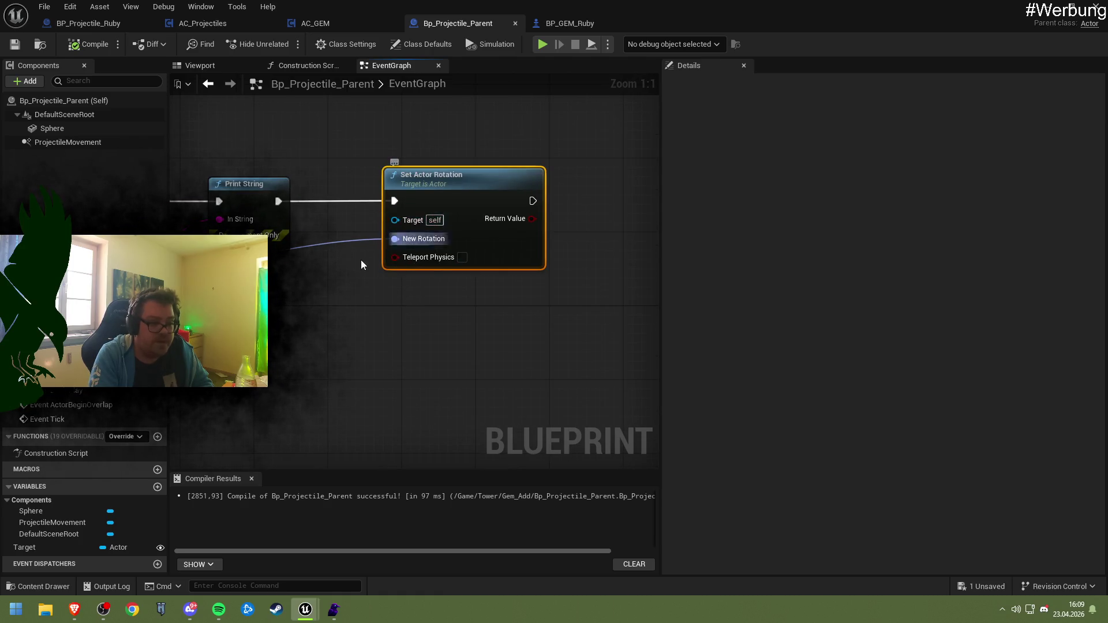
{"action": "mouse_move", "coordinate": [361, 264]}
{"action": "left_mouse_down"}
{"action": "mouse_move", "coordinate": [473, 319]}
{"action": "mouse_move", "coordinate": [440, 317]}
{"action": "mouse_move", "coordinate": [451, 329]}
{"action": "mouse_move", "coordinate": [430, 343]}
{"action": "left_mouse_up"}
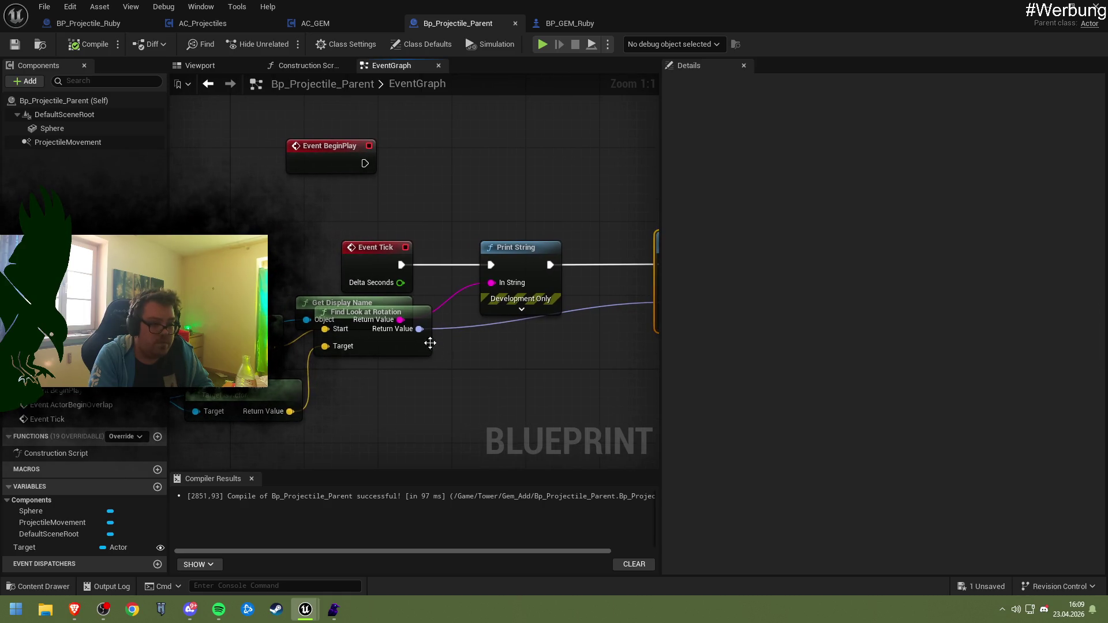
{"action": "mouse_move", "coordinate": [358, 331]}
{"action": "left_mouse_down"}
{"action": "mouse_move", "coordinate": [383, 379]}
{"action": "mouse_move", "coordinate": [375, 371]}
{"action": "left_mouse_up"}
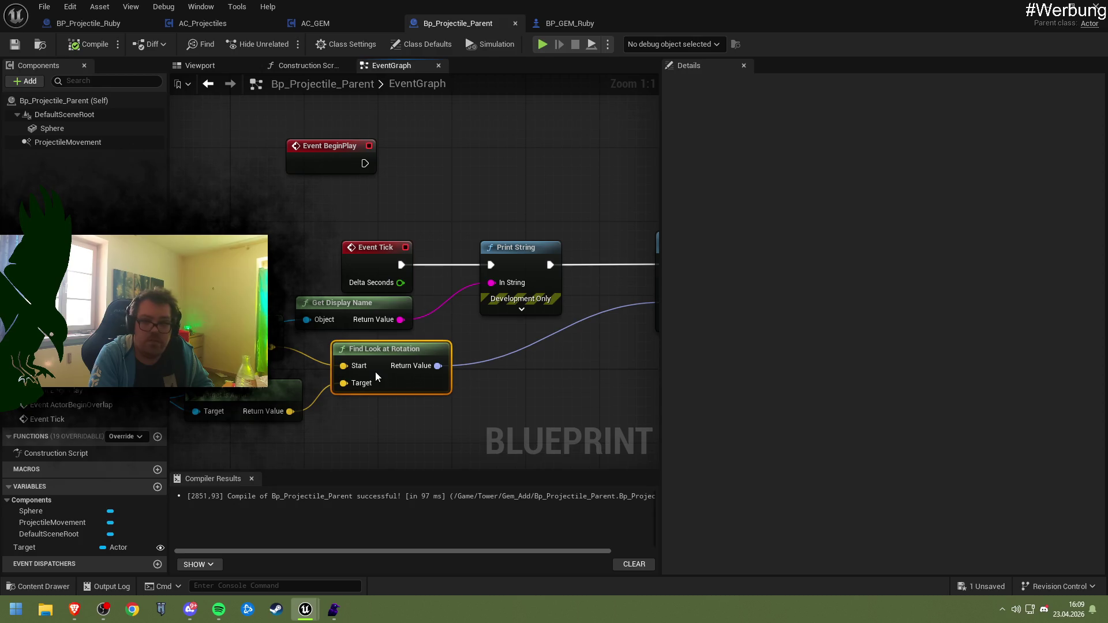
{"action": "left_click_drag", "start_coordinate": [515, 357], "coordinate": [422, 345]}
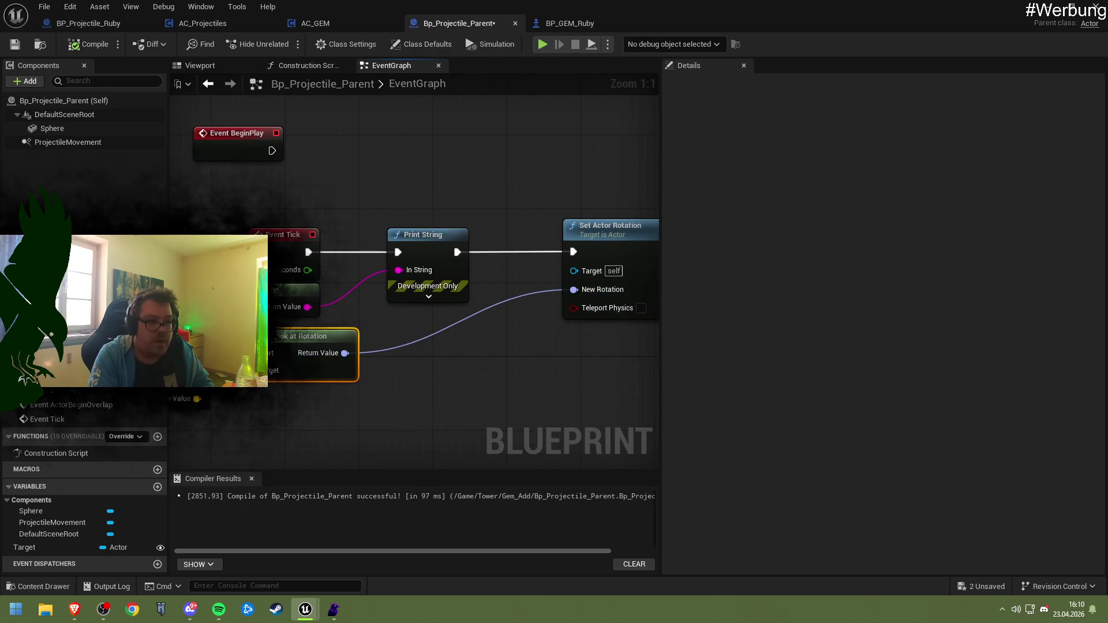
- Set the ProjectileMovement Velocity to X 0, Y 0, Z 1 in the Details panel
{"action": "left_click", "coordinate": [68, 142]}
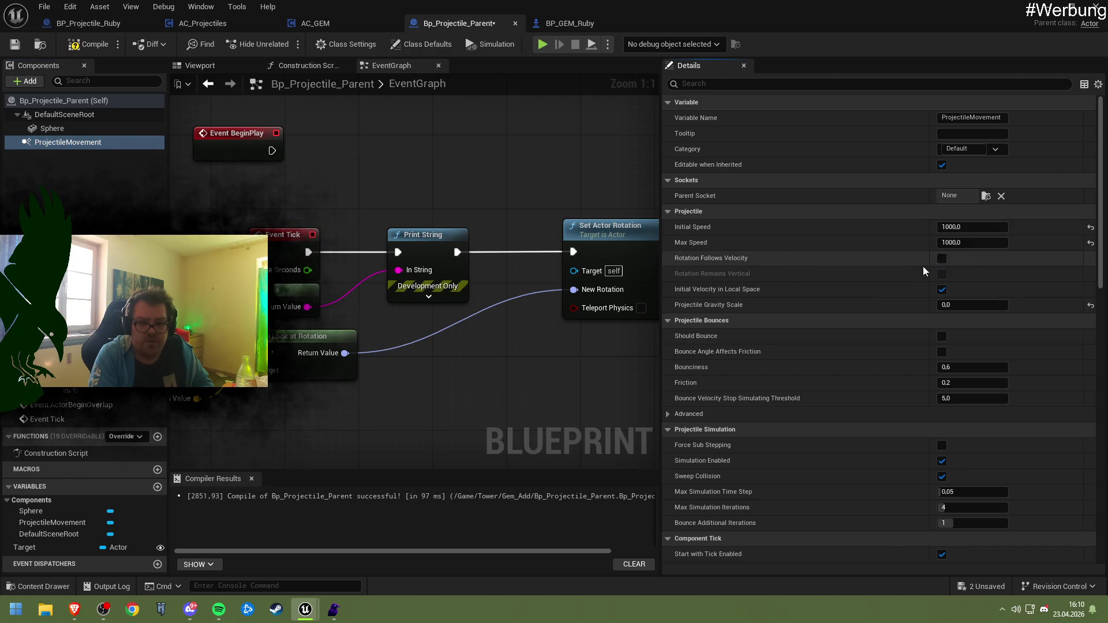
{"action": "left_click", "coordinate": [93, 45]}
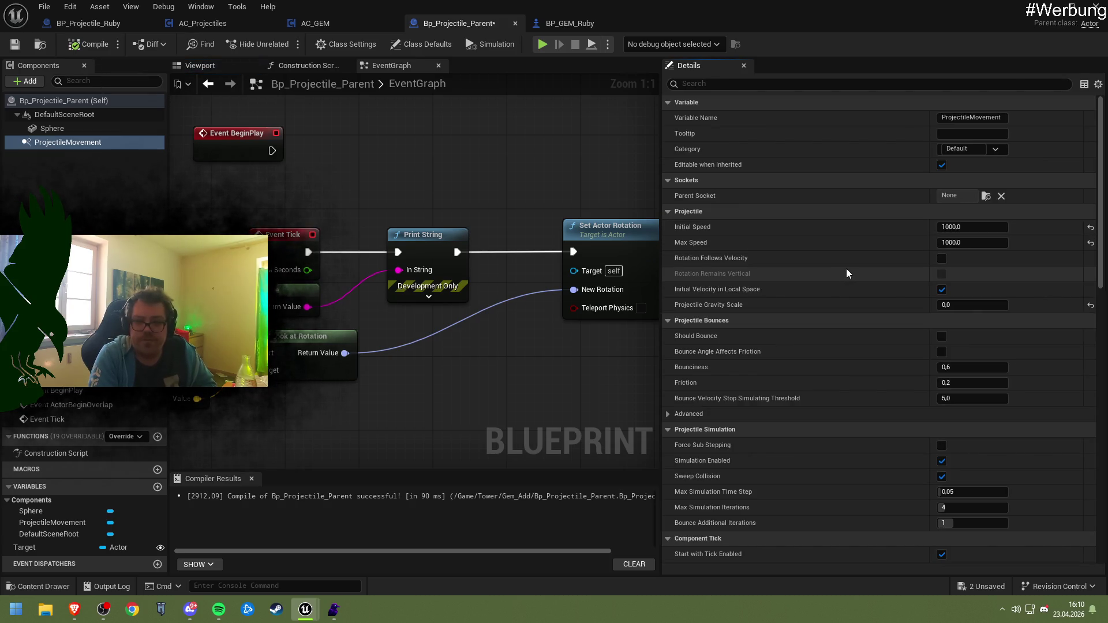
{"action": "scroll", "coordinate": [850, 276], "scroll_direction": "down", "scroll_amount": 1}
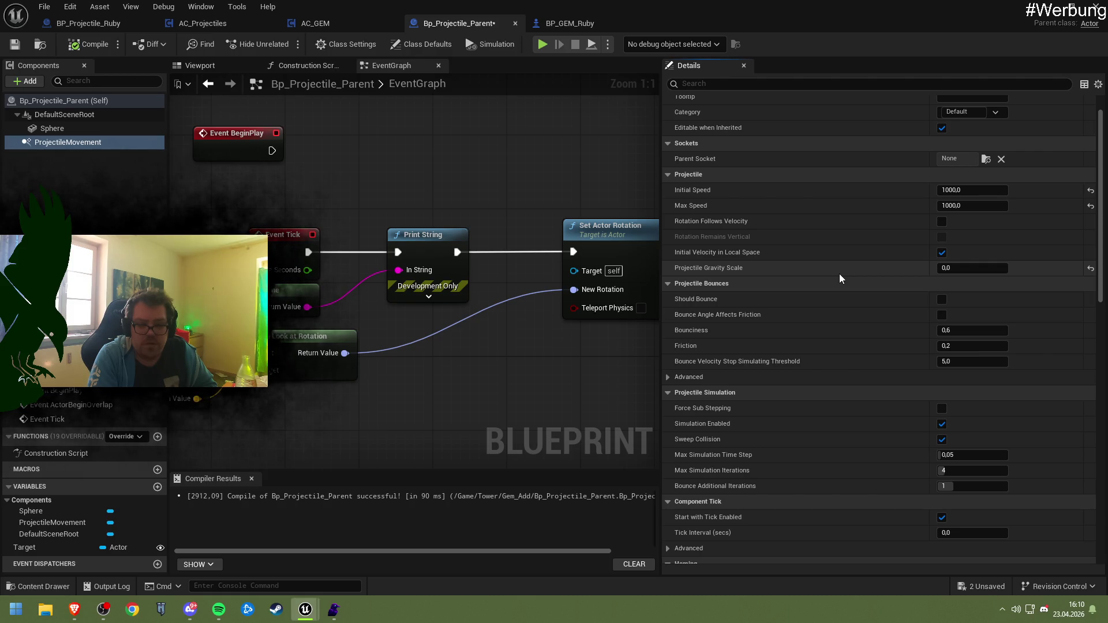
{"action": "scroll", "coordinate": [839, 279], "scroll_direction": "down", "scroll_amount": 3}
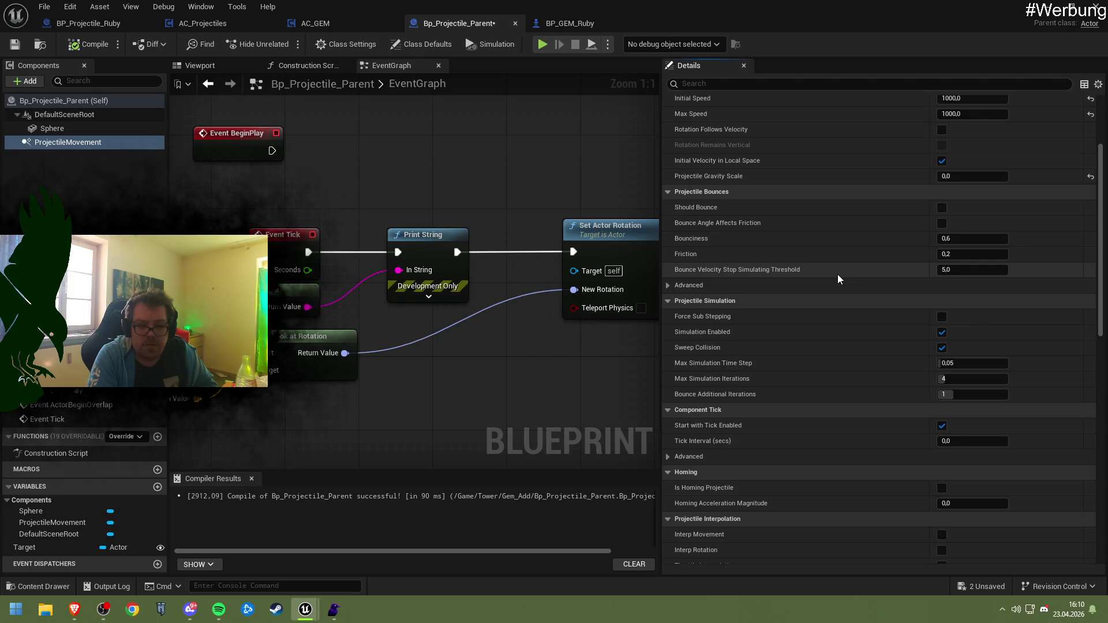
{"action": "scroll", "coordinate": [838, 279], "scroll_direction": "down", "scroll_amount": 7}
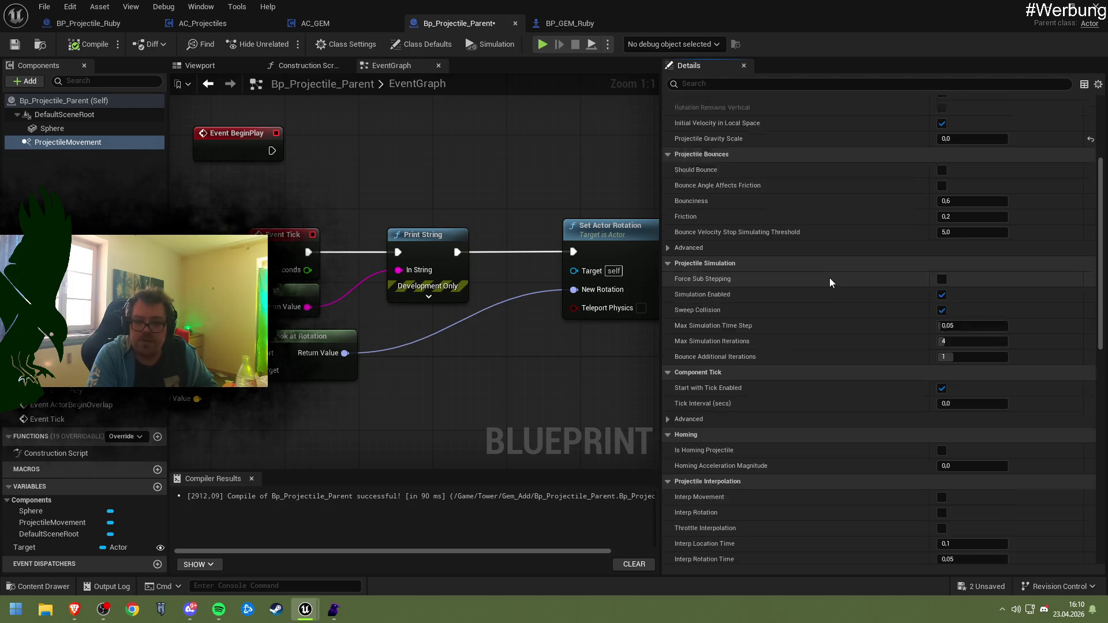
{"action": "scroll", "coordinate": [827, 287], "scroll_direction": "down", "scroll_amount": 2}
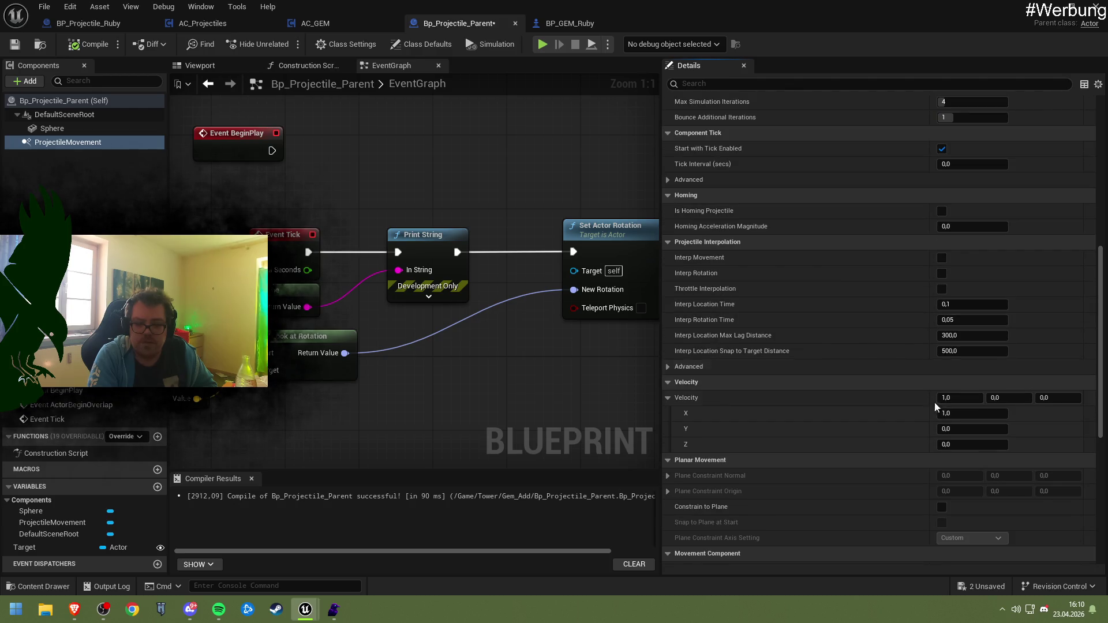
{"action": "type", "text": "0"}
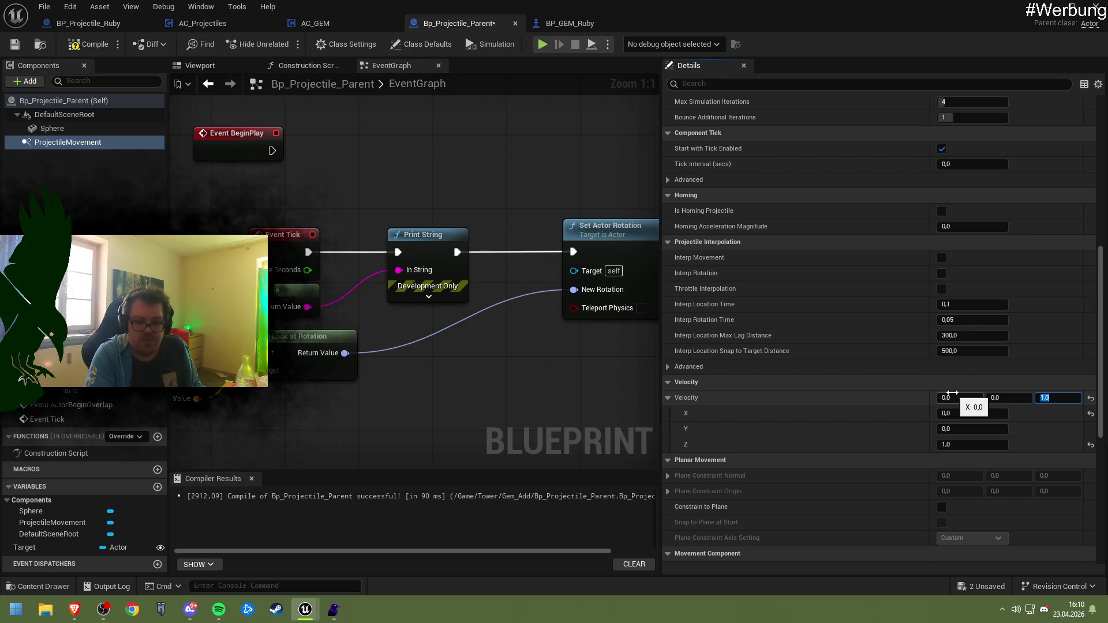
- Recompile, then play-test the level to watch the white projectile sphere rise
{"action": "left_click", "coordinate": [88, 44]}
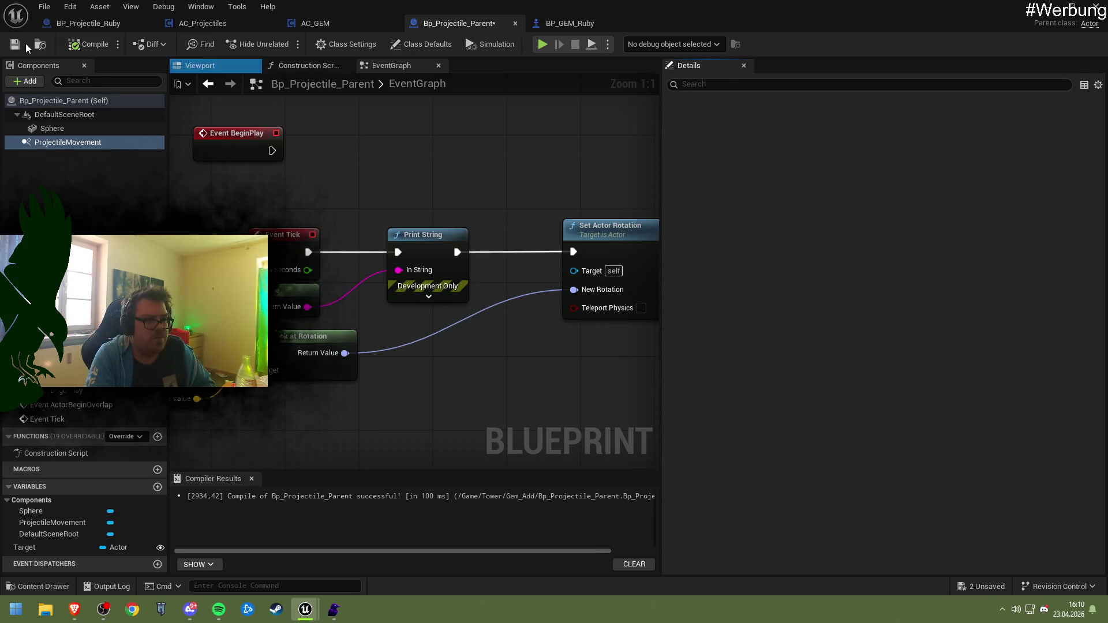
{"action": "left_click", "coordinate": [1047, 8]}
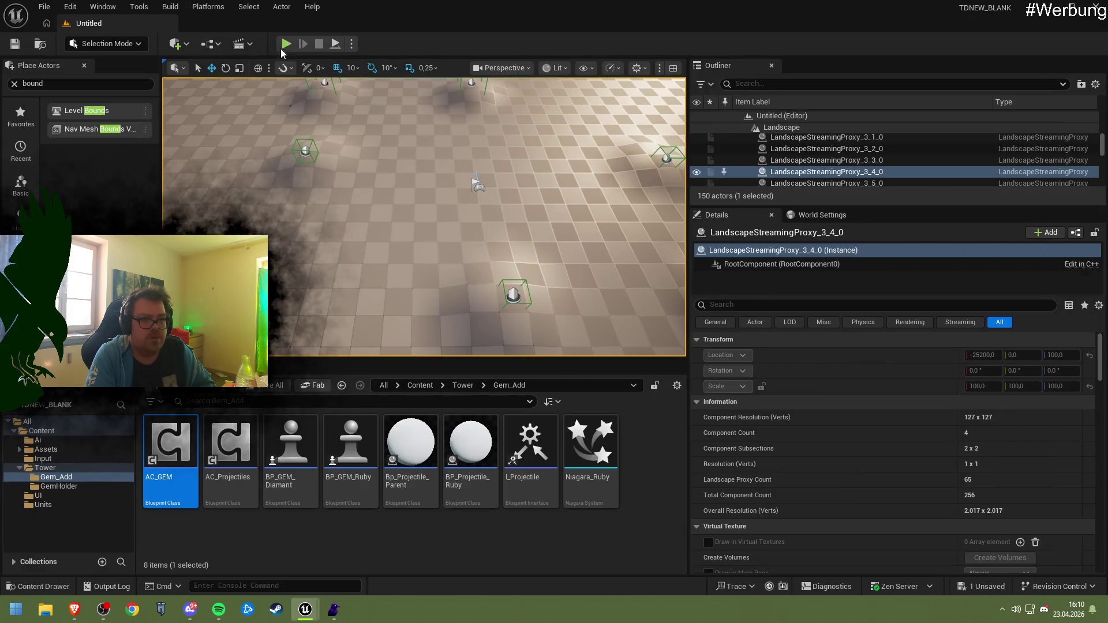
{"action": "left_click", "coordinate": [285, 45]}
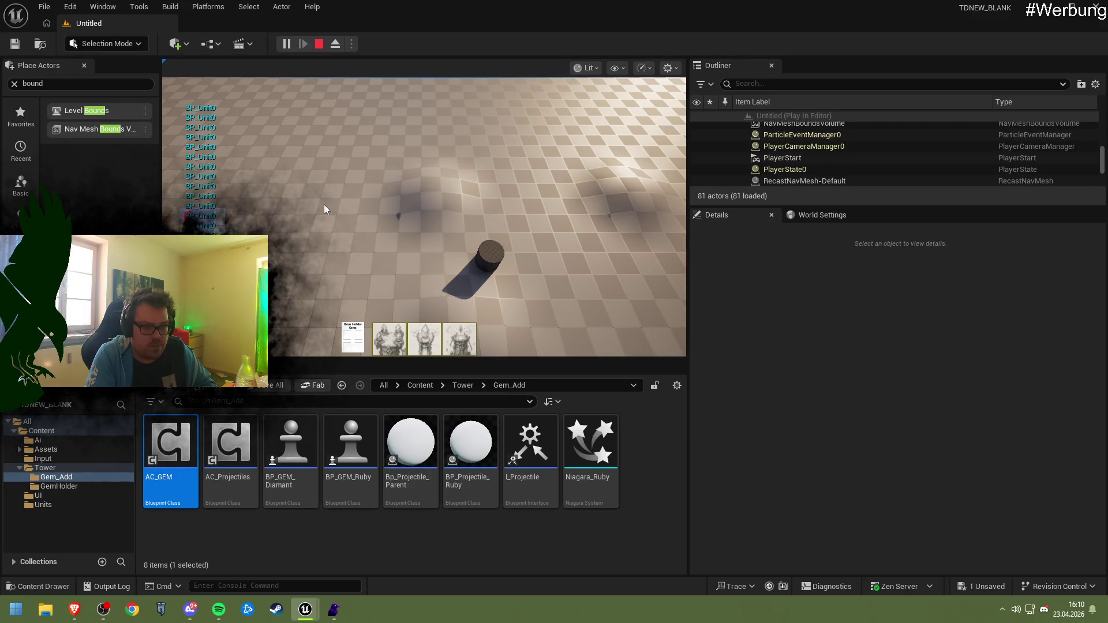
{"action": "left_click", "coordinate": [319, 44]}
{"action": "key", "text": "super+d"}
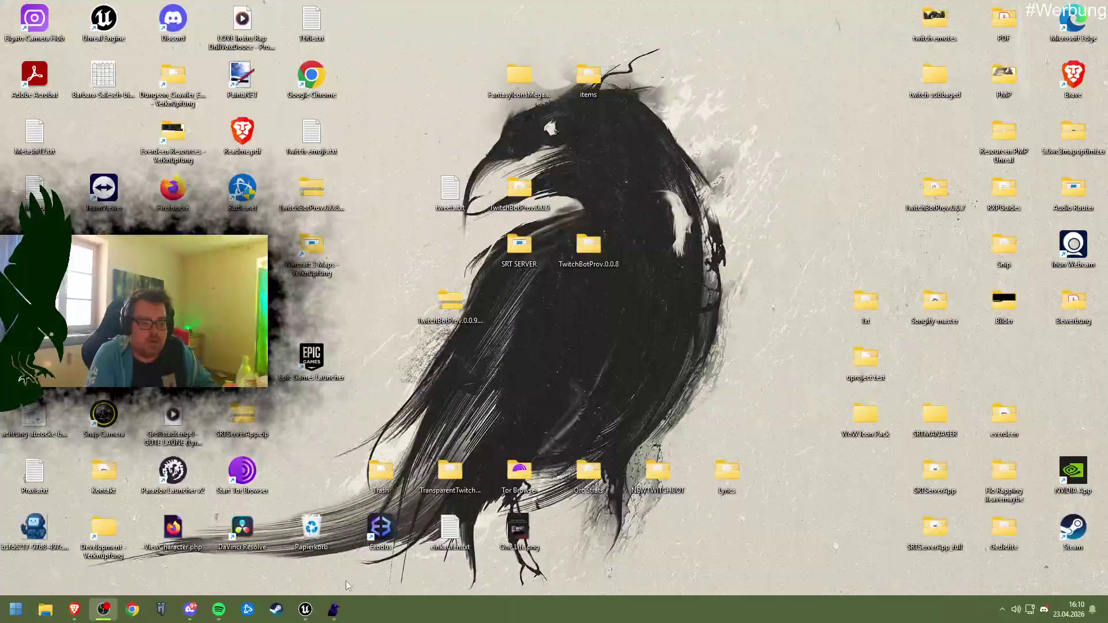
{"action": "key", "text": "super+d"}
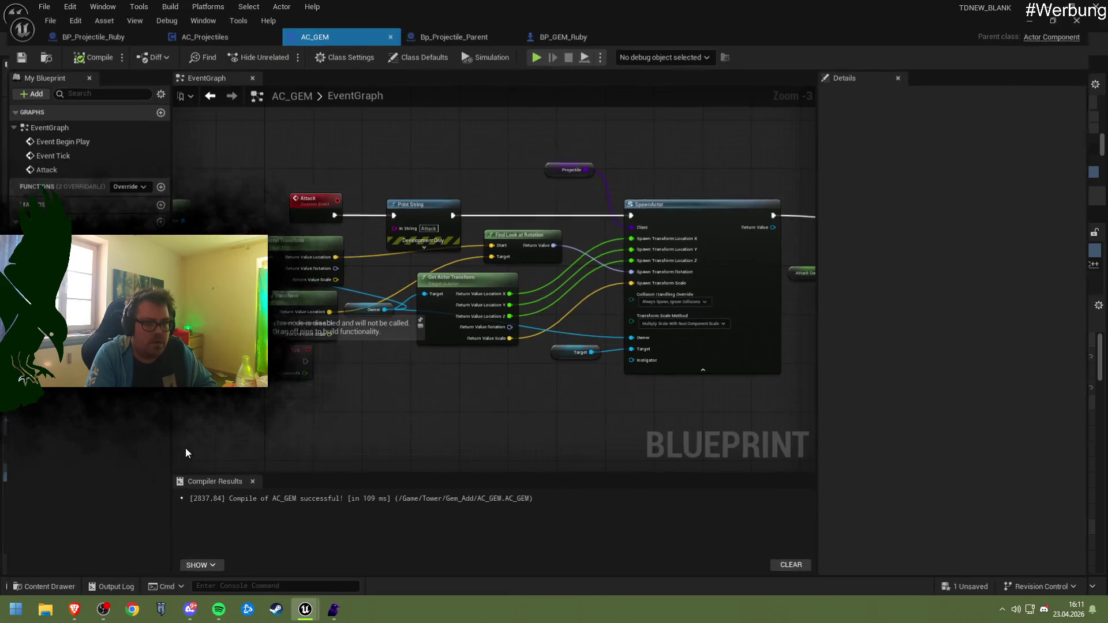
- Change the projectile velocity to X 0, Y 1, Z 0, recompile, and return to the level editor
{"action": "double_click", "coordinate": [185, 448]}
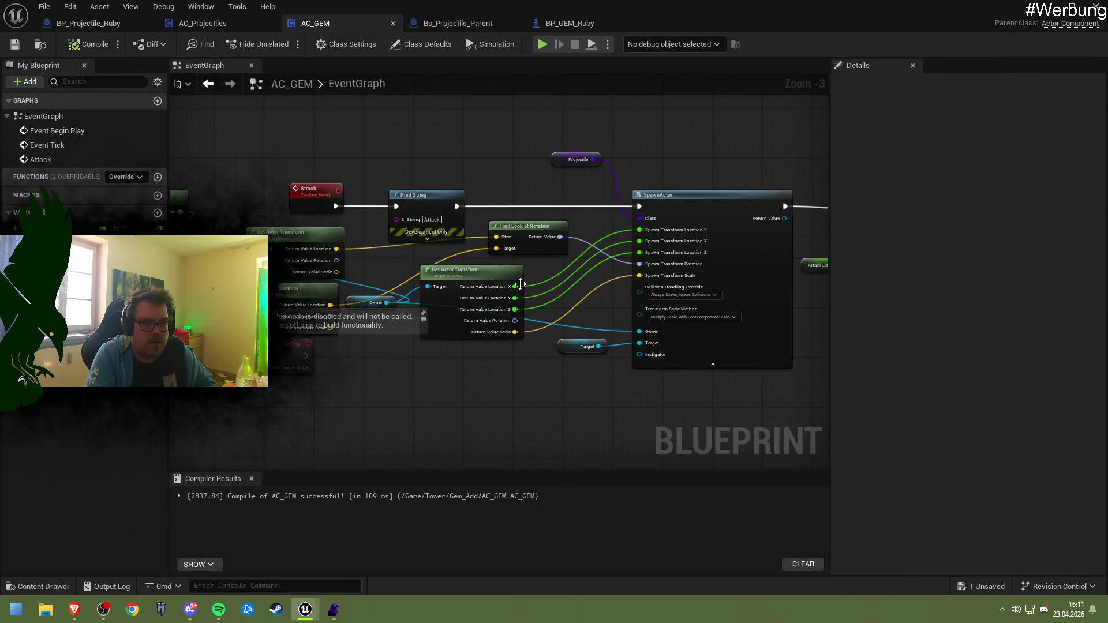
{"action": "left_click", "coordinate": [395, 374]}
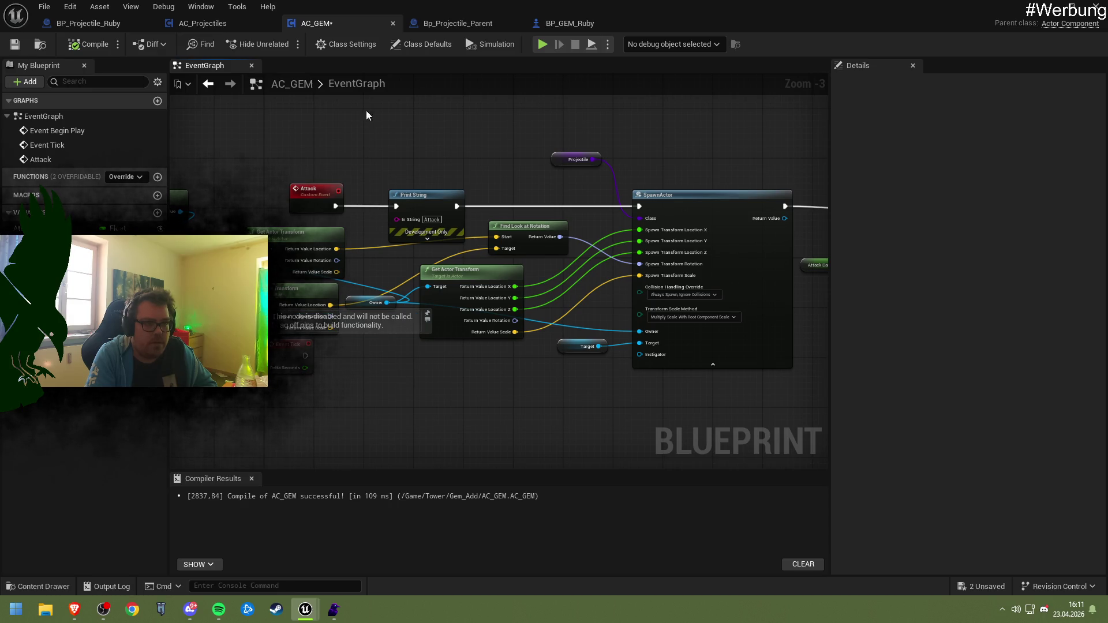
{"action": "left_click", "coordinate": [482, 23]}
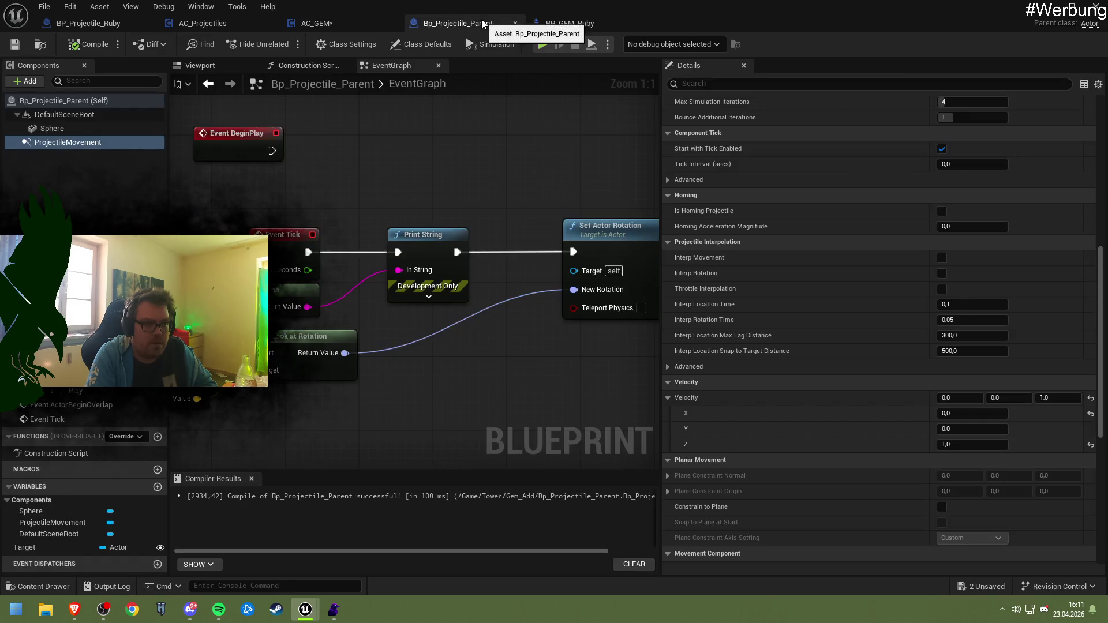
{"action": "left_click", "coordinate": [998, 398]}
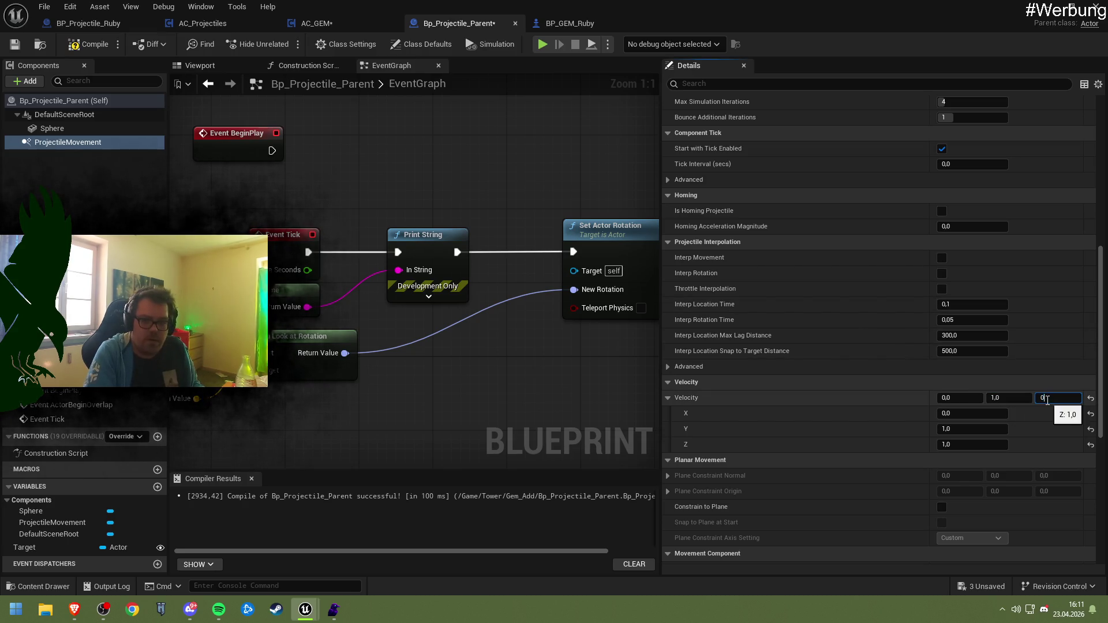
{"action": "left_click", "coordinate": [87, 45]}
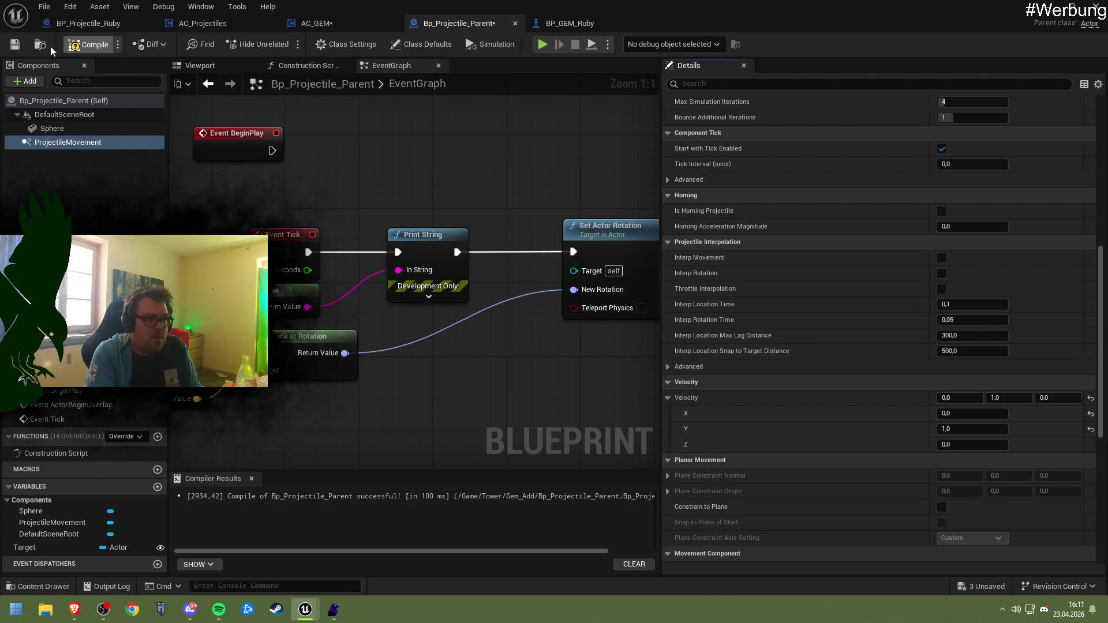
{"action": "left_click", "coordinate": [1048, 6]}
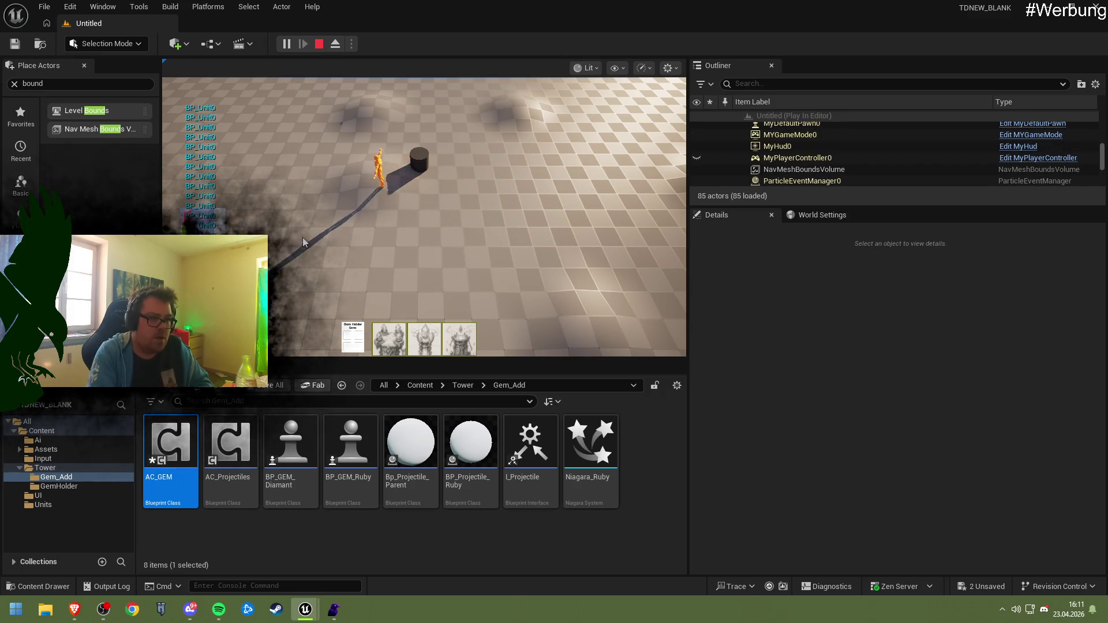
- Stop playing, return to Bp_Projectile_Parent and inspect the Set Actor Rotation node's options
{"action": "left_click", "coordinate": [319, 44]}
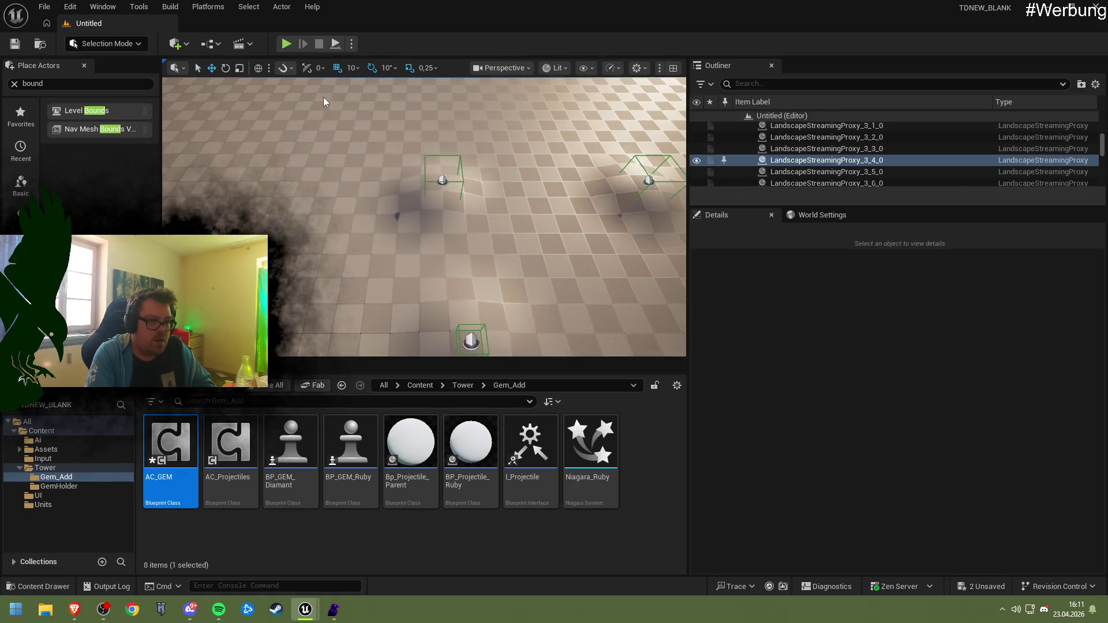
{"action": "mouse_move", "coordinate": [305, 609]}
{"action": "left_click", "coordinate": [333, 560]}
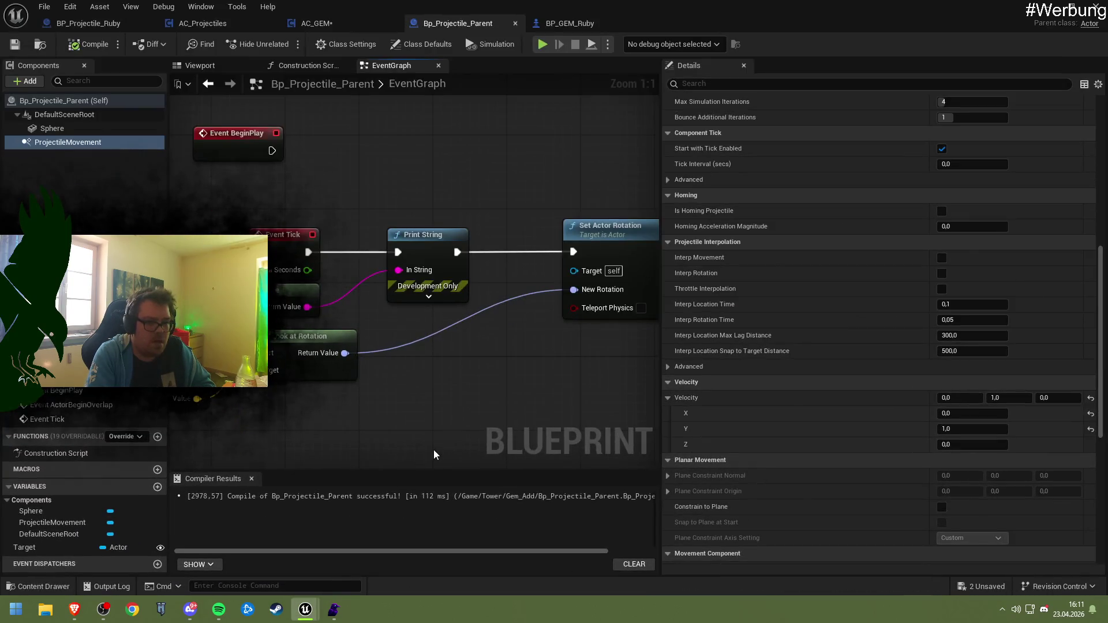
{"action": "left_click_drag", "start_coordinate": [501, 376], "coordinate": [403, 360]}
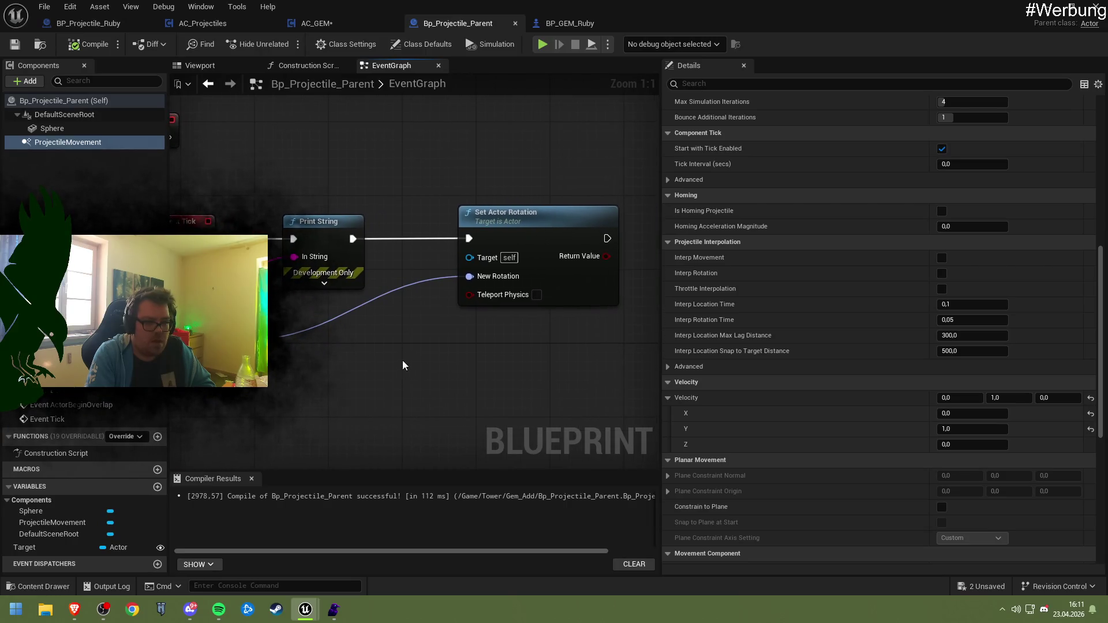
{"action": "left_click", "coordinate": [533, 237]}
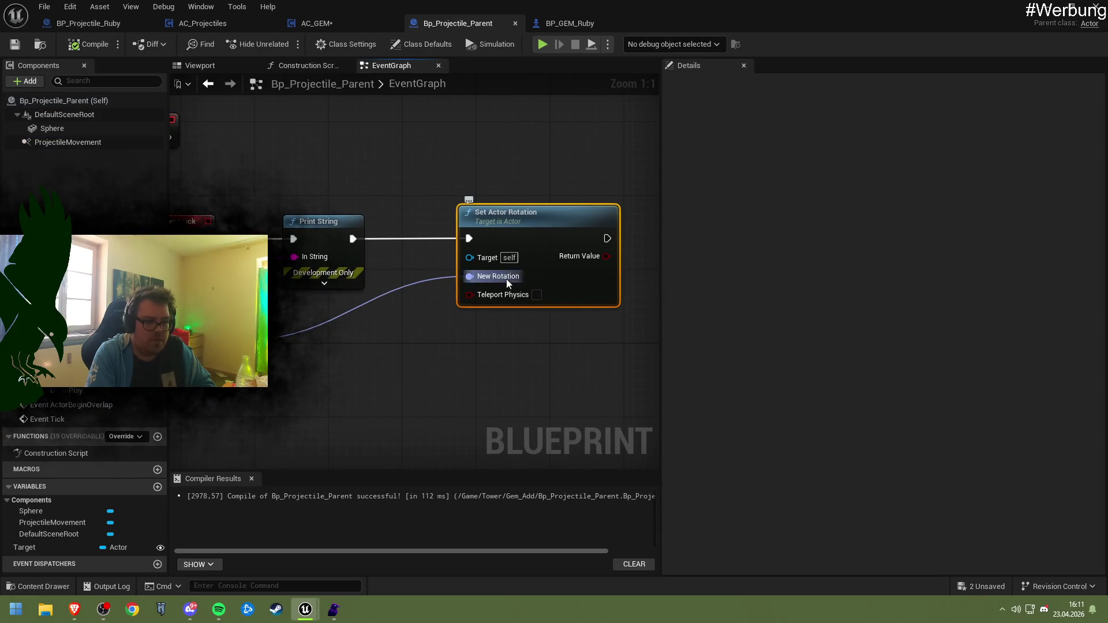
{"action": "right_click", "coordinate": [505, 241]}
{"action": "left_click", "coordinate": [504, 262]}
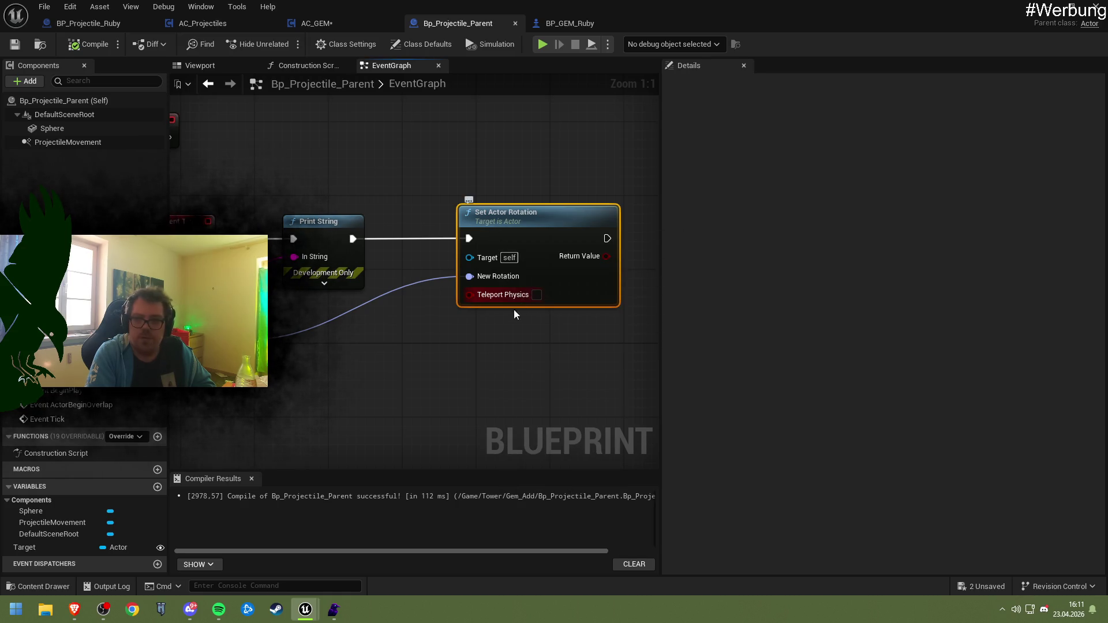
{"action": "left_click_drag", "start_coordinate": [495, 321], "coordinate": [532, 327]}
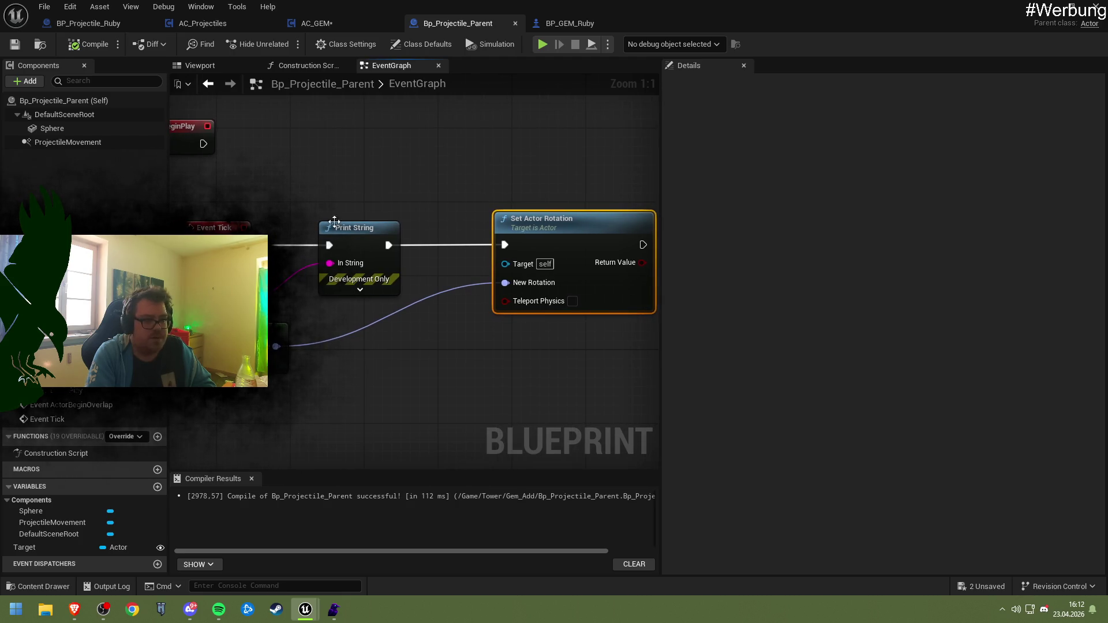
- Set ProjectileMovement velocity to X 1, Y 0, Z 0 and save the blueprint
{"action": "left_click", "coordinate": [341, 22]}
{"action": "left_click", "coordinate": [456, 24]}
{"action": "left_click", "coordinate": [71, 145]}
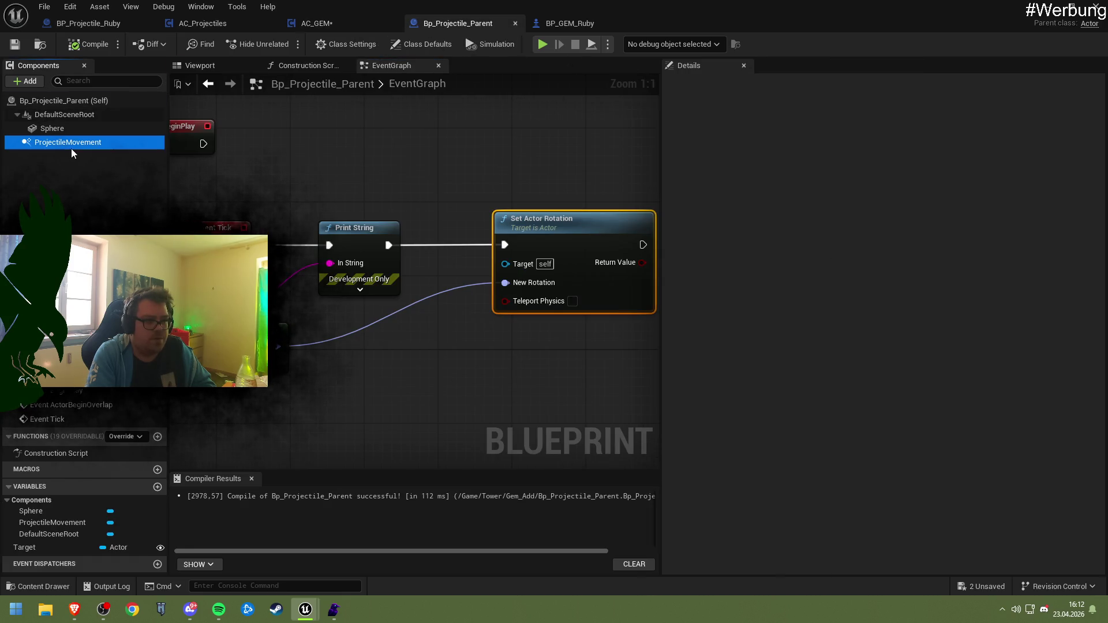
{"action": "left_click", "coordinate": [955, 414]}
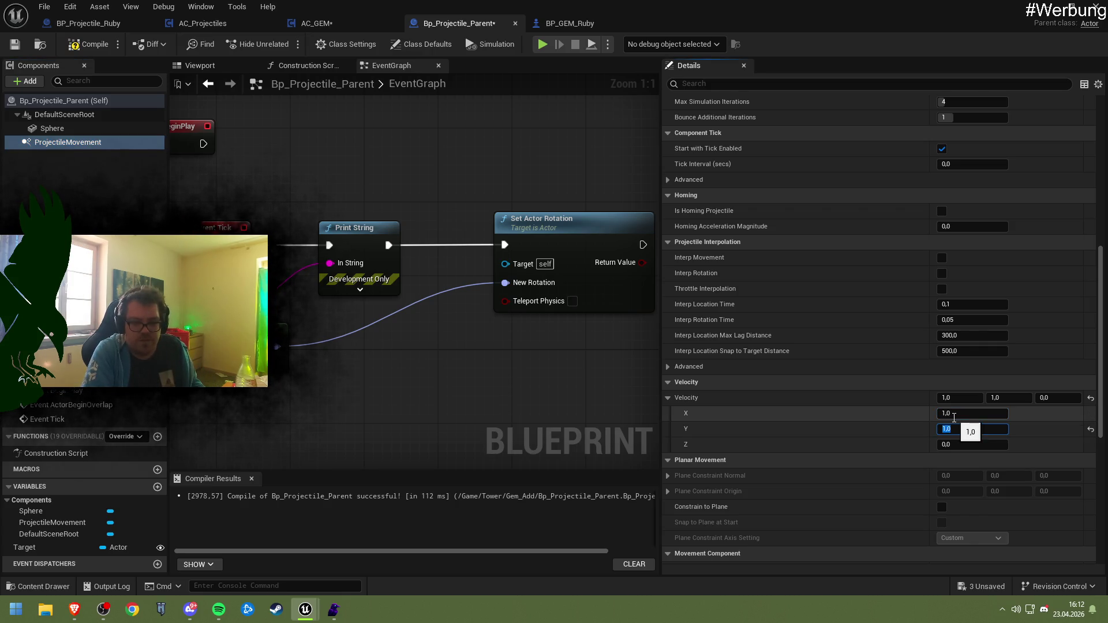
{"action": "type", "text": "0"}
{"action": "key", "text": "Return"}
{"action": "key", "text": "ctrl+s"}
{"action": "mouse_move", "coordinate": [513, 208]}
{"action": "left_mouse_down"}
{"action": "mouse_move", "coordinate": [387, 218]}
{"action": "mouse_move", "coordinate": [420, 256]}
{"action": "left_mouse_up"}
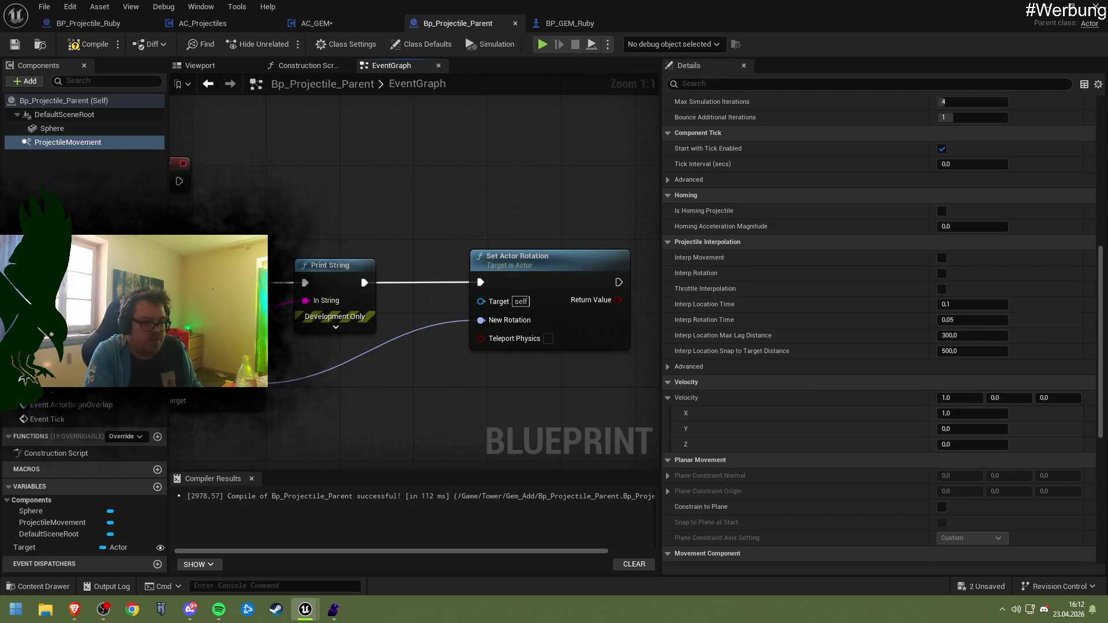
{"action": "mouse_move", "coordinate": [271, 342]}
{"action": "left_mouse_down"}
{"action": "mouse_move", "coordinate": [394, 345]}
{"action": "mouse_move", "coordinate": [313, 305]}
{"action": "mouse_move", "coordinate": [353, 358]}
{"action": "left_mouse_up"}
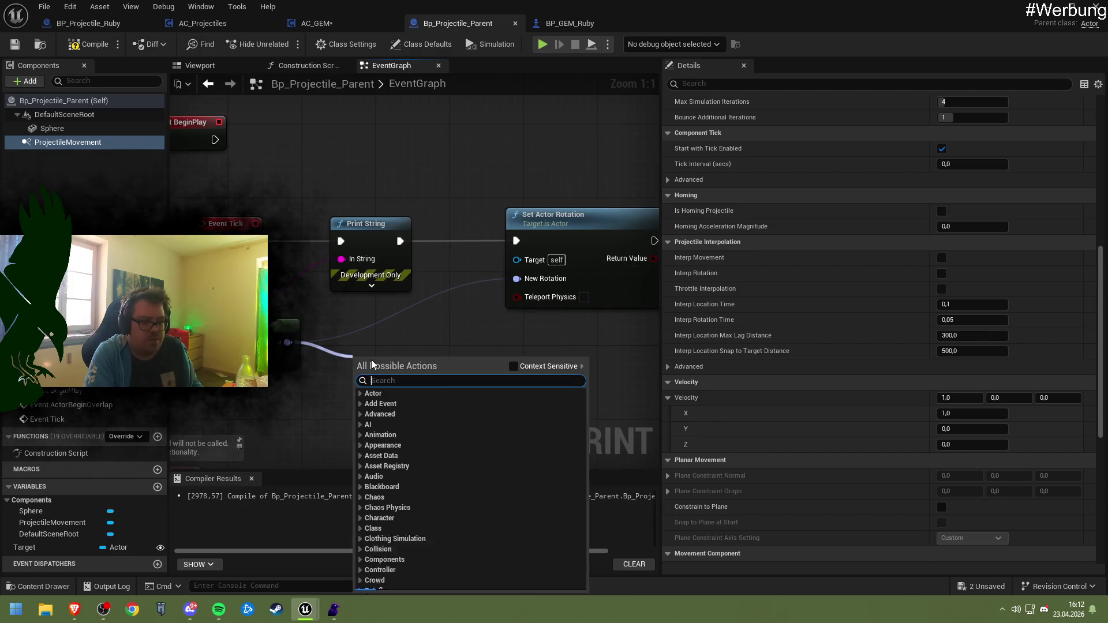
- Add a Get Forward Vector node, then delete it as misplaced
{"action": "type", "text": "get forward "}
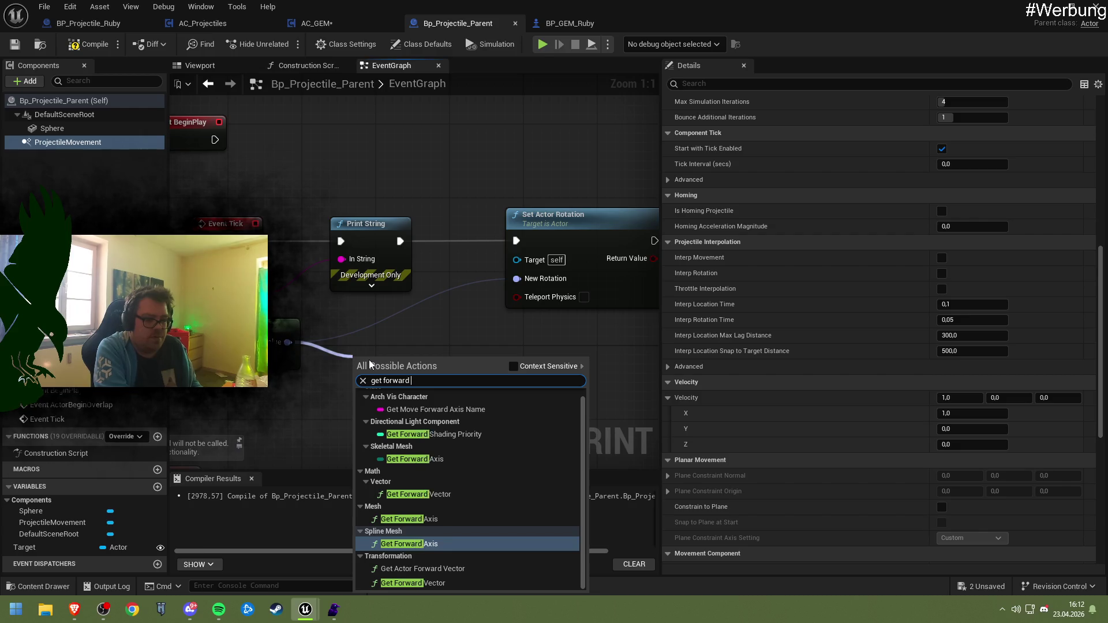
{"action": "type", "text": "vex"}
{"action": "key", "text": "BackSpace"}
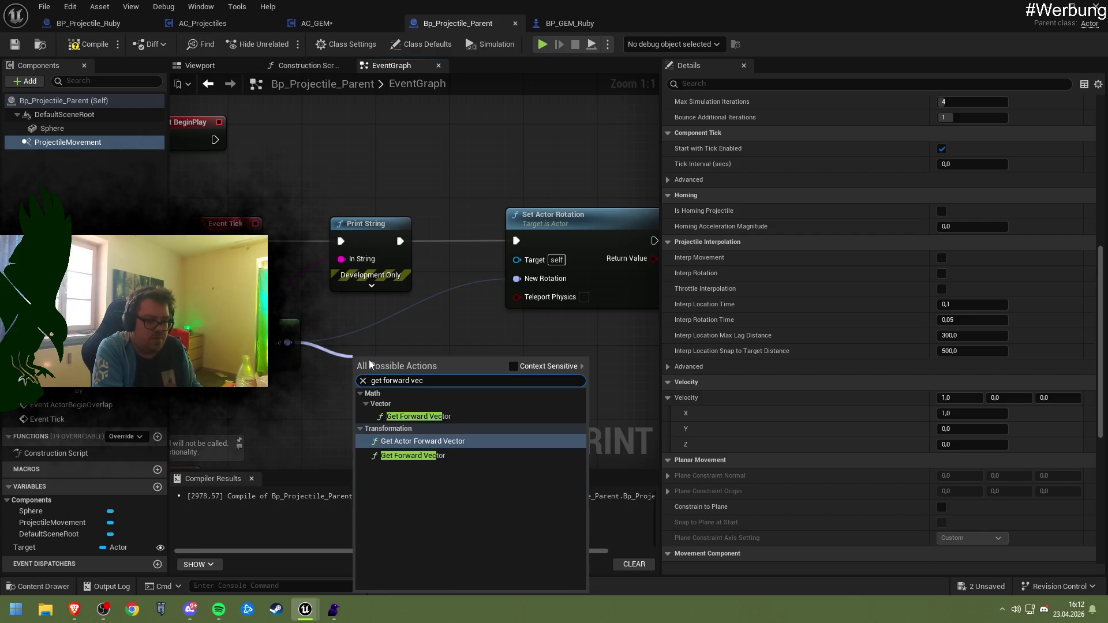
{"action": "type", "text": "c"}
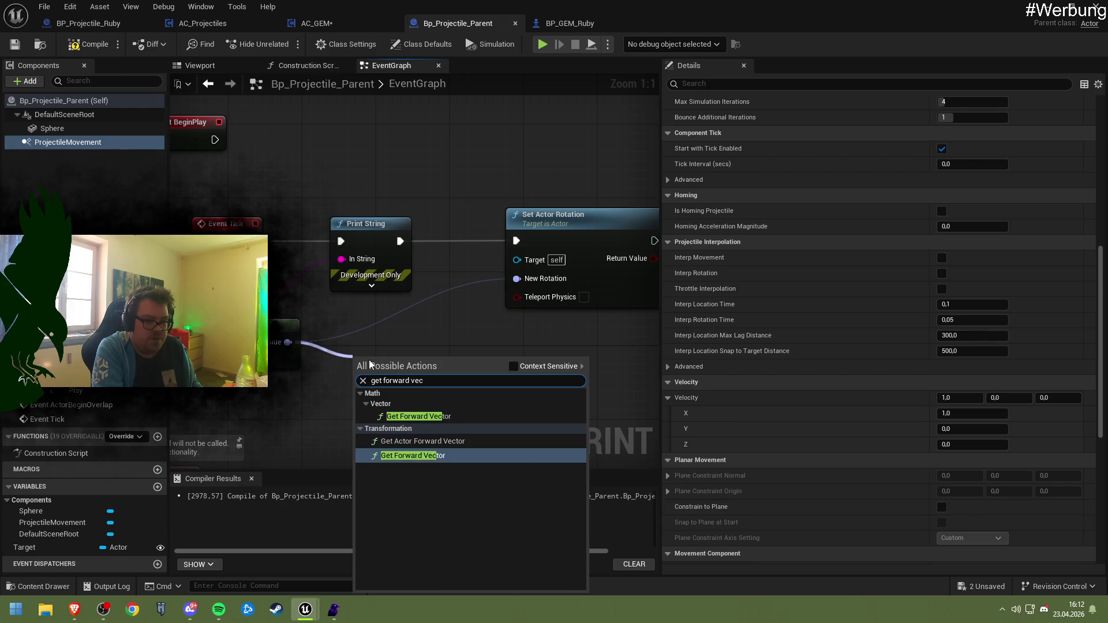
{"action": "left_click", "coordinate": [407, 456]}
{"action": "key", "text": "Delete"}
- Add Get Forward Vector from the look-at rotation output pin
{"action": "left_click_drag", "start_coordinate": [288, 342], "coordinate": [347, 355]}
{"action": "type", "text": "get foir"}
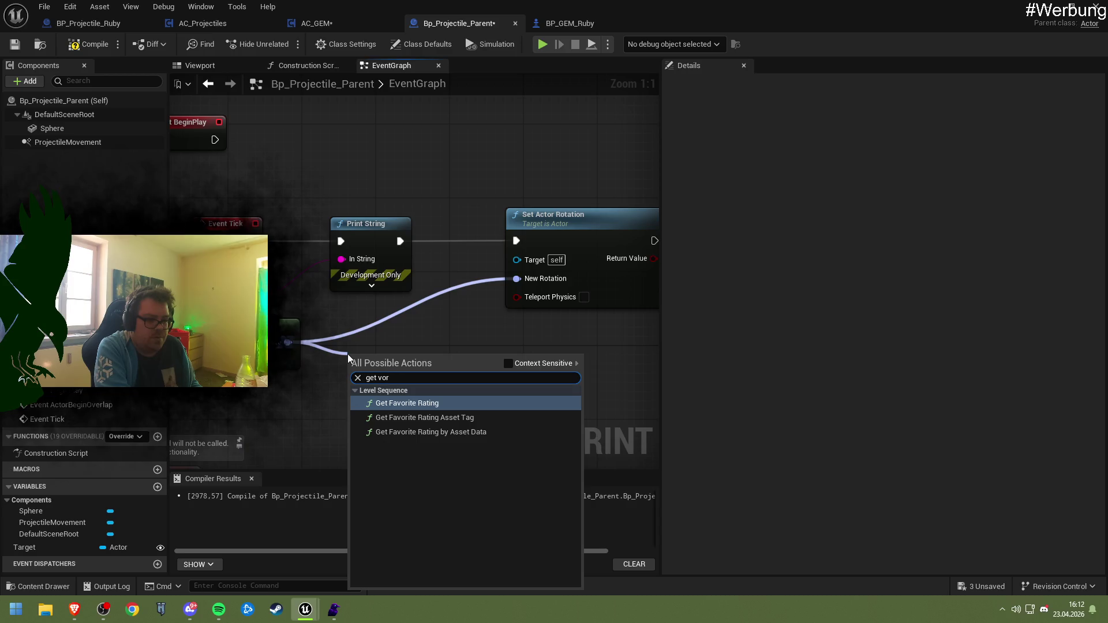
{"action": "key", "text": "BackSpace"}
{"action": "key", "text": "BackSpace"}
{"action": "type", "text": "rwar"}
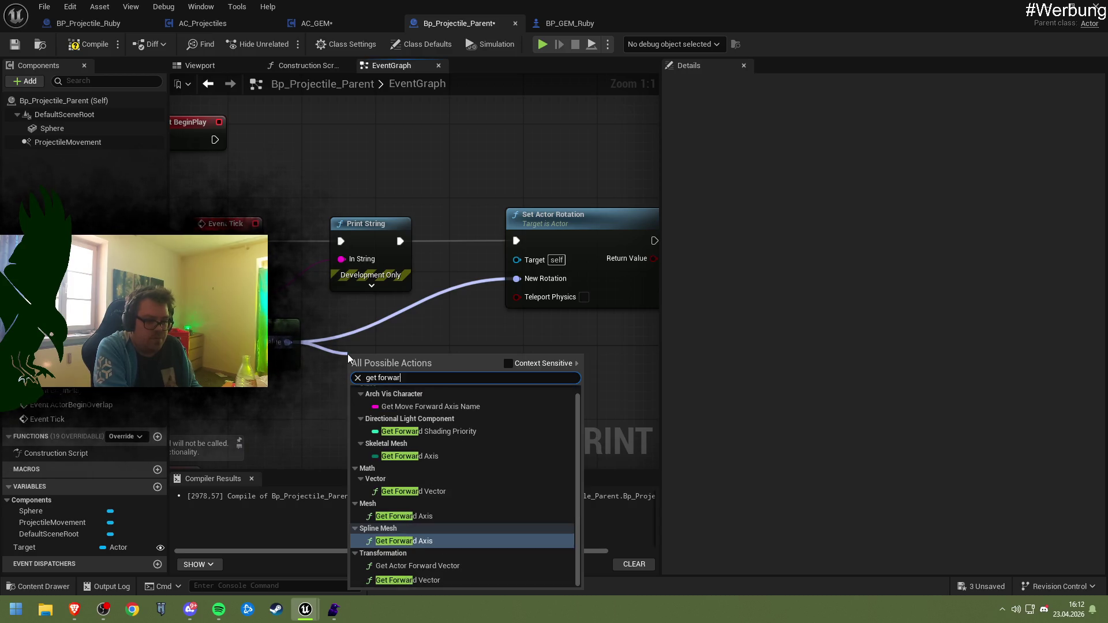
{"action": "type", "text": "d vex"}
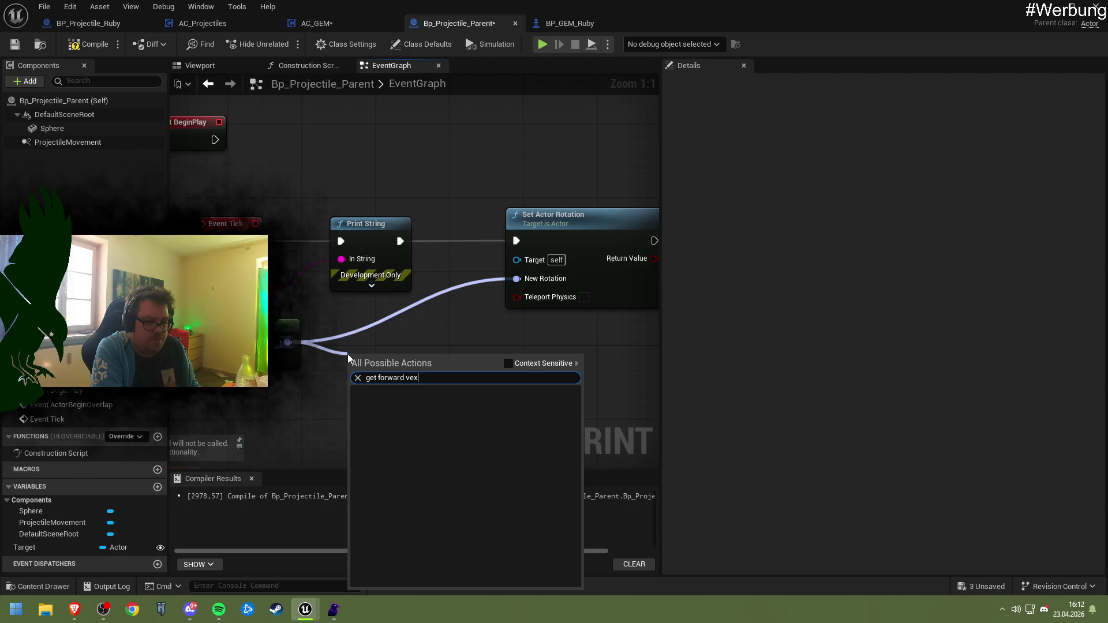
{"action": "left_click", "coordinate": [438, 380]}
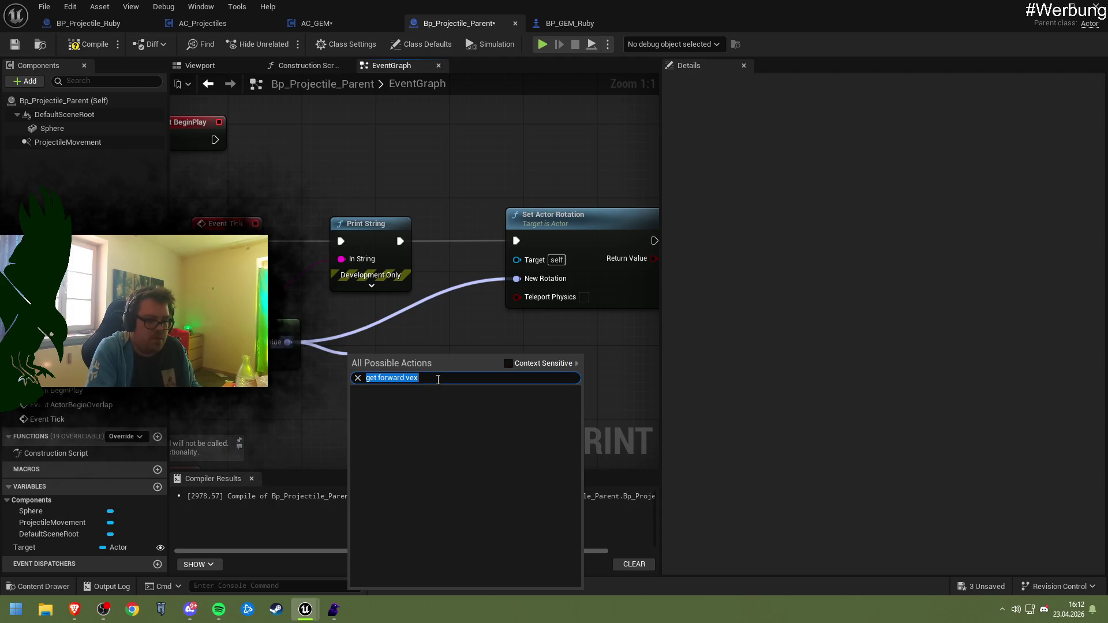
{"action": "key", "text": "BackSpace"}
{"action": "type", "text": "c"}
{"action": "key", "text": "Down"}
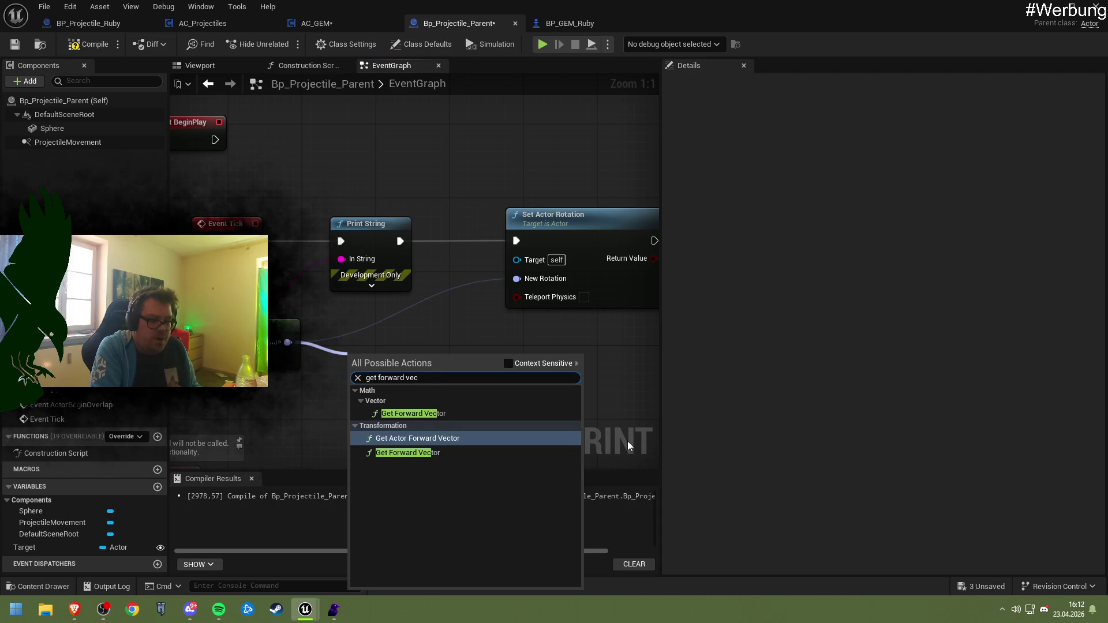
{"action": "key", "text": "Up"}
{"action": "key", "text": "Return"}
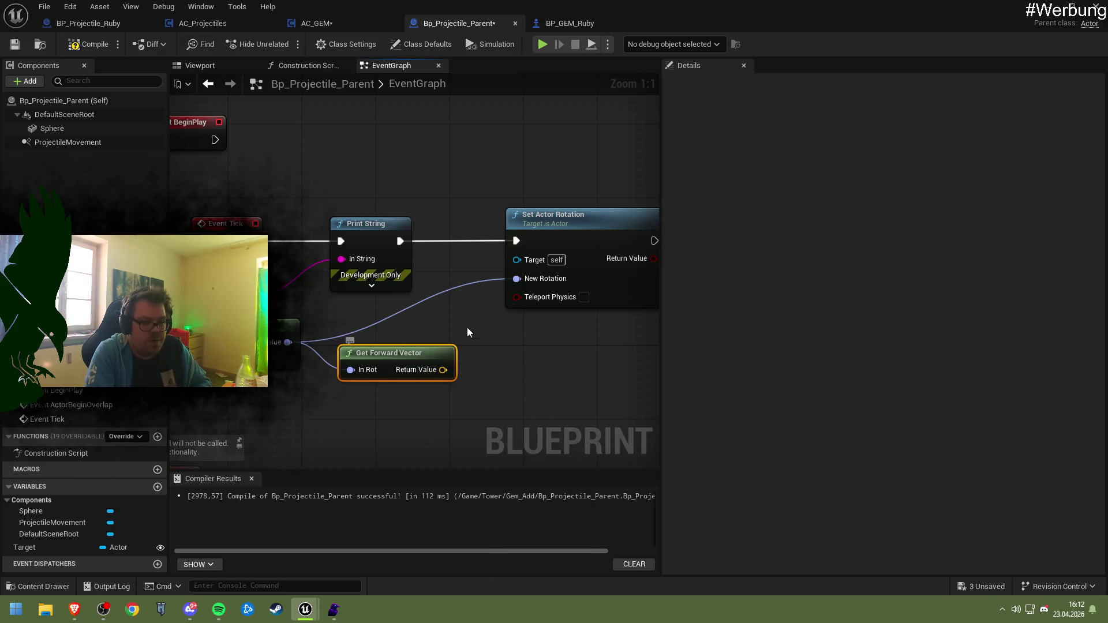
- Delete the Set Actor Rotation node from the tick chain
{"action": "left_click", "coordinate": [525, 221]}
{"action": "key", "text": "Delete"}
{"action": "left_click_drag", "start_coordinate": [400, 241], "coordinate": [523, 244]}
{"action": "type", "text": "s"}
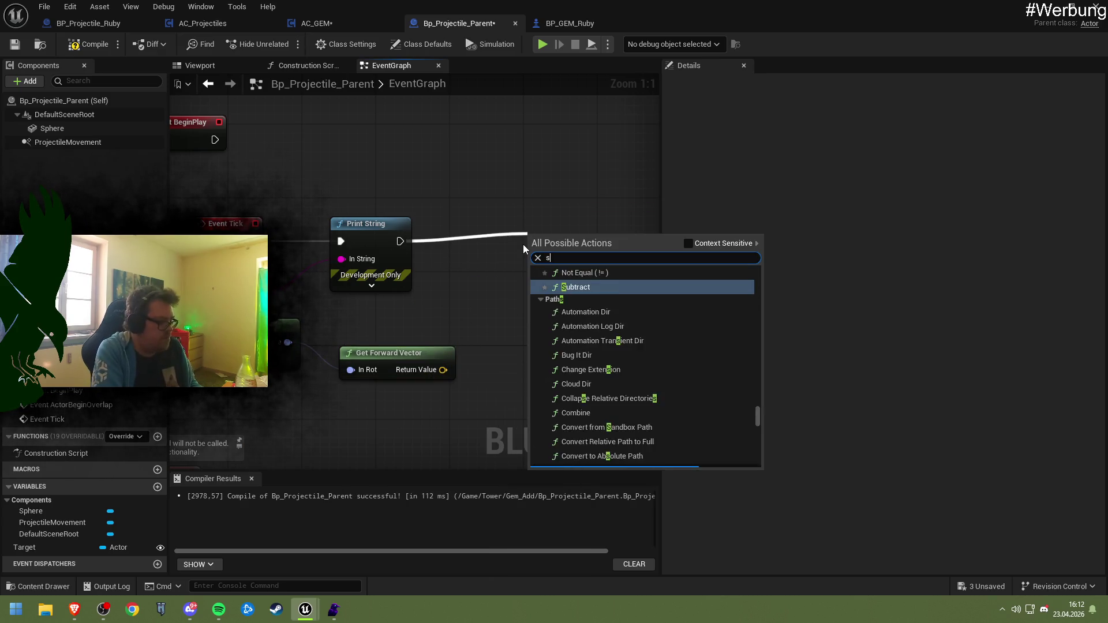
{"action": "type", "text": "et Ve"}
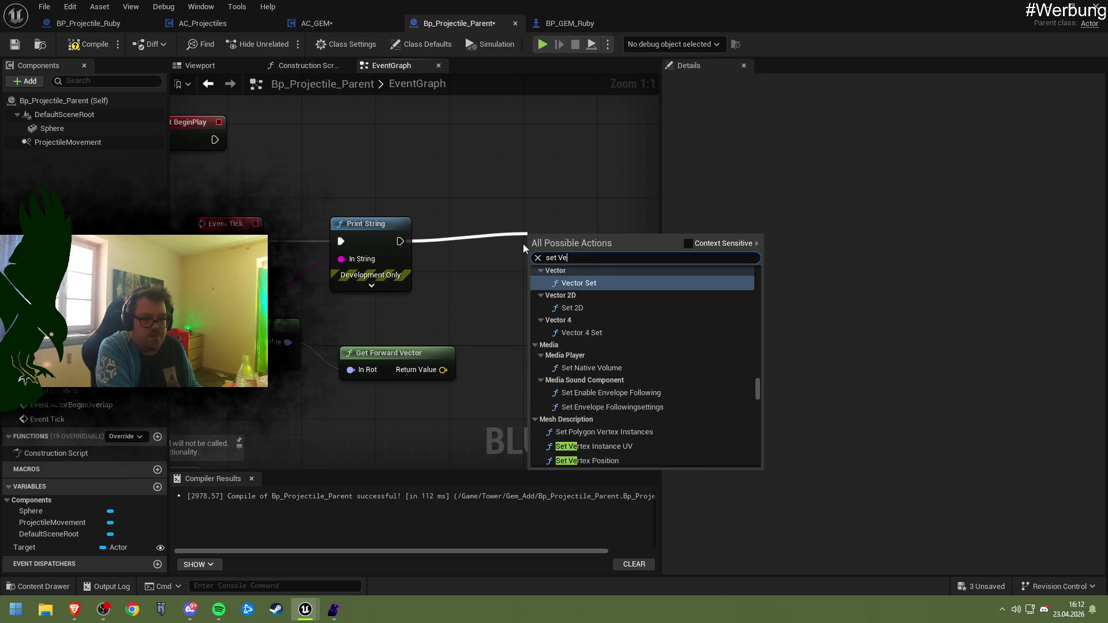
{"action": "type", "text": "locity"}
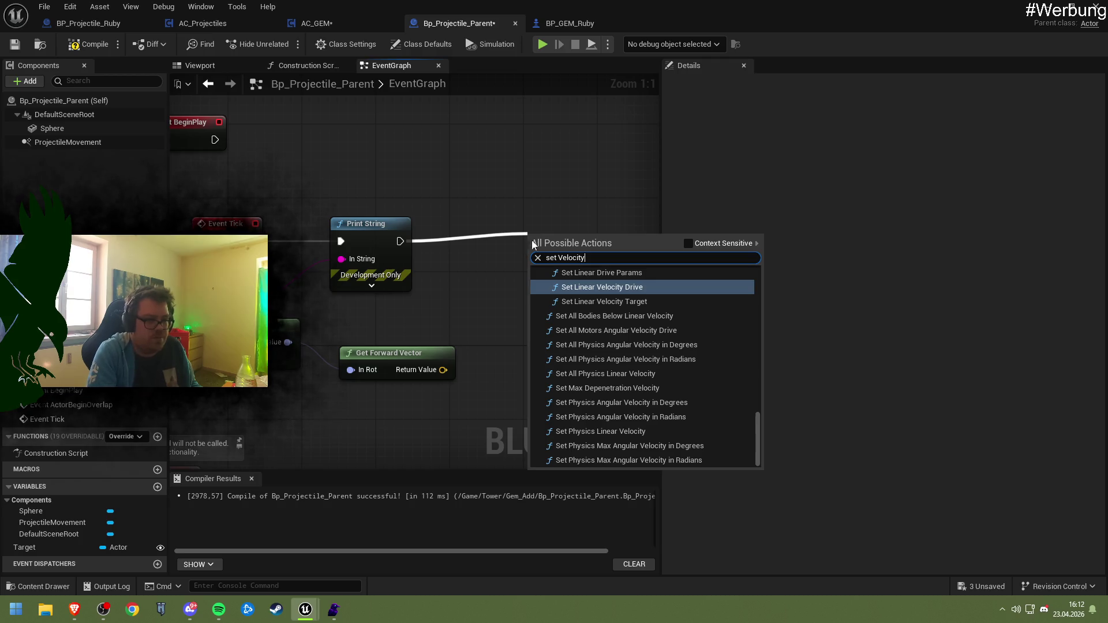
{"action": "key", "text": "Escape"}
- Add Set Velocity in Local Space on ProjectileMovement, fed by Print String and the forward vector
{"action": "mouse_move", "coordinate": [68, 142]}
{"action": "left_mouse_down"}
{"action": "mouse_move", "coordinate": [214, 161]}
{"action": "mouse_move", "coordinate": [502, 150]}
{"action": "left_mouse_up"}
{"action": "left_click_drag", "start_coordinate": [577, 153], "coordinate": [502, 219]}
{"action": "type", "text": "set velocit"}
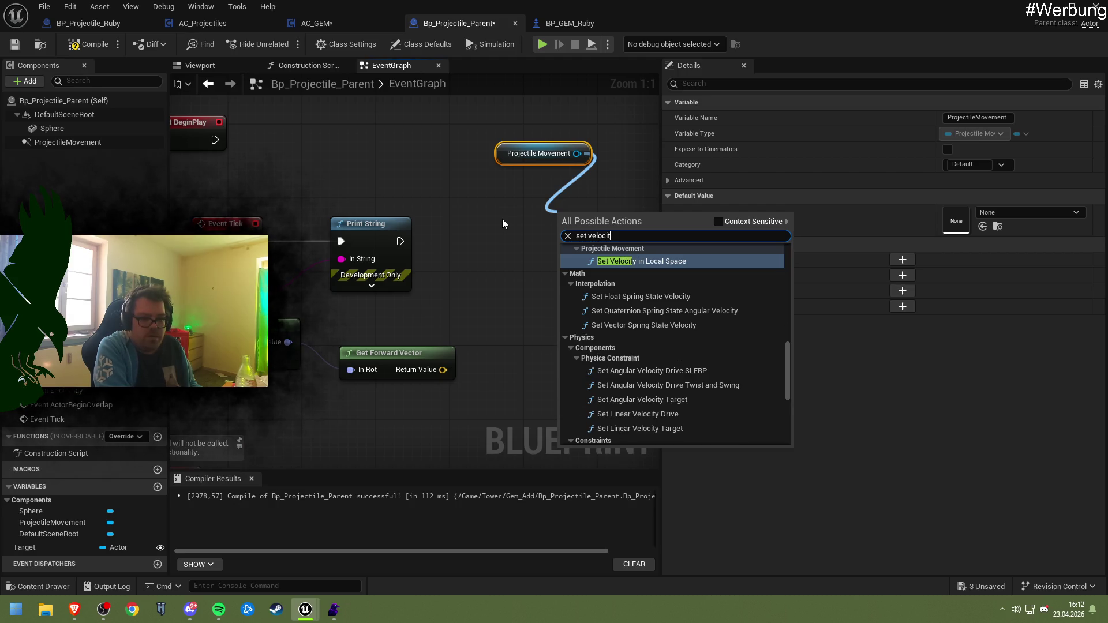
{"action": "key", "text": "Return"}
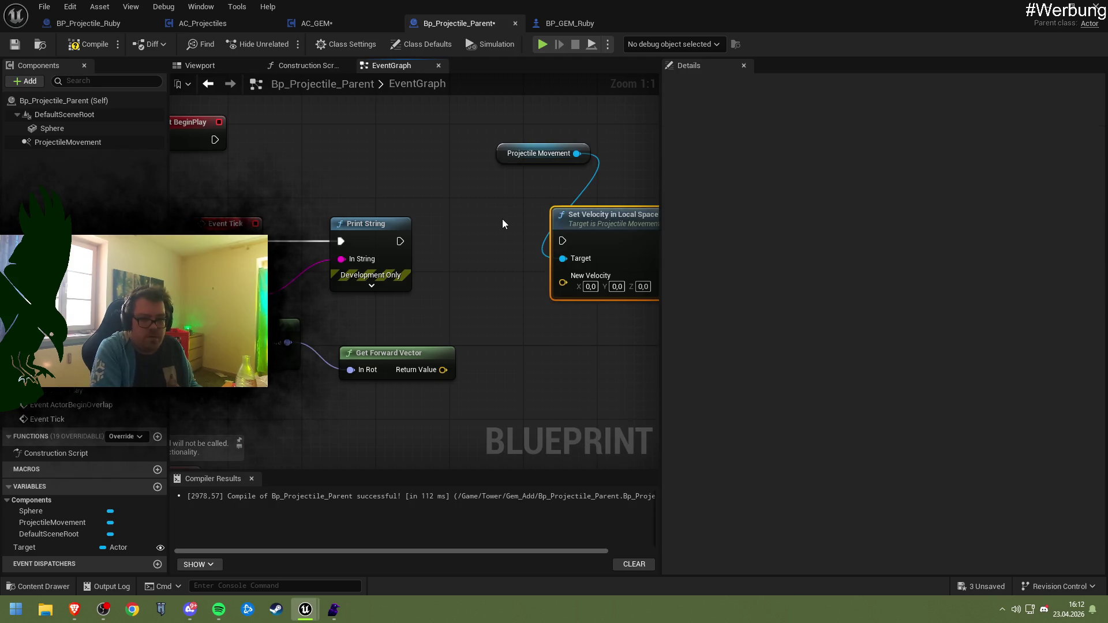
{"action": "left_click_drag", "start_coordinate": [605, 209], "coordinate": [522, 218]}
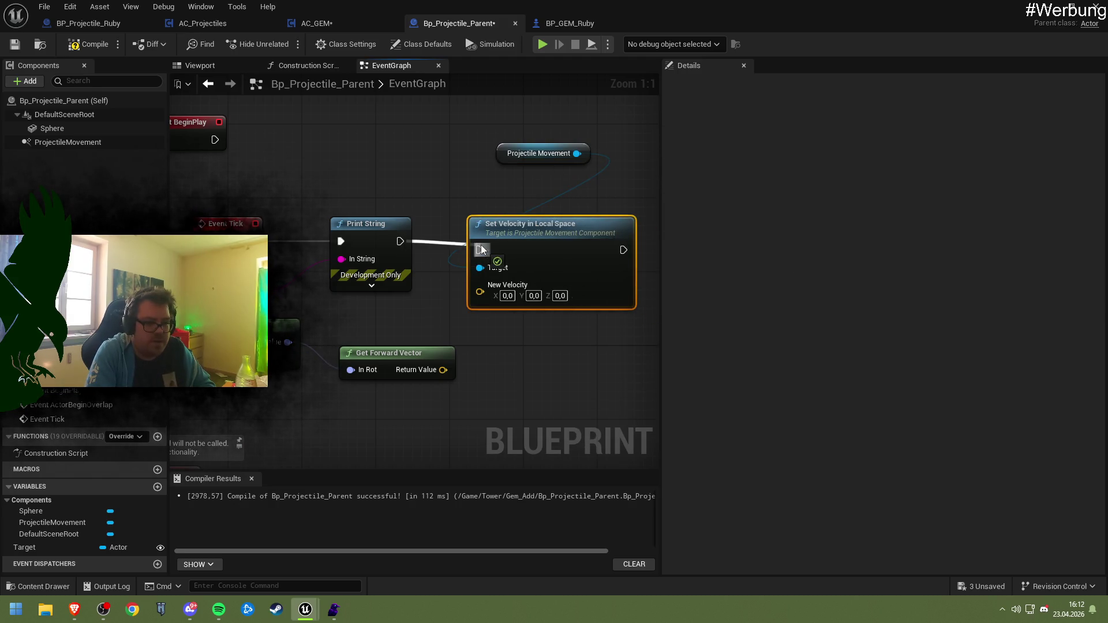
{"action": "left_click_drag", "start_coordinate": [481, 250], "coordinate": [481, 249]}
{"action": "mouse_move", "coordinate": [414, 353]}
{"action": "left_mouse_down"}
{"action": "mouse_move", "coordinate": [387, 353]}
{"action": "mouse_move", "coordinate": [470, 317]}
{"action": "mouse_move", "coordinate": [480, 285]}
{"action": "left_mouse_up"}
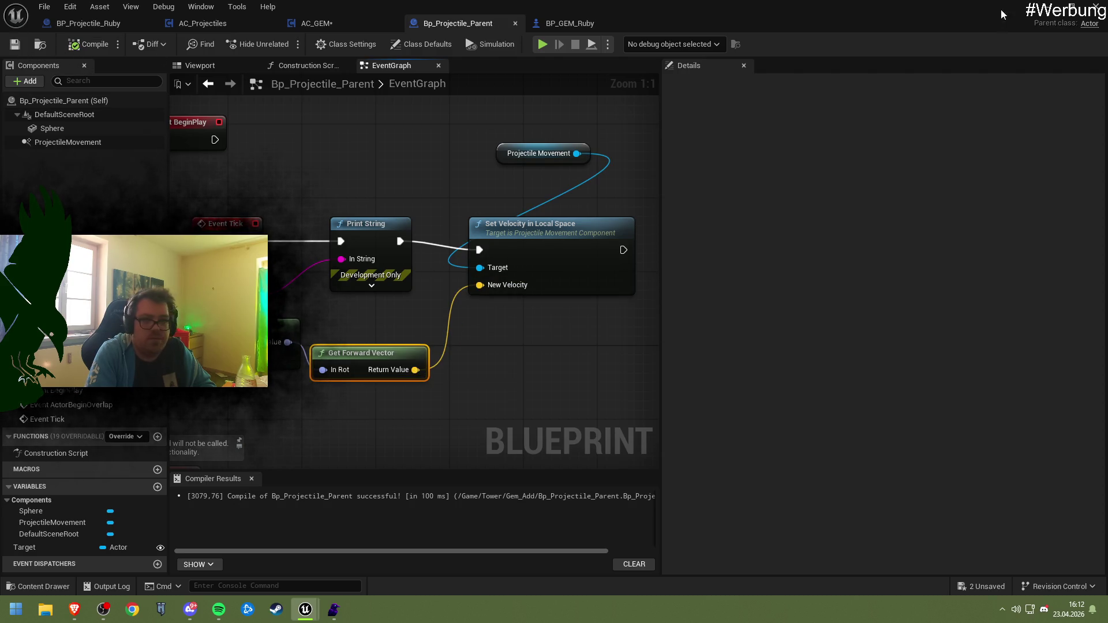
- Return to the level editor and run a quick play test, then stop it
{"action": "left_click", "coordinate": [1048, 7]}
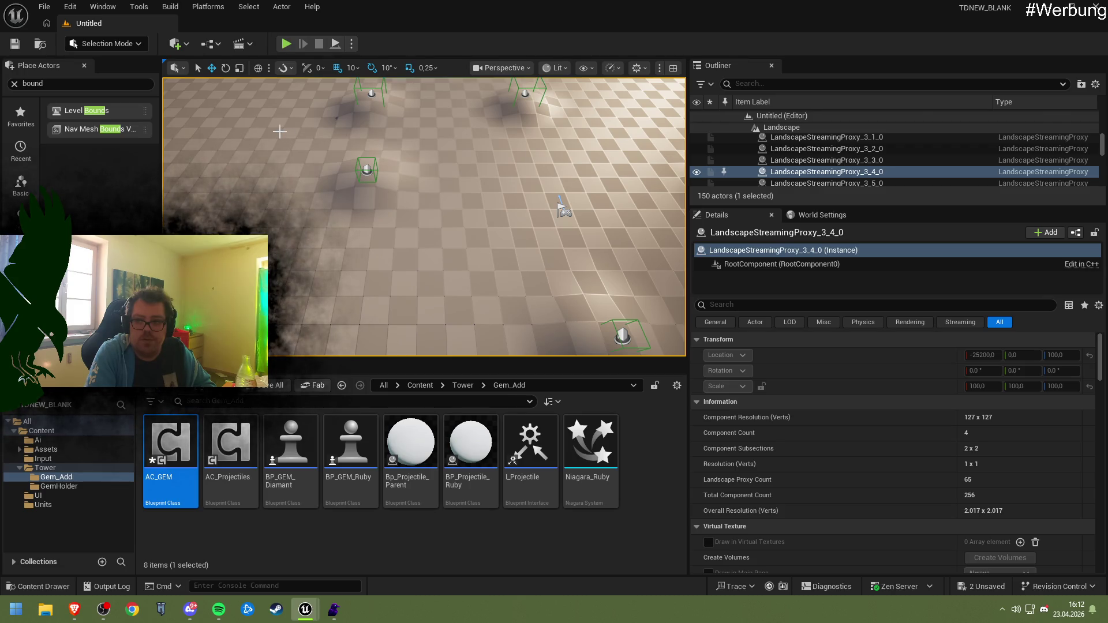
{"action": "key", "text": "alt+p"}
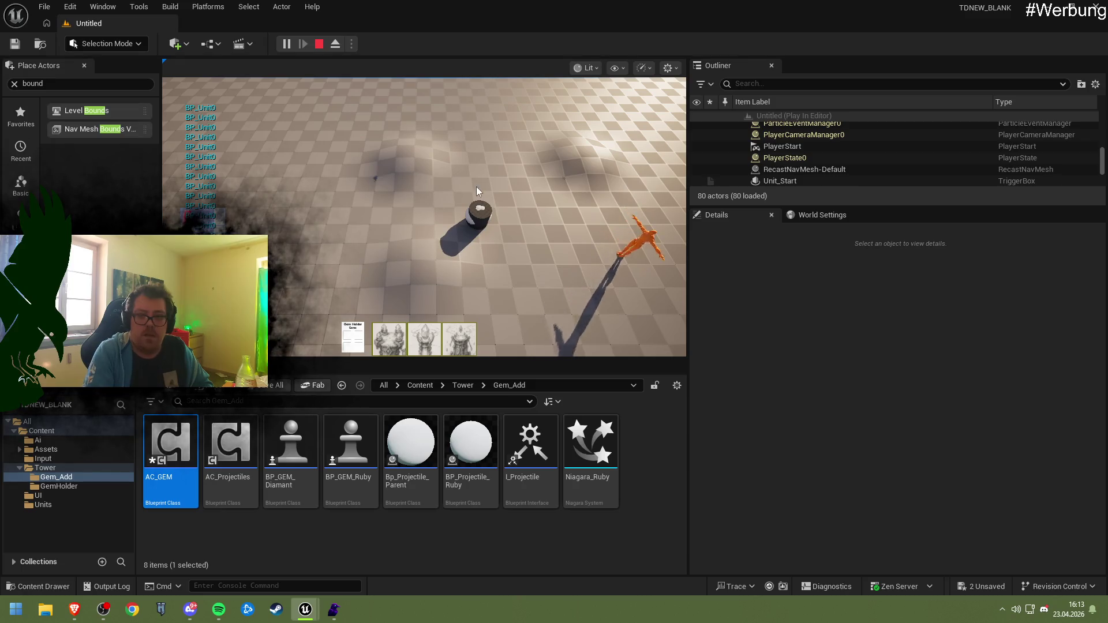
{"action": "left_click", "coordinate": [319, 43]}
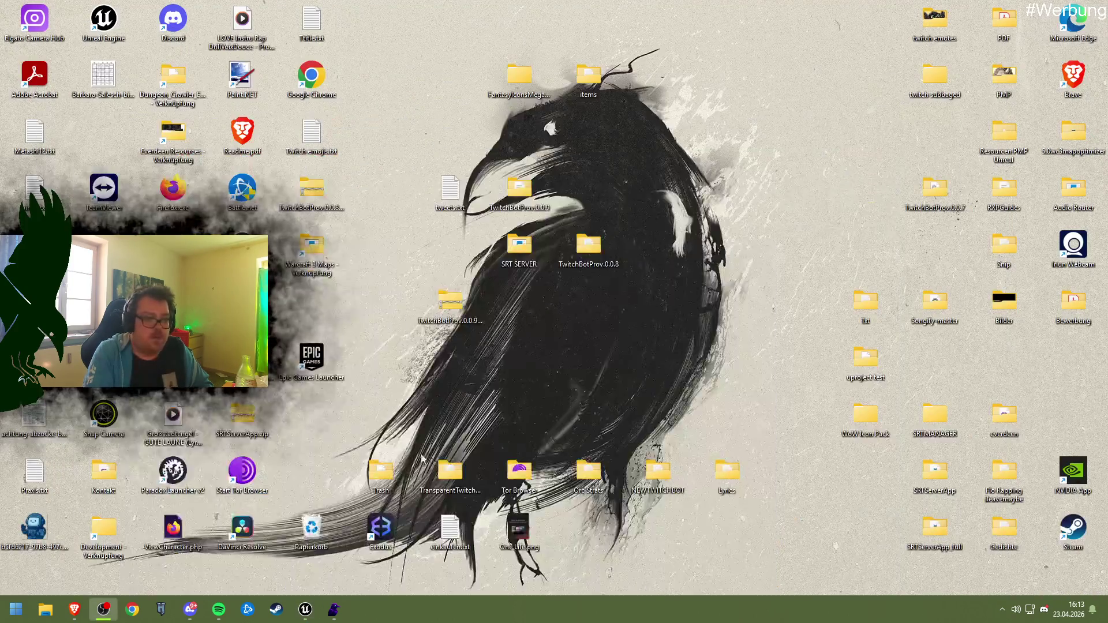
{"action": "left_click", "coordinate": [305, 609]}
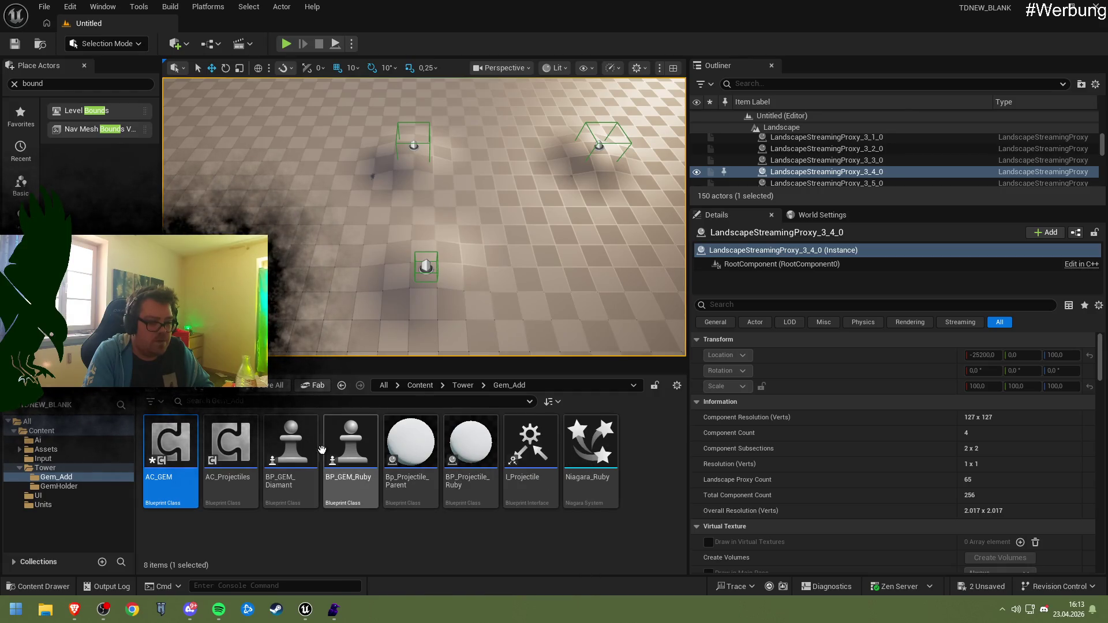
- Open AC_GEM to review its SpawnActor and Attack nodes, then switch to AC_Projectiles
{"action": "double_click", "coordinate": [158, 453]}
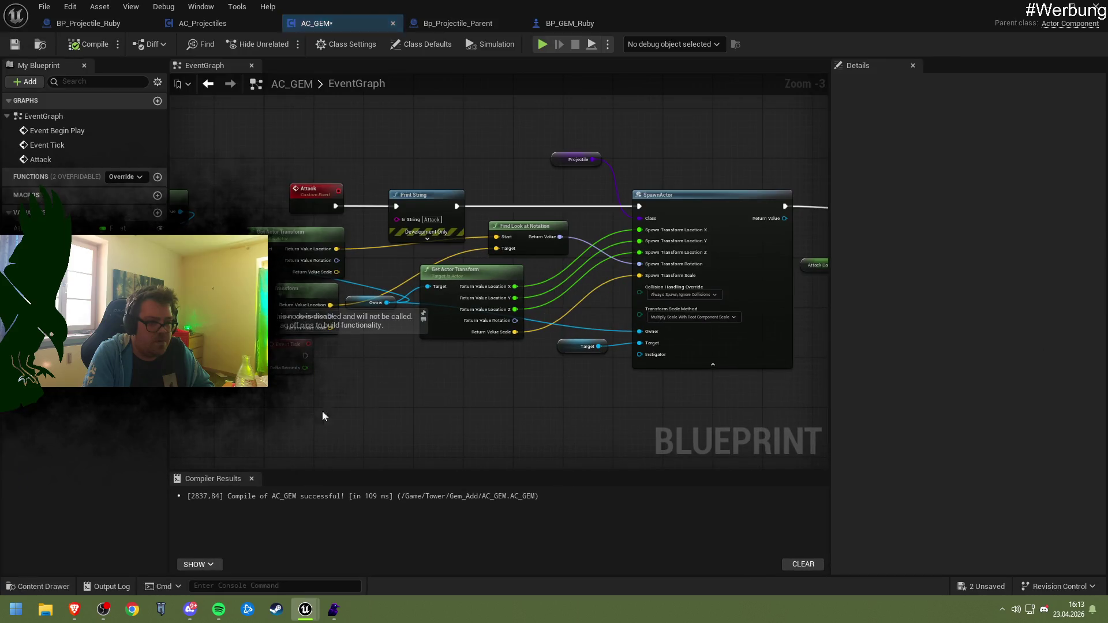
{"action": "left_click_drag", "start_coordinate": [603, 299], "coordinate": [317, 304]}
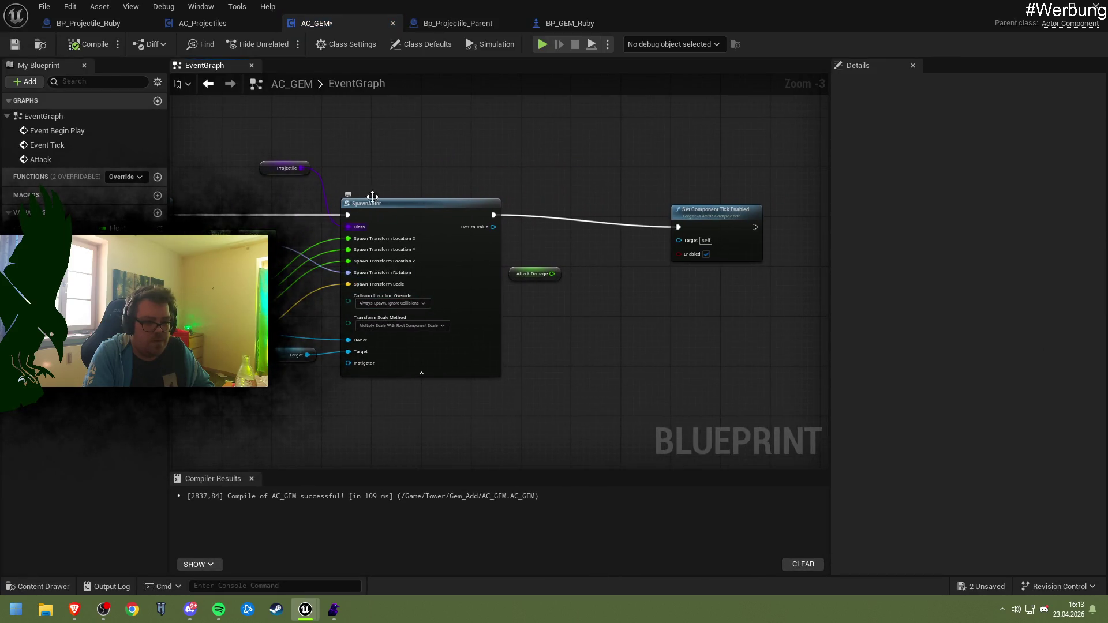
{"action": "left_click_drag", "start_coordinate": [372, 197], "coordinate": [499, 193]}
{"action": "left_click", "coordinate": [234, 28]}
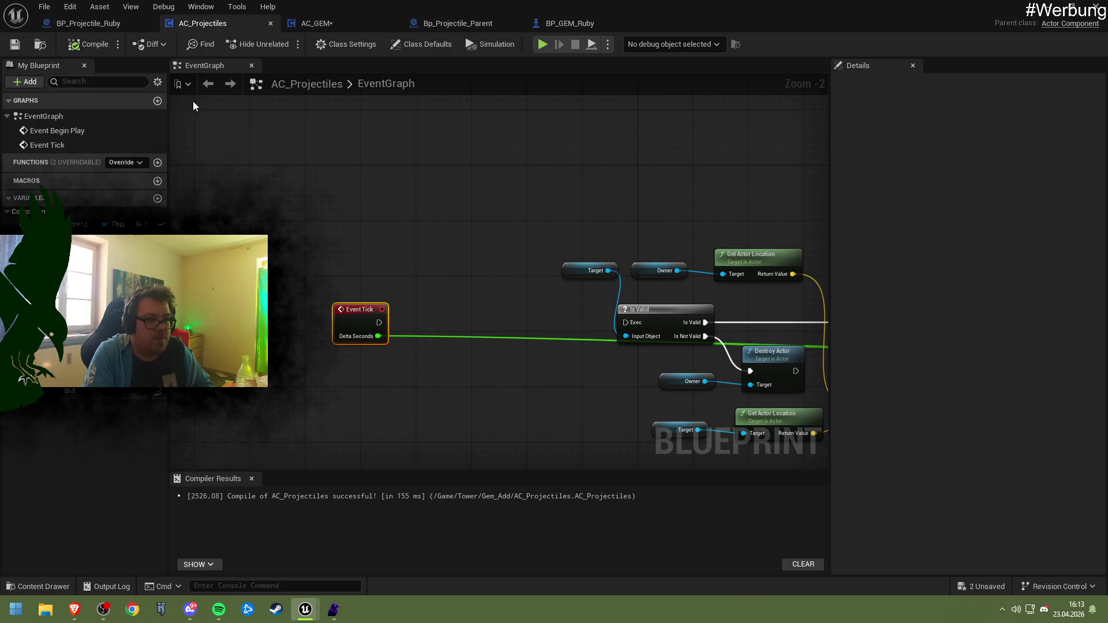
- Delete the Set Velocity in Local Space node in Bp_Projectile_Parent
{"action": "left_click", "coordinate": [103, 24]}
{"action": "left_click", "coordinate": [458, 23]}
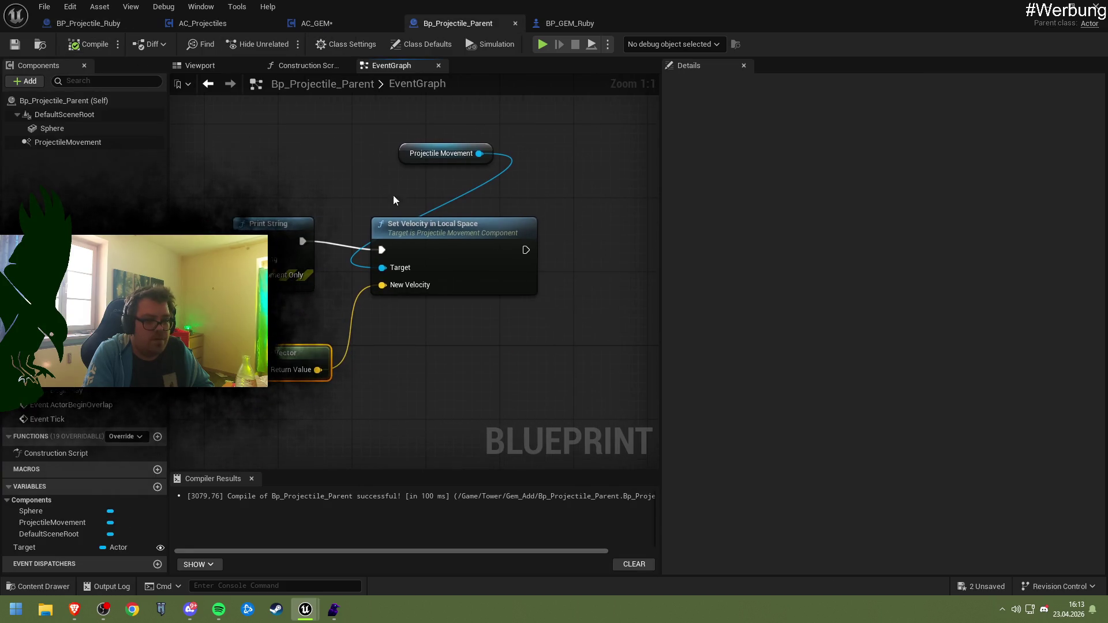
{"action": "left_click", "coordinate": [423, 247]}
{"action": "key", "text": "Delete"}
- Add a Set Velocity node for Projectile Movement by searching 'set velocity'
{"action": "mouse_move", "coordinate": [483, 155]}
{"action": "left_mouse_down"}
{"action": "mouse_move", "coordinate": [462, 167]}
{"action": "mouse_move", "coordinate": [450, 217]}
{"action": "left_mouse_up"}
{"action": "type", "text": "set veloci"}
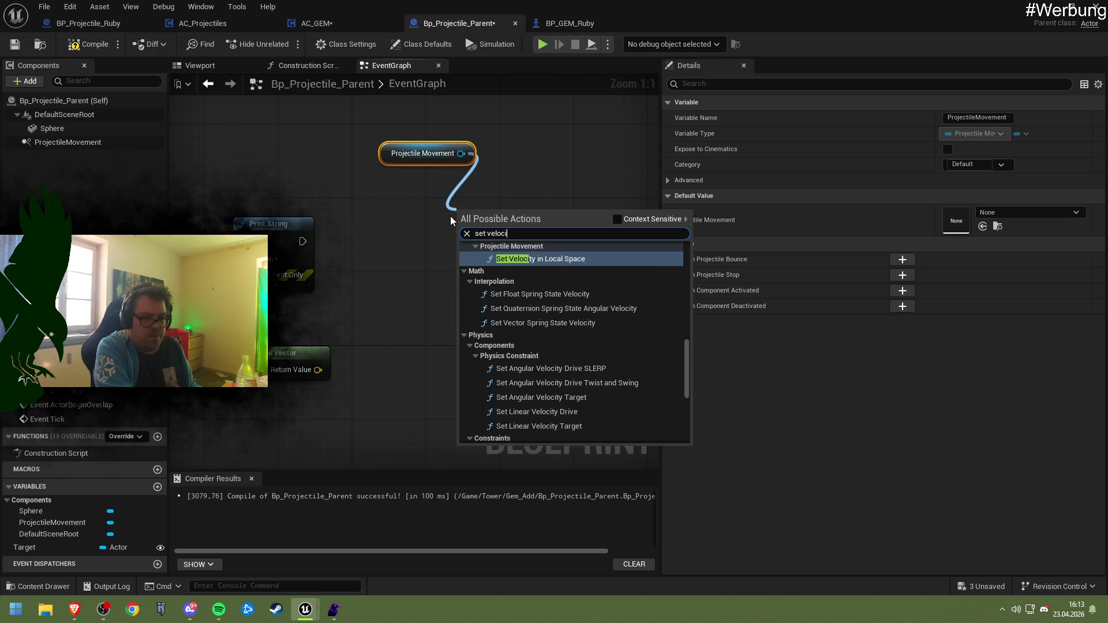
{"action": "type", "text": "ty"}
{"action": "scroll", "coordinate": [592, 341], "scroll_direction": "down", "scroll_amount": 5}
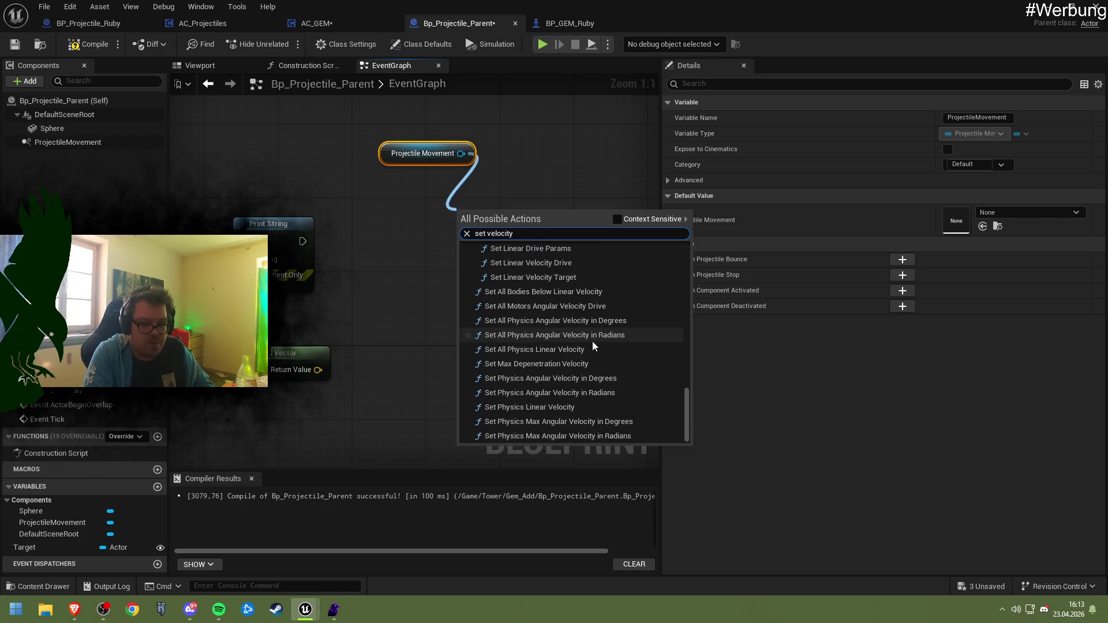
{"action": "scroll", "coordinate": [591, 352], "scroll_direction": "up", "scroll_amount": 6}
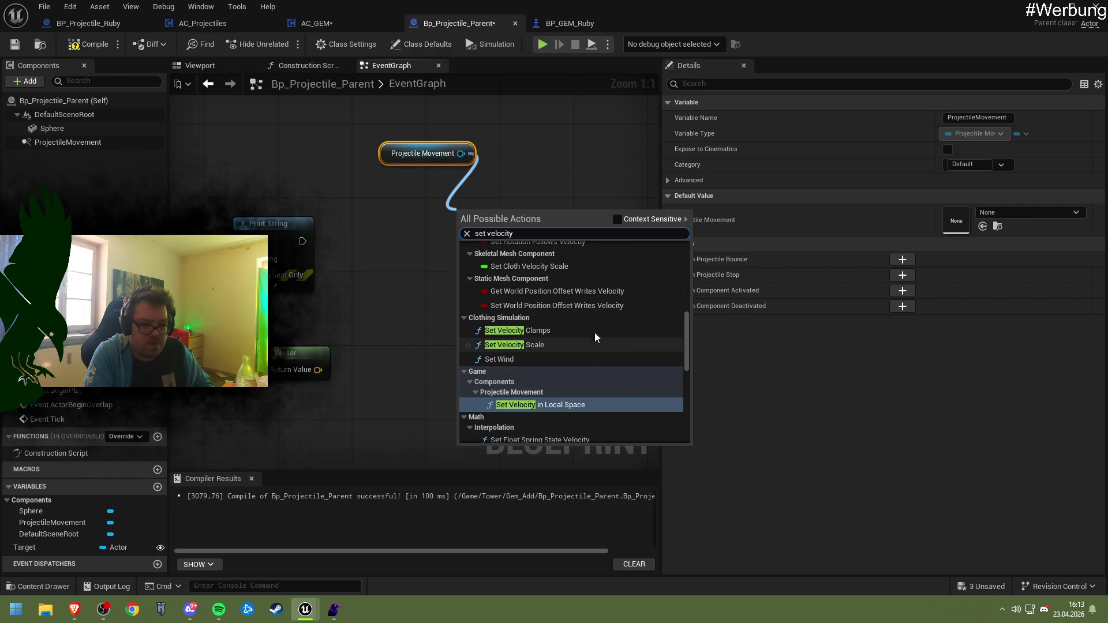
{"action": "scroll", "coordinate": [574, 337], "scroll_direction": "up", "scroll_amount": 3}
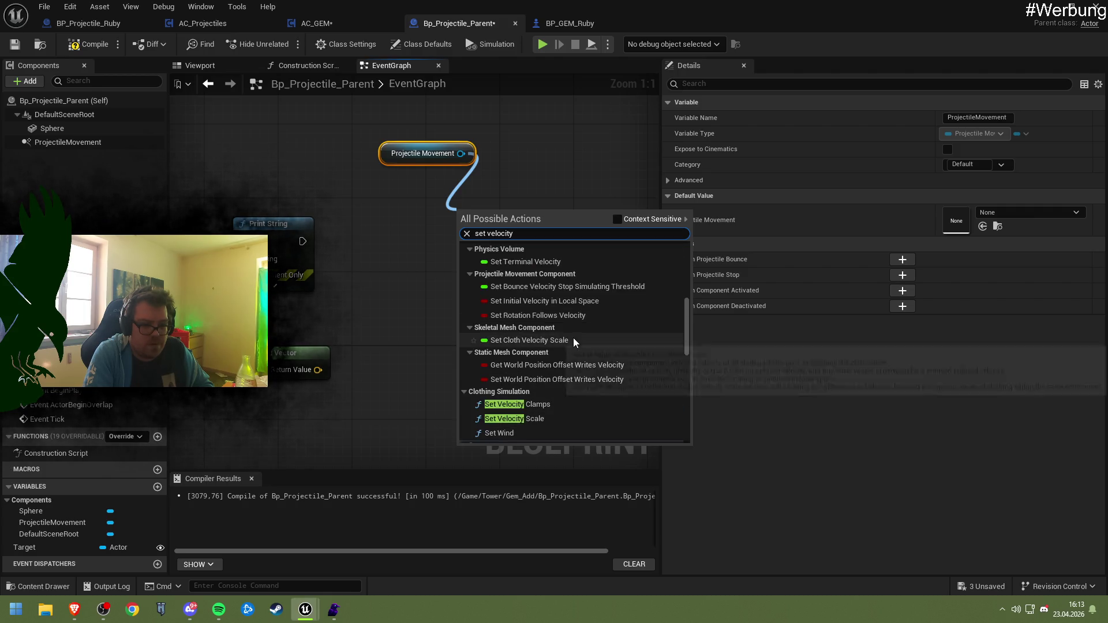
{"action": "scroll", "coordinate": [573, 338], "scroll_direction": "up", "scroll_amount": 5}
{"action": "left_click", "coordinate": [557, 327]}
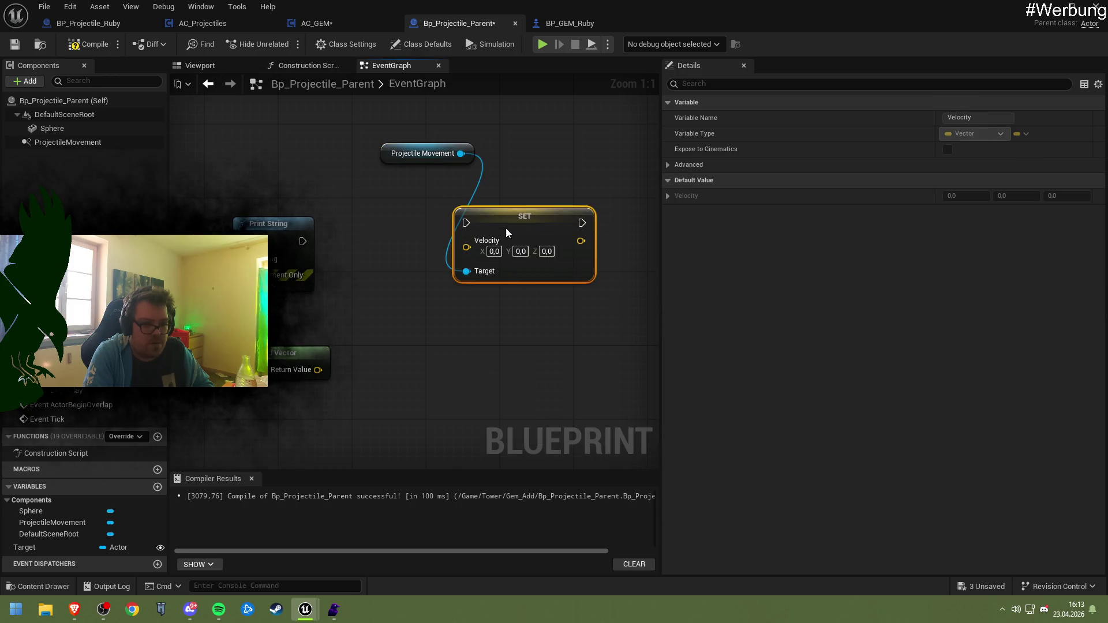
- Run SET Velocity after Print String, feed it the forward vector's Return Value, and play-test
{"action": "left_click_drag", "start_coordinate": [506, 228], "coordinate": [450, 246]}
{"action": "left_click_drag", "start_coordinate": [381, 252], "coordinate": [411, 241]}
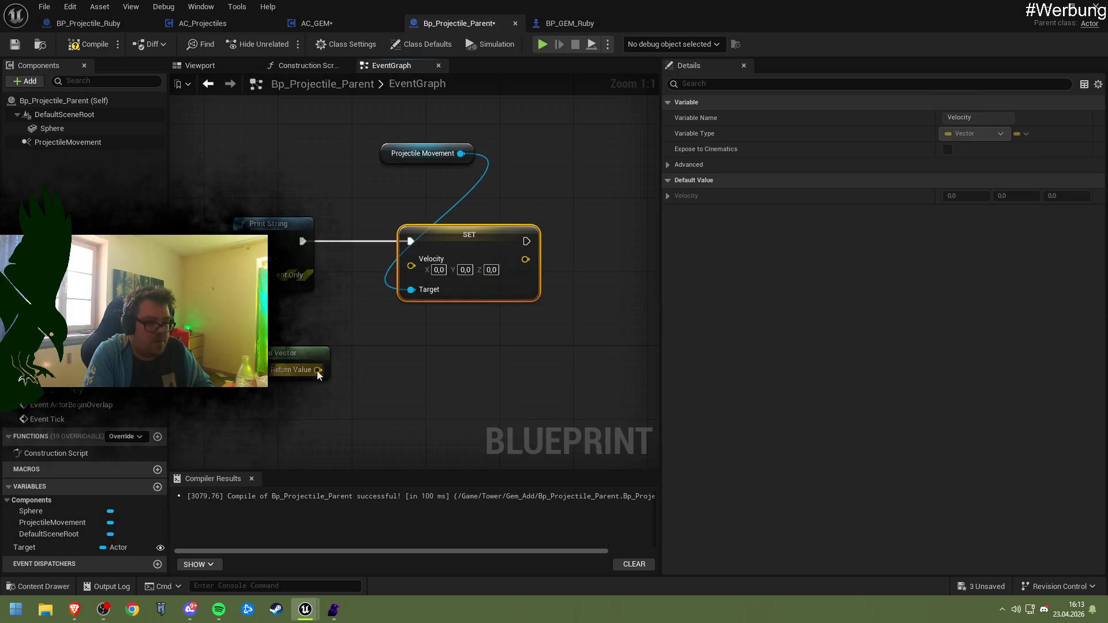
{"action": "left_click_drag", "start_coordinate": [318, 370], "coordinate": [411, 266]}
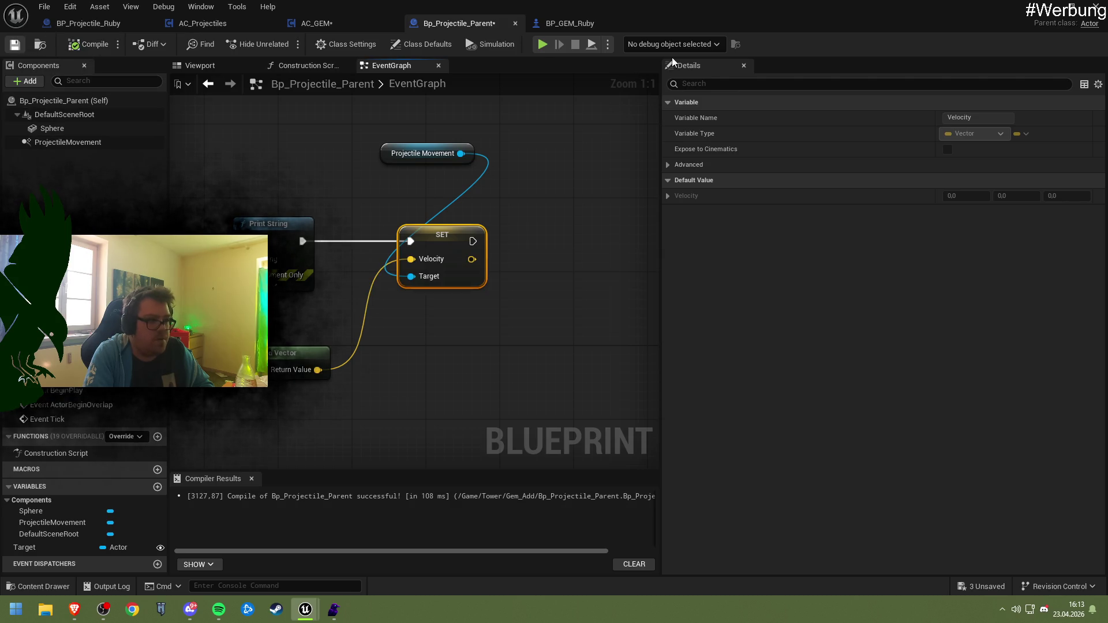
{"action": "key", "text": "alt+p"}
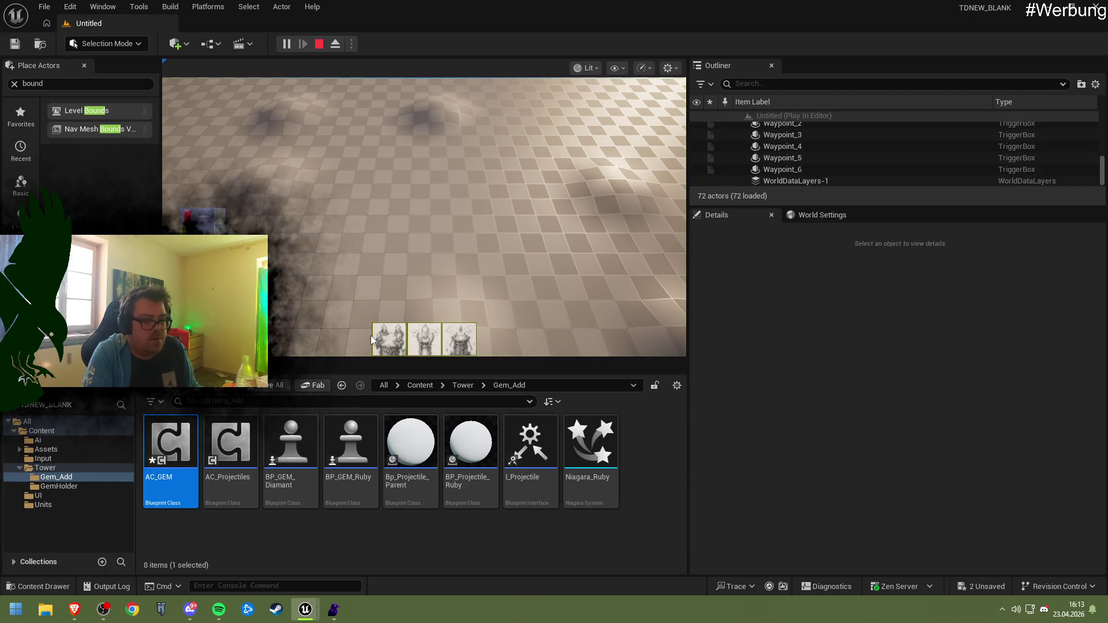
- Place a tower in the running level, then stop the play test and return to the editor
{"action": "left_click", "coordinate": [395, 341]}
{"action": "left_click", "coordinate": [417, 209]}
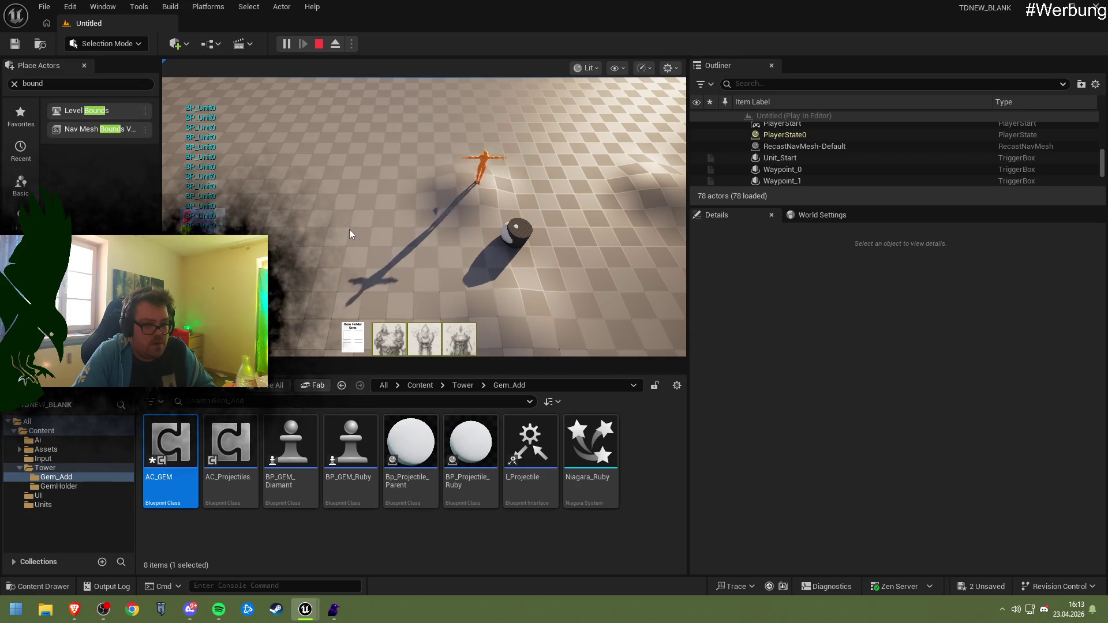
{"action": "left_click", "coordinate": [319, 44]}
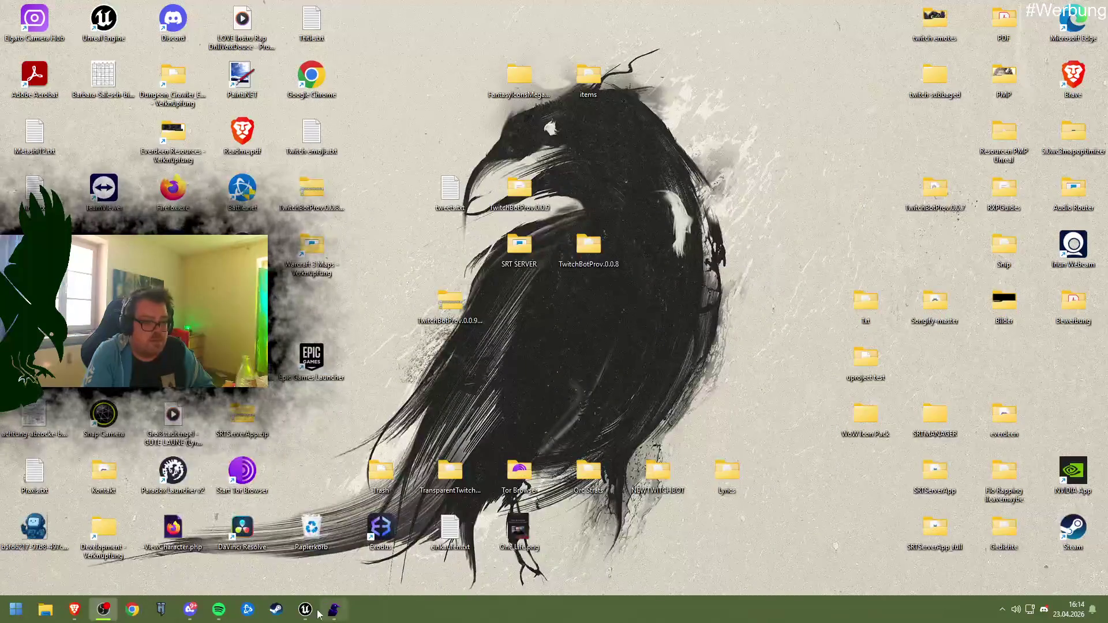
{"action": "left_click", "coordinate": [305, 609]}
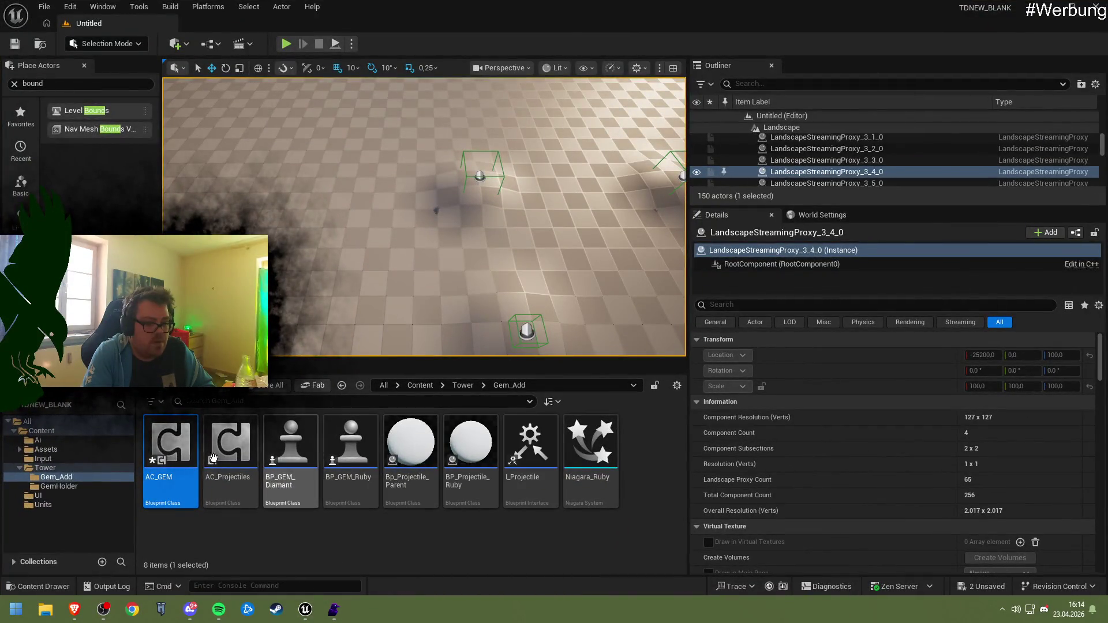
{"action": "mouse_move", "coordinate": [433, 443]}
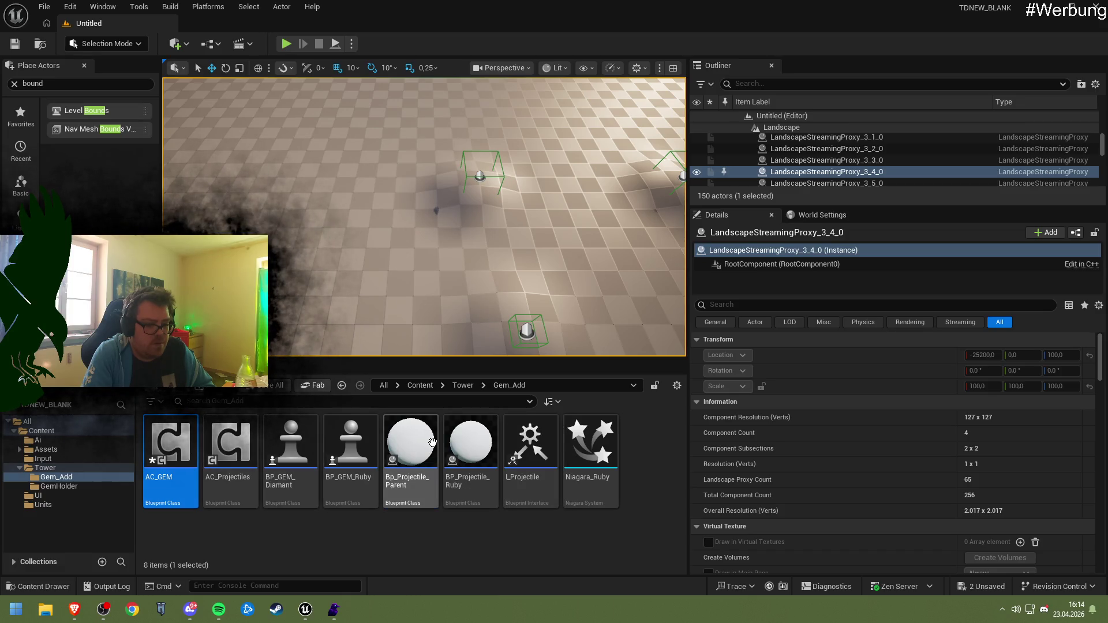
- In Bp_Projectile_Parent, break the forward vector link and split both Velocity and Return Value into X, Y, Z
{"action": "double_click", "coordinate": [433, 444]}
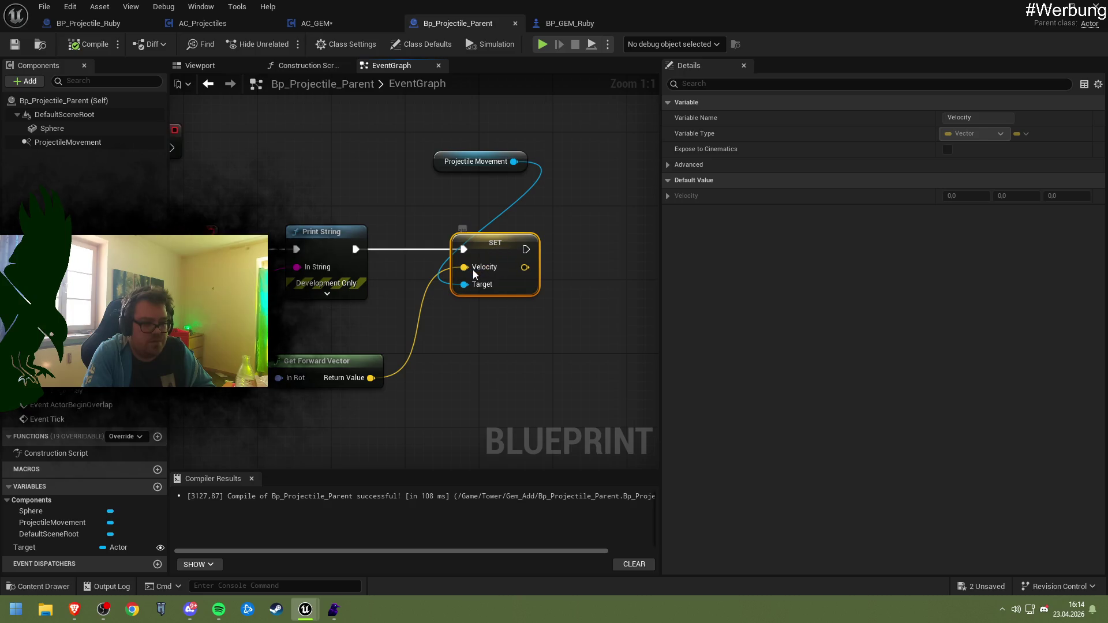
{"action": "right_click", "coordinate": [473, 268]}
{"action": "left_click", "coordinate": [520, 324]}
{"action": "right_click", "coordinate": [476, 280]}
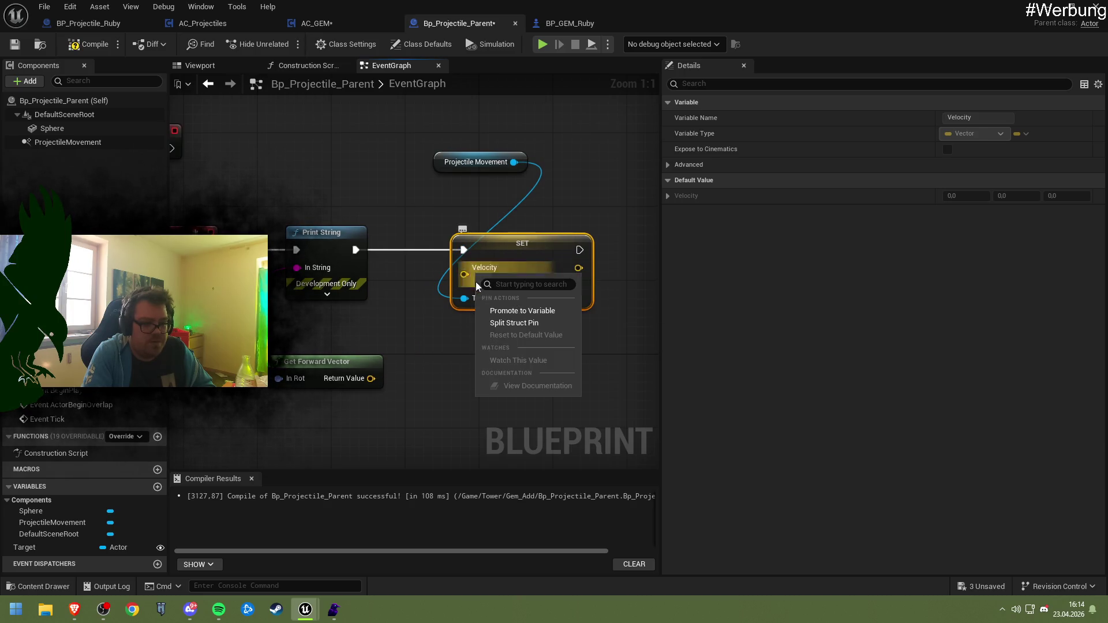
{"action": "left_click", "coordinate": [514, 323]}
{"action": "right_click", "coordinate": [363, 379]}
{"action": "left_click", "coordinate": [396, 425]}
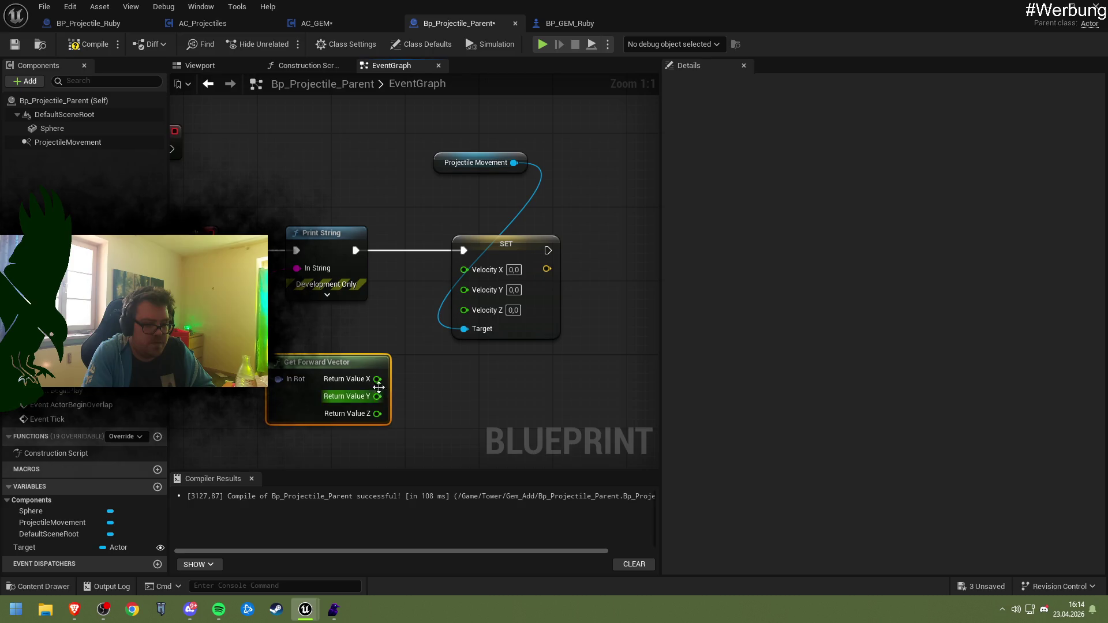
- Add 1 to Return Value X with an Add node, wire X, Y, Z into Velocity, and save
{"action": "left_click_drag", "start_coordinate": [377, 379], "coordinate": [451, 382]}
{"action": "type", "text": "add"}
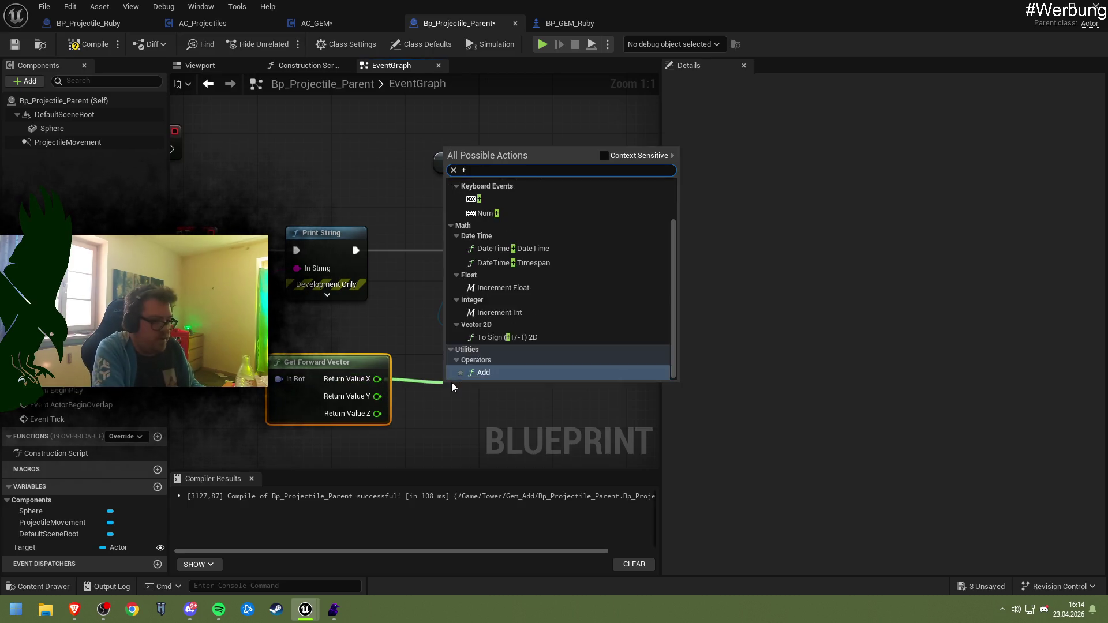
{"action": "key", "text": "Return"}
{"action": "left_click", "coordinate": [471, 402]}
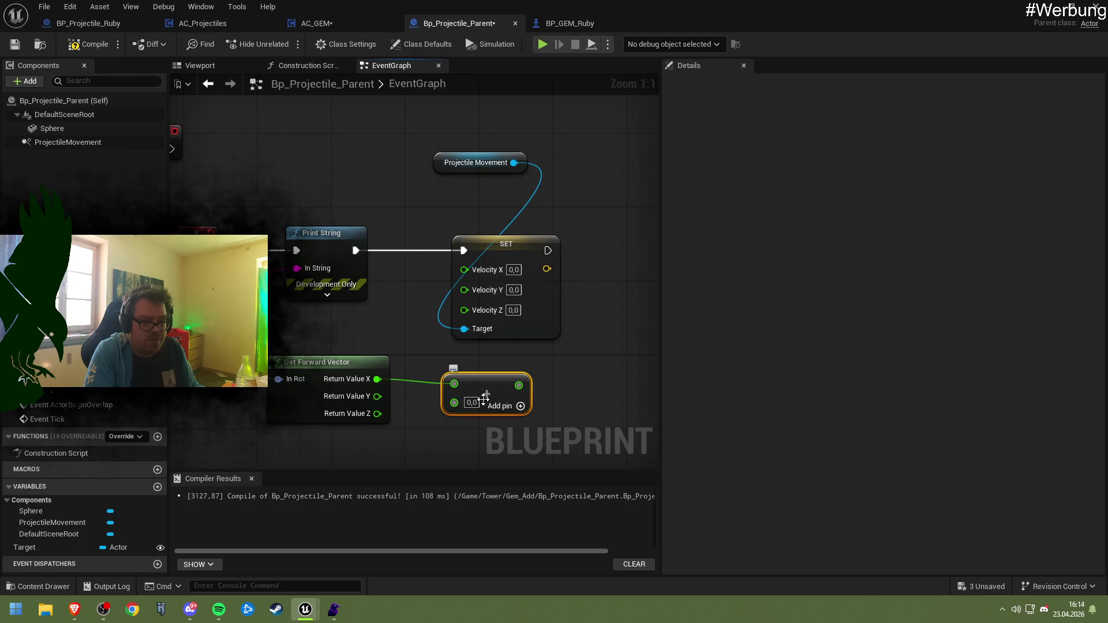
{"action": "type", "text": "1"}
{"action": "key", "text": "Return"}
{"action": "left_click_drag", "start_coordinate": [519, 386], "coordinate": [464, 269]}
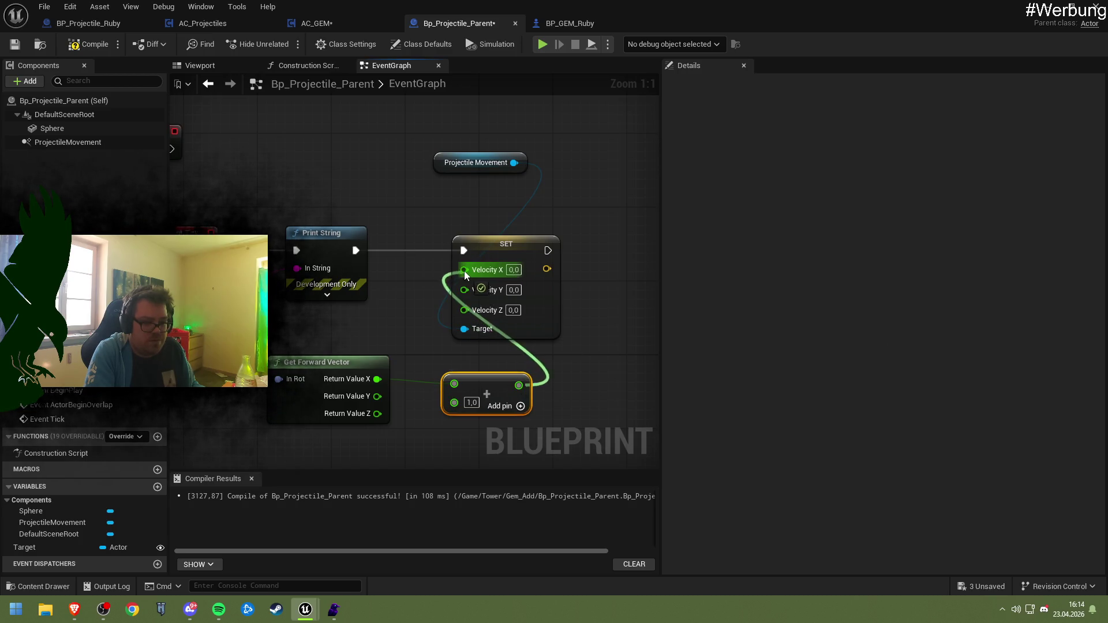
{"action": "mouse_move", "coordinate": [378, 397]}
{"action": "left_mouse_down"}
{"action": "mouse_move", "coordinate": [464, 285]}
{"action": "mouse_move", "coordinate": [479, 297]}
{"action": "mouse_move", "coordinate": [464, 305]}
{"action": "left_mouse_up"}
{"action": "left_click", "coordinate": [516, 226]}
{"action": "key", "text": "ctrl+s"}
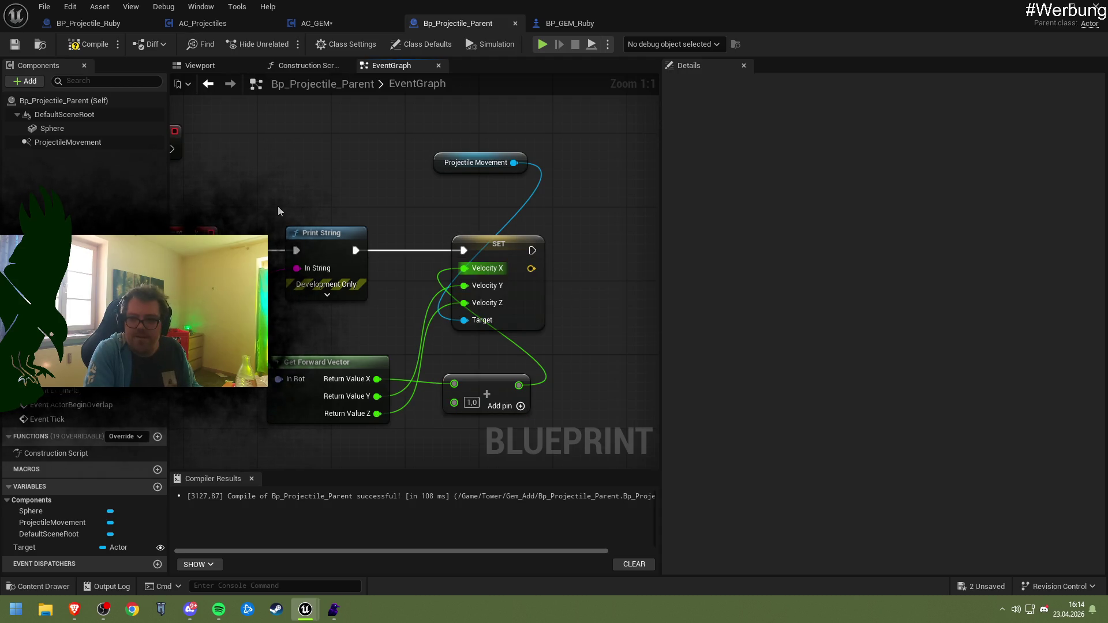
- Delete the Add node and break the forward vector links into the Velocity pins
{"action": "left_click_drag", "start_coordinate": [334, 228], "coordinate": [374, 219]}
{"action": "left_click", "coordinate": [504, 365]}
{"action": "key", "text": "Delete"}
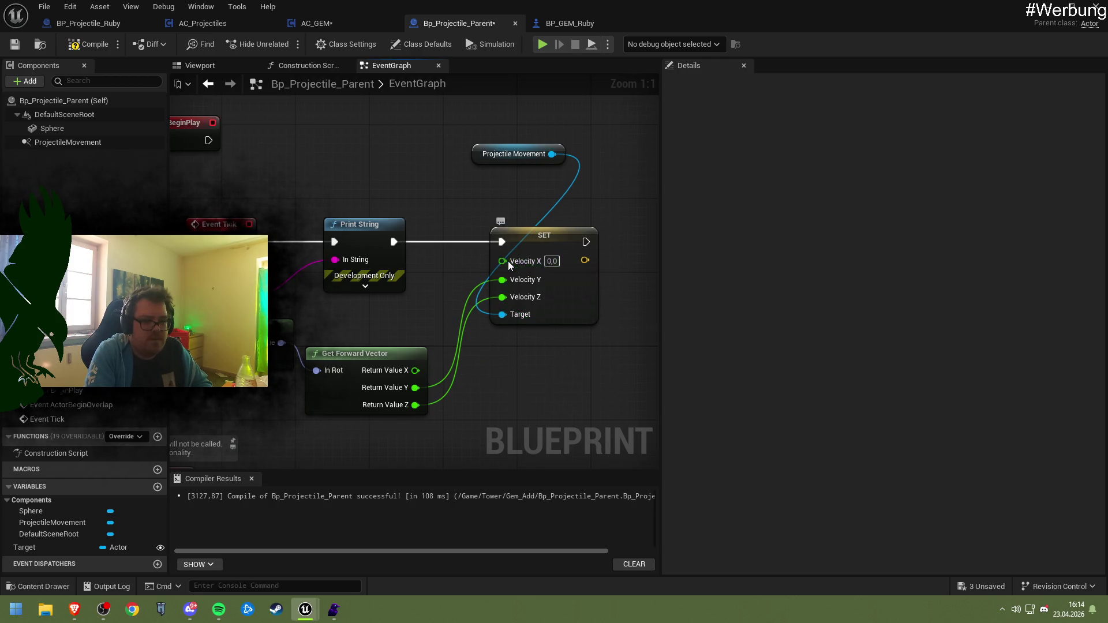
{"action": "right_click", "coordinate": [508, 261]}
{"action": "right_click", "coordinate": [501, 281]}
{"action": "left_click", "coordinate": [525, 313]}
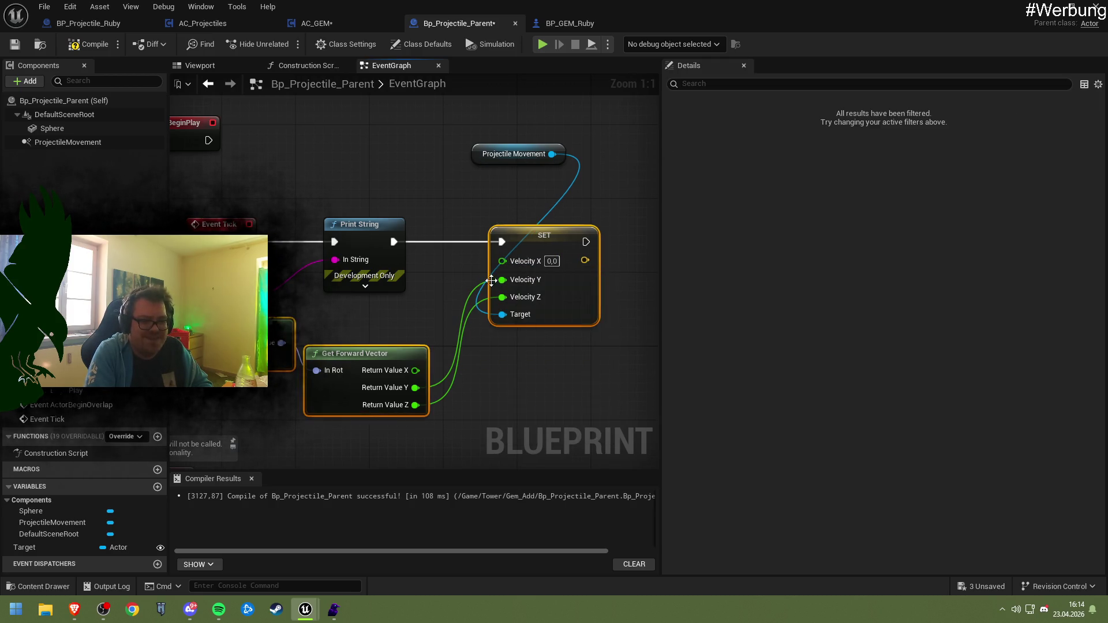
{"action": "right_click", "coordinate": [505, 284]}
{"action": "right_click", "coordinate": [513, 291]}
{"action": "left_click", "coordinate": [537, 335]}
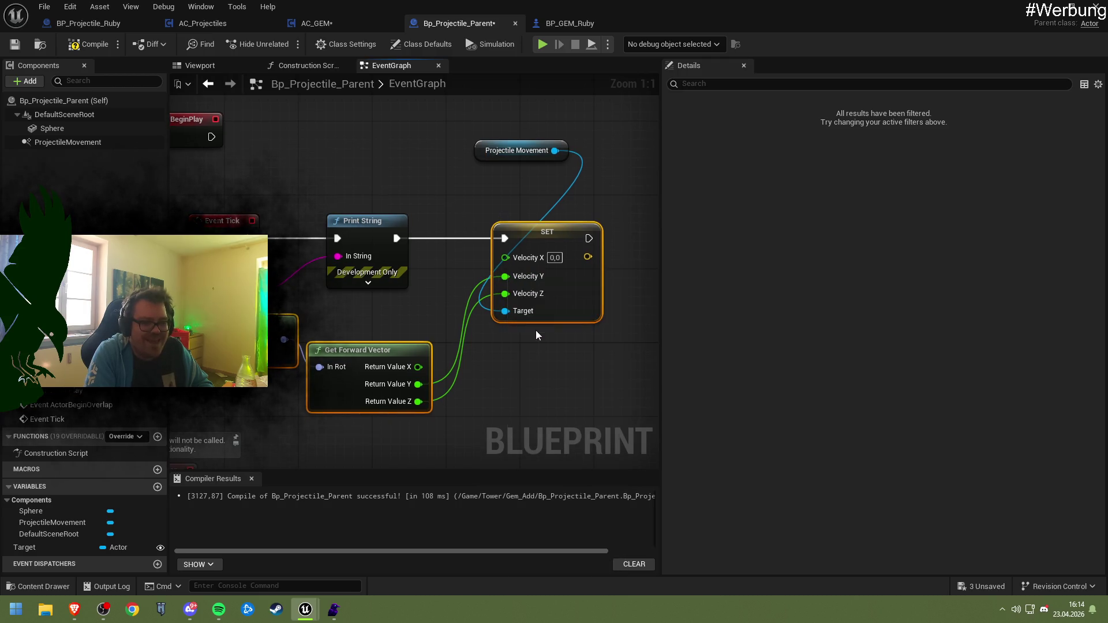
{"action": "right_click", "coordinate": [516, 293]}
{"action": "left_click", "coordinate": [545, 344]}
- Recombine the forward vector's Return Value and the Velocity input into single vector pins
{"action": "right_click", "coordinate": [404, 368]}
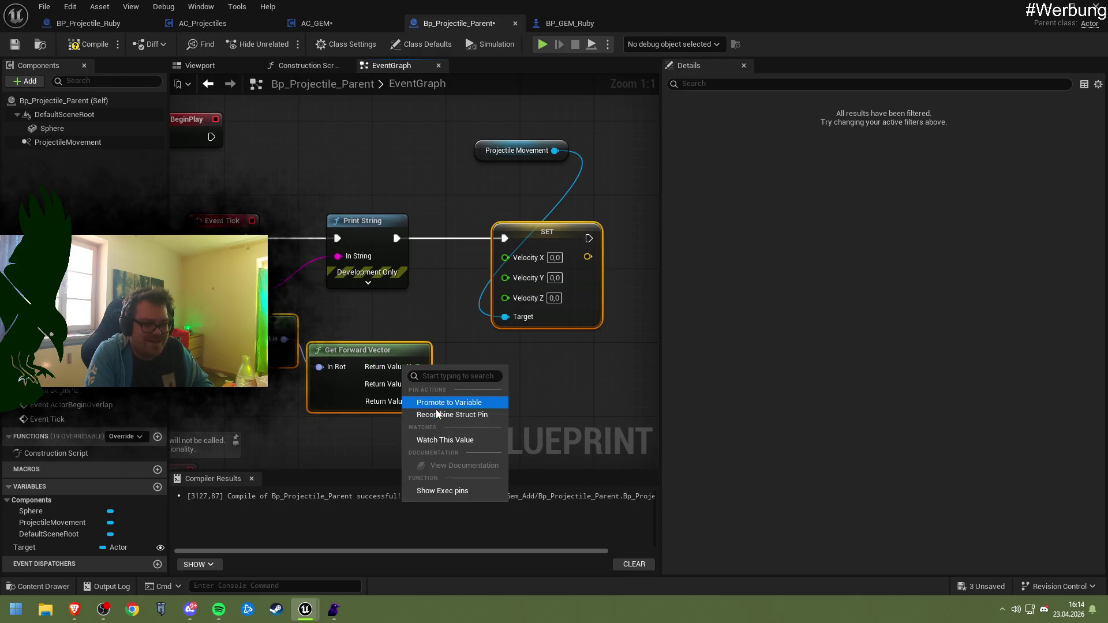
{"action": "left_click", "coordinate": [438, 414]}
{"action": "right_click", "coordinate": [507, 278]}
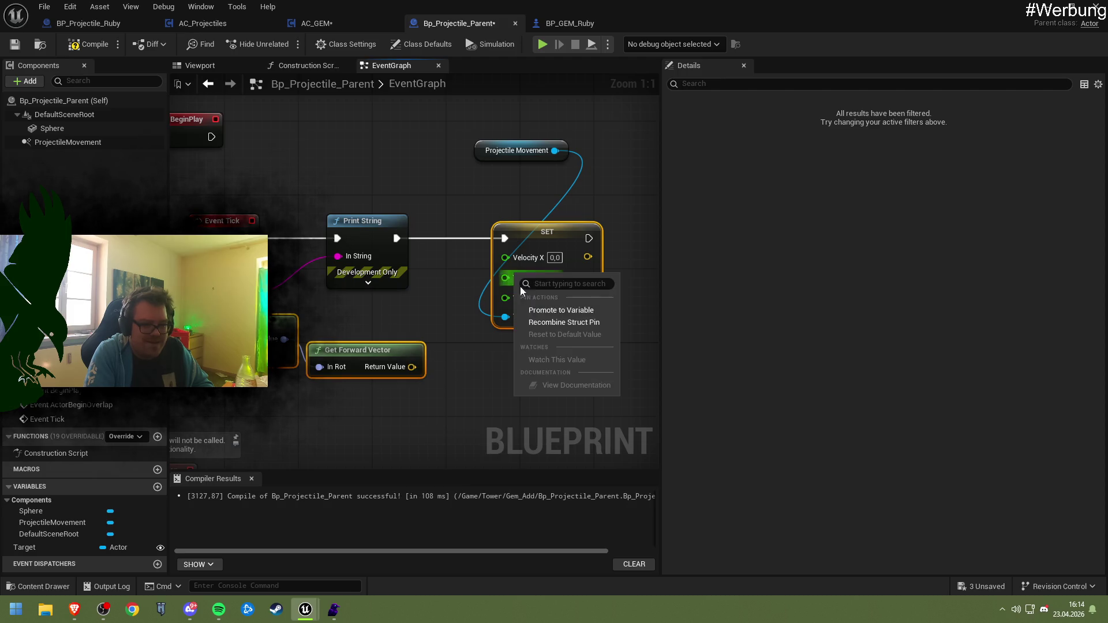
{"action": "left_click", "coordinate": [542, 324]}
{"action": "right_click", "coordinate": [570, 135]}
{"action": "left_click", "coordinate": [449, 332]}
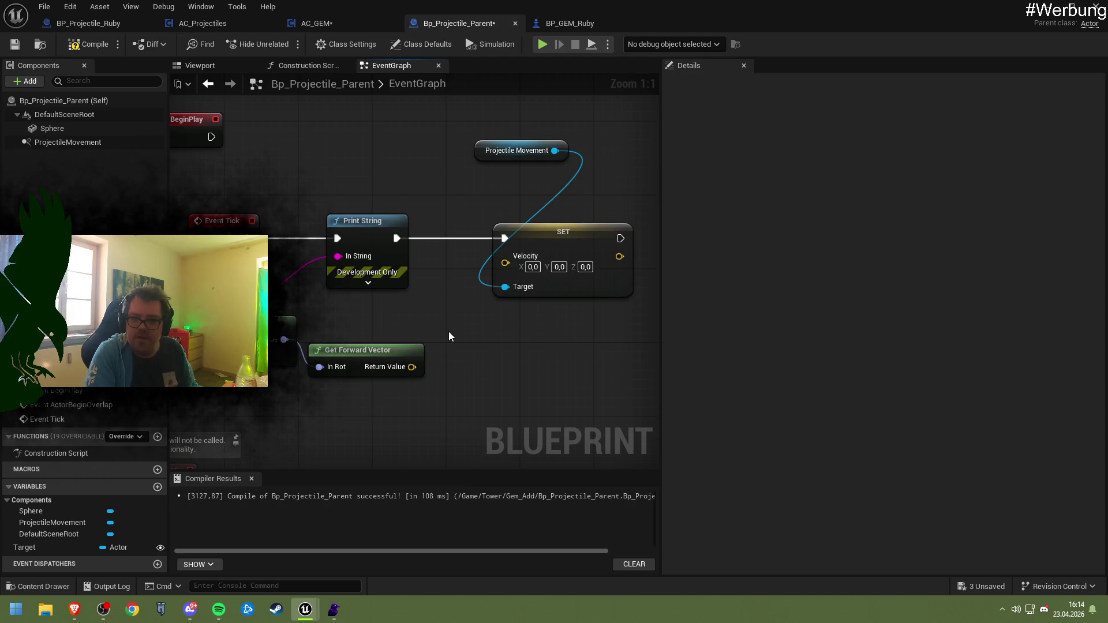
- Add a Multiply node off Get Forward Vector with its second input converted to a float
{"action": "mouse_move", "coordinate": [449, 337]}
{"action": "left_mouse_down"}
{"action": "mouse_move", "coordinate": [356, 342]}
{"action": "mouse_move", "coordinate": [374, 333]}
{"action": "left_mouse_up"}
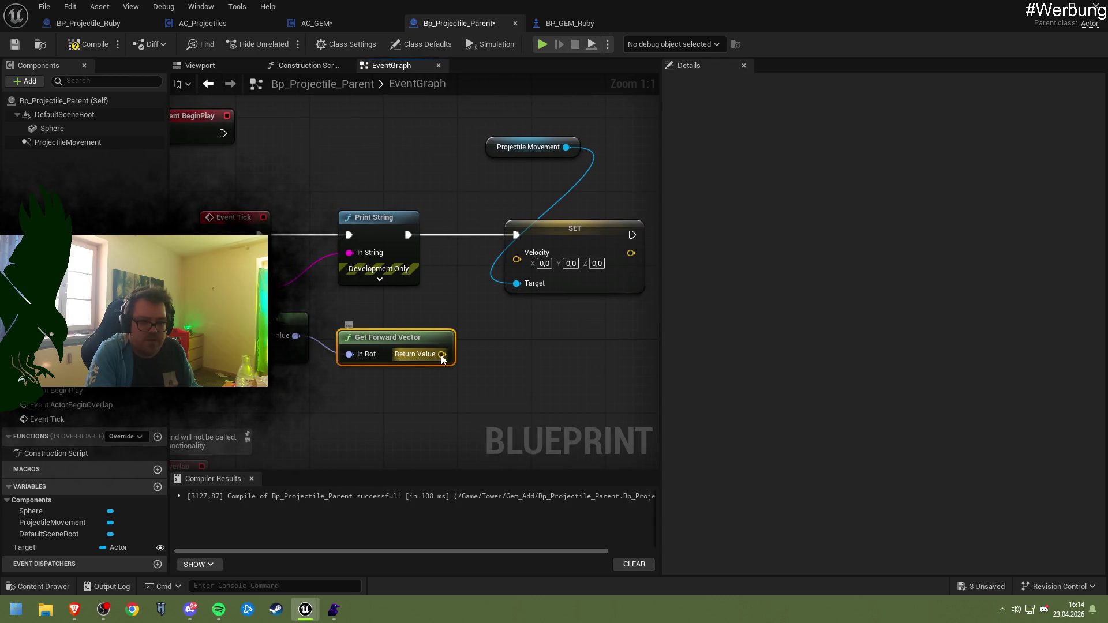
{"action": "left_click_drag", "start_coordinate": [441, 354], "coordinate": [501, 354]}
{"action": "type", "text": "*"}
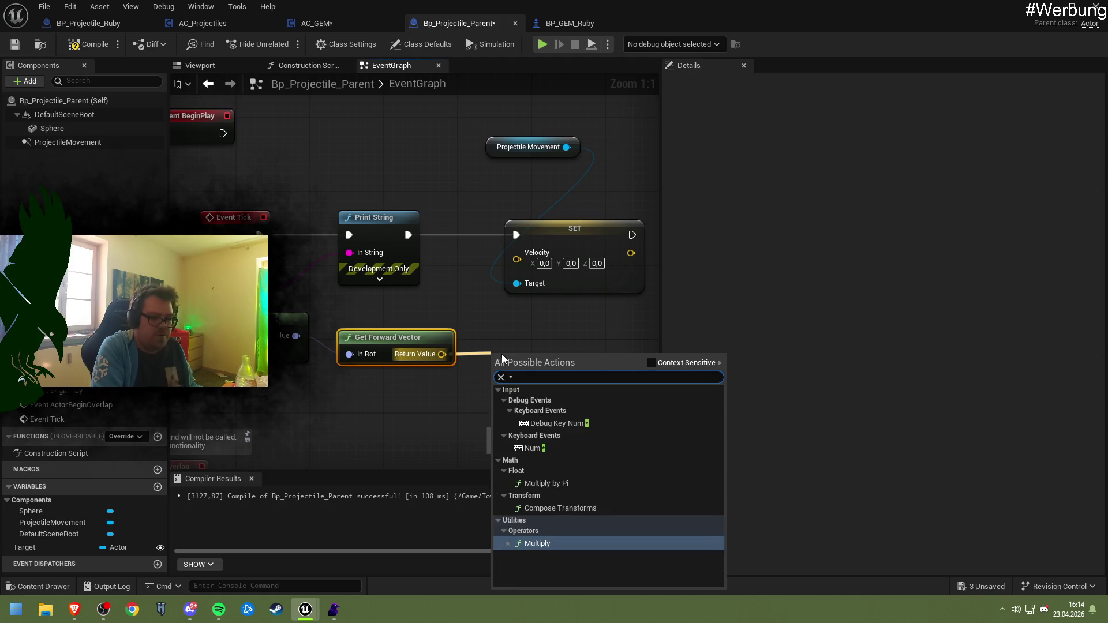
{"action": "key", "text": "Return"}
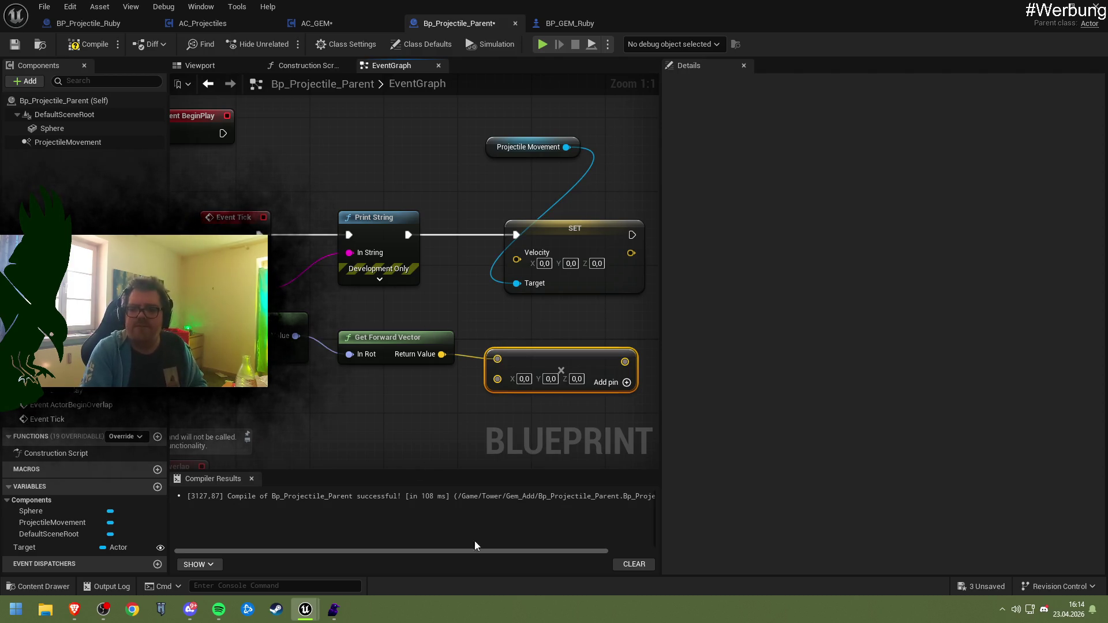
{"action": "left_click_drag", "start_coordinate": [502, 358], "coordinate": [408, 309]}
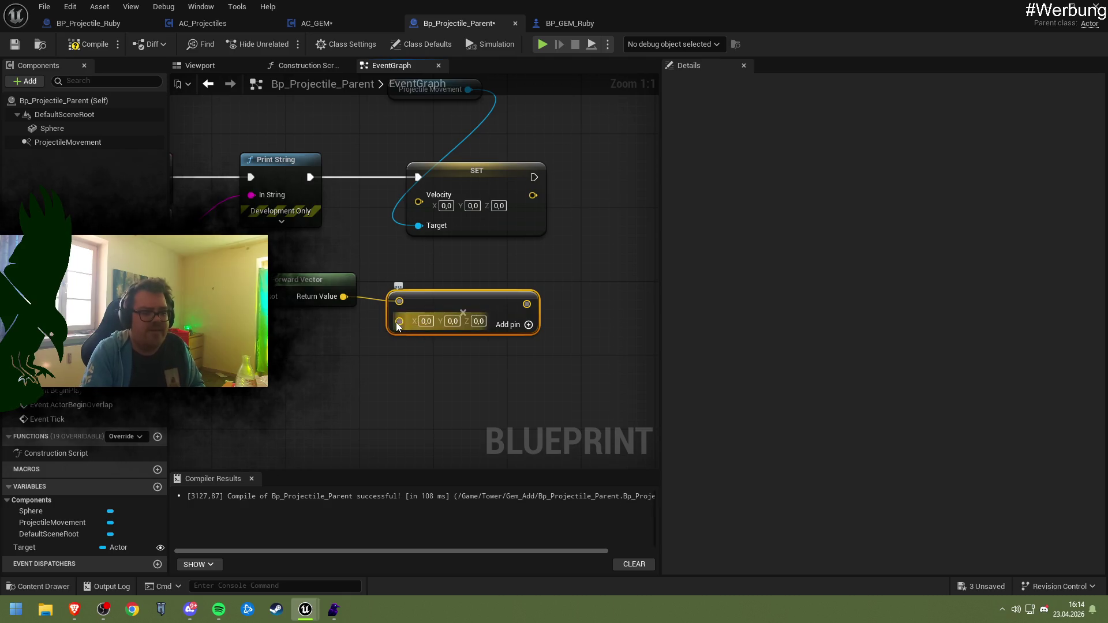
{"action": "right_click", "coordinate": [426, 322]}
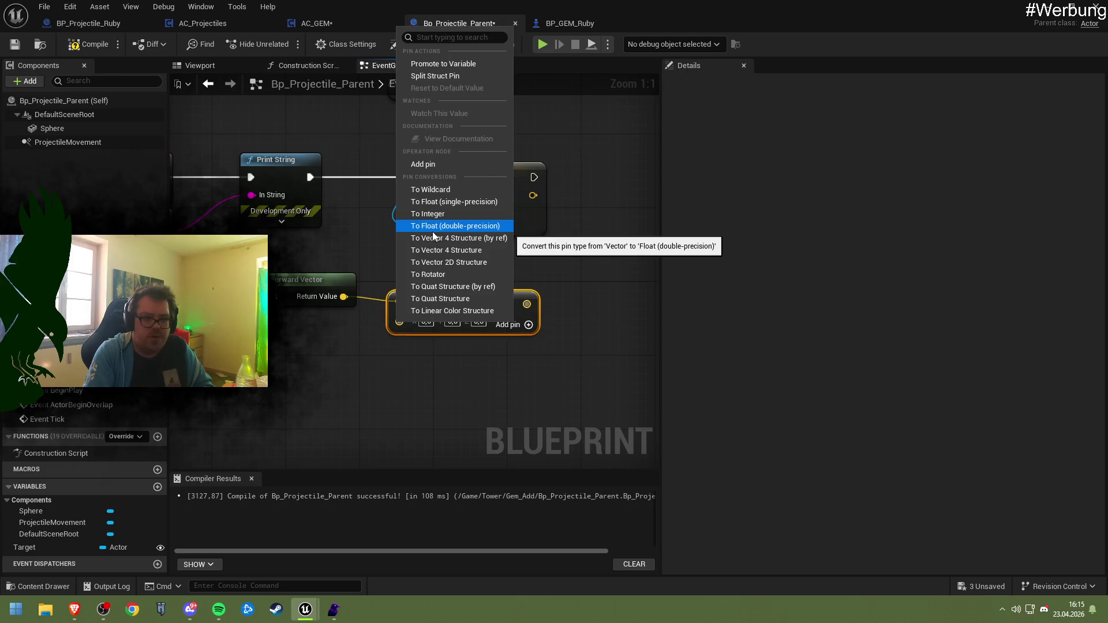
{"action": "left_click", "coordinate": [434, 228]}
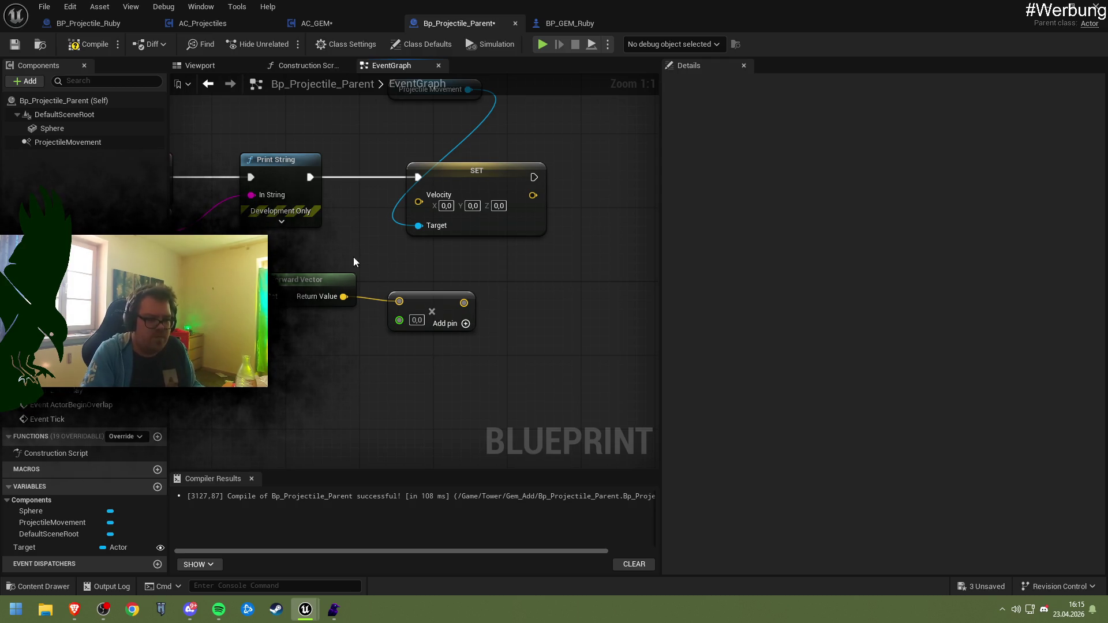
- Set the multiplier to 1000, wire the result into Velocity, compile, and return to the level editor
{"action": "type", "text": "100"}
{"action": "key", "text": "Return"}
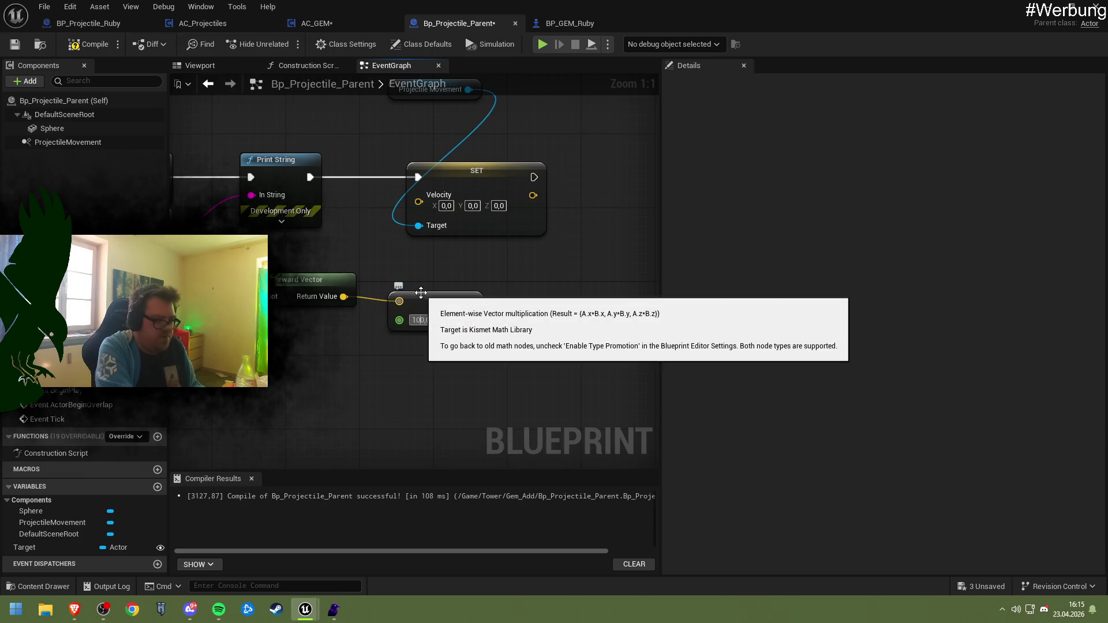
{"action": "left_click_drag", "start_coordinate": [477, 303], "coordinate": [419, 199]}
{"action": "left_click", "coordinate": [90, 44]}
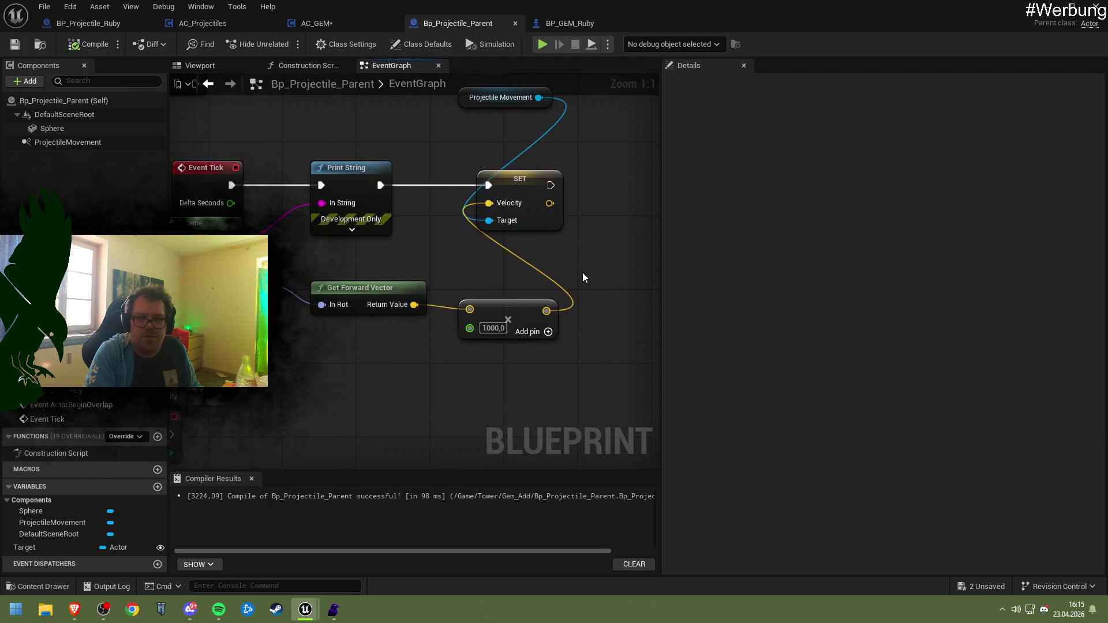
{"action": "left_click", "coordinate": [1050, 9]}
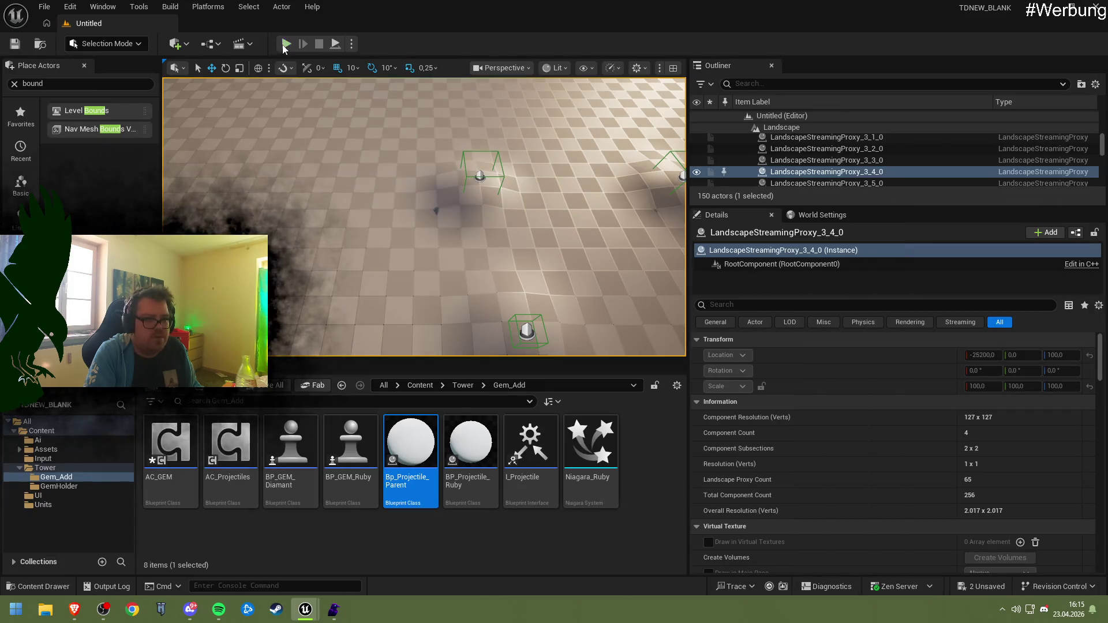
{"action": "key", "text": "alt+p"}
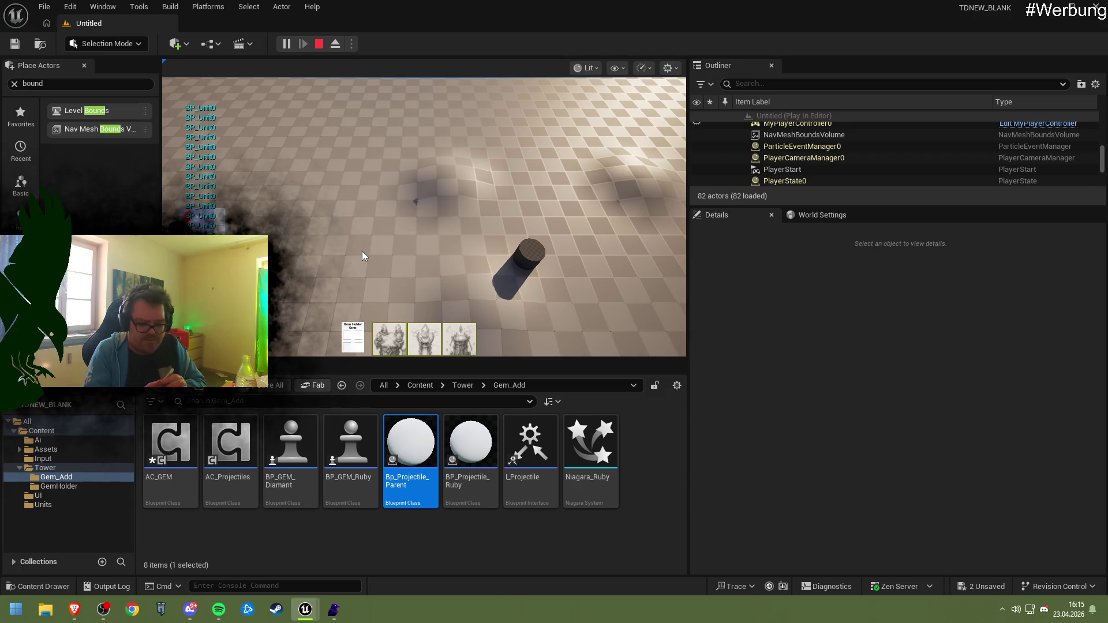
{"action": "left_click", "coordinate": [393, 261]}
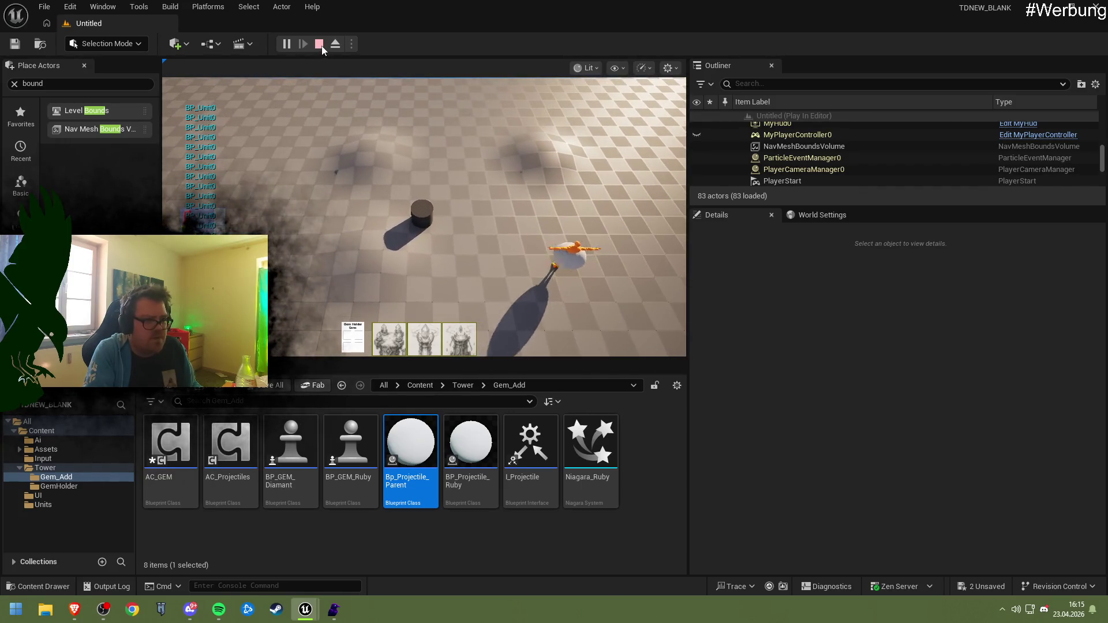
{"action": "left_click", "coordinate": [318, 48]}
{"action": "left_click", "coordinate": [347, 220]}
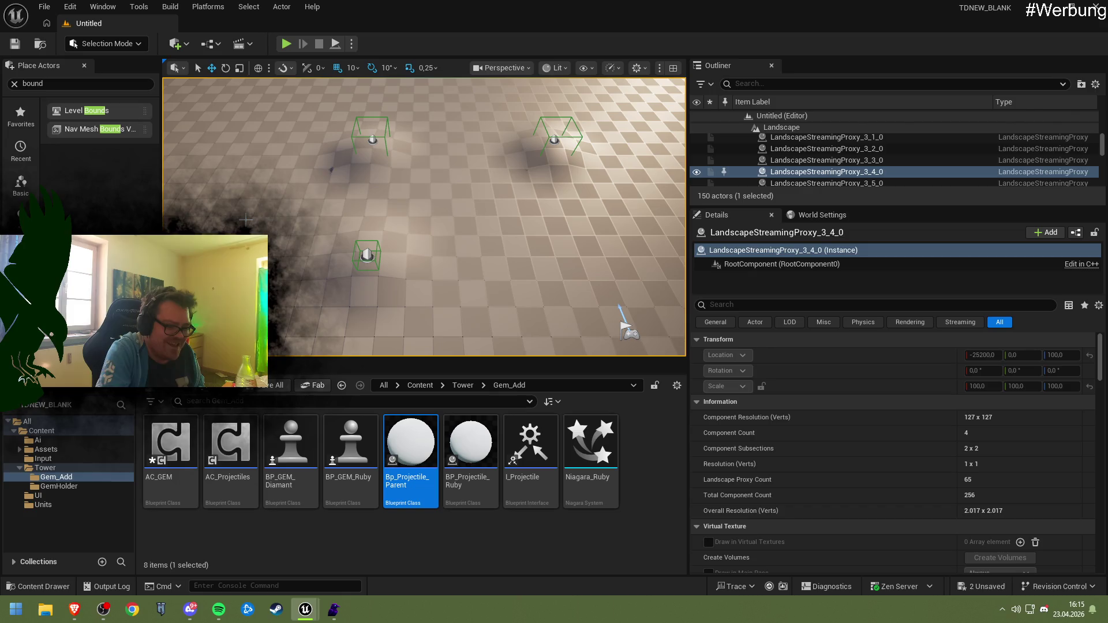
- Open Bp_Projectile_Parent and compare its graph with AC_GEM's graph
{"action": "double_click", "coordinate": [411, 455]}
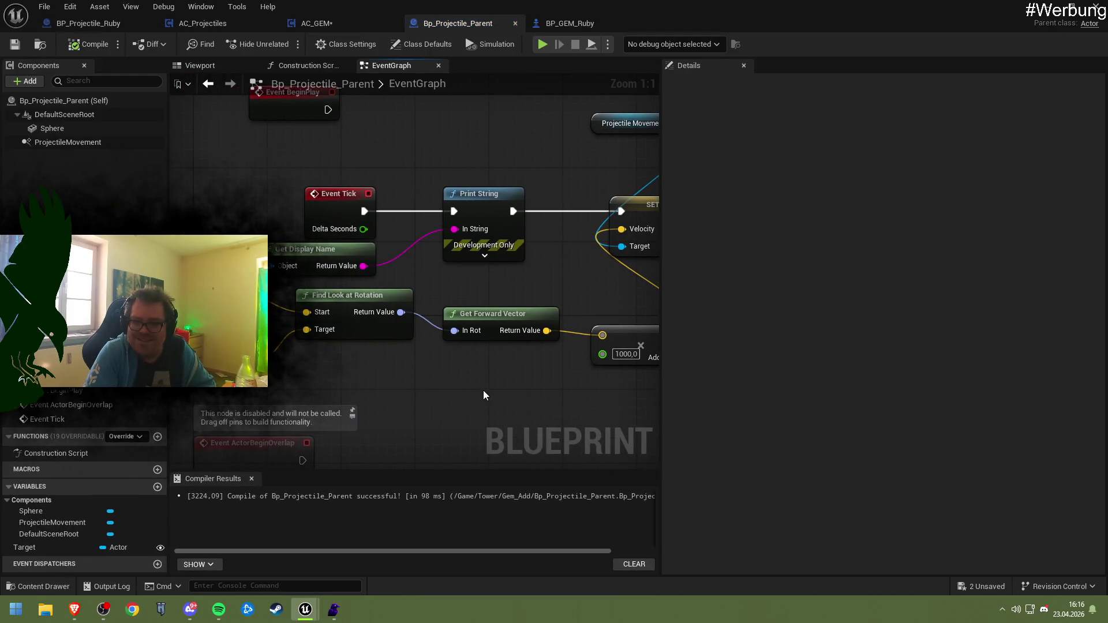
{"action": "mouse_move", "coordinate": [484, 392]}
{"action": "left_mouse_down"}
{"action": "mouse_move", "coordinate": [393, 378]}
{"action": "mouse_move", "coordinate": [487, 381]}
{"action": "mouse_move", "coordinate": [488, 409]}
{"action": "left_mouse_up"}
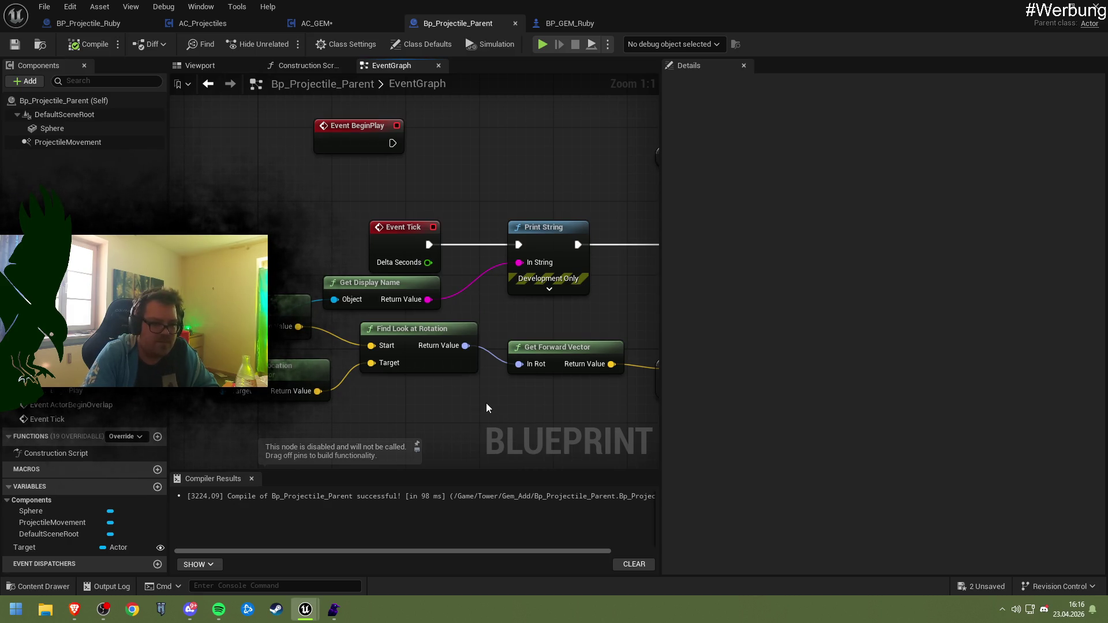
{"action": "left_click", "coordinate": [316, 24]}
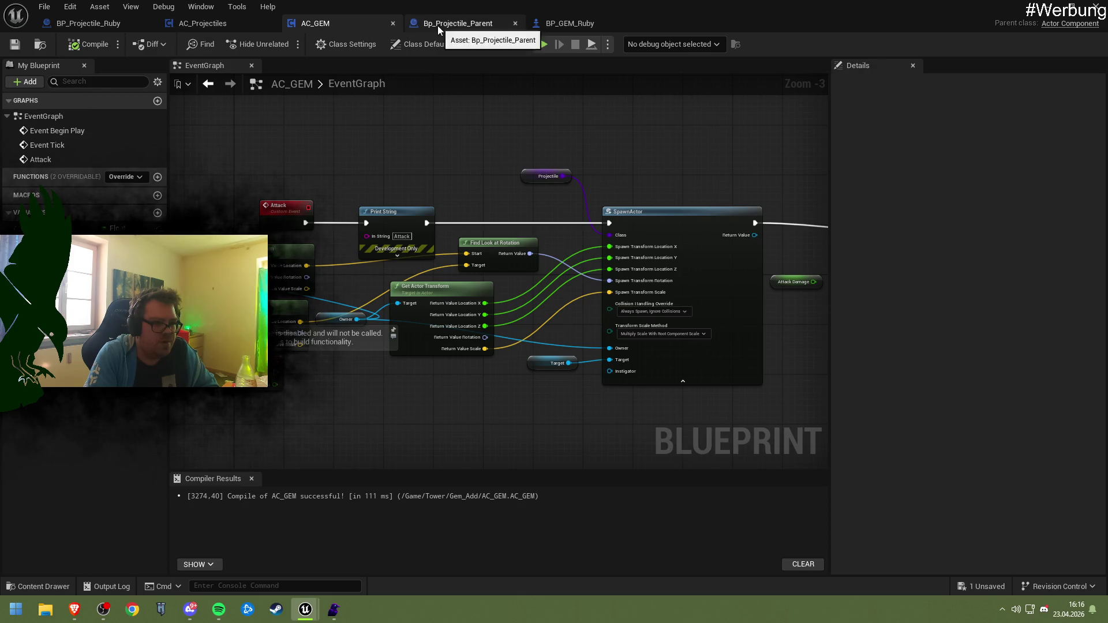
{"action": "scroll", "coordinate": [368, 243], "scroll_direction": "down", "scroll_amount": 5}
{"action": "left_click", "coordinate": [459, 24]}
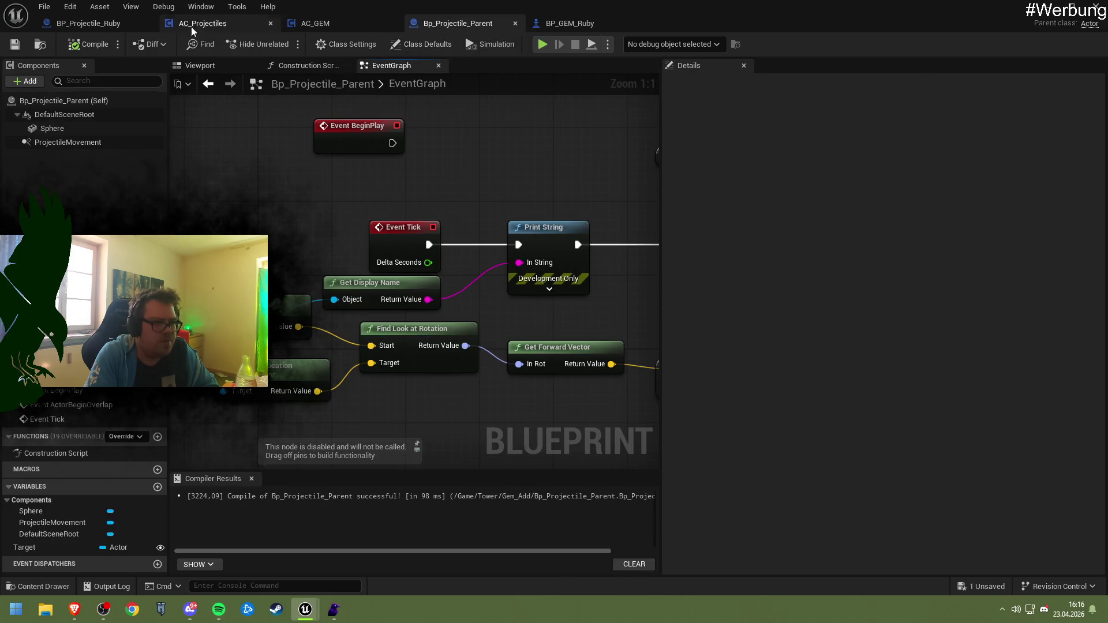
- In BP_Projectile_Ruby, look over the overlap event and select its Capsule component to copy
{"action": "left_click", "coordinate": [113, 24]}
{"action": "scroll", "coordinate": [476, 220], "scroll_direction": "down", "scroll_amount": 8}
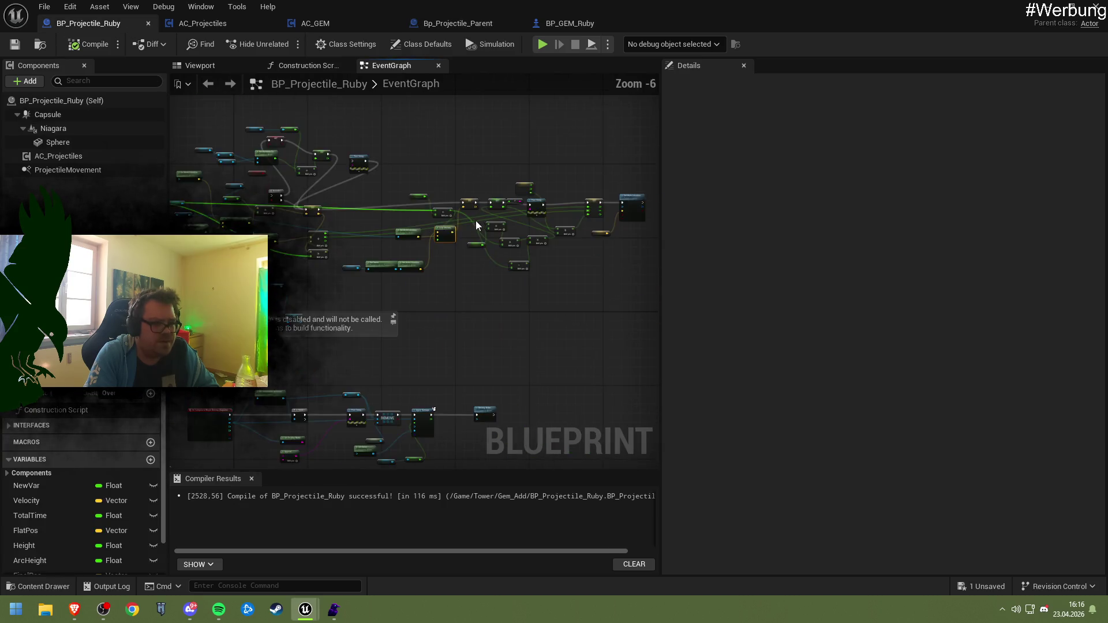
{"action": "scroll", "coordinate": [346, 334], "scroll_direction": "up", "scroll_amount": 8}
{"action": "right_click", "coordinate": [346, 333]}
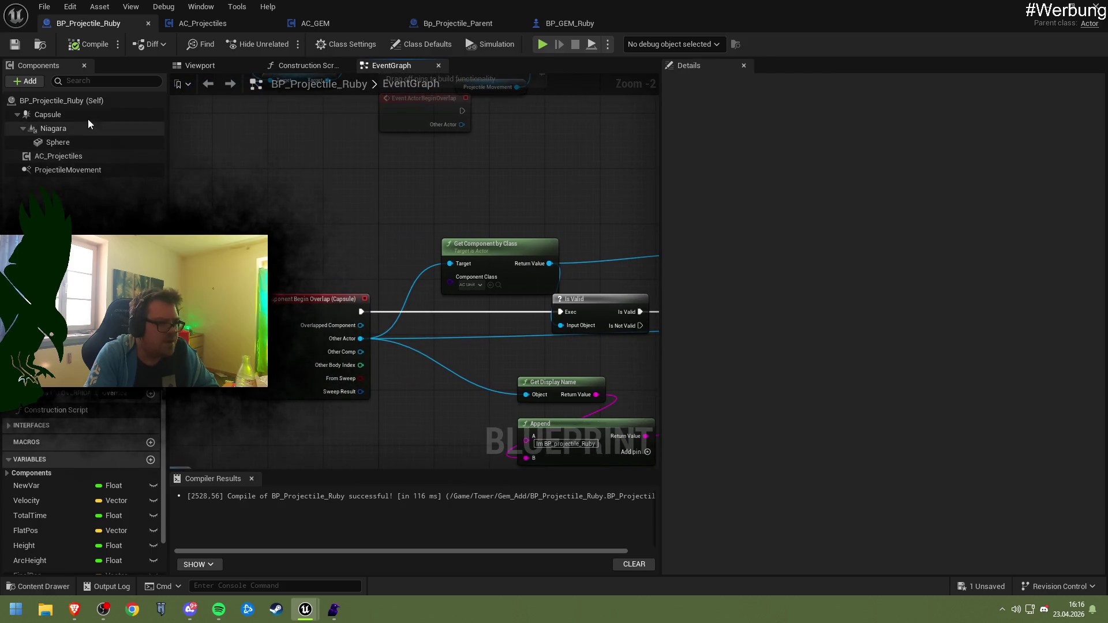
{"action": "left_click", "coordinate": [86, 115]}
- Paste the copied Capsule component into Bp_Projectile_Parent under DefaultSceneRoot
{"action": "left_click", "coordinate": [449, 23]}
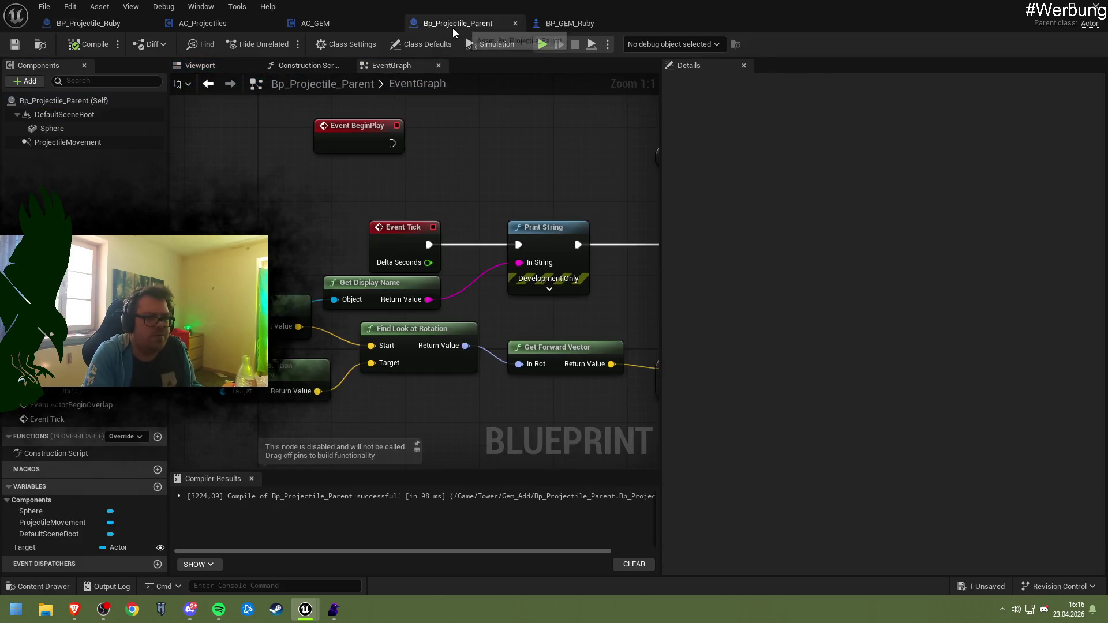
{"action": "left_click", "coordinate": [79, 102]}
{"action": "key", "text": "ctrl+v"}
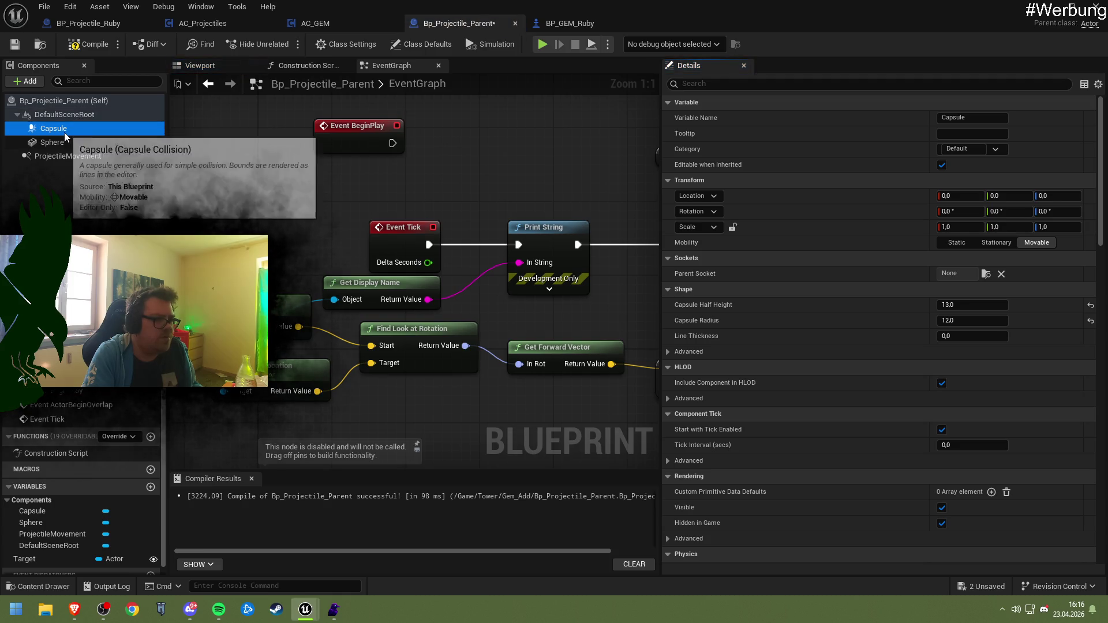
{"action": "key", "text": "F2"}
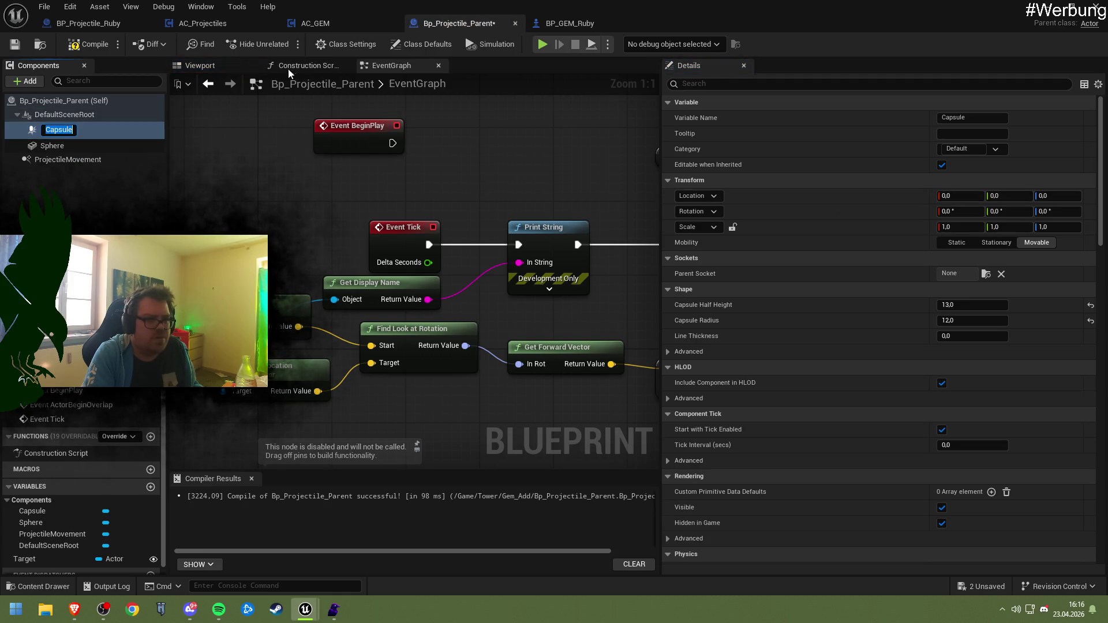
{"action": "left_click", "coordinate": [227, 67]}
- Scale the Sphere component to 0.2 on X, Y and Z and check it against the Capsule
{"action": "left_click", "coordinate": [68, 155]}
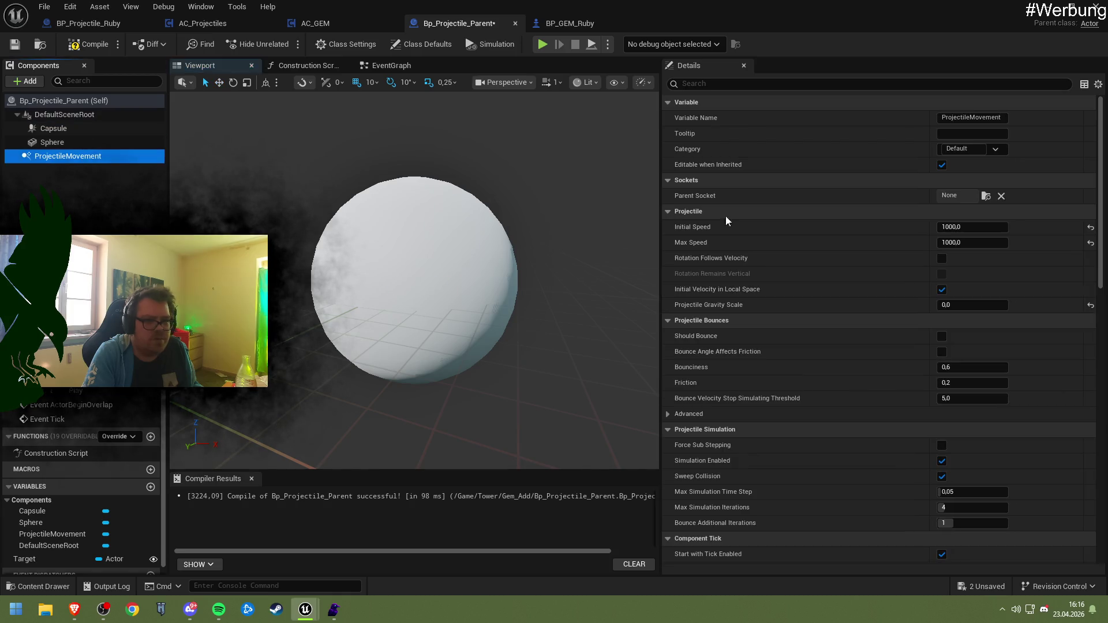
{"action": "left_click", "coordinate": [317, 254]}
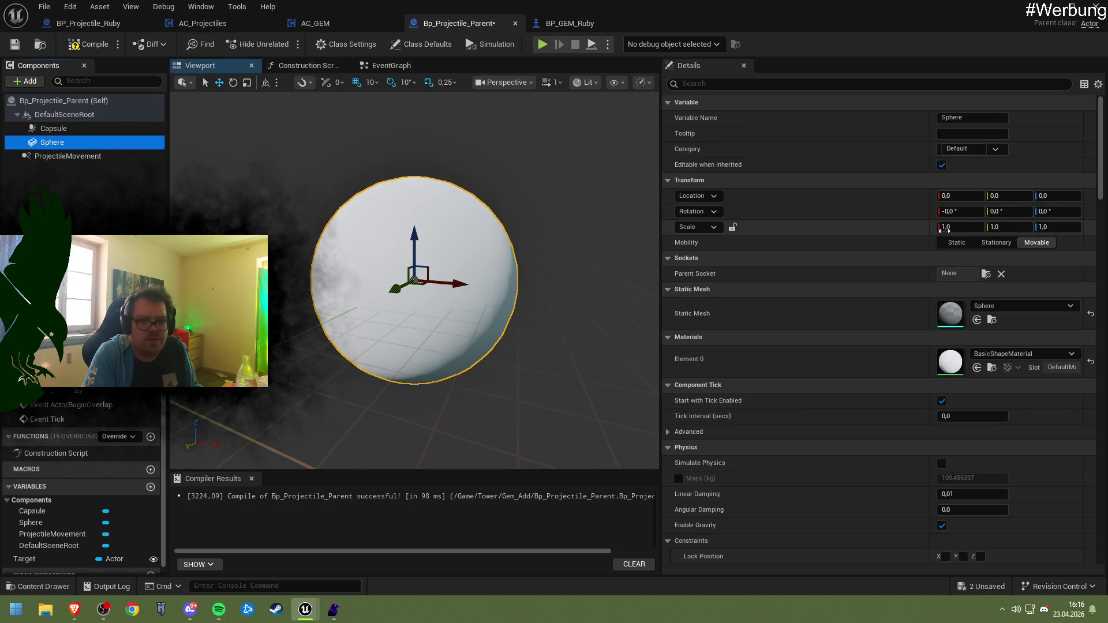
{"action": "scroll", "coordinate": [902, 289], "scroll_direction": "down", "scroll_amount": 4}
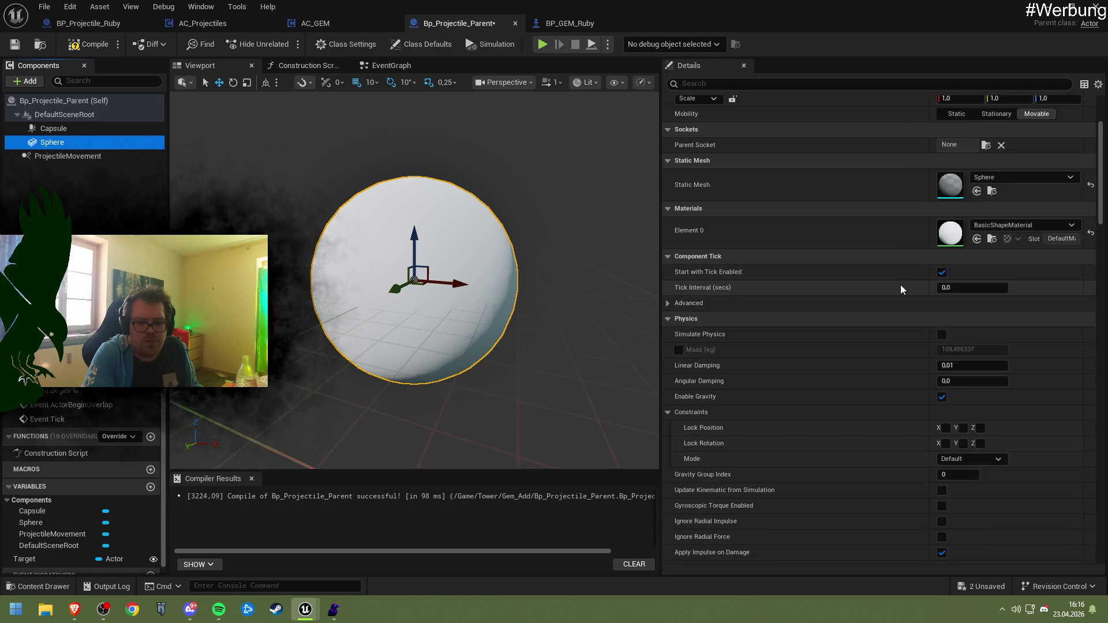
{"action": "scroll", "coordinate": [900, 285], "scroll_direction": "up", "scroll_amount": 4}
{"action": "left_click", "coordinate": [968, 209]}
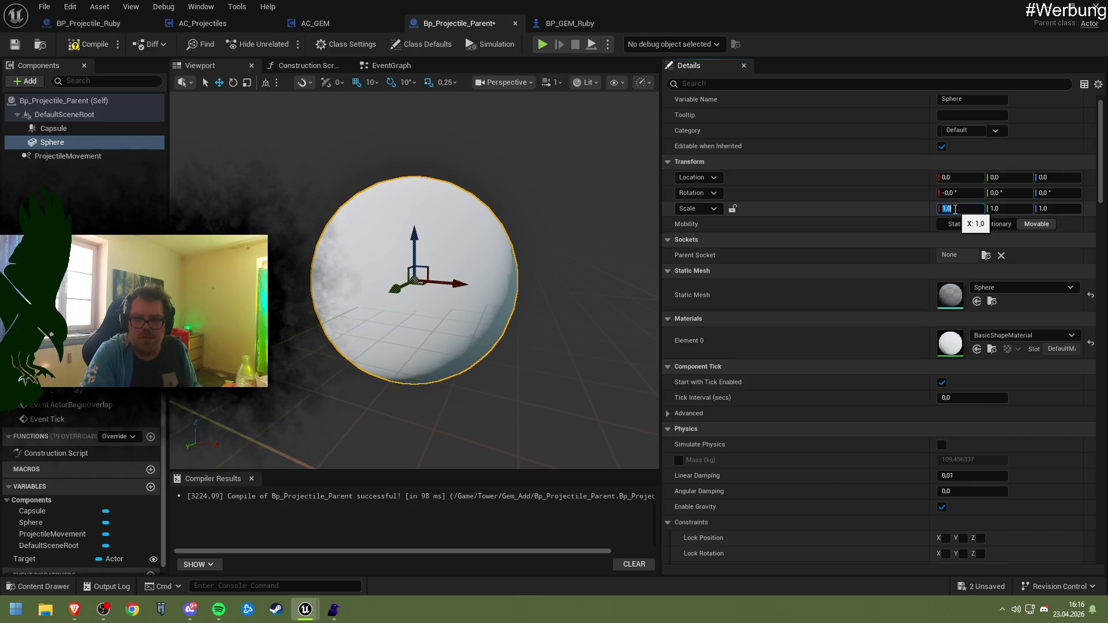
{"action": "type", "text": "0.2"}
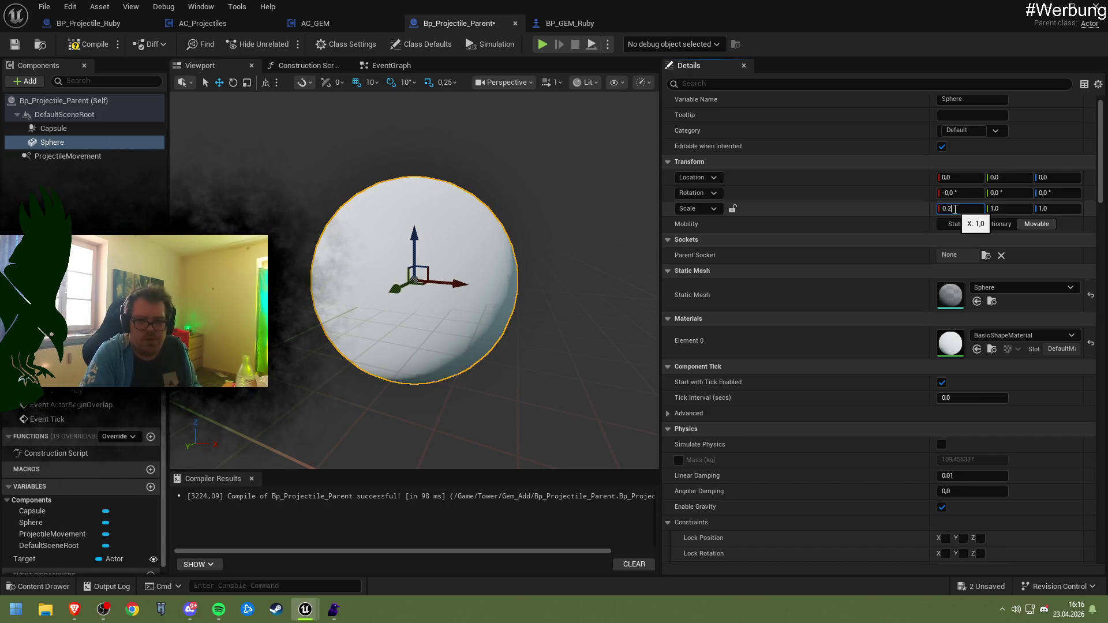
{"action": "key", "text": "Tab"}
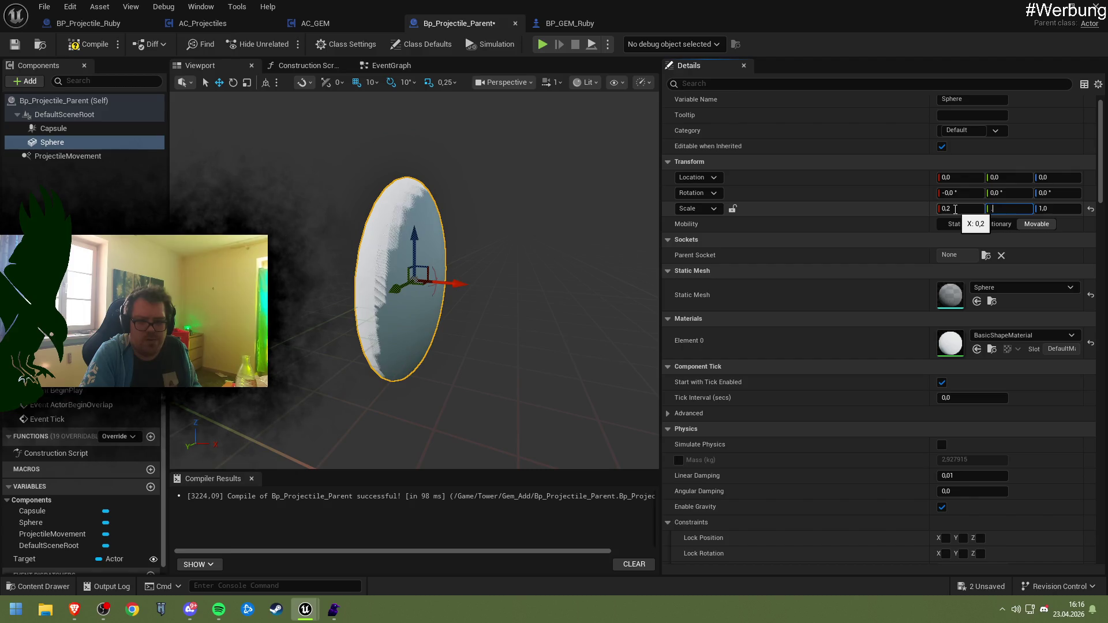
{"action": "type", "text": "2"}
{"action": "key", "text": "Tab"}
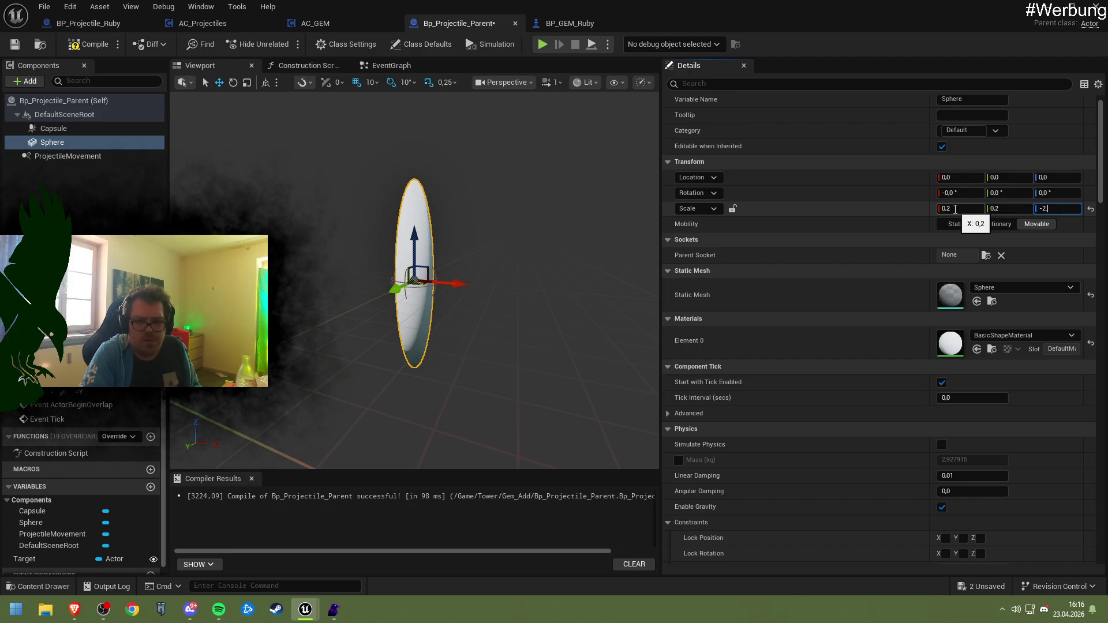
{"action": "key", "text": "Return"}
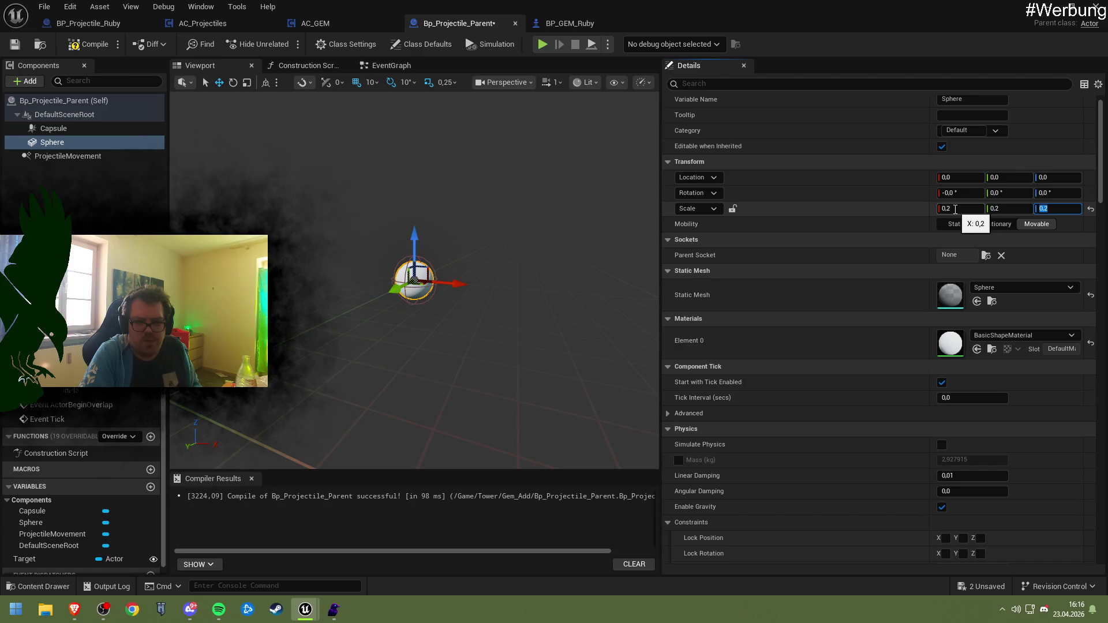
{"action": "mouse_move", "coordinate": [438, 288]}
{"action": "left_mouse_down"}
{"action": "mouse_move", "coordinate": [404, 277]}
{"action": "mouse_move", "coordinate": [427, 300]}
{"action": "mouse_move", "coordinate": [444, 352]}
{"action": "mouse_move", "coordinate": [439, 323]}
{"action": "left_mouse_up"}
{"action": "left_click", "coordinate": [53, 128]}
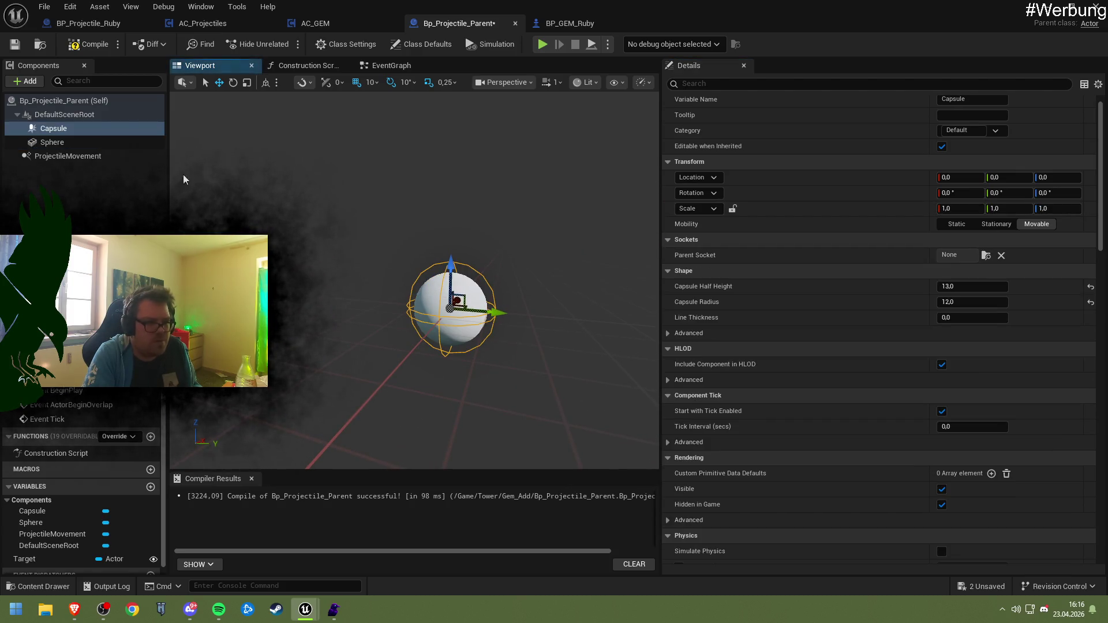
- Select Ruby's Apply Damage and Destroy Actor nodes, then go to Bp_Projectile_Parent's EventGraph
{"action": "left_click", "coordinate": [88, 23]}
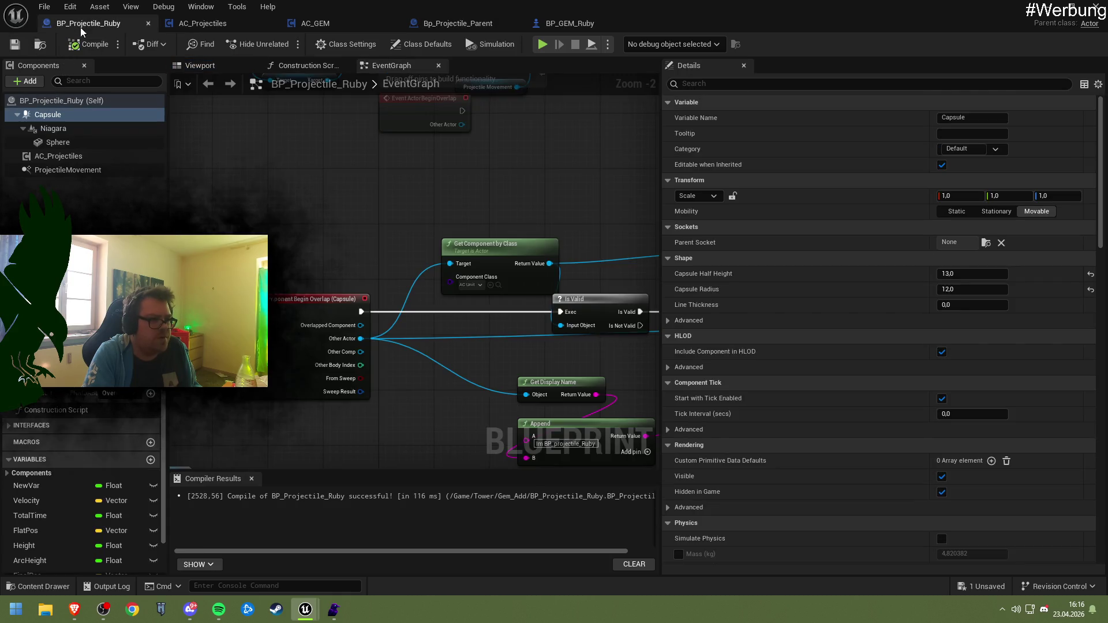
{"action": "mouse_move", "coordinate": [186, 169]}
{"action": "left_mouse_down"}
{"action": "mouse_move", "coordinate": [528, 425]}
{"action": "mouse_move", "coordinate": [671, 430]}
{"action": "mouse_move", "coordinate": [614, 427]}
{"action": "left_mouse_up"}
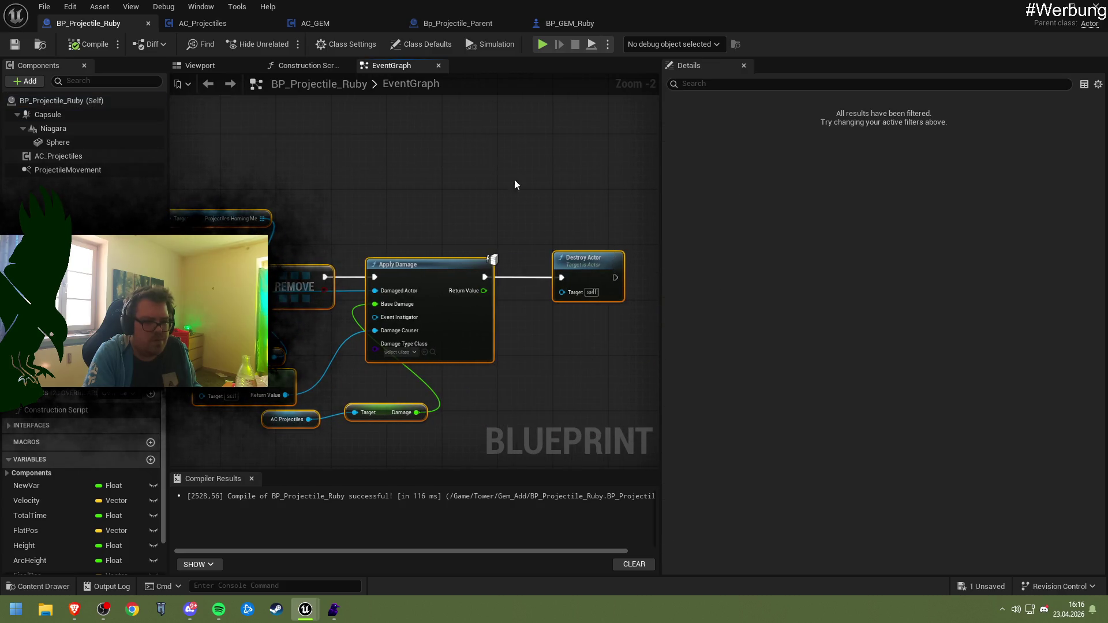
{"action": "left_click", "coordinate": [457, 23]}
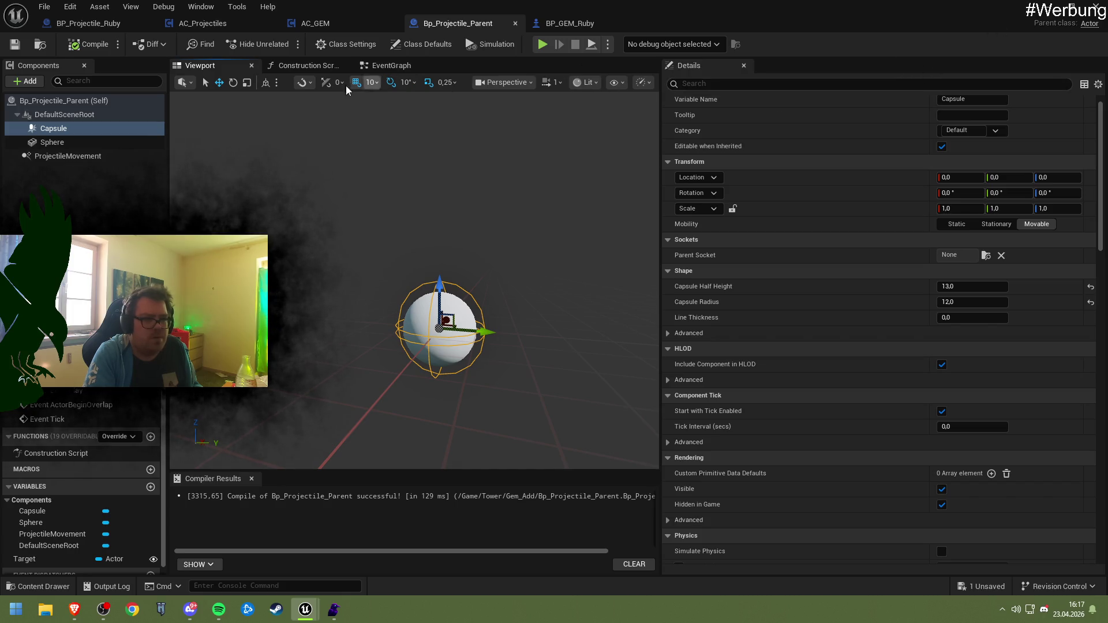
{"action": "left_click", "coordinate": [388, 65]}
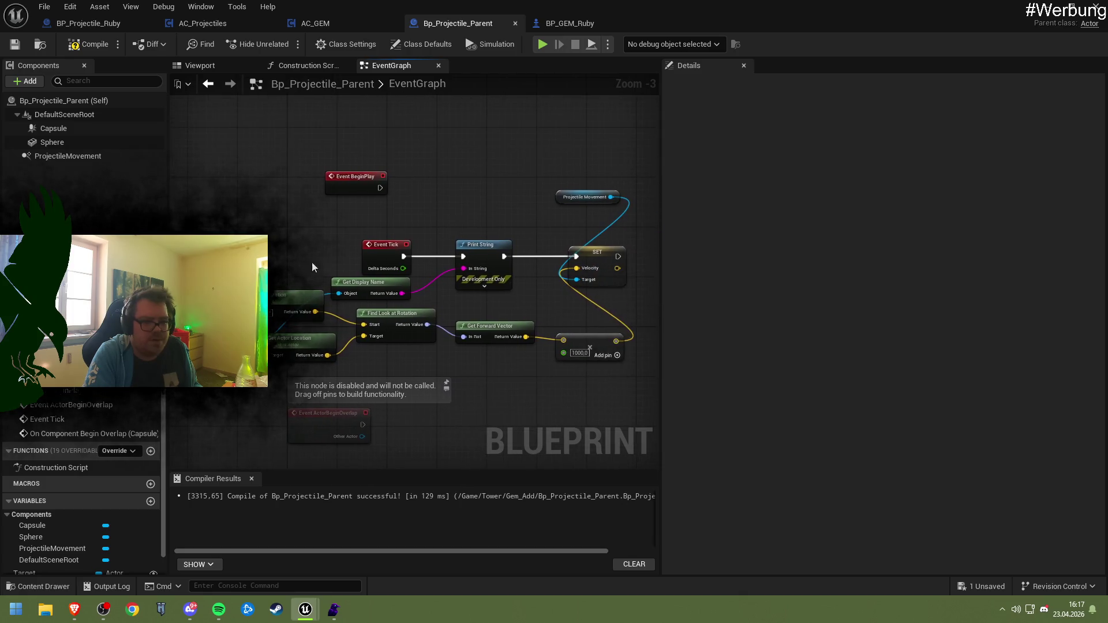
{"action": "left_click_drag", "start_coordinate": [312, 267], "coordinate": [286, 252]}
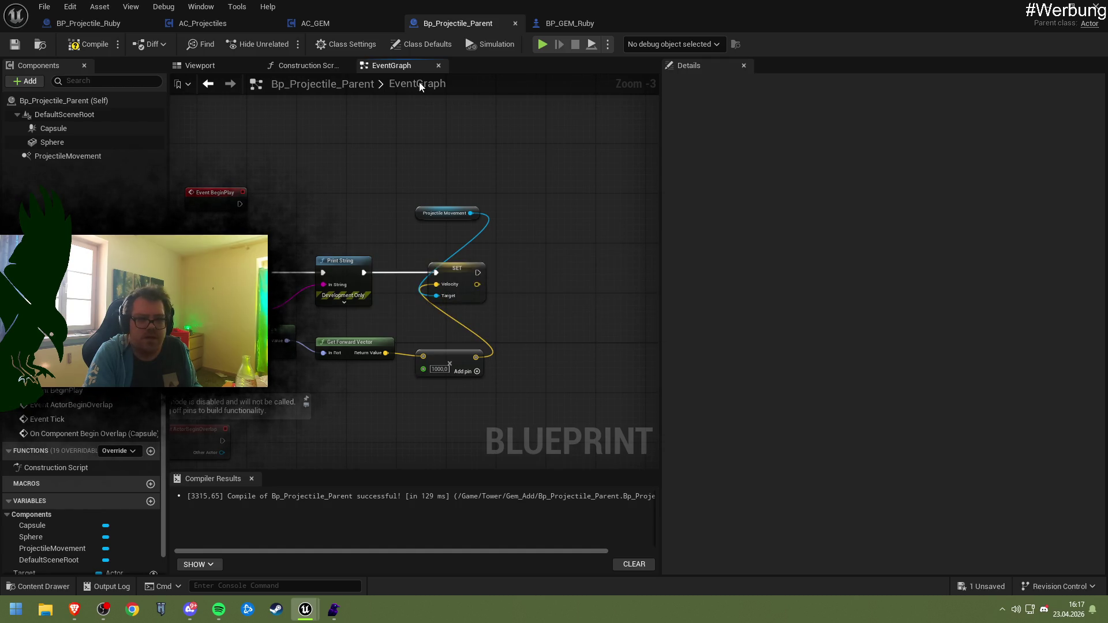
{"action": "left_click", "coordinate": [210, 68]}
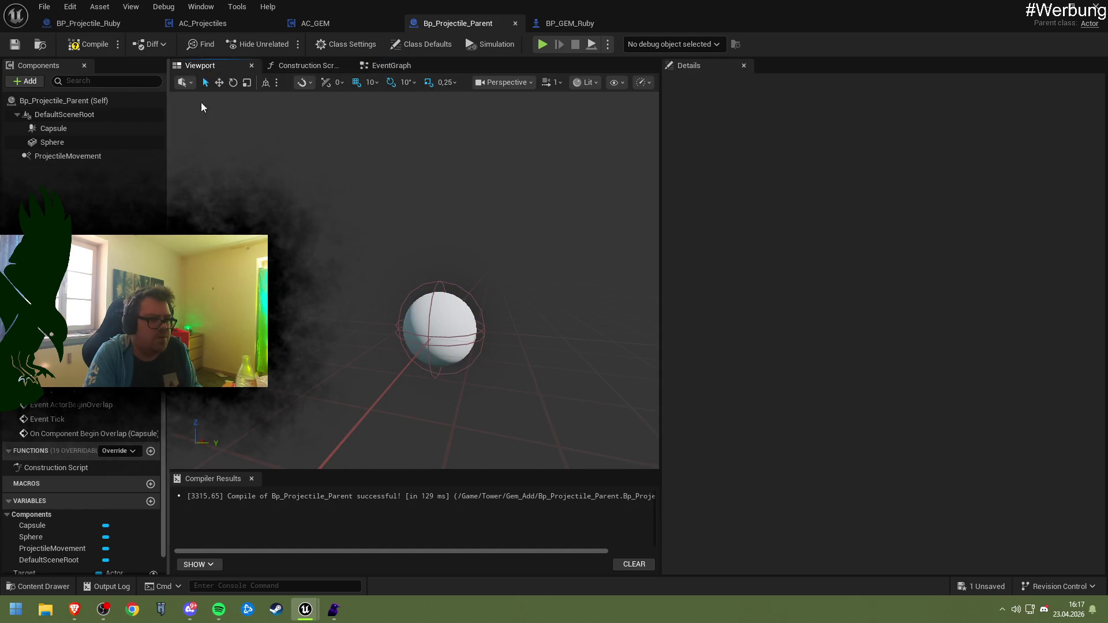
{"action": "left_click", "coordinate": [368, 68]}
- Place a Timeline node from the 'add timeline' search and name it Projectile Arc
{"action": "right_click", "coordinate": [391, 234]}
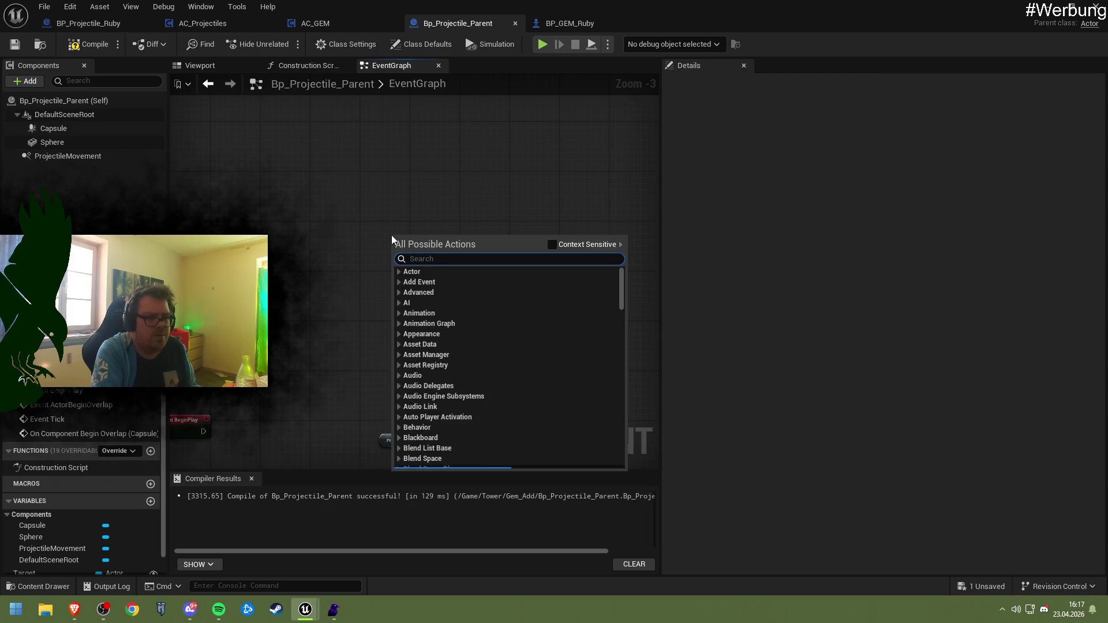
{"action": "type", "text": "add timelin"}
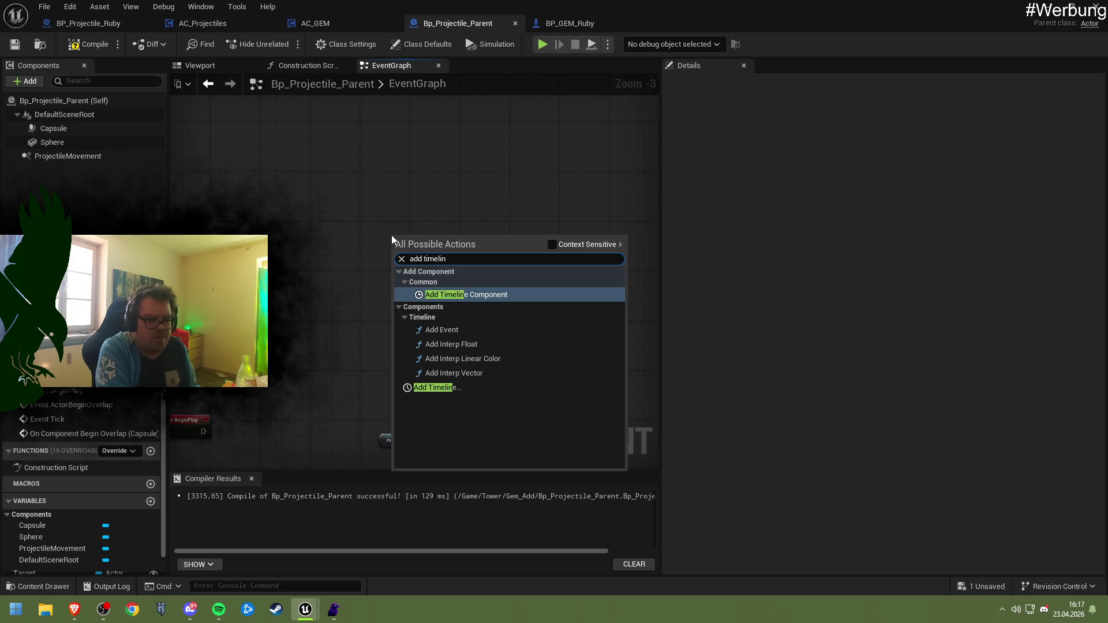
{"action": "left_click", "coordinate": [438, 392]}
{"action": "type", "text": "Projectile Arc"}
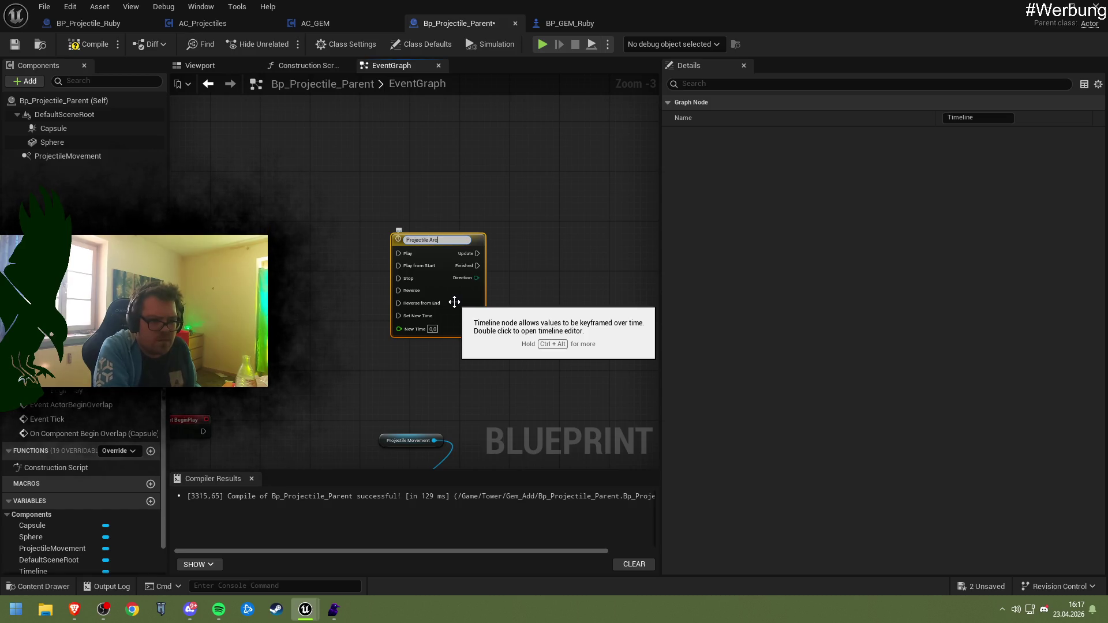
{"action": "key", "text": "Return"}
{"action": "scroll", "coordinate": [453, 301], "scroll_direction": "up", "scroll_amount": 3}
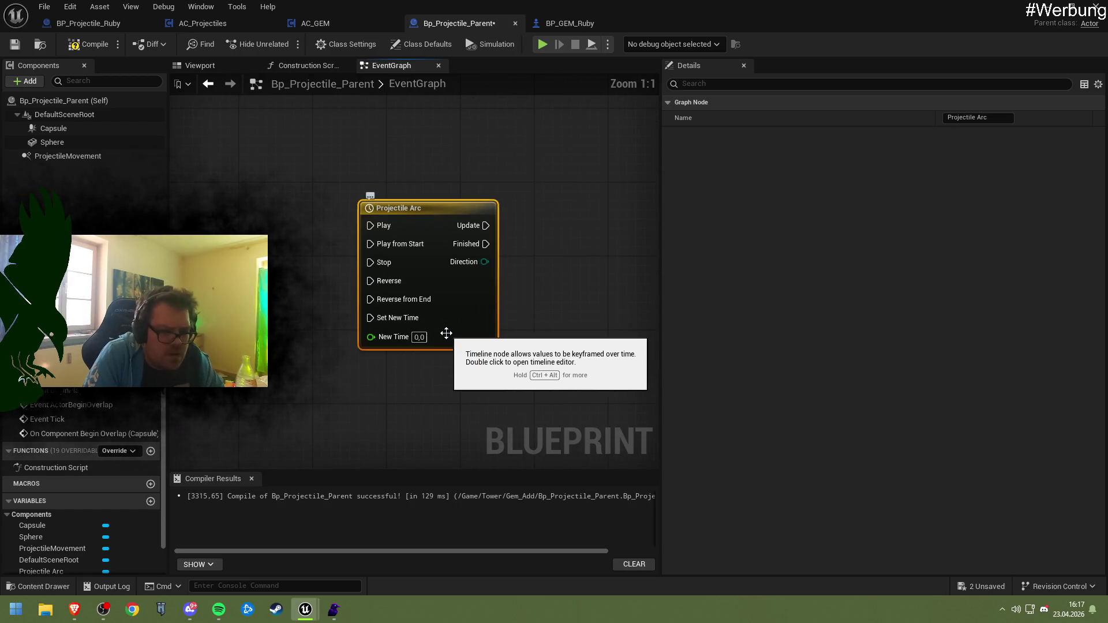
- Set the Projectile Arc timeline length to 1.00 and add float track NewTrack_0
{"action": "double_click", "coordinate": [445, 276]}
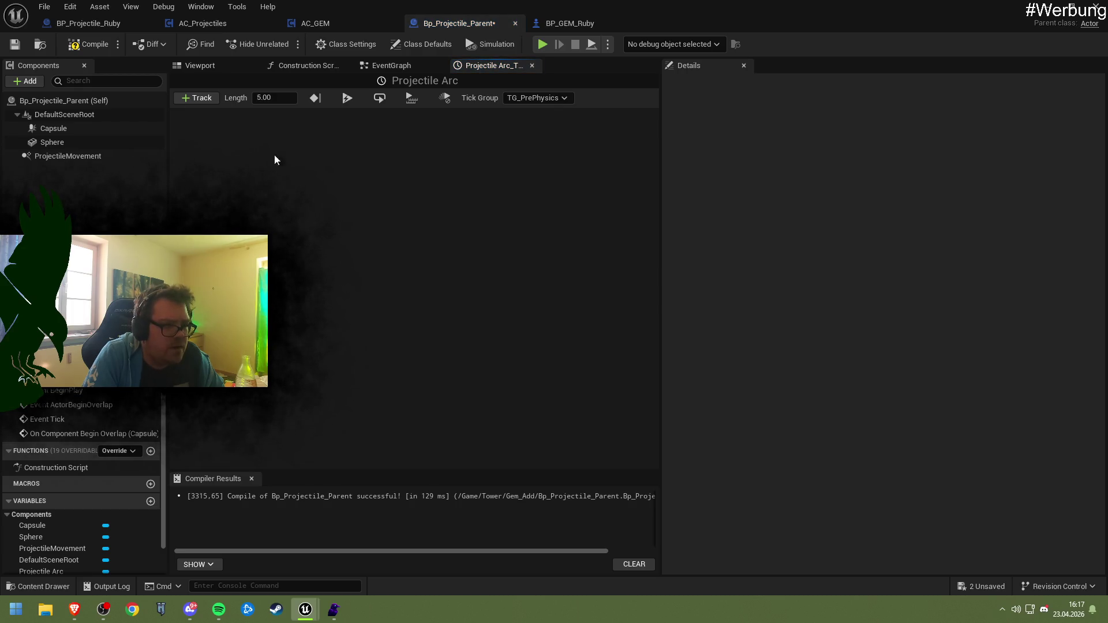
{"action": "left_click", "coordinate": [195, 98]}
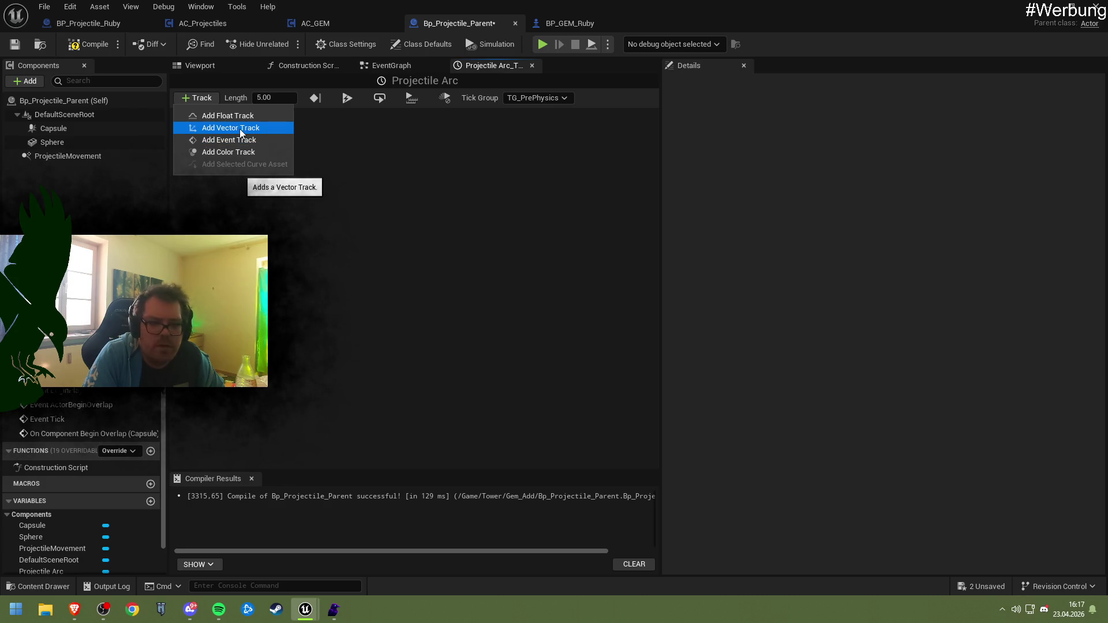
{"action": "left_click", "coordinate": [266, 99]}
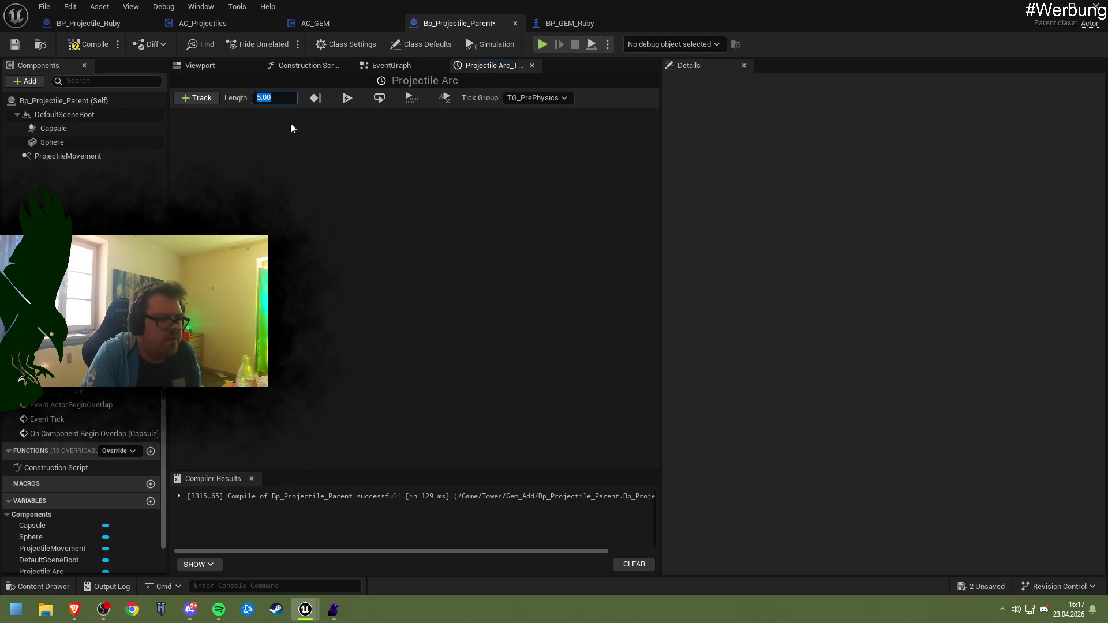
{"action": "type", "text": "1"}
{"action": "key", "text": "Return"}
{"action": "left_click", "coordinate": [204, 101]}
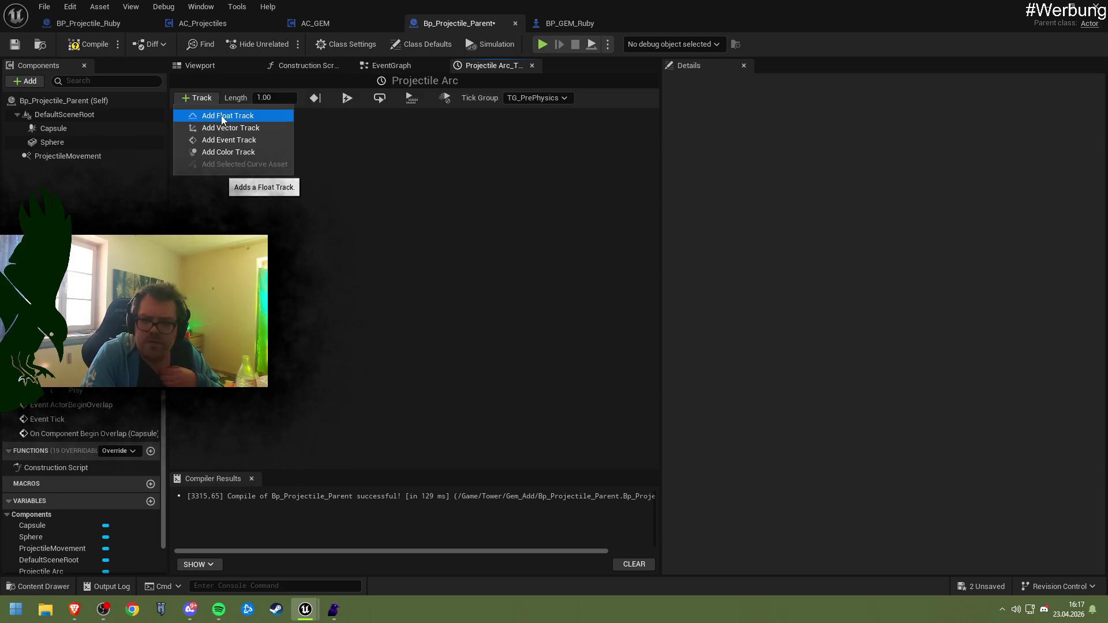
{"action": "left_click", "coordinate": [222, 116]}
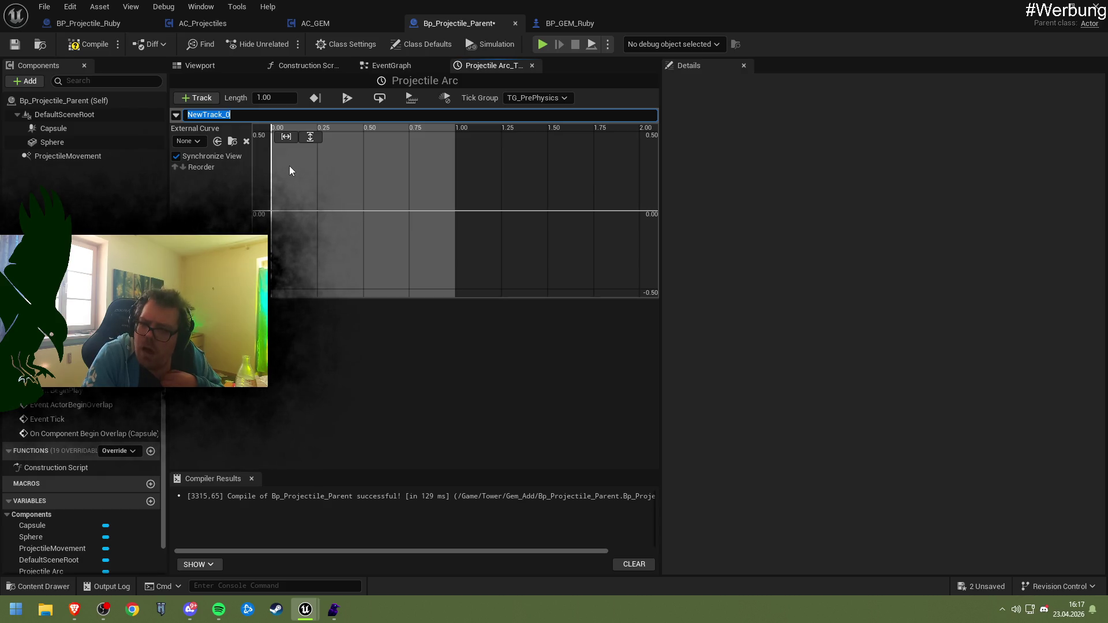
- Keep the name NewTrack_0 and add three curve keys: low at start, a peak near 0.46, low at 0.75
{"action": "left_click", "coordinate": [284, 282]}
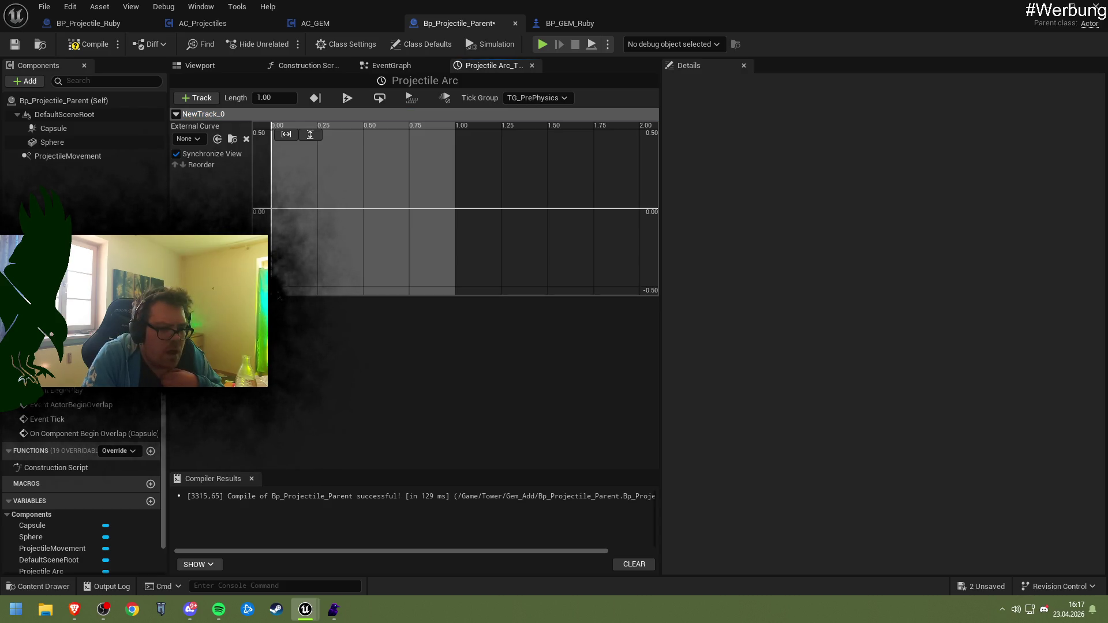
{"action": "left_click_drag", "start_coordinate": [323, 205], "coordinate": [321, 199]}
{"action": "left_click", "coordinate": [315, 98]}
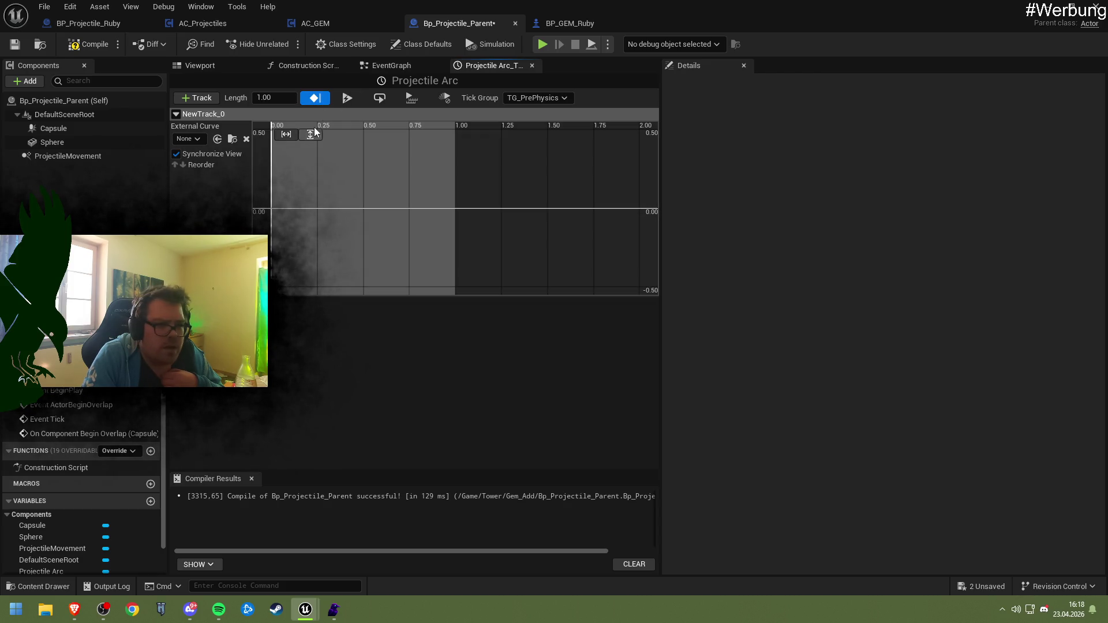
{"action": "left_click", "coordinate": [313, 99]}
{"action": "right_click", "coordinate": [282, 274]}
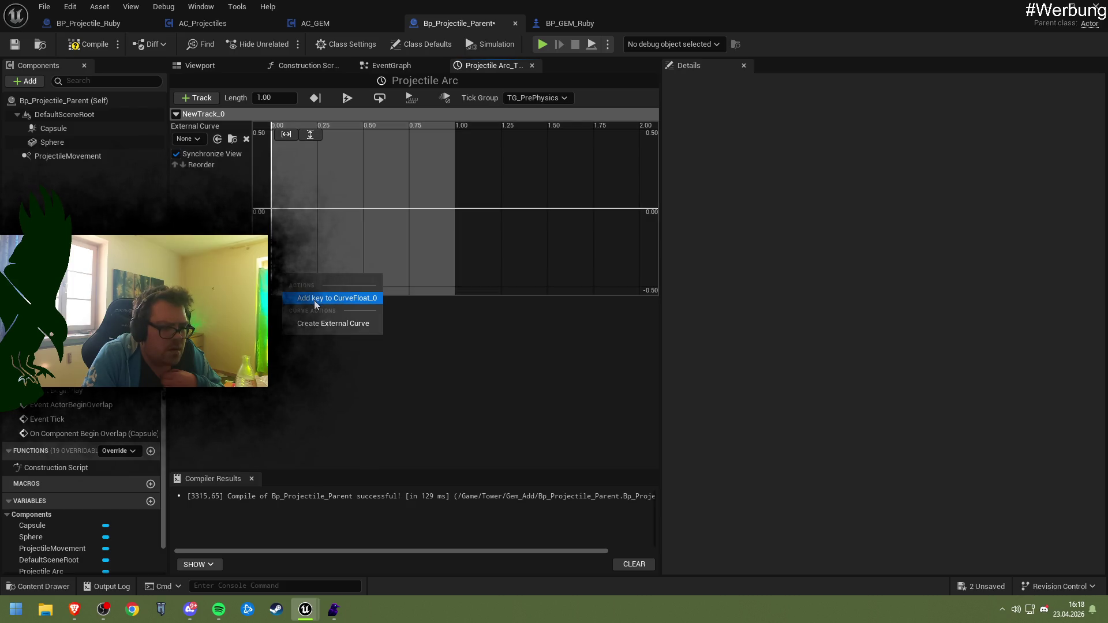
{"action": "right_click", "coordinate": [284, 292]}
{"action": "right_click", "coordinate": [283, 291]}
{"action": "left_click", "coordinate": [346, 316]}
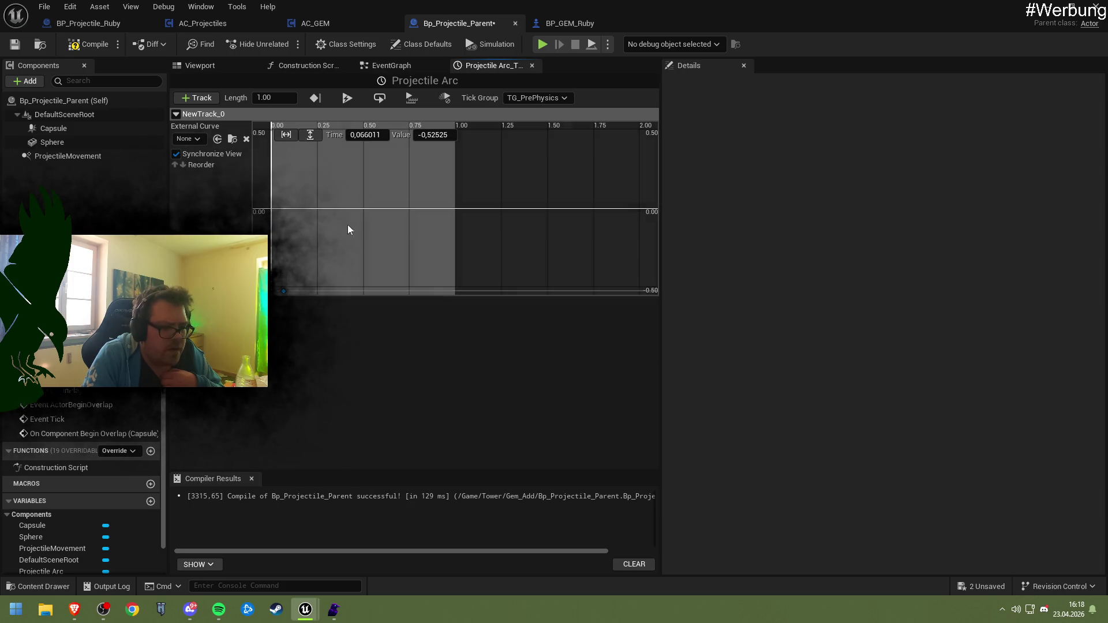
{"action": "right_click", "coordinate": [357, 148]}
{"action": "left_click", "coordinate": [379, 171]}
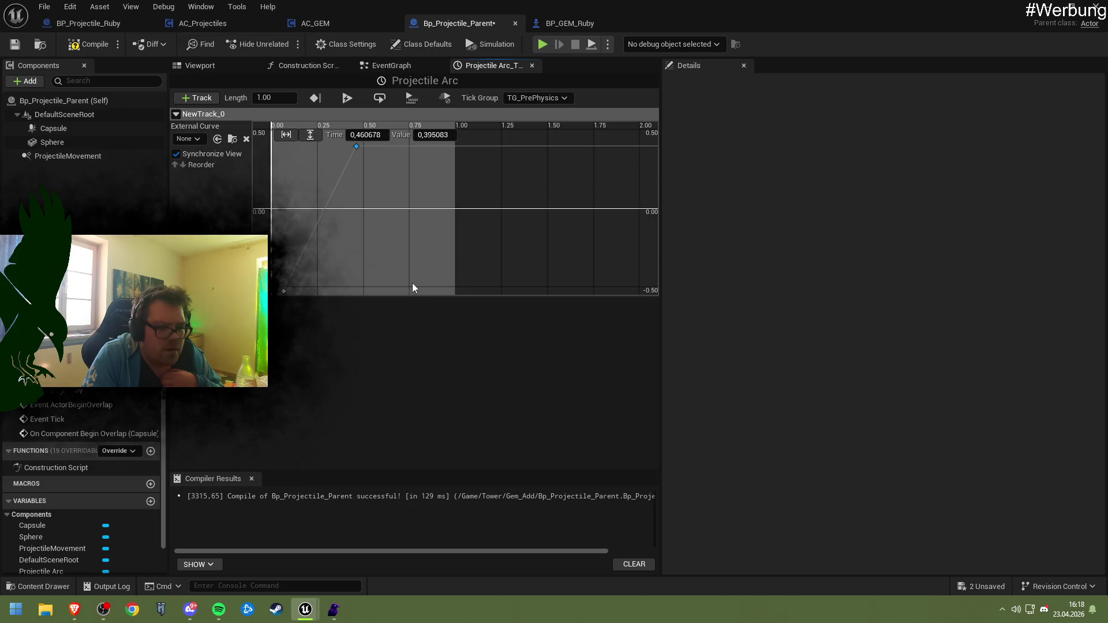
{"action": "right_click", "coordinate": [413, 284]}
{"action": "left_click", "coordinate": [439, 308]}
- Drag the keys: last key out to time 1.0, start key to -0.5, middle key to 0
{"action": "mouse_move", "coordinate": [356, 147]}
{"action": "left_mouse_down"}
{"action": "mouse_move", "coordinate": [342, 157]}
{"action": "mouse_move", "coordinate": [364, 149]}
{"action": "left_mouse_up"}
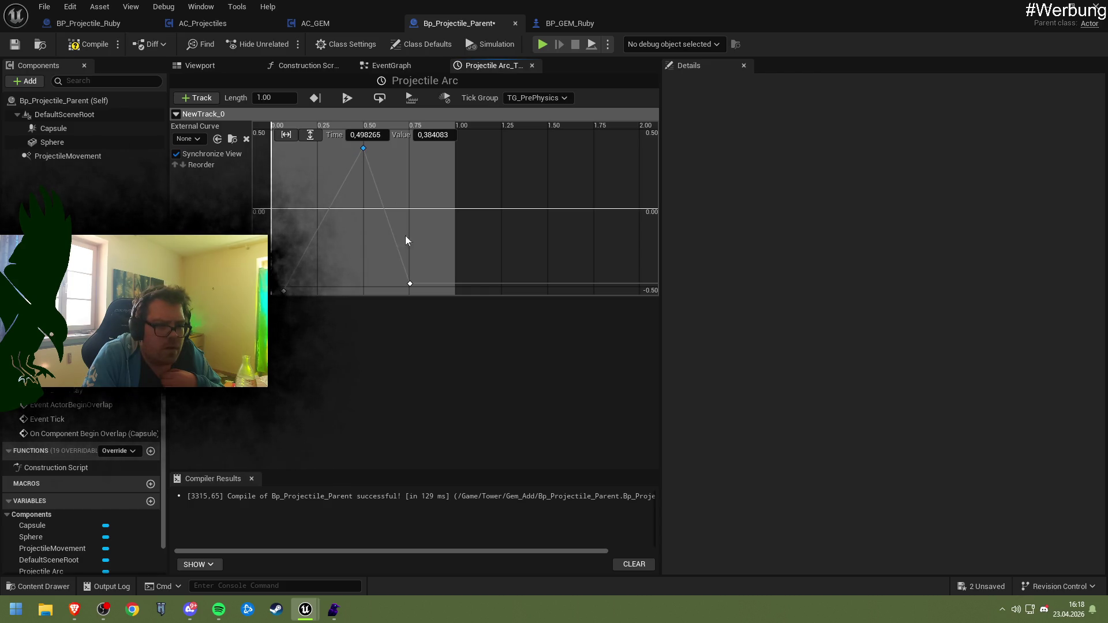
{"action": "left_click_drag", "start_coordinate": [410, 283], "coordinate": [456, 288]}
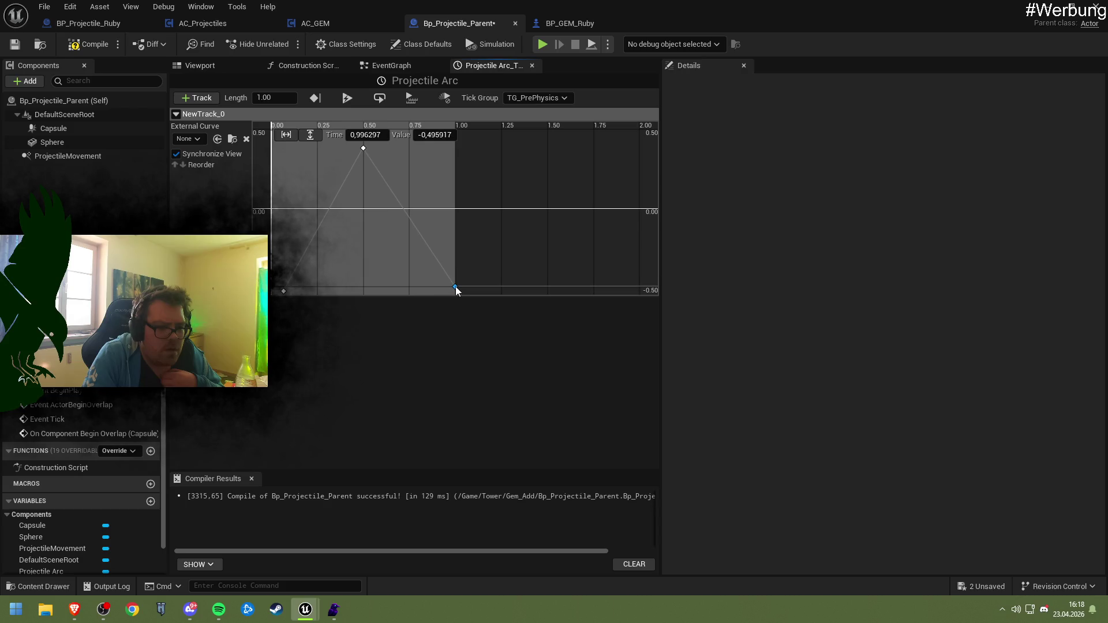
{"action": "left_click", "coordinate": [272, 287]}
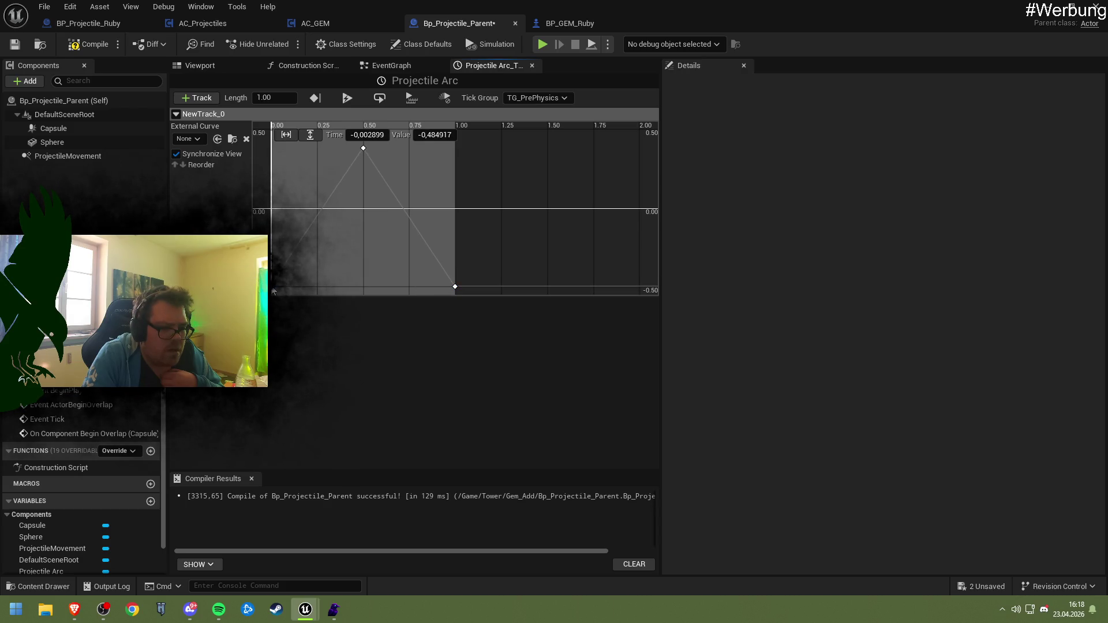
{"action": "left_click_drag", "start_coordinate": [273, 294], "coordinate": [273, 292]}
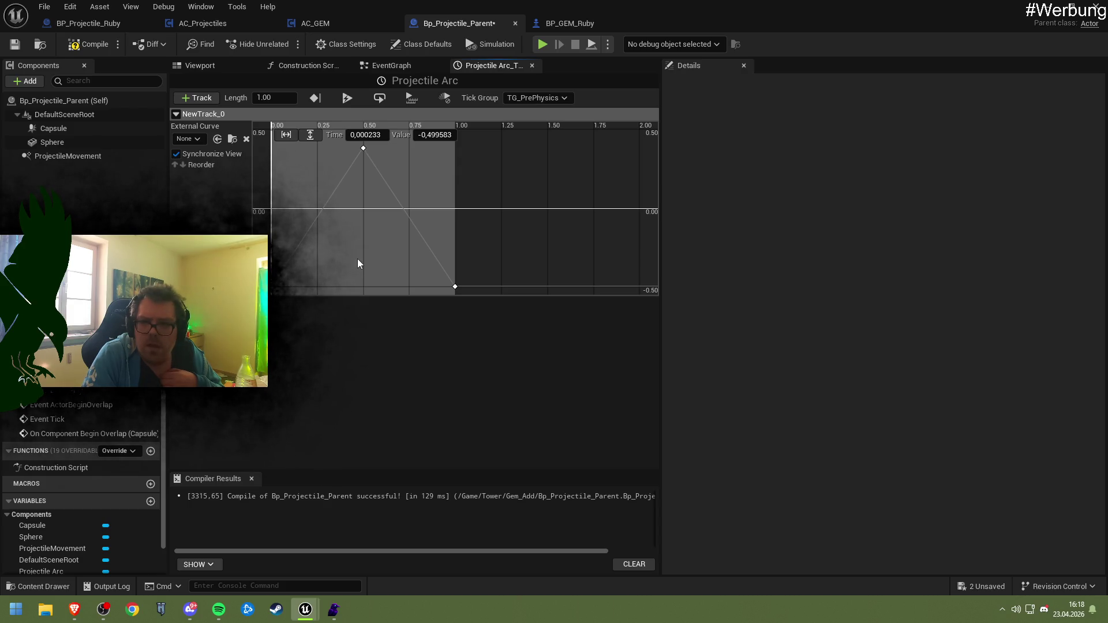
{"action": "mouse_move", "coordinate": [363, 148]}
{"action": "left_mouse_down"}
{"action": "mouse_move", "coordinate": [363, 195]}
{"action": "mouse_move", "coordinate": [363, 138]}
{"action": "mouse_move", "coordinate": [362, 168]}
{"action": "left_mouse_up"}
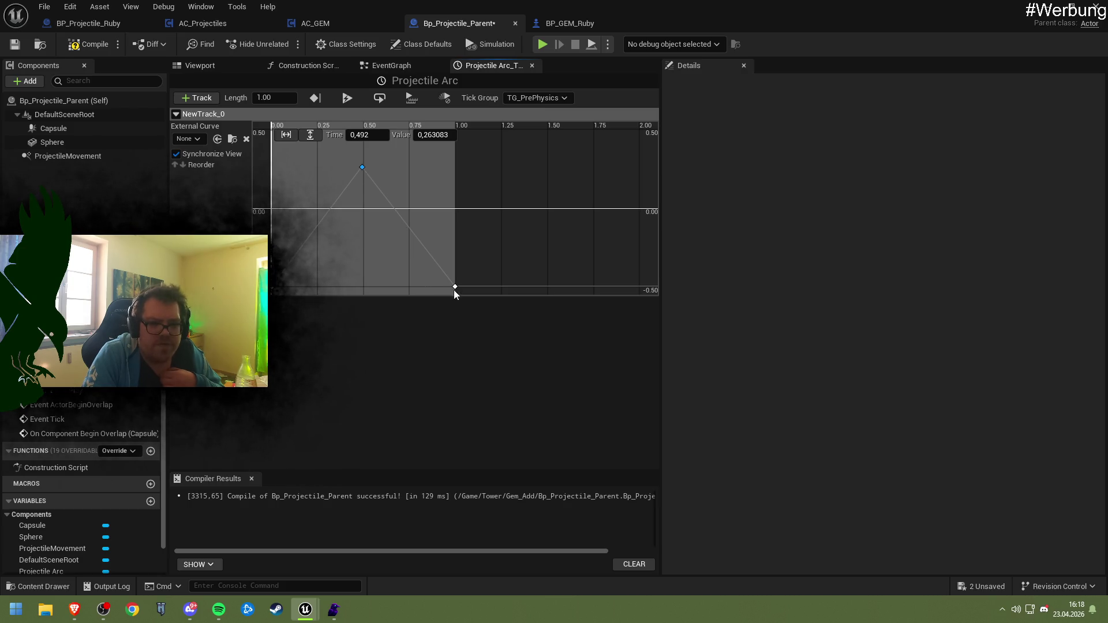
{"action": "mouse_move", "coordinate": [455, 289]}
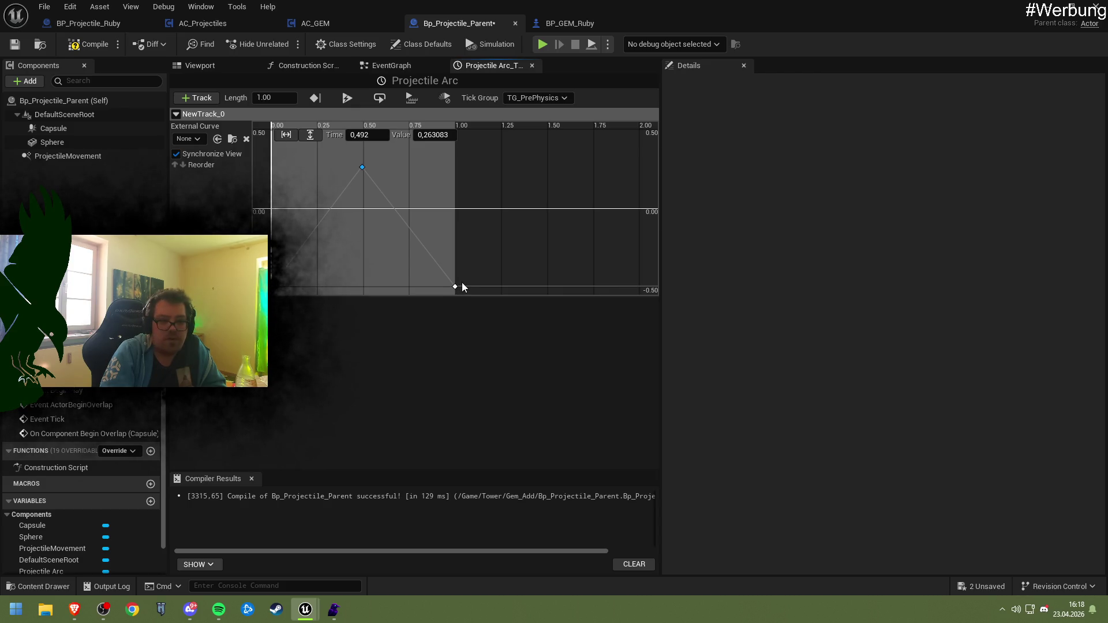
{"action": "left_click_drag", "start_coordinate": [455, 287], "coordinate": [456, 130]}
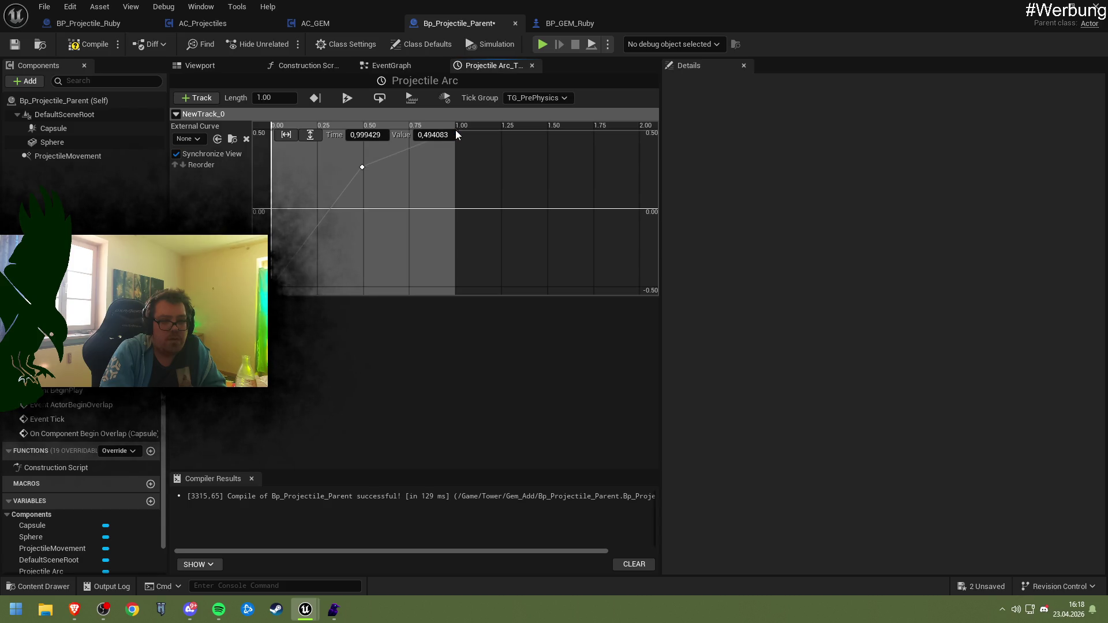
{"action": "left_click_drag", "start_coordinate": [361, 169], "coordinate": [362, 209]}
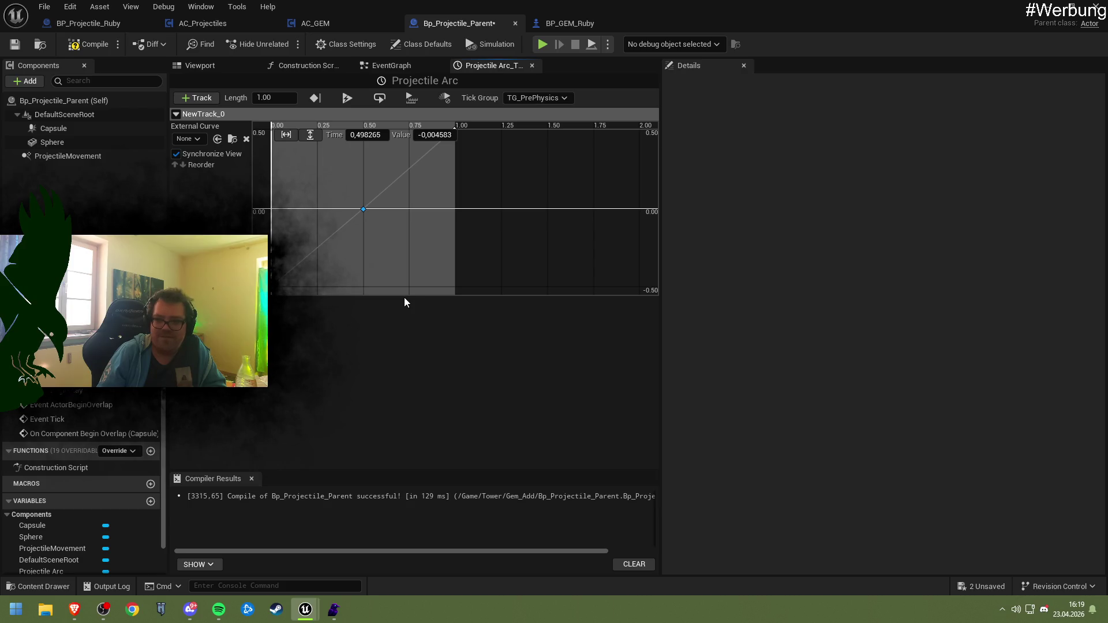
- Readjust the start and end keys down to about -0.5 and begin editing the first key's time
{"action": "left_click", "coordinate": [272, 289]}
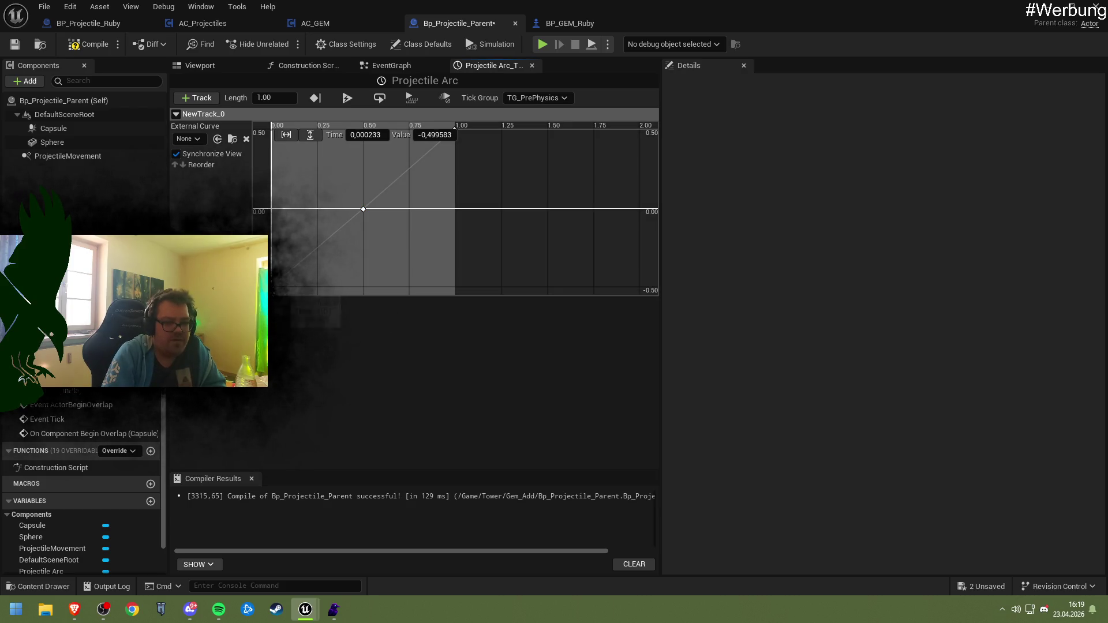
{"action": "right_click", "coordinate": [273, 291]}
{"action": "key", "text": "Escape"}
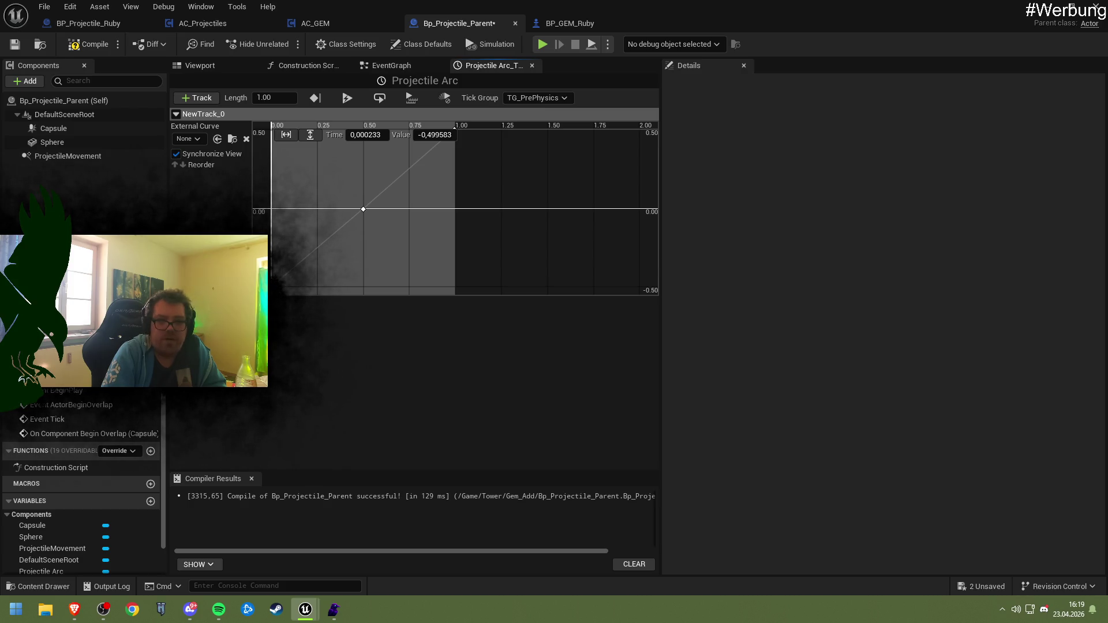
{"action": "left_click", "coordinate": [278, 98]}
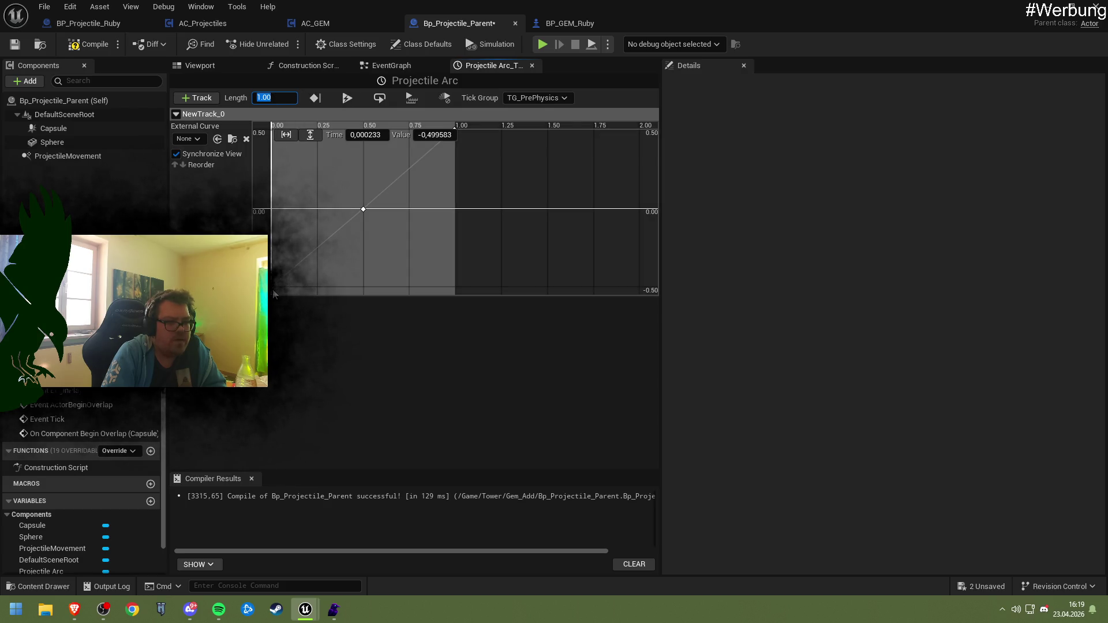
{"action": "left_click_drag", "start_coordinate": [274, 292], "coordinate": [271, 132]}
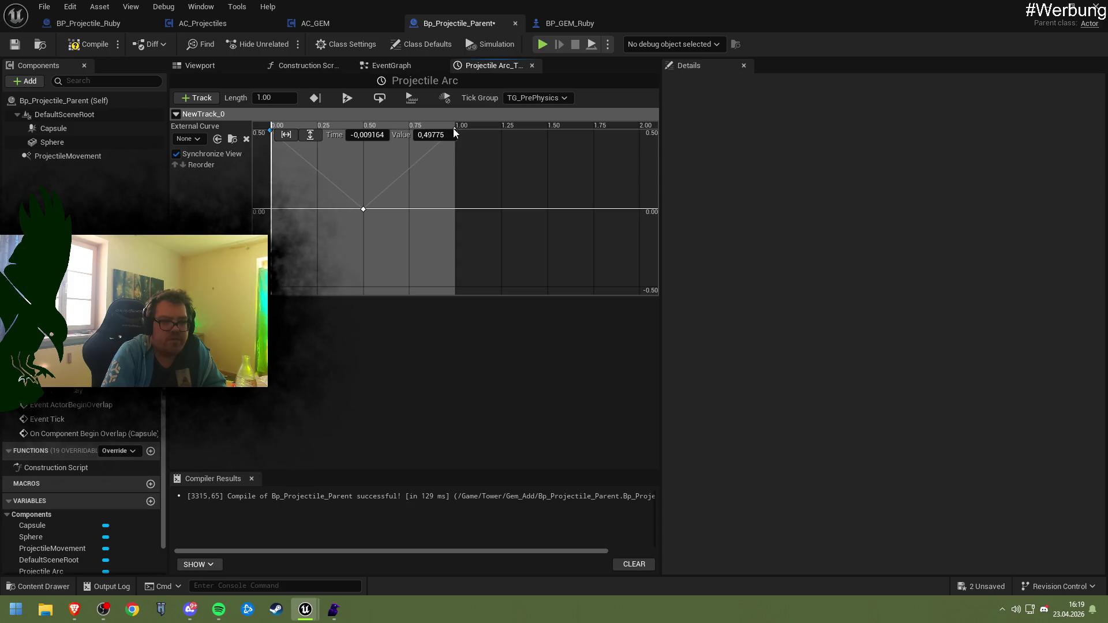
{"action": "left_click_drag", "start_coordinate": [453, 130], "coordinate": [457, 290]}
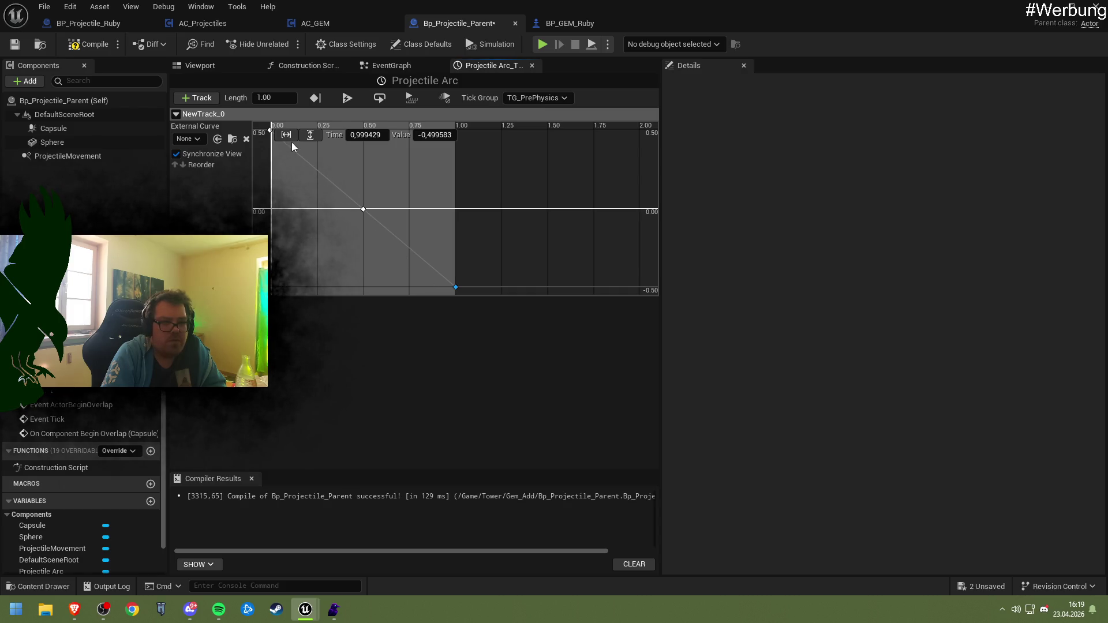
{"action": "left_click_drag", "start_coordinate": [271, 131], "coordinate": [272, 285]}
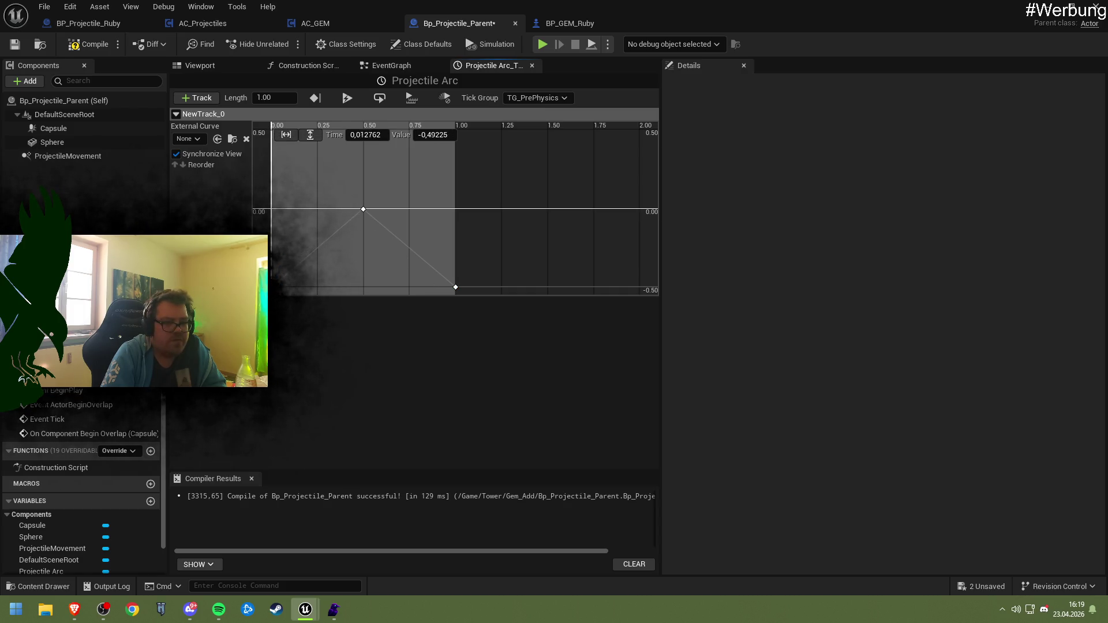
{"action": "left_click", "coordinate": [369, 135]}
- Set the first key to time 0 and value 0, and move the last key to time 1.0
{"action": "type", "text": "0"}
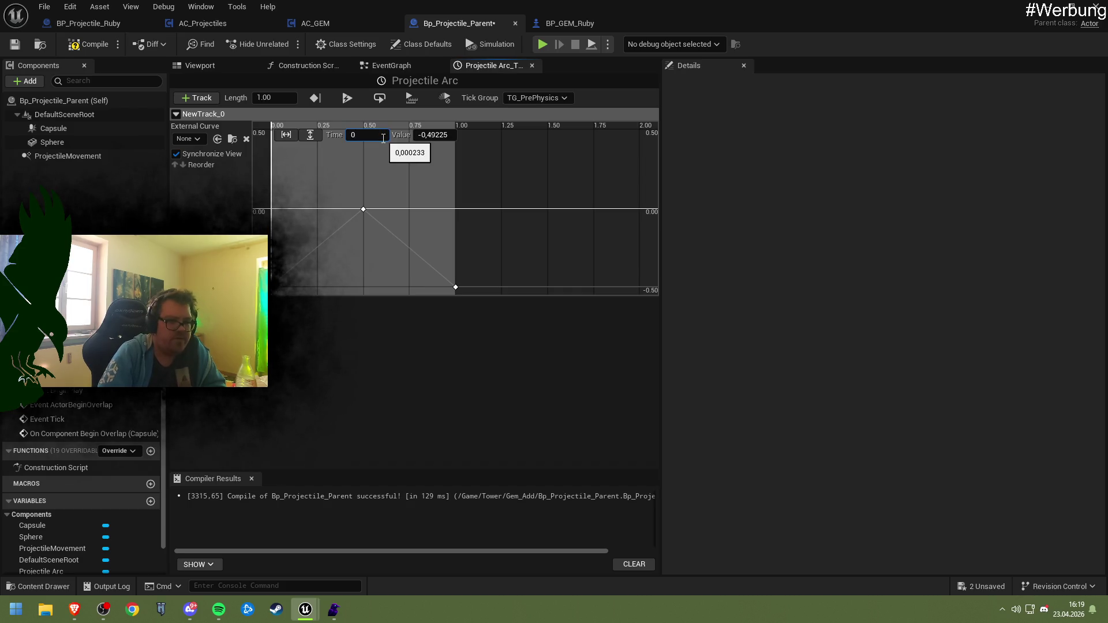
{"action": "key", "text": "Return"}
{"action": "left_click_drag", "start_coordinate": [457, 289], "coordinate": [456, 136]}
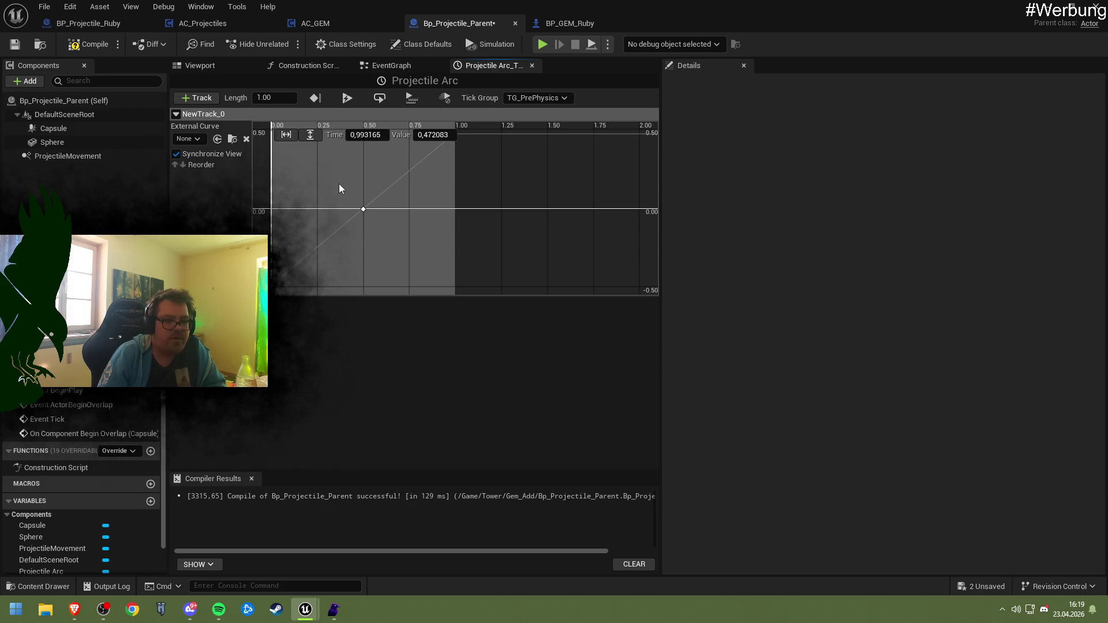
{"action": "left_click", "coordinate": [367, 135]}
{"action": "type", "text": "1,0"}
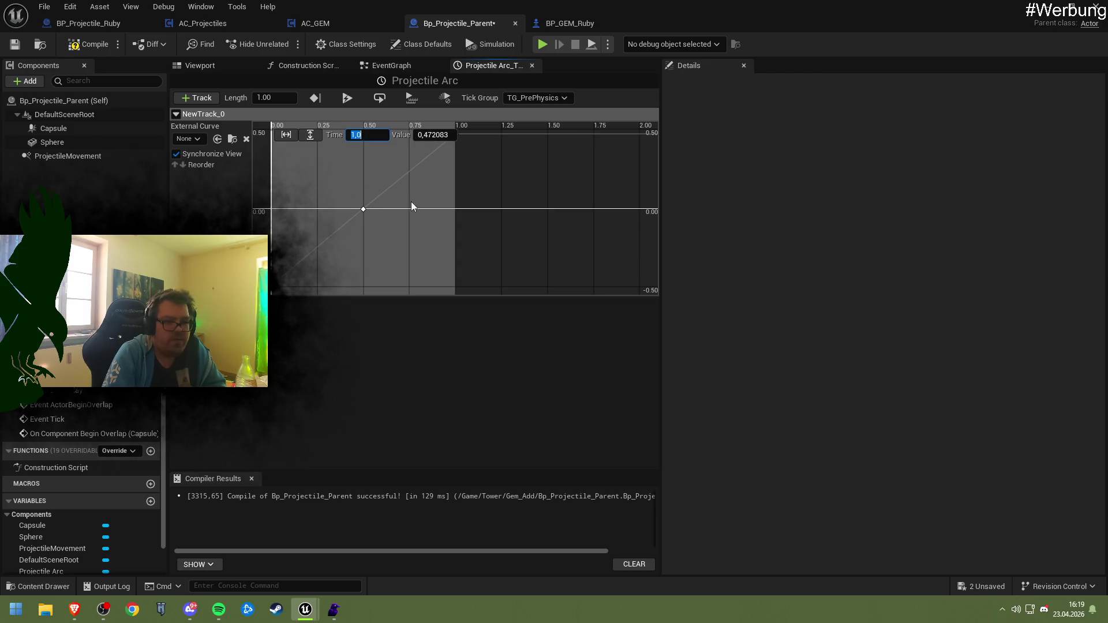
{"action": "left_click", "coordinate": [273, 292]}
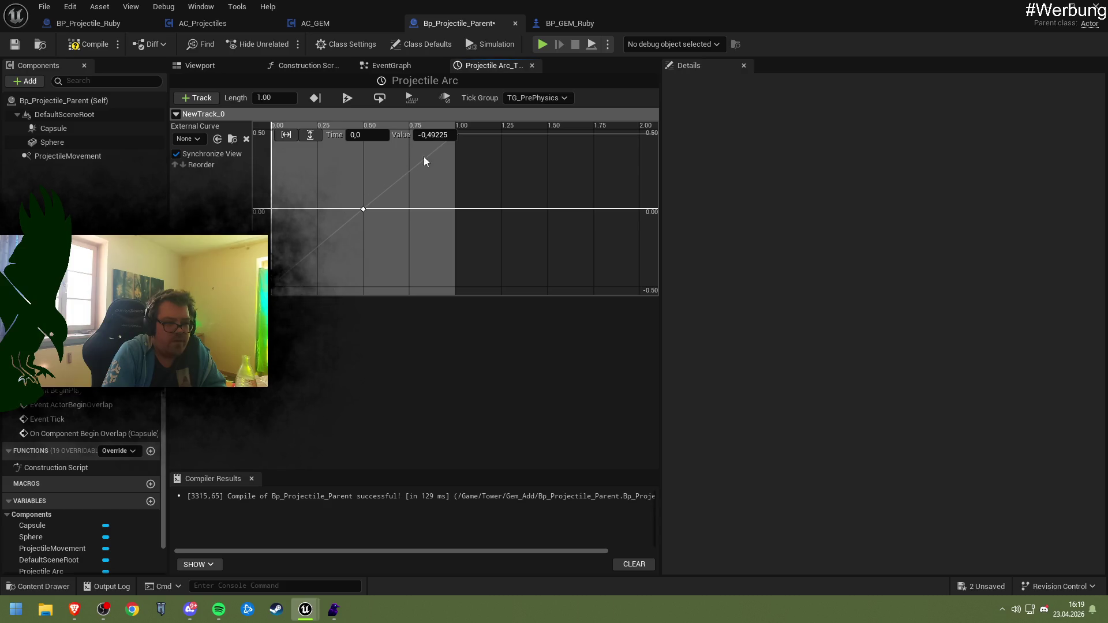
{"action": "left_click", "coordinate": [428, 135]}
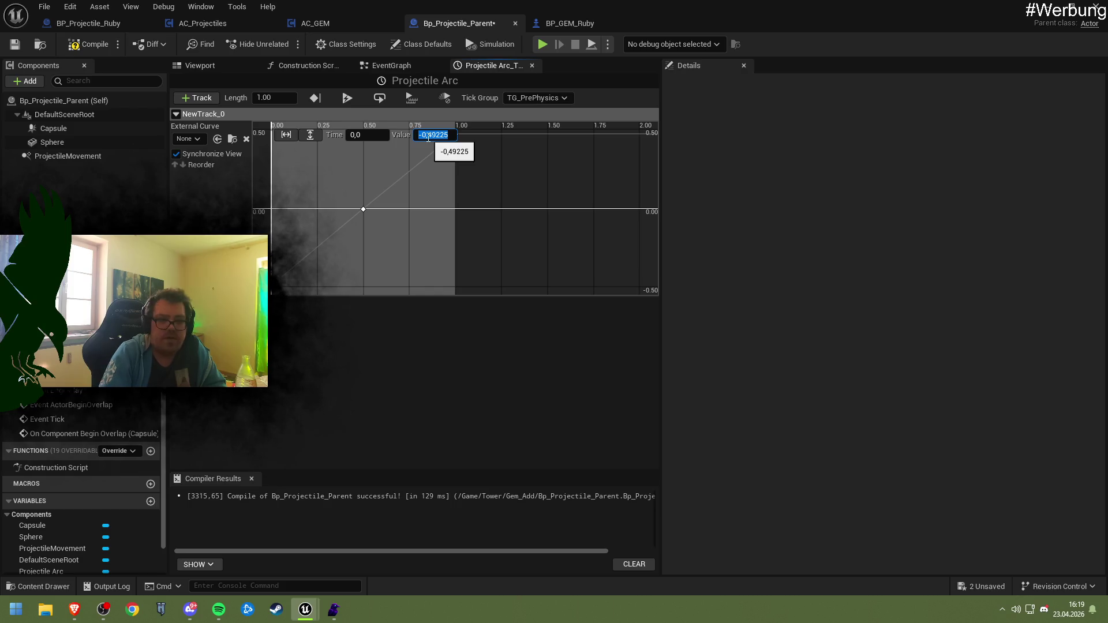
{"action": "type", "text": "0"}
{"action": "key", "text": "Return"}
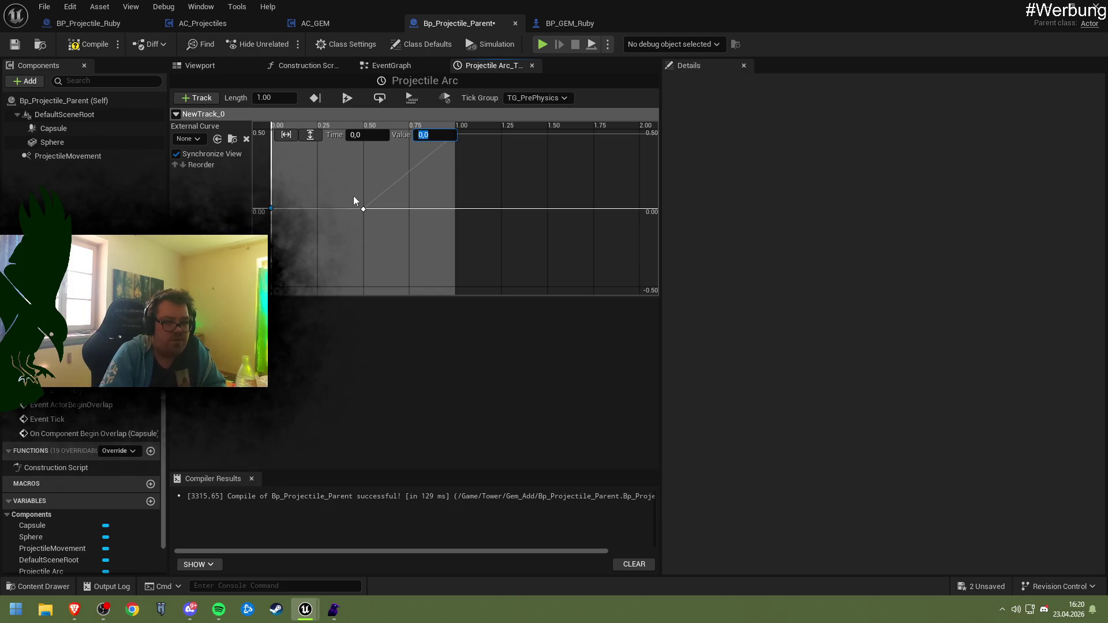
- Set the middle key's value and time fields, placing it at time 0.5
{"action": "left_click", "coordinate": [363, 209]}
{"action": "left_click", "coordinate": [435, 136]}
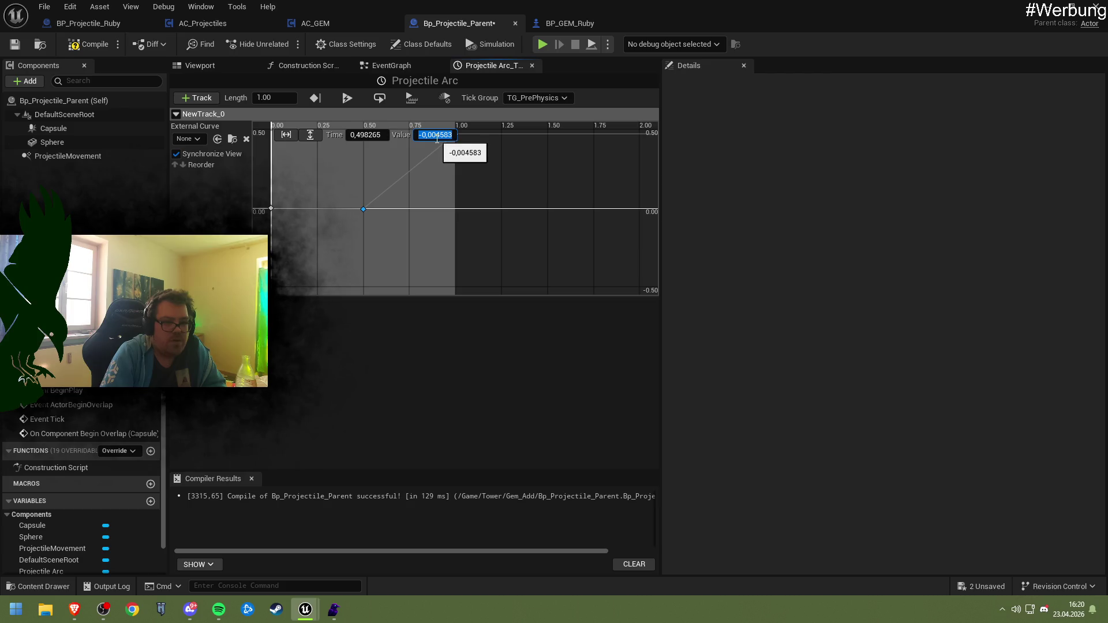
{"action": "type", "text": "0.5"}
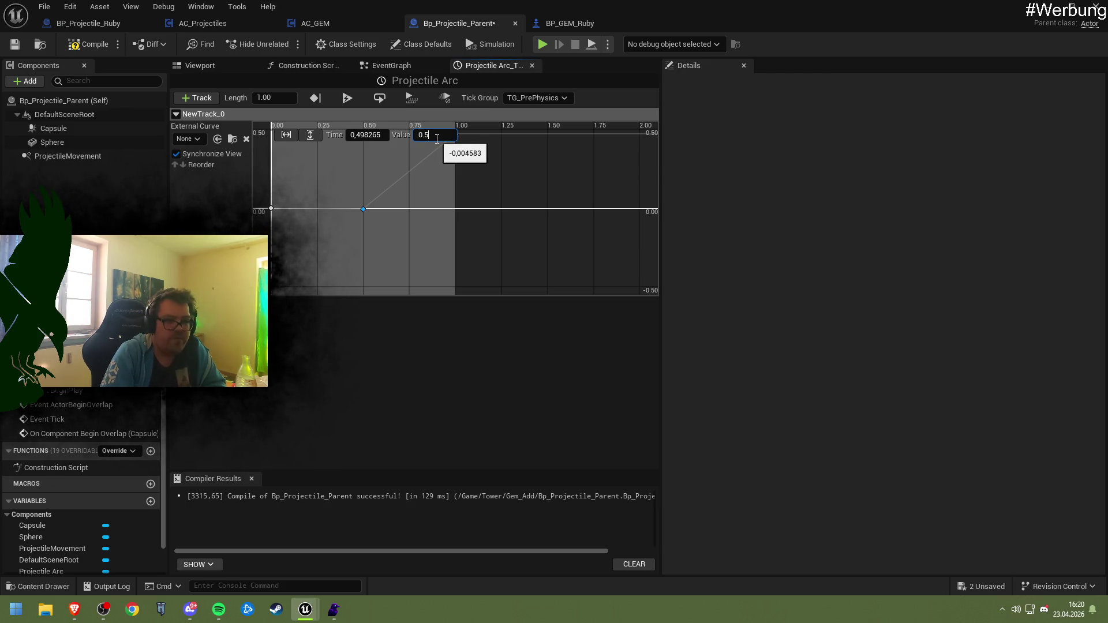
{"action": "key", "text": "Return"}
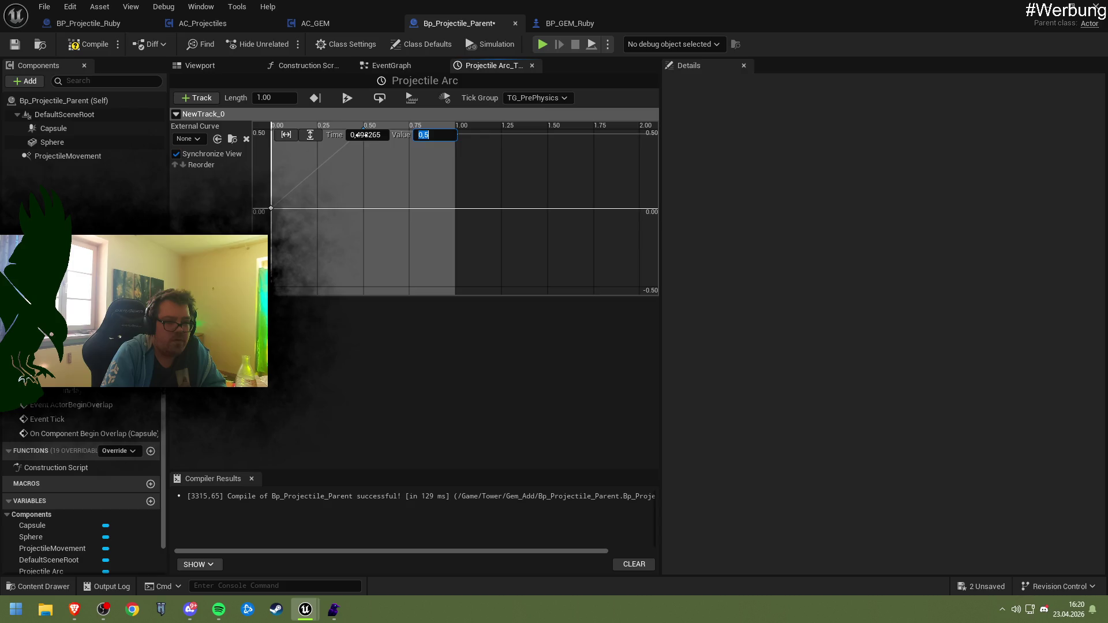
{"action": "left_click", "coordinate": [361, 135]}
{"action": "type", "text": "0,5"}
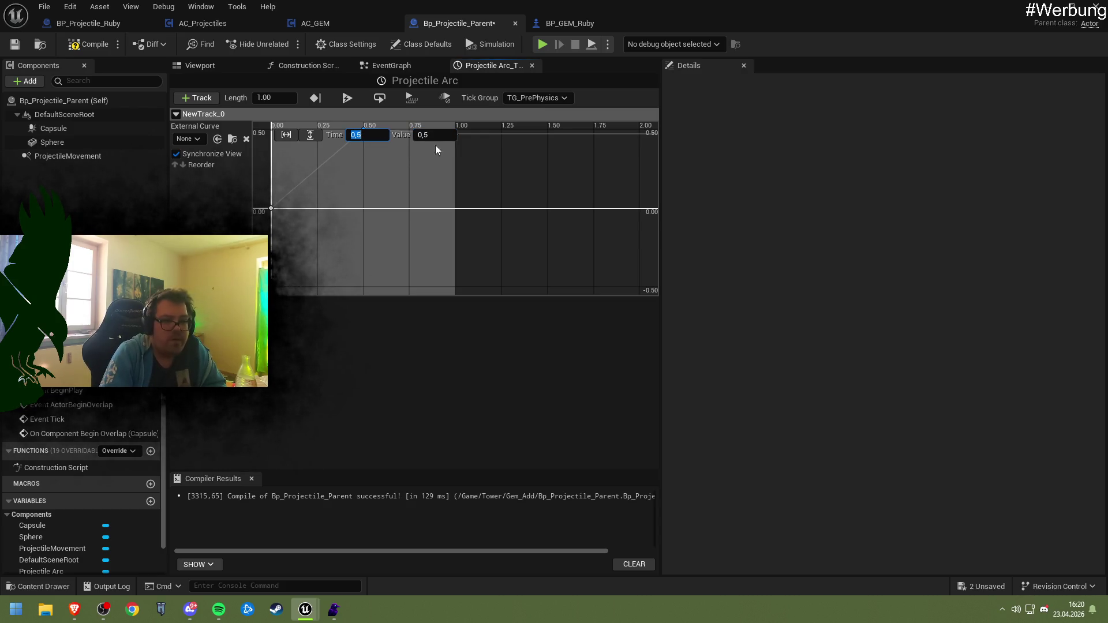
{"action": "key", "text": "Return"}
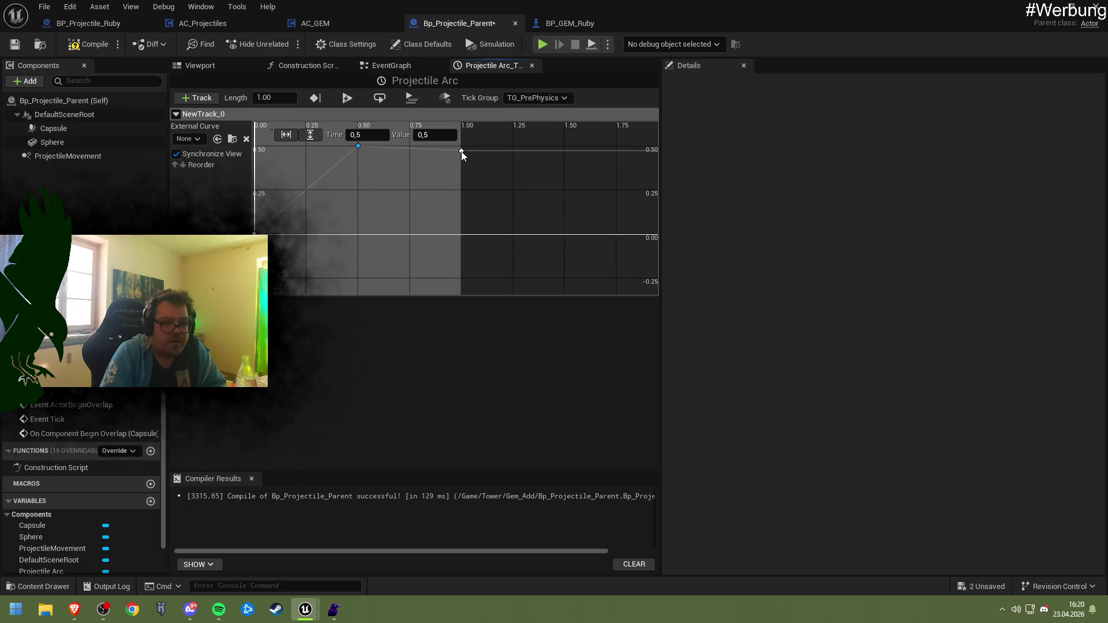
- Give the end key value 0 and the peak key at 0.5 a value of 1.0
{"action": "left_click", "coordinate": [462, 151]}
{"action": "left_click", "coordinate": [438, 135]}
{"action": "type", "text": "0"}
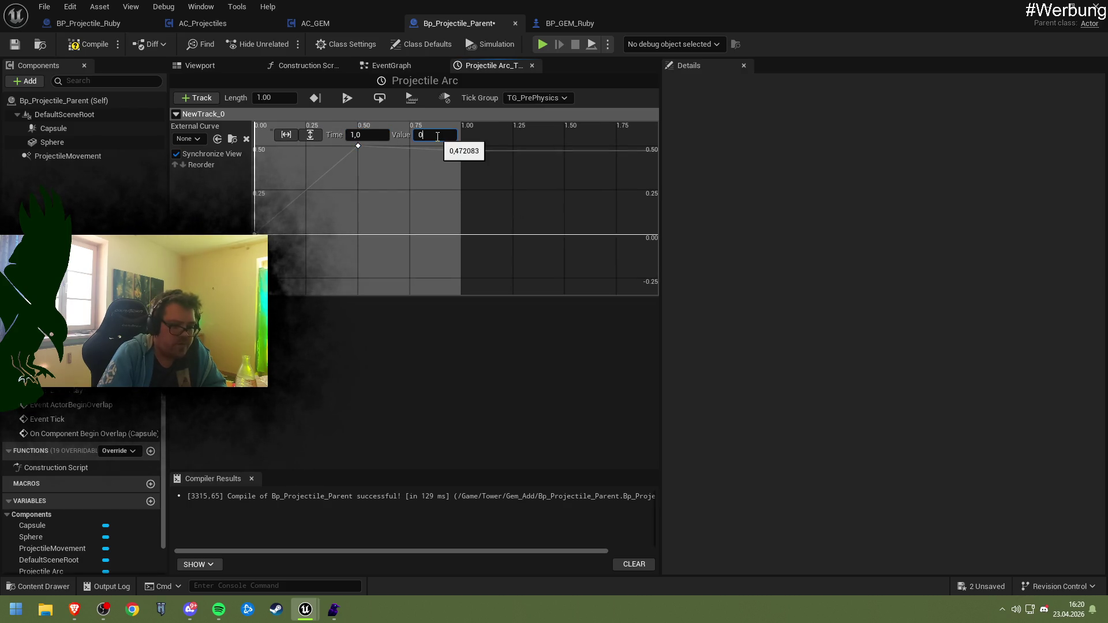
{"action": "key", "text": "Return"}
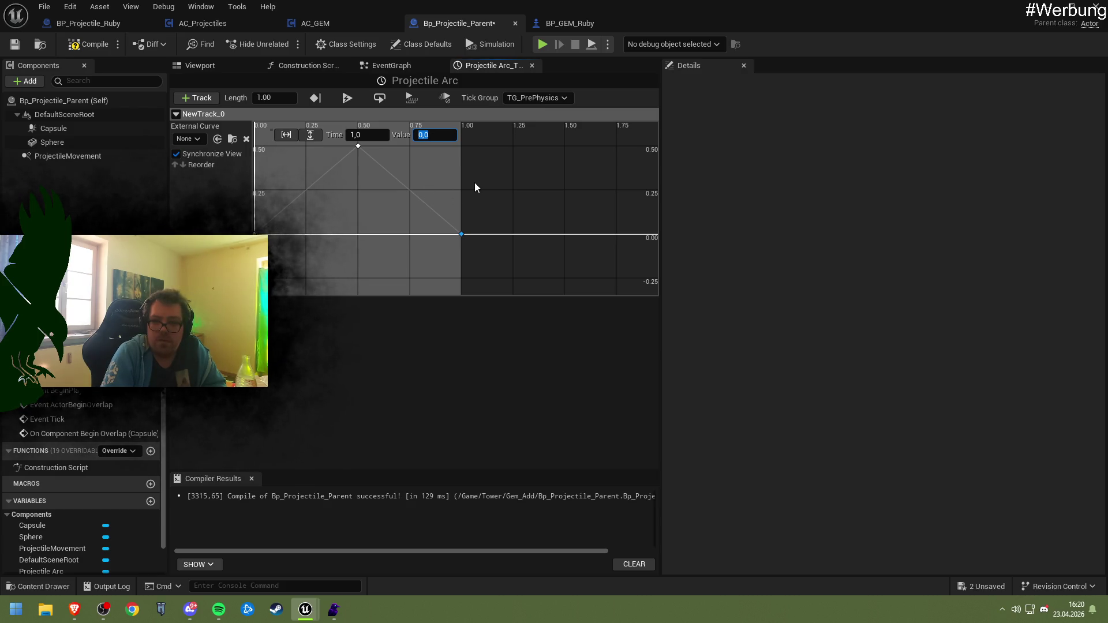
{"action": "left_click_drag", "start_coordinate": [473, 182], "coordinate": [500, 193]}
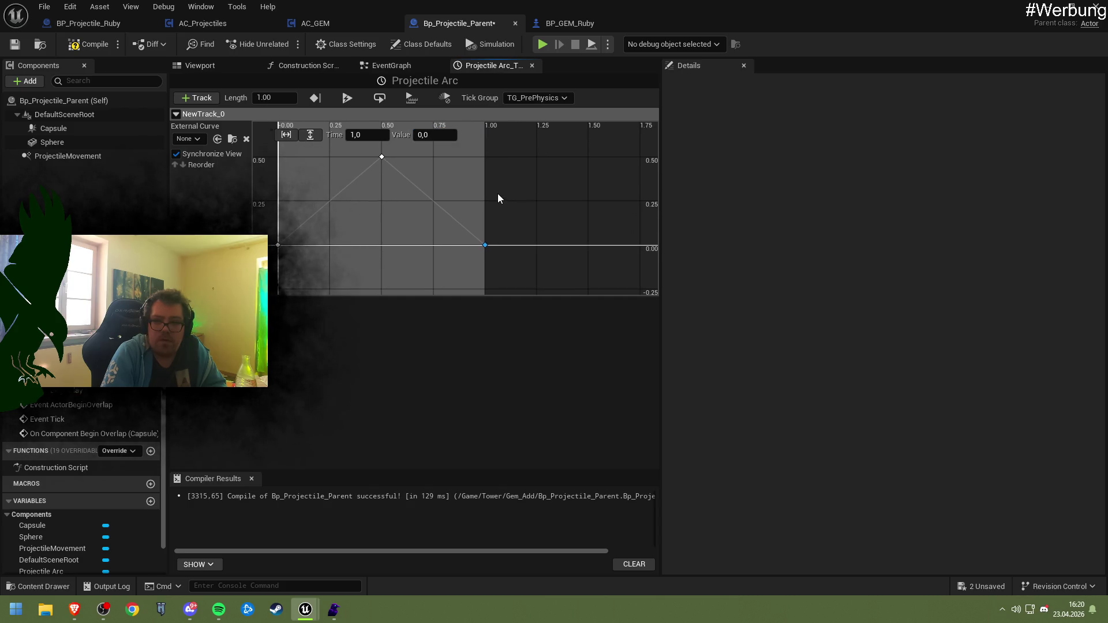
{"action": "left_click", "coordinate": [382, 157]}
{"action": "left_click", "coordinate": [432, 135]}
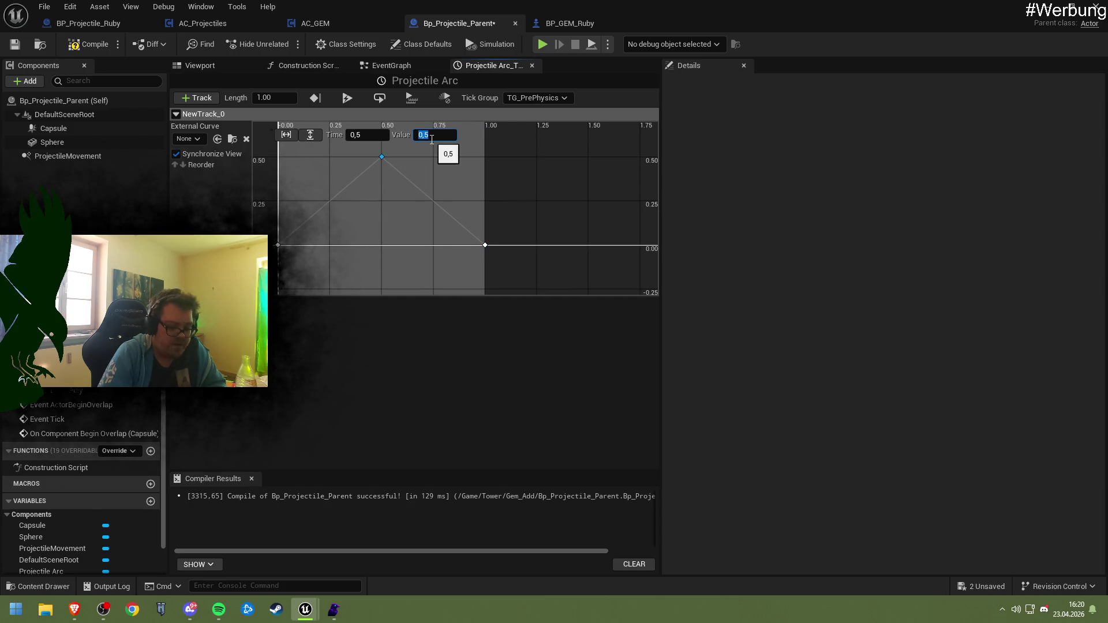
{"action": "type", "text": "1"}
{"action": "key", "text": "Return"}
{"action": "scroll", "coordinate": [502, 188], "scroll_direction": "down", "scroll_amount": 2}
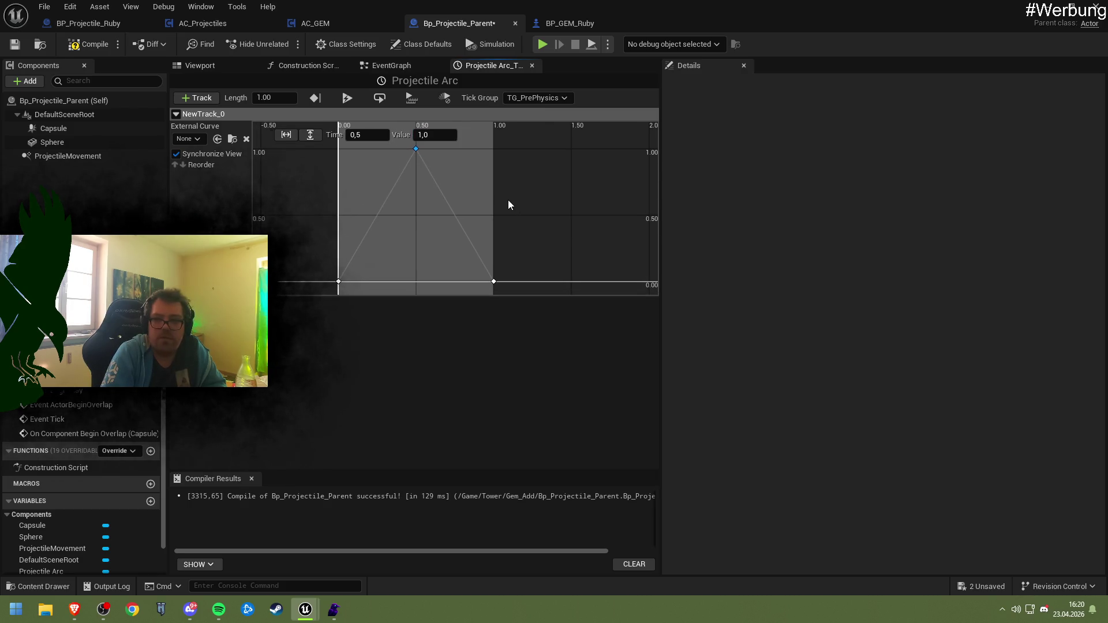
- Switch all three NewTrack_0 keys to Auto interpolation, then compile and save the projectile blueprint
{"action": "left_click_drag", "start_coordinate": [509, 205], "coordinate": [508, 211]}
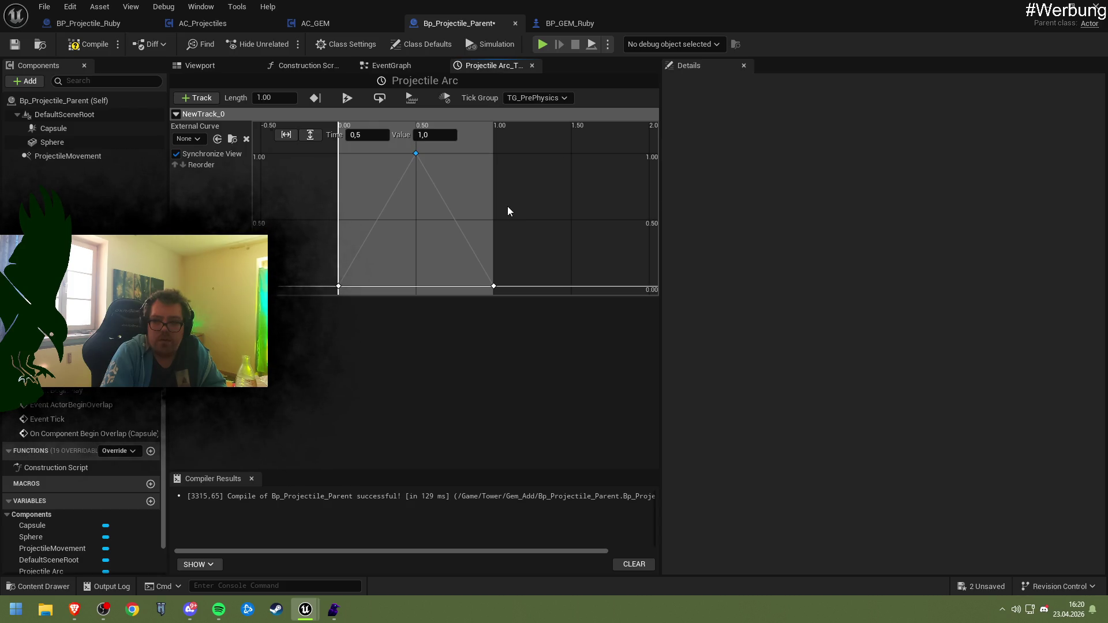
{"action": "left_click_drag", "start_coordinate": [508, 207], "coordinate": [504, 204]}
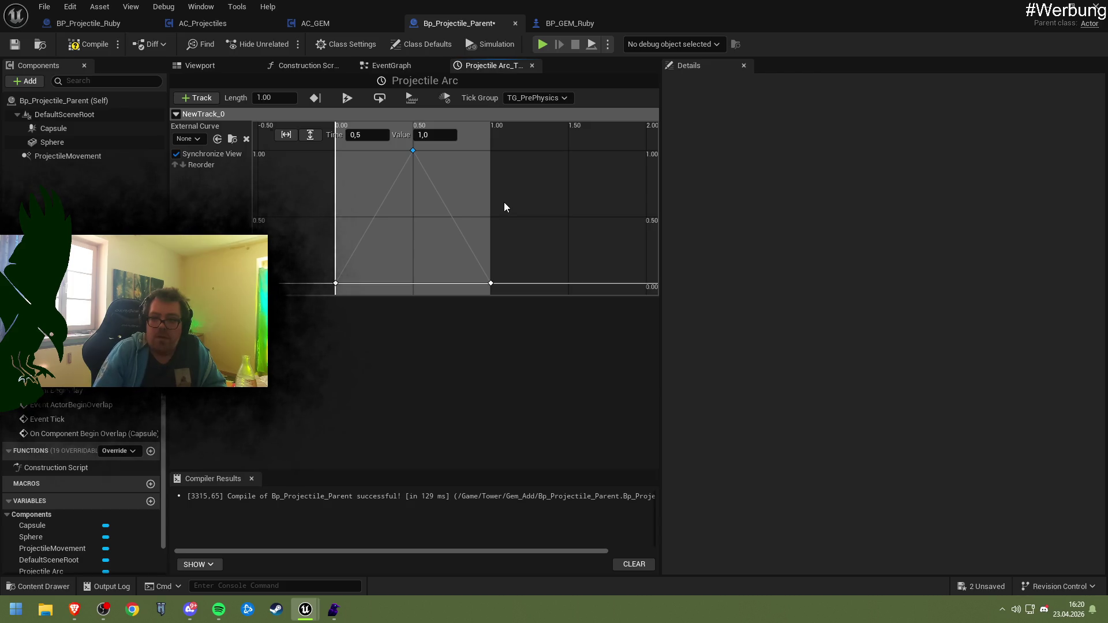
{"action": "left_click_drag", "start_coordinate": [309, 150], "coordinate": [505, 283]}
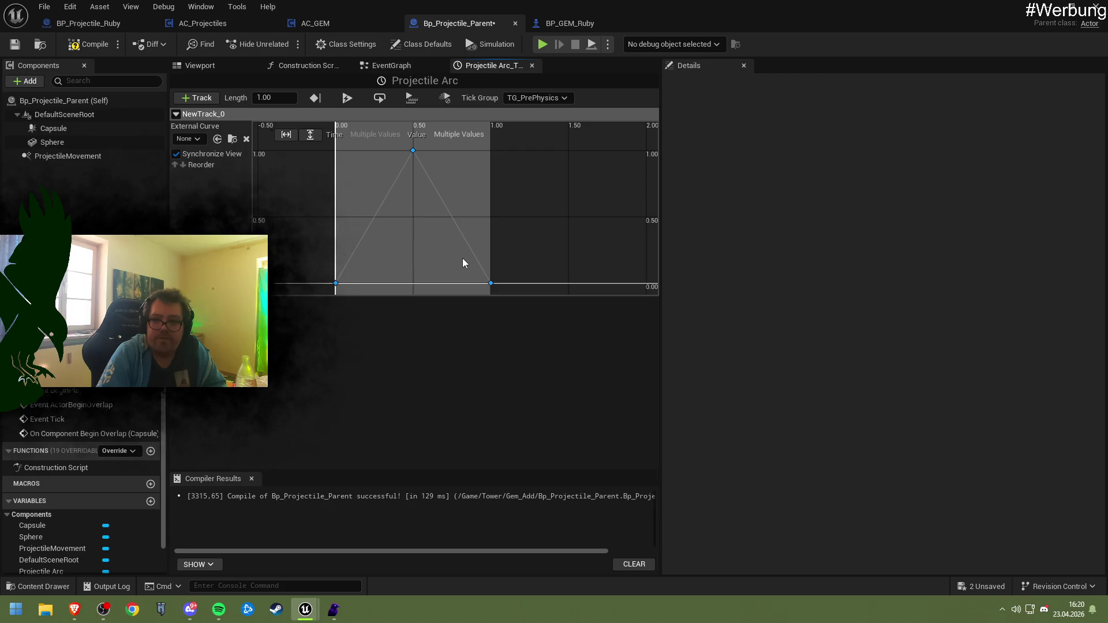
{"action": "right_click", "coordinate": [413, 152]}
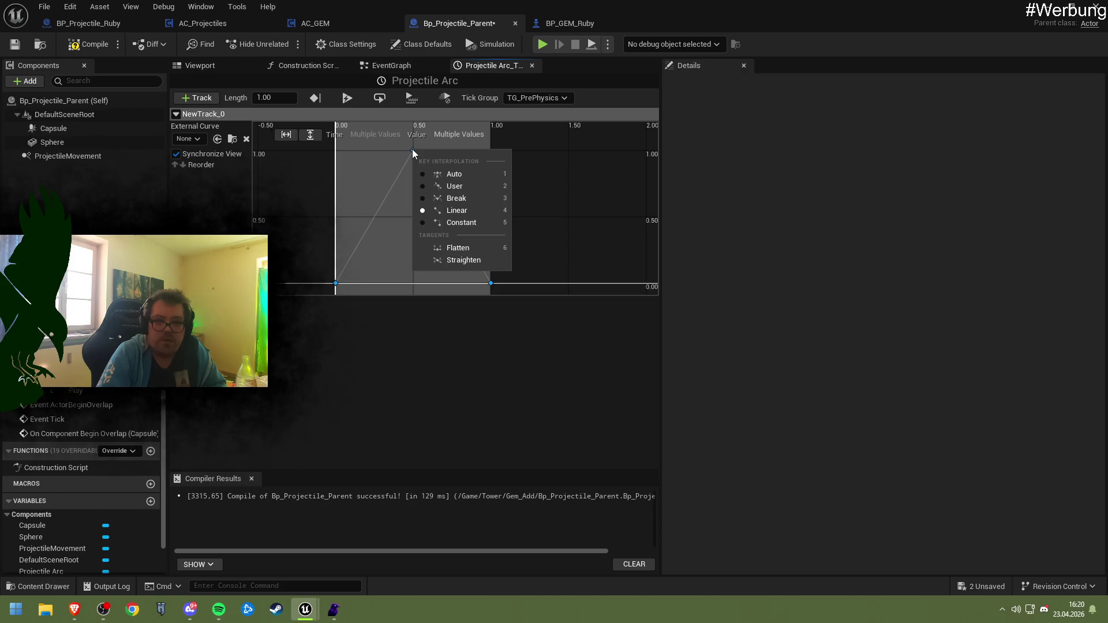
{"action": "left_click", "coordinate": [445, 172]}
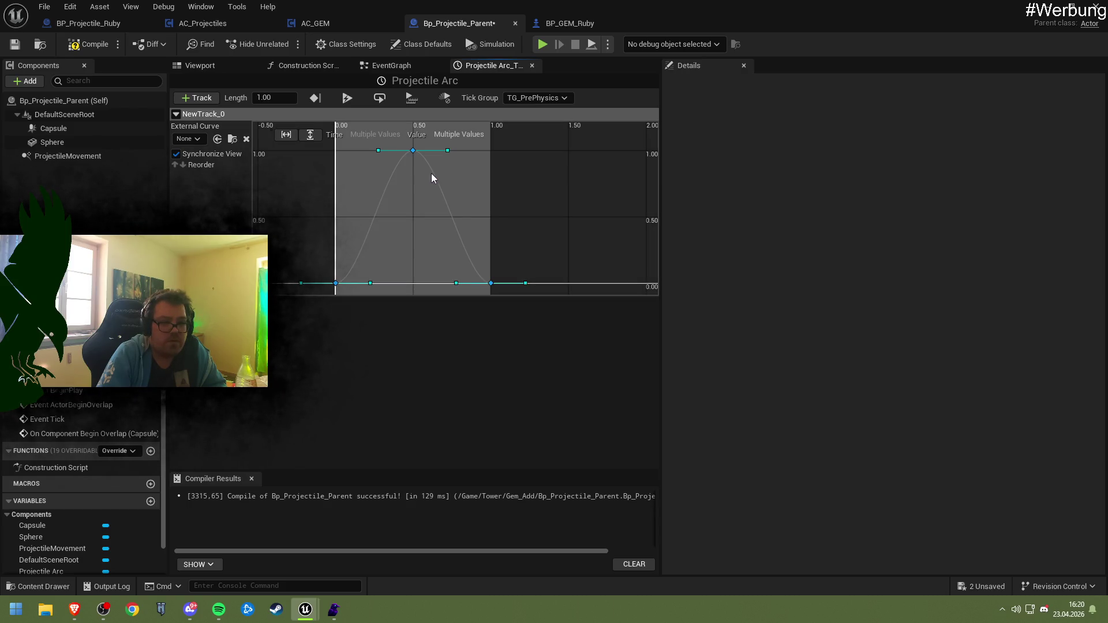
{"action": "left_click", "coordinate": [88, 44]}
{"action": "left_click", "coordinate": [17, 46]}
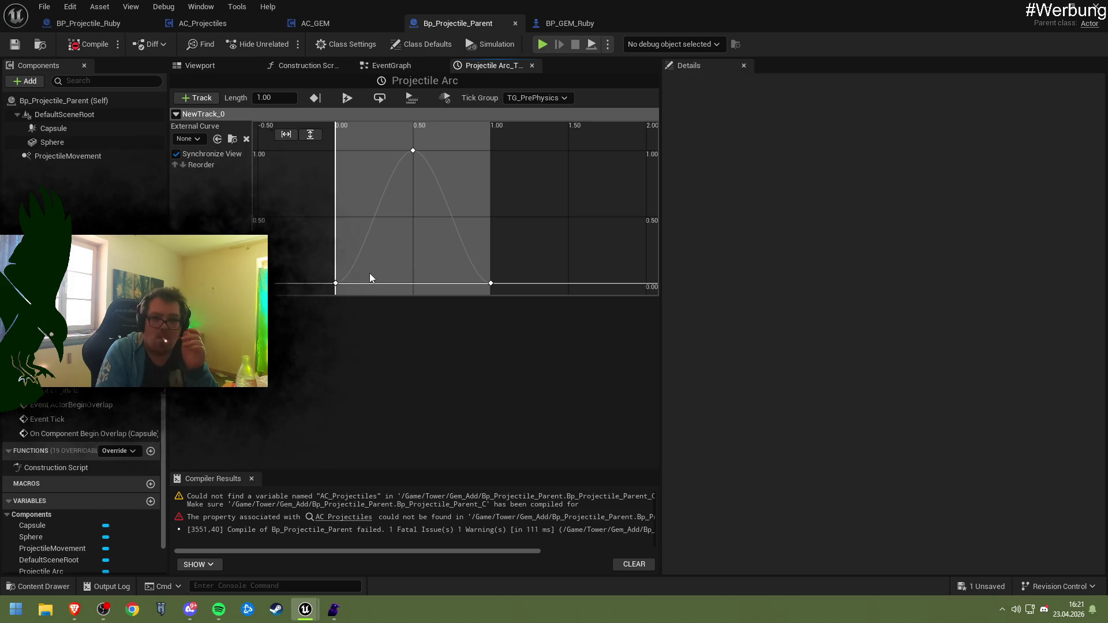
- Rename the NewTrack_0 track to 'Height Alpha', then compile and save Bp_Projectile_Parent
{"action": "left_click", "coordinate": [197, 139]}
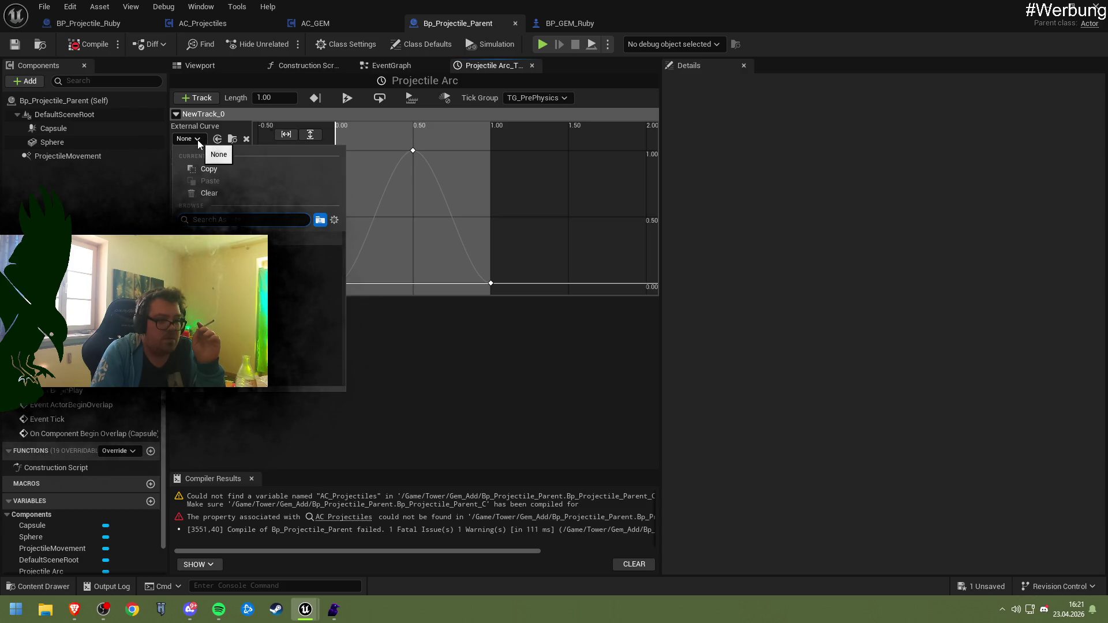
{"action": "left_click", "coordinate": [198, 141]}
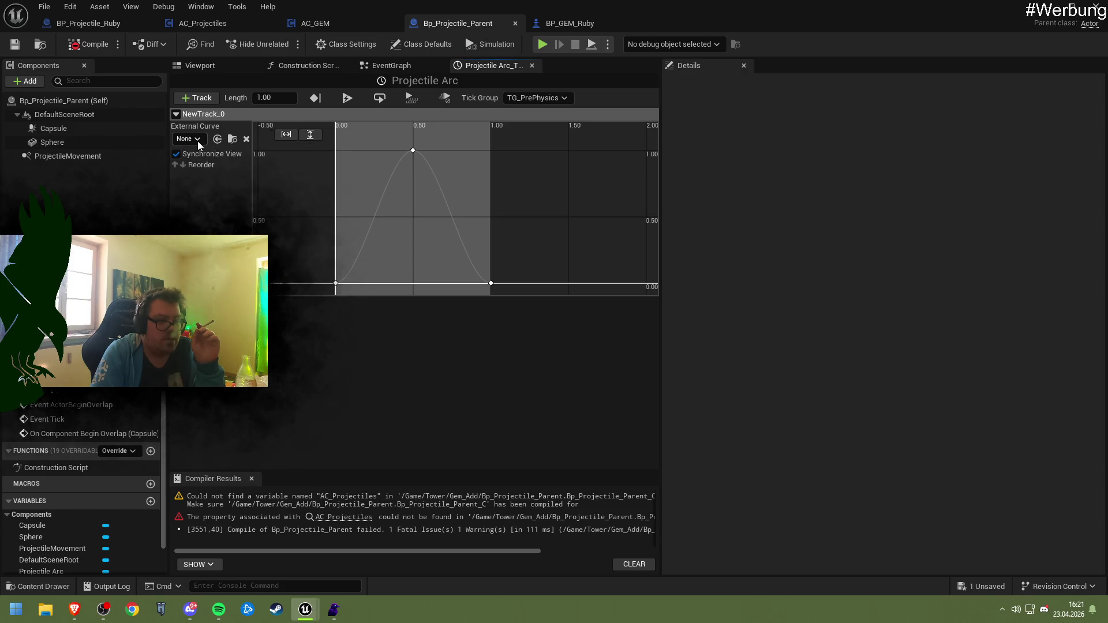
{"action": "left_click", "coordinate": [336, 283]}
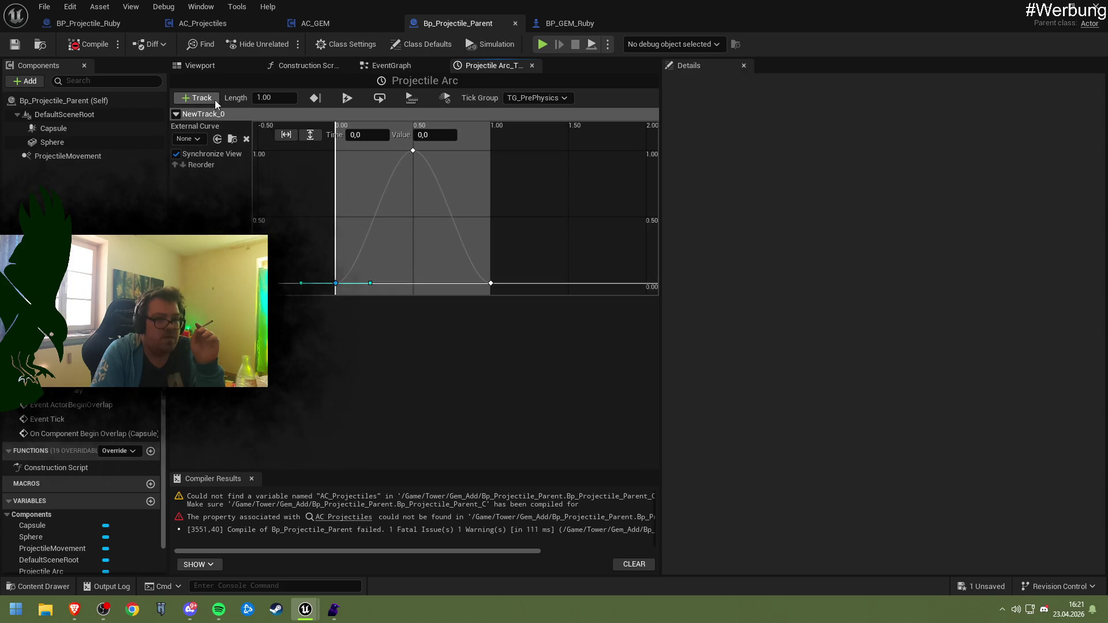
{"action": "right_click", "coordinate": [203, 113]}
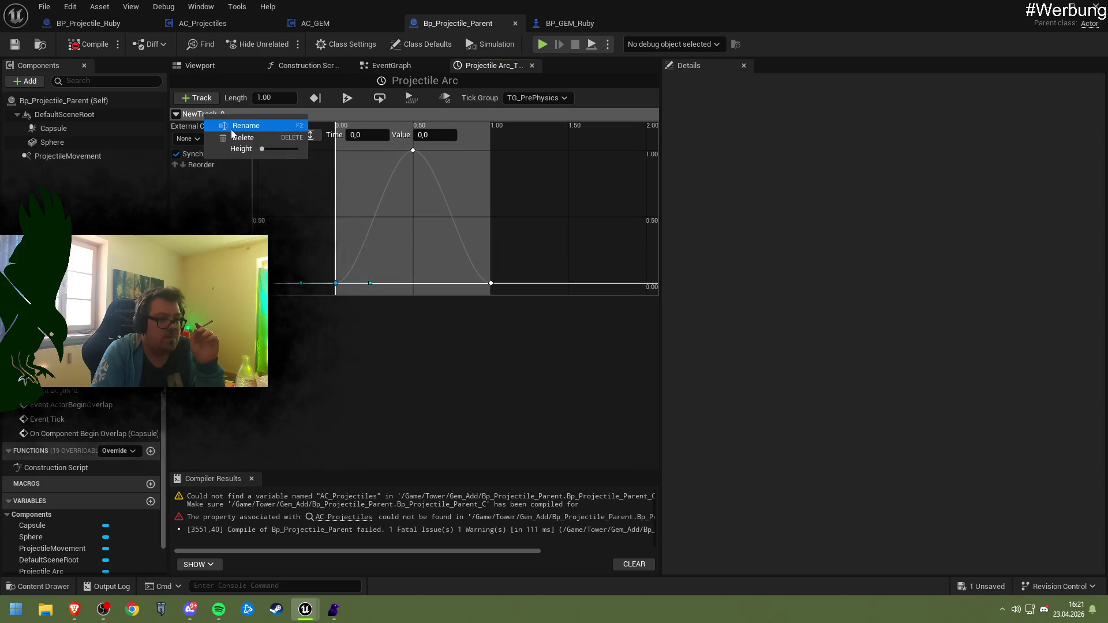
{"action": "left_click", "coordinate": [233, 127]}
{"action": "key", "text": "BackSpace"}
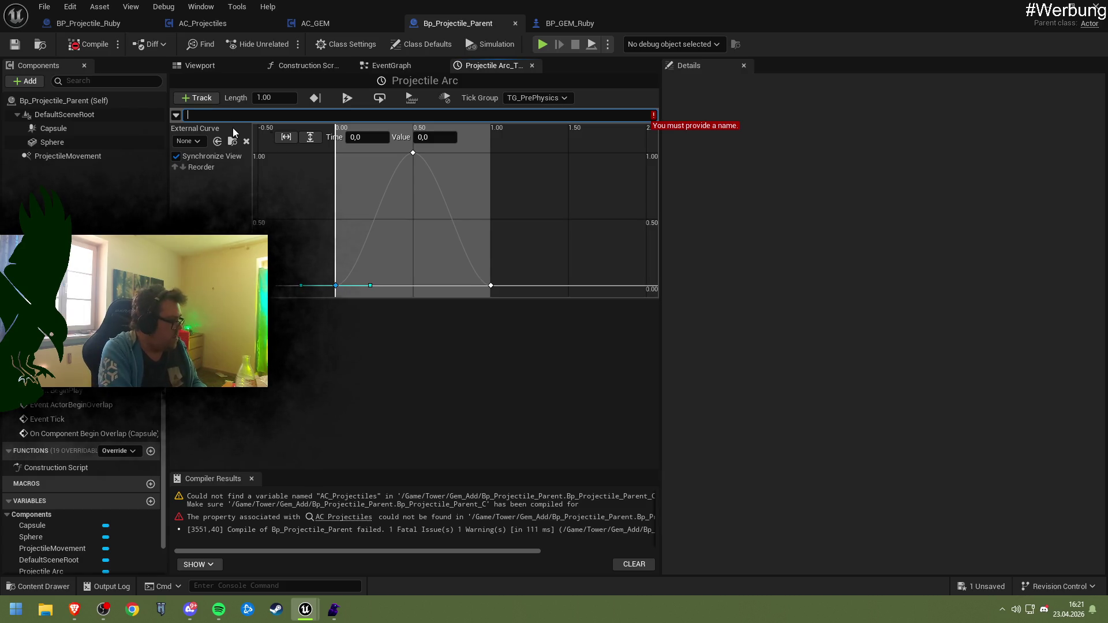
{"action": "type", "text": "Height "}
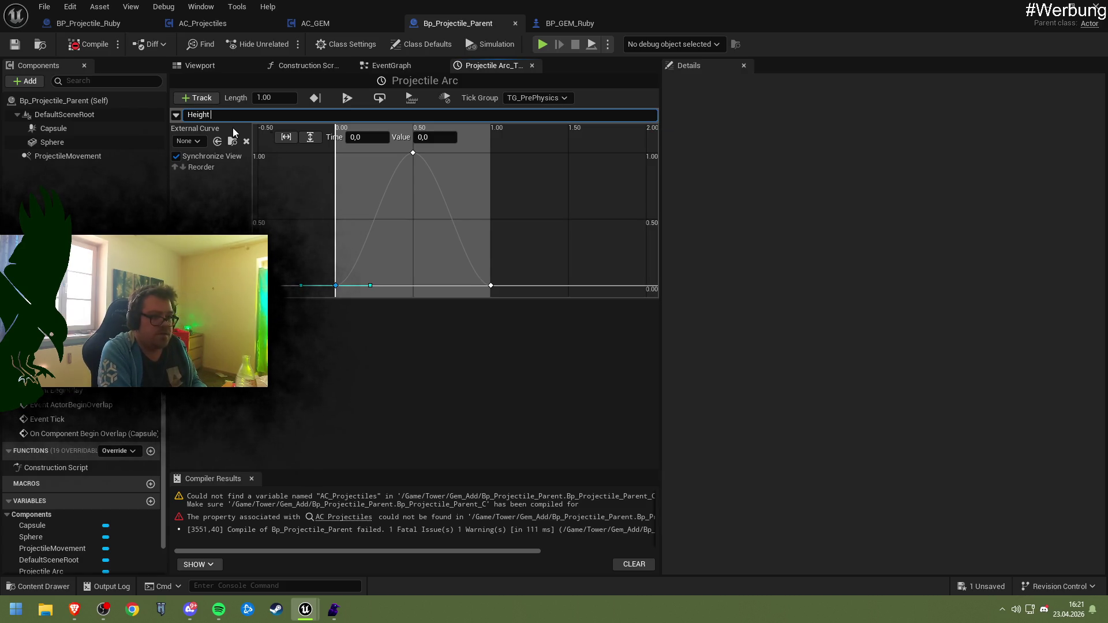
{"action": "type", "text": "Alpha"}
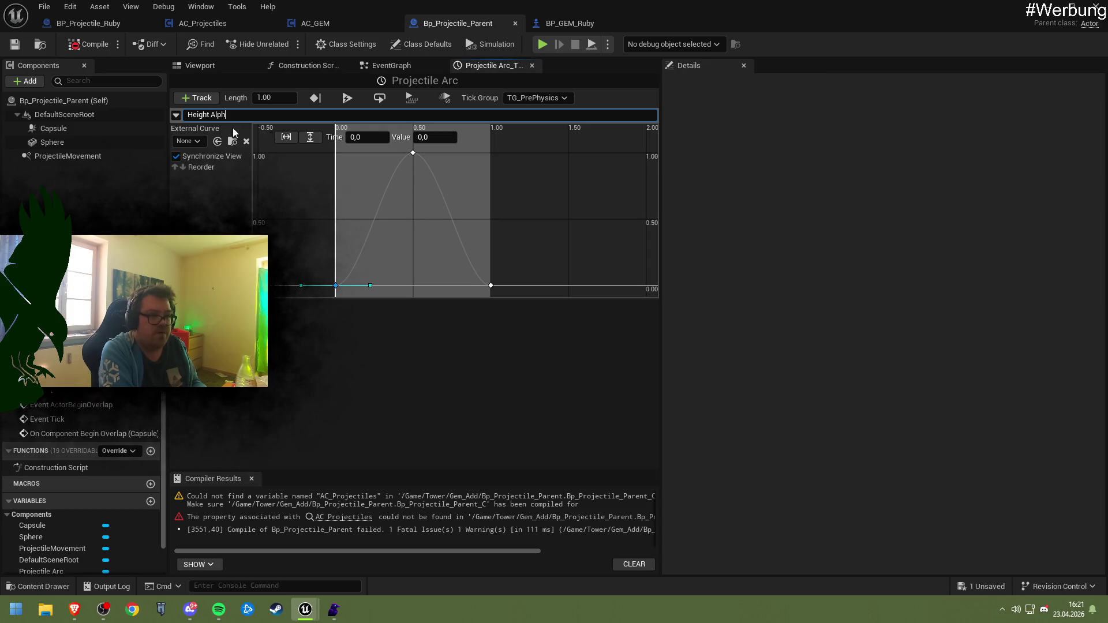
{"action": "key", "text": "Return"}
{"action": "left_click", "coordinate": [87, 46]}
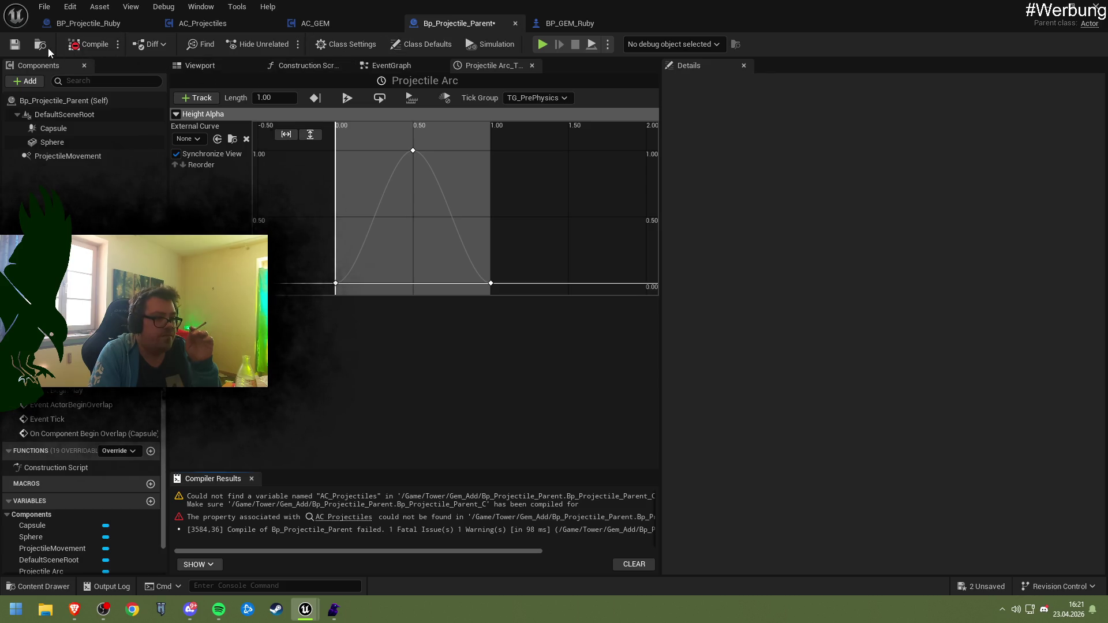
{"action": "left_click", "coordinate": [14, 44]}
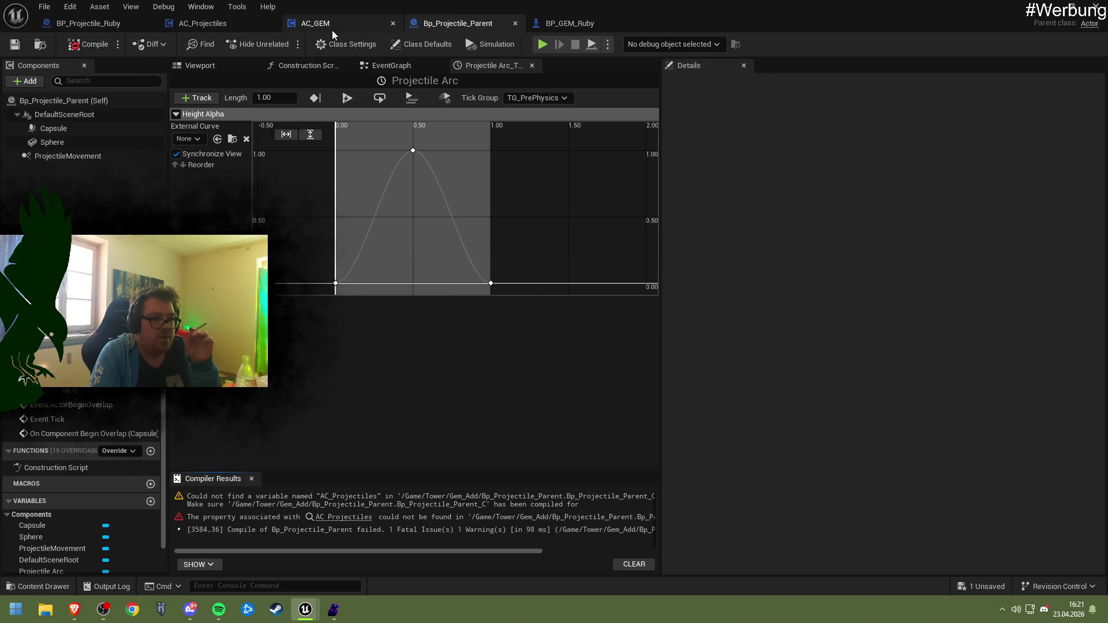
- Close and reopen the Projectile Arc timeline from the event graph, then select the Sphere component
{"action": "left_click", "coordinate": [532, 65]}
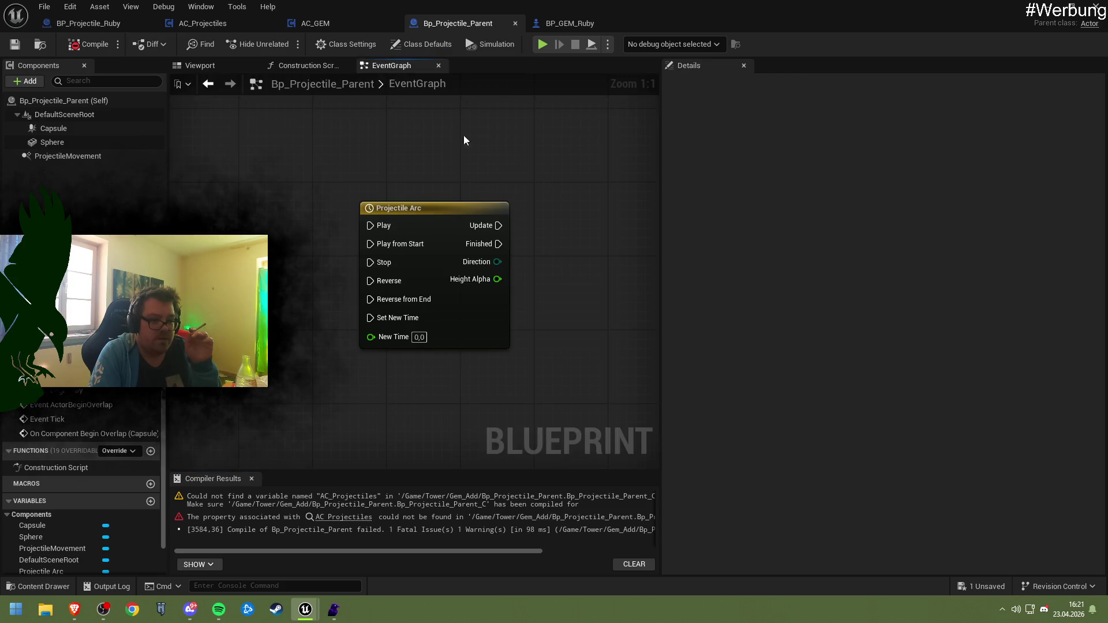
{"action": "left_click_drag", "start_coordinate": [400, 175], "coordinate": [445, 168]}
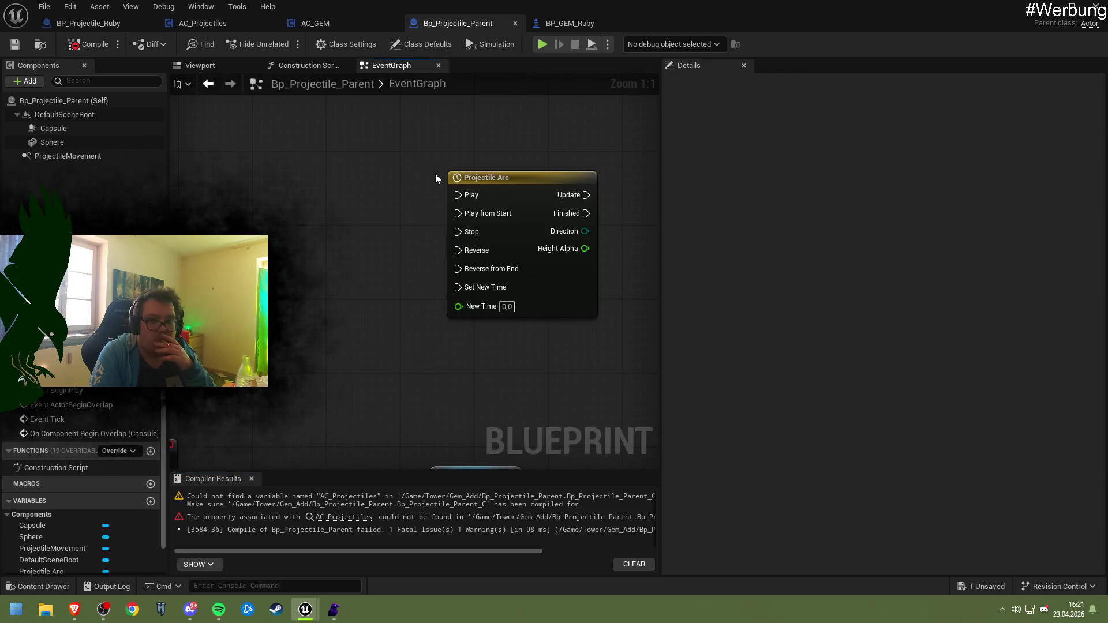
{"action": "double_click", "coordinate": [493, 188]}
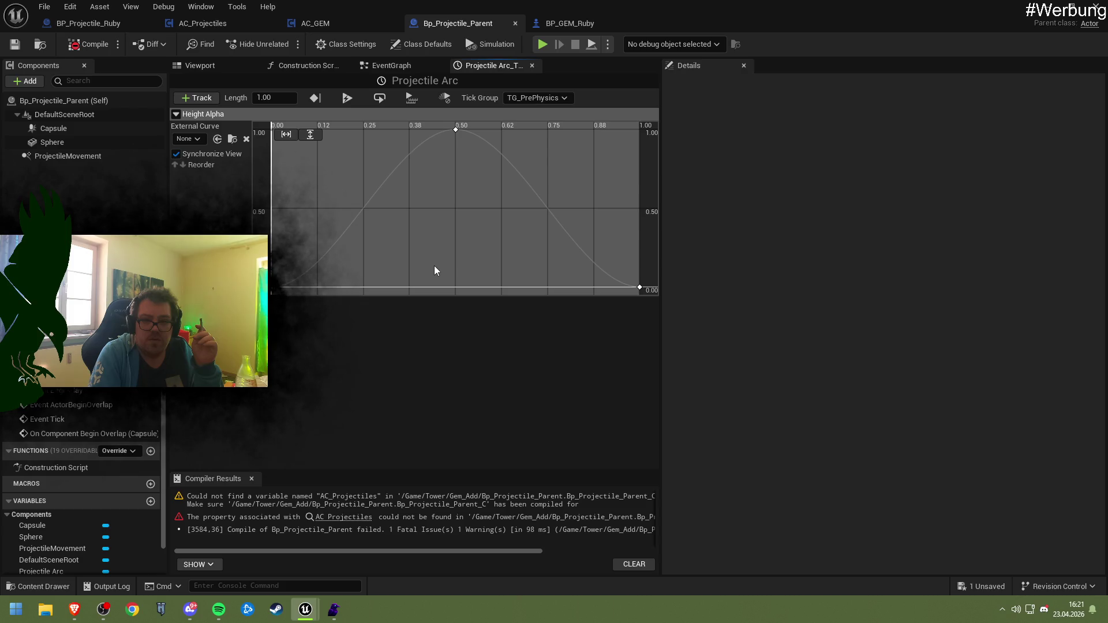
{"action": "left_click", "coordinate": [63, 142]}
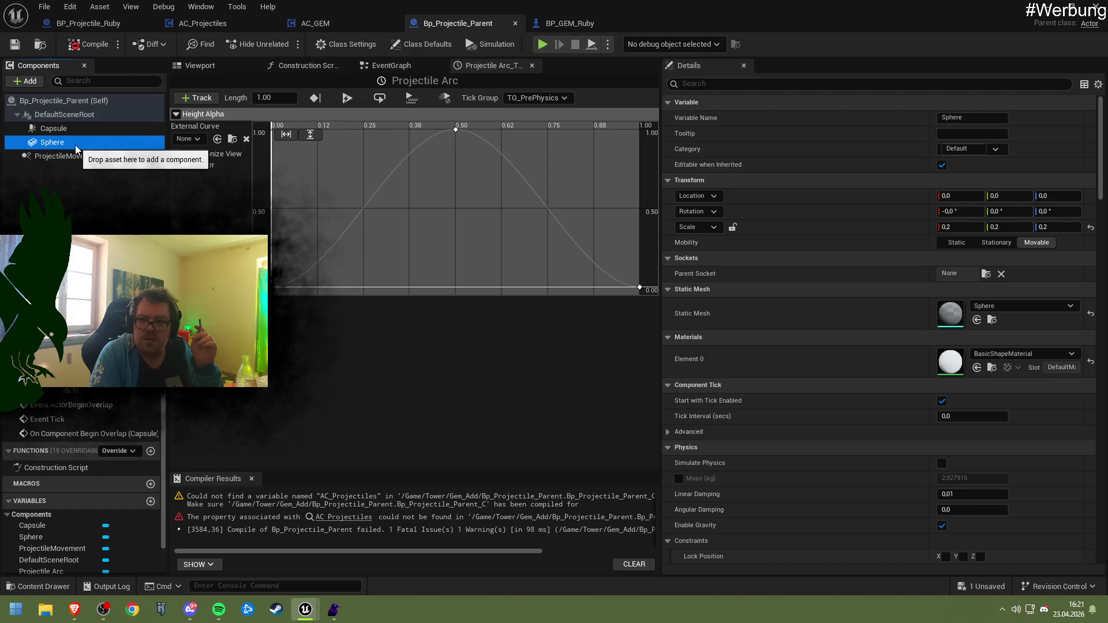
- In the event graph, place a Sphere reference near Event BeginPlay and move the Projectile Arc node right
{"action": "left_click", "coordinate": [392, 66]}
{"action": "mouse_move", "coordinate": [374, 230]}
{"action": "left_mouse_down"}
{"action": "mouse_move", "coordinate": [465, 185]}
{"action": "mouse_move", "coordinate": [344, 228]}
{"action": "left_mouse_up"}
{"action": "mouse_move", "coordinate": [81, 143]}
{"action": "left_mouse_down"}
{"action": "mouse_move", "coordinate": [375, 199]}
{"action": "mouse_move", "coordinate": [202, 404]}
{"action": "mouse_move", "coordinate": [230, 412]}
{"action": "left_mouse_up"}
{"action": "left_click_drag", "start_coordinate": [311, 357], "coordinate": [365, 246]}
{"action": "scroll", "coordinate": [364, 246], "scroll_direction": "down", "scroll_amount": 5}
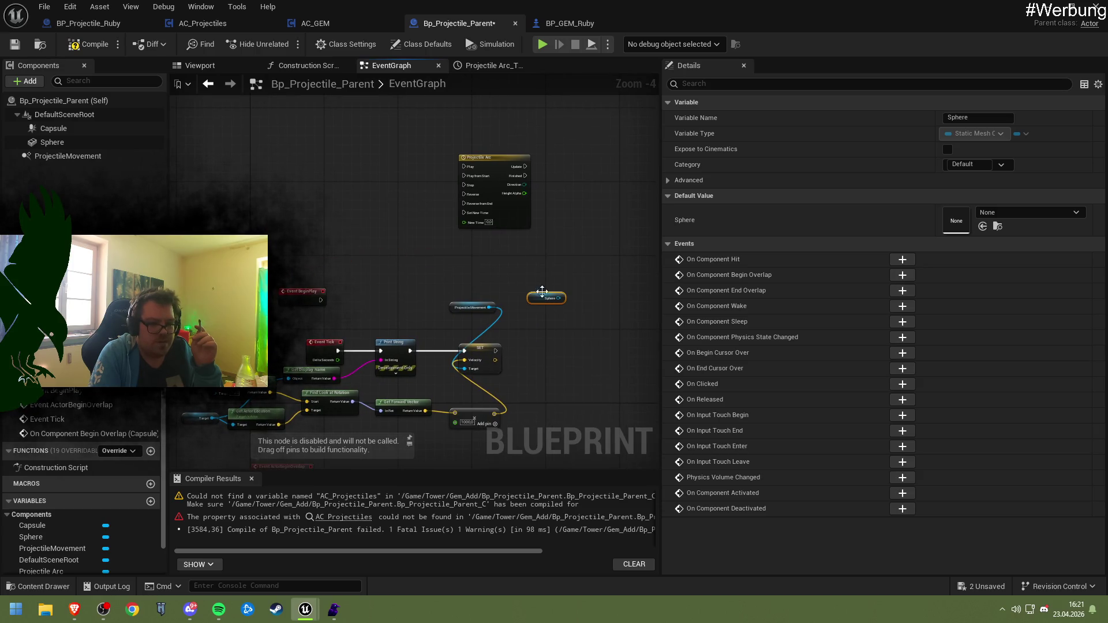
{"action": "mouse_move", "coordinate": [509, 214]}
{"action": "left_mouse_down"}
{"action": "mouse_move", "coordinate": [586, 338]}
{"action": "mouse_move", "coordinate": [463, 194]}
{"action": "mouse_move", "coordinate": [455, 216]}
{"action": "left_mouse_up"}
{"action": "scroll", "coordinate": [577, 323], "scroll_direction": "up", "scroll_amount": 5}
{"action": "left_click_drag", "start_coordinate": [457, 255], "coordinate": [576, 255]}
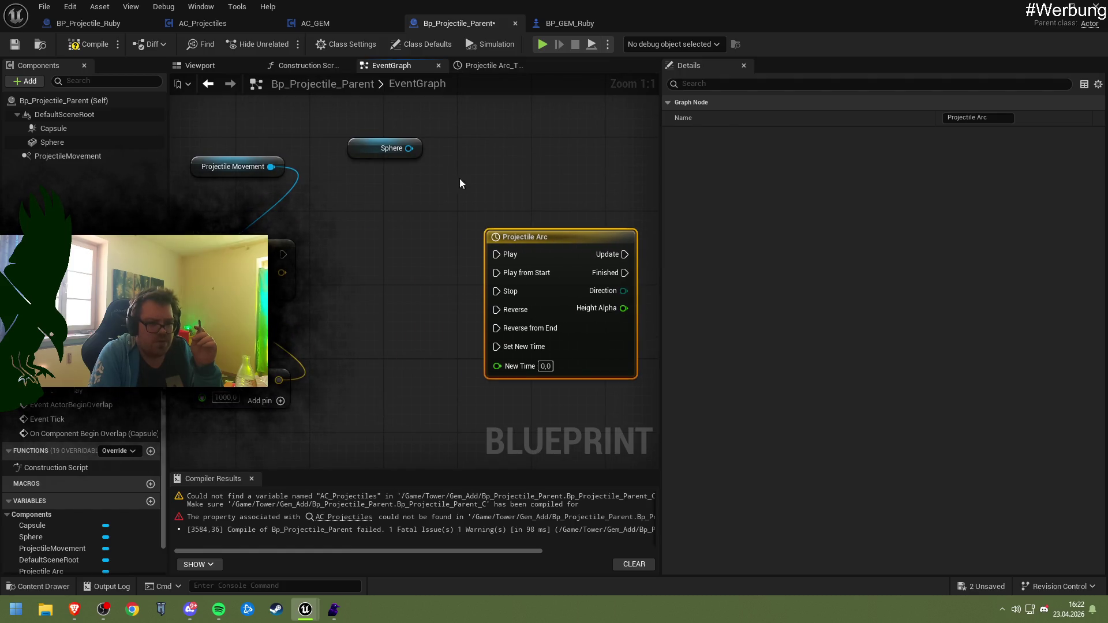
- From the Sphere pin, add a context-sensitive Set Relative Location node, replacing a wrongly added setter
{"action": "left_click_drag", "start_coordinate": [409, 149], "coordinate": [400, 222]}
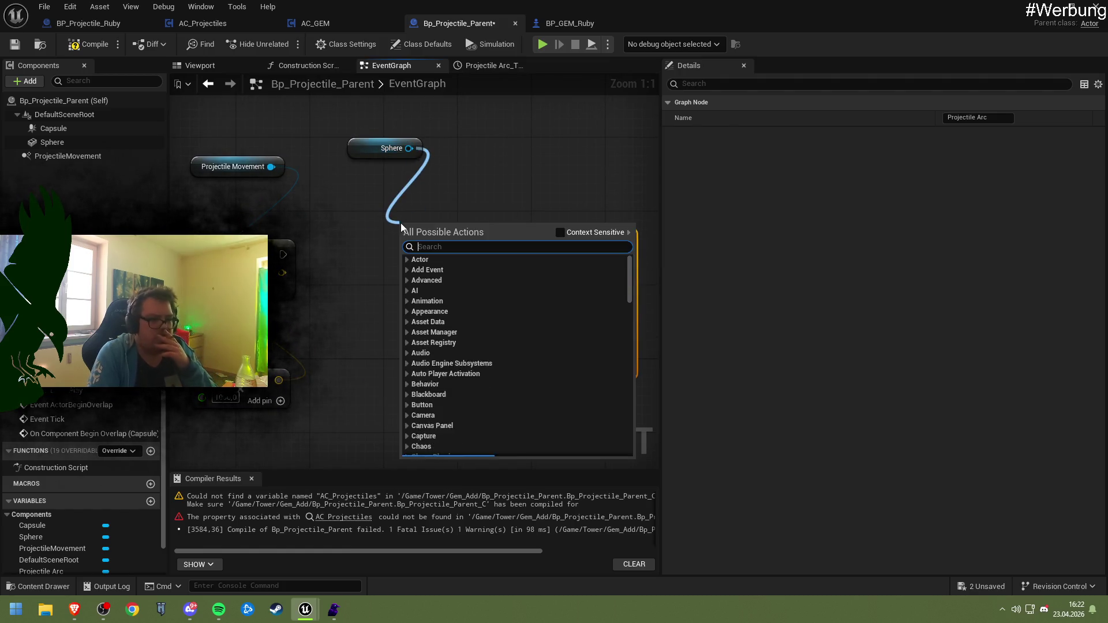
{"action": "type", "text": "set rela"}
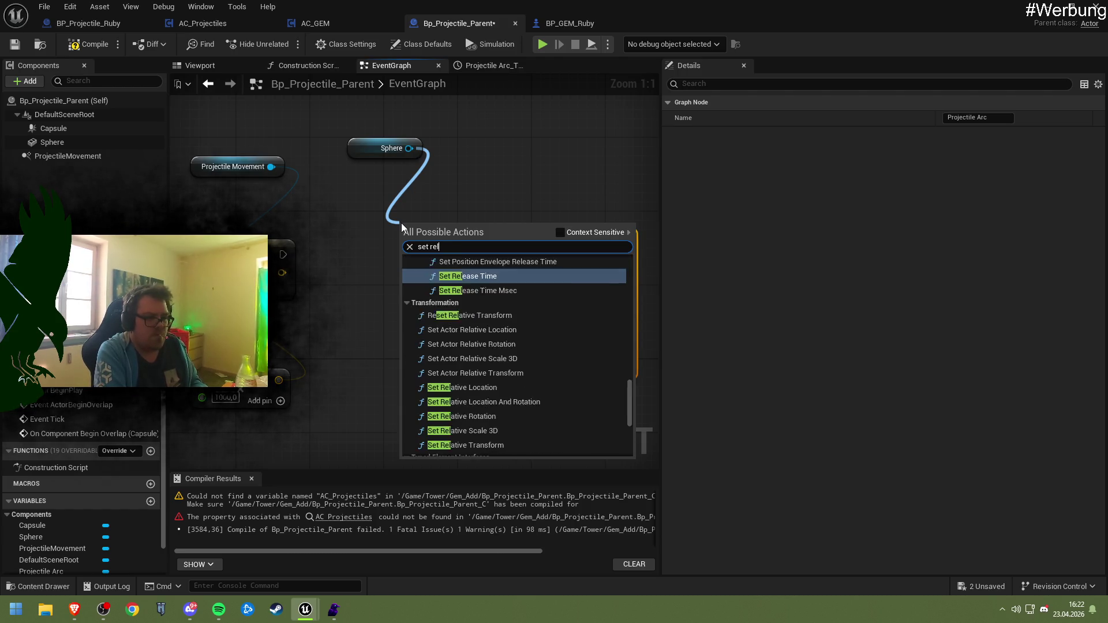
{"action": "key", "text": "Return"}
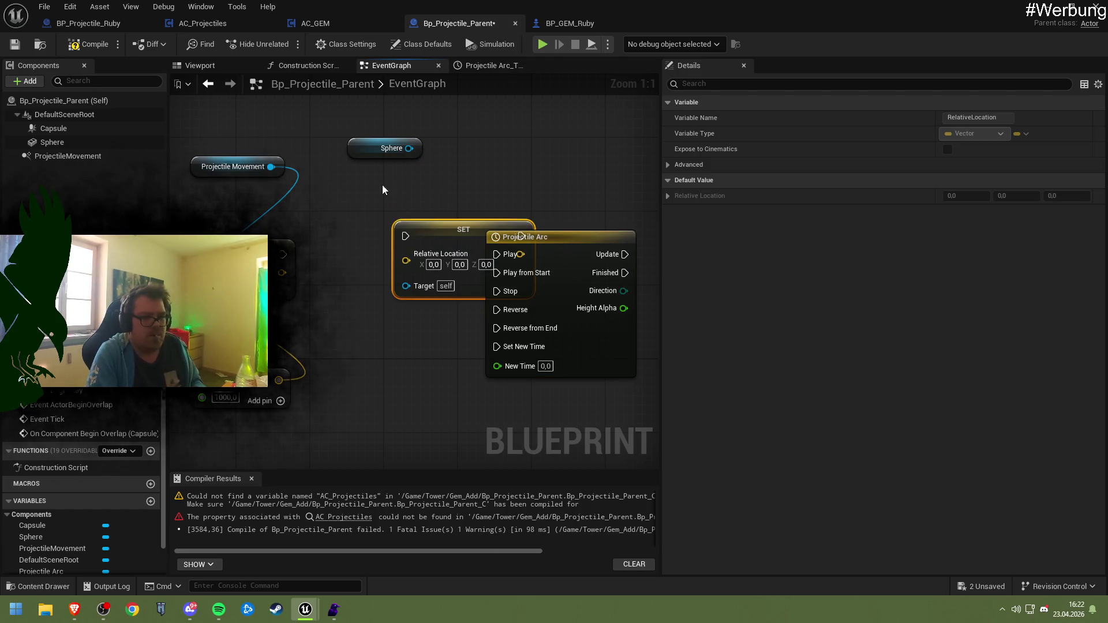
{"action": "key", "text": "Delete"}
{"action": "left_click_drag", "start_coordinate": [410, 149], "coordinate": [438, 214]}
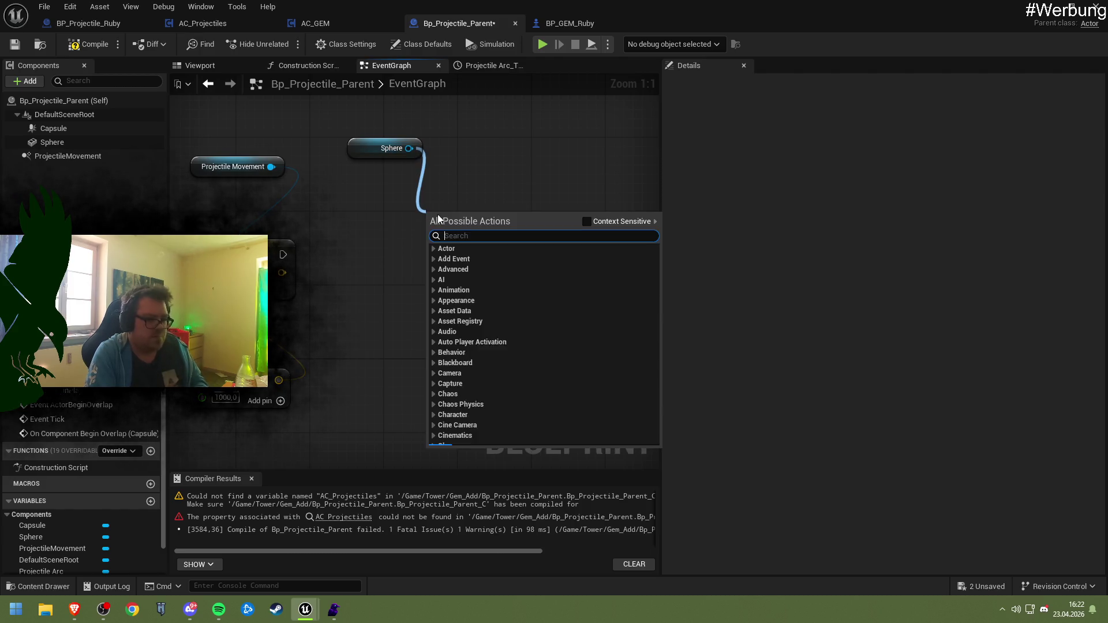
{"action": "type", "text": "set relative"}
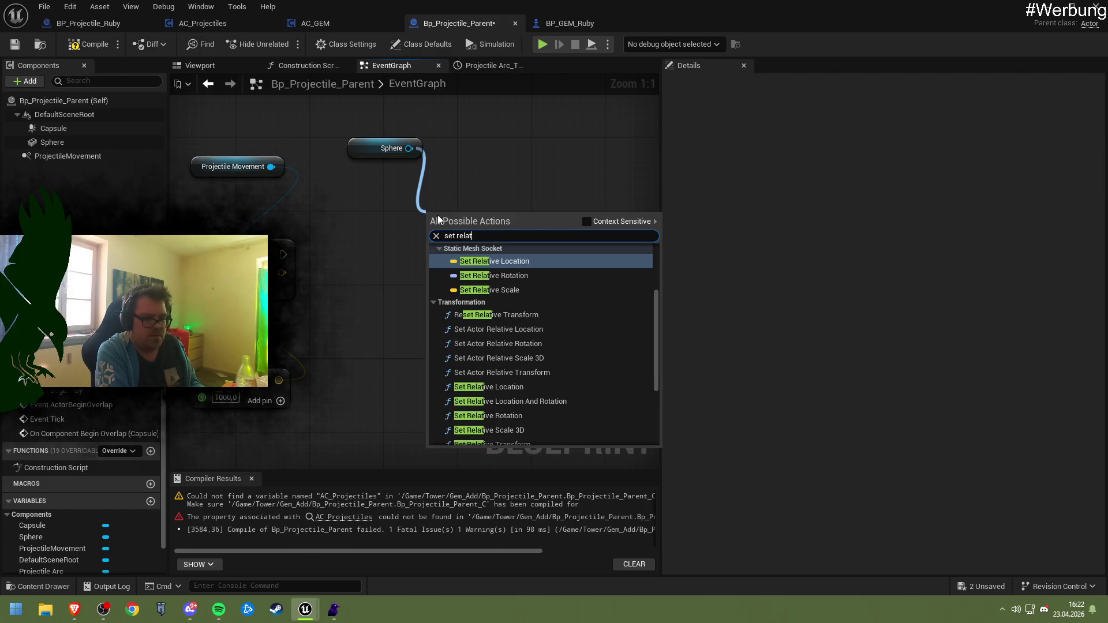
{"action": "left_click", "coordinate": [587, 221]}
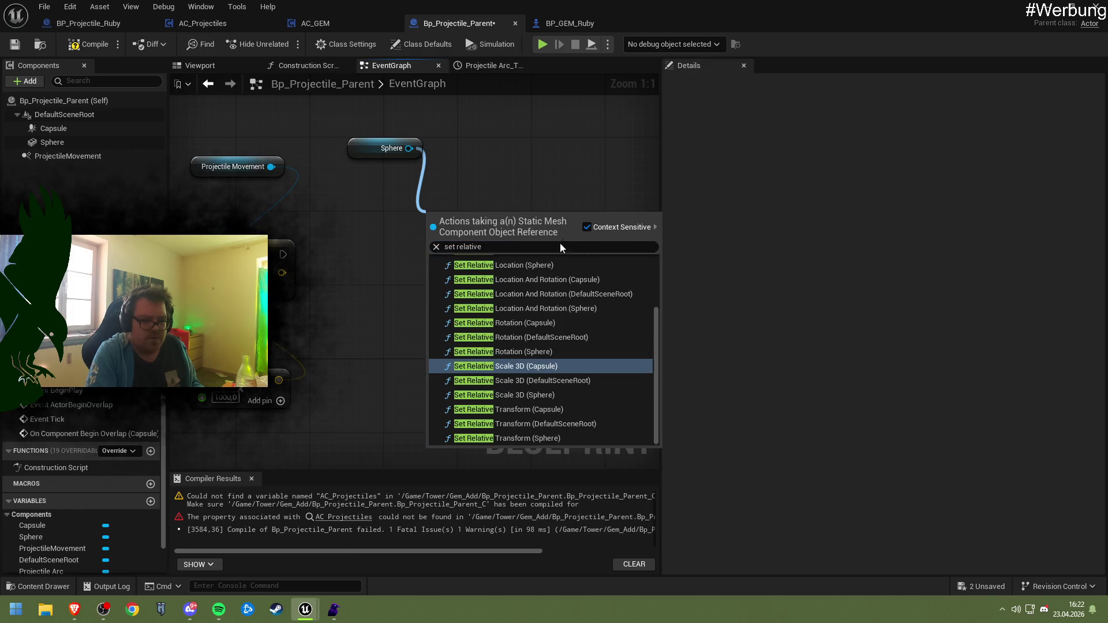
{"action": "scroll", "coordinate": [535, 354], "scroll_direction": "up", "scroll_amount": 1}
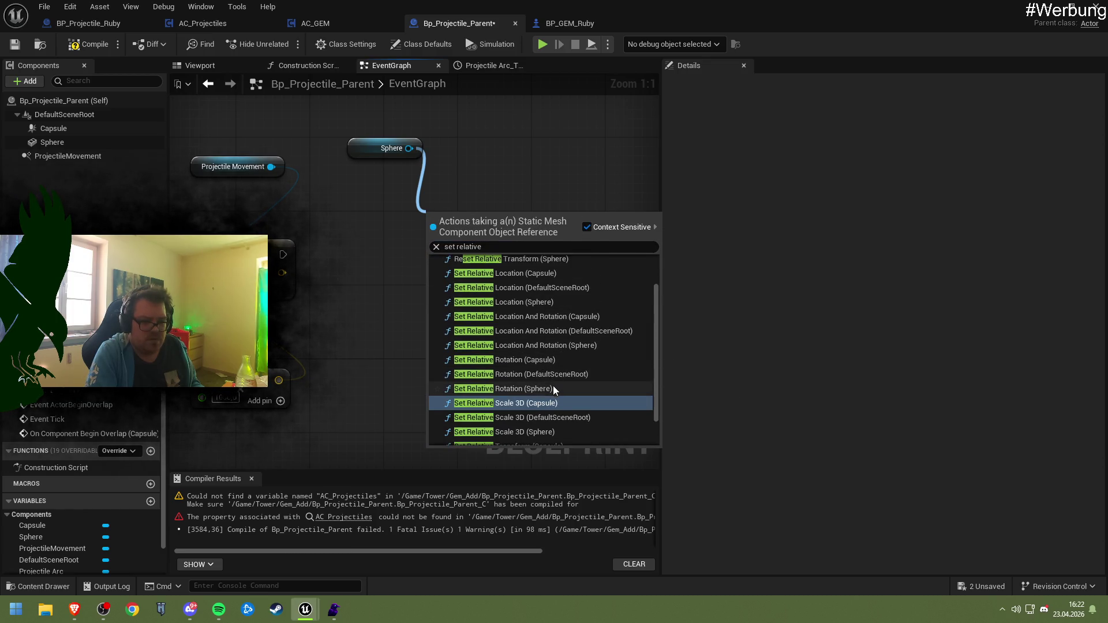
{"action": "scroll", "coordinate": [551, 386], "scroll_direction": "up", "scroll_amount": 2}
{"action": "scroll", "coordinate": [549, 382], "scroll_direction": "up", "scroll_amount": 1}
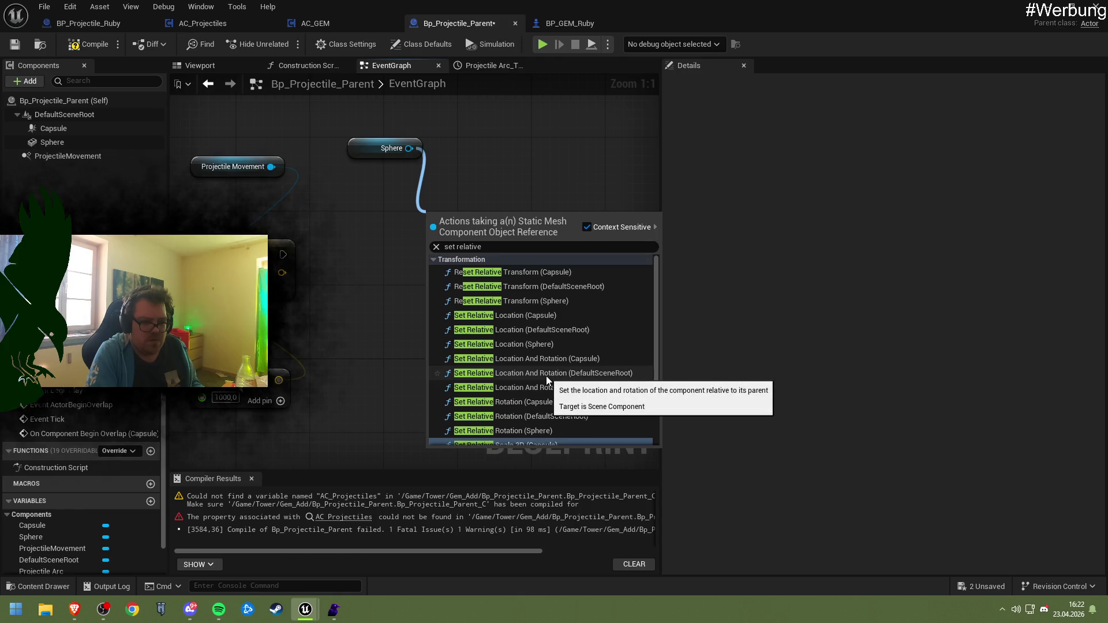
{"action": "scroll", "coordinate": [563, 358], "scroll_direction": "down", "scroll_amount": 5}
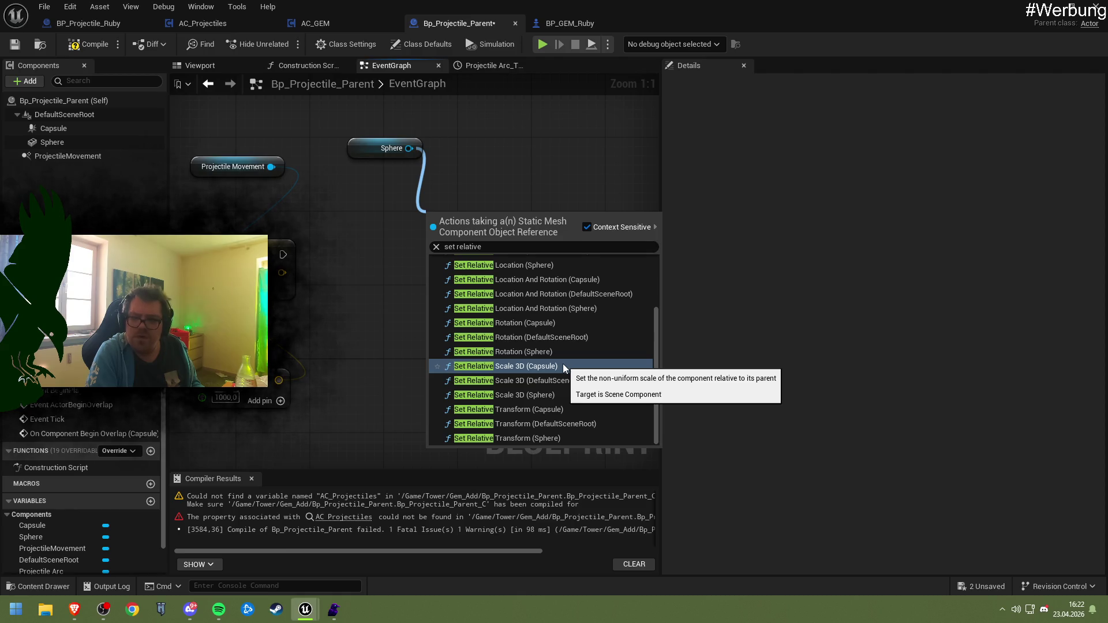
{"action": "scroll", "coordinate": [563, 364], "scroll_direction": "up", "scroll_amount": 5}
{"action": "left_click", "coordinate": [560, 345]}
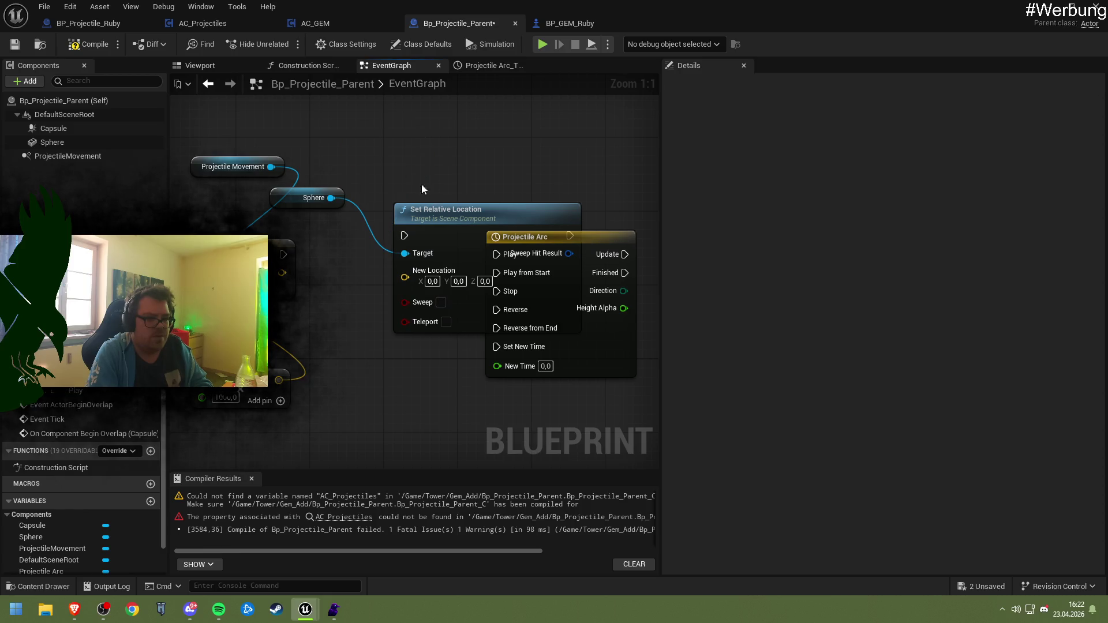
- Rearrange the Sphere, Set Relative Location, Event BeginPlay and Projectile Arc nodes for room
{"action": "mouse_move", "coordinate": [460, 223]}
{"action": "left_mouse_down"}
{"action": "mouse_move", "coordinate": [421, 198]}
{"action": "mouse_move", "coordinate": [432, 188]}
{"action": "left_mouse_up"}
{"action": "mouse_move", "coordinate": [573, 252]}
{"action": "left_mouse_down"}
{"action": "mouse_move", "coordinate": [621, 321]}
{"action": "mouse_move", "coordinate": [636, 273]}
{"action": "mouse_move", "coordinate": [570, 166]}
{"action": "left_mouse_up"}
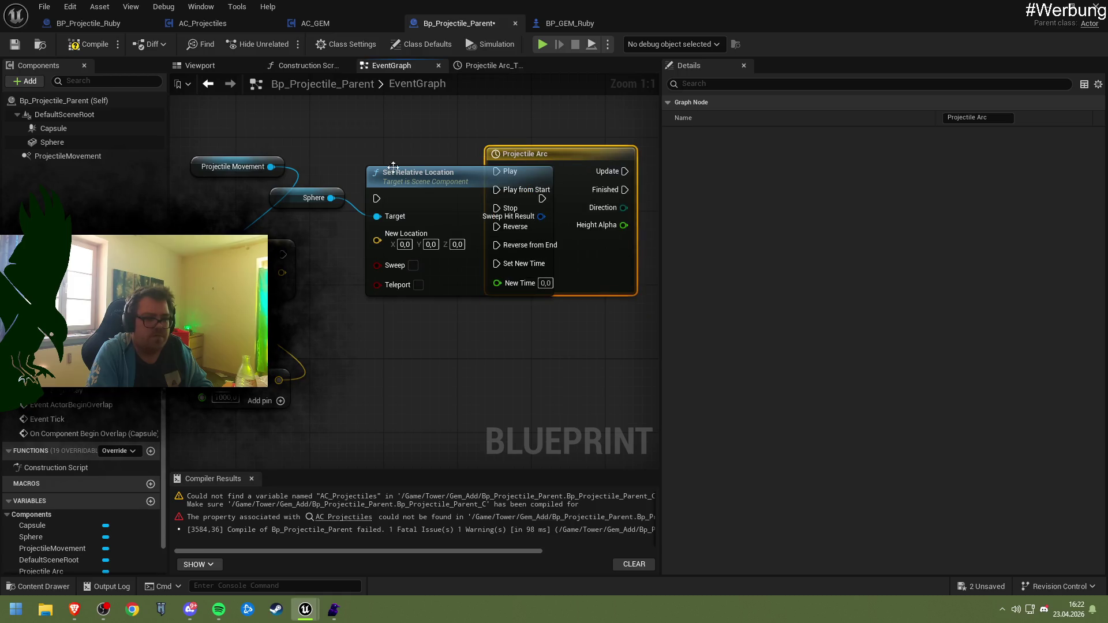
{"action": "left_click_drag", "start_coordinate": [292, 184], "coordinate": [636, 365]}
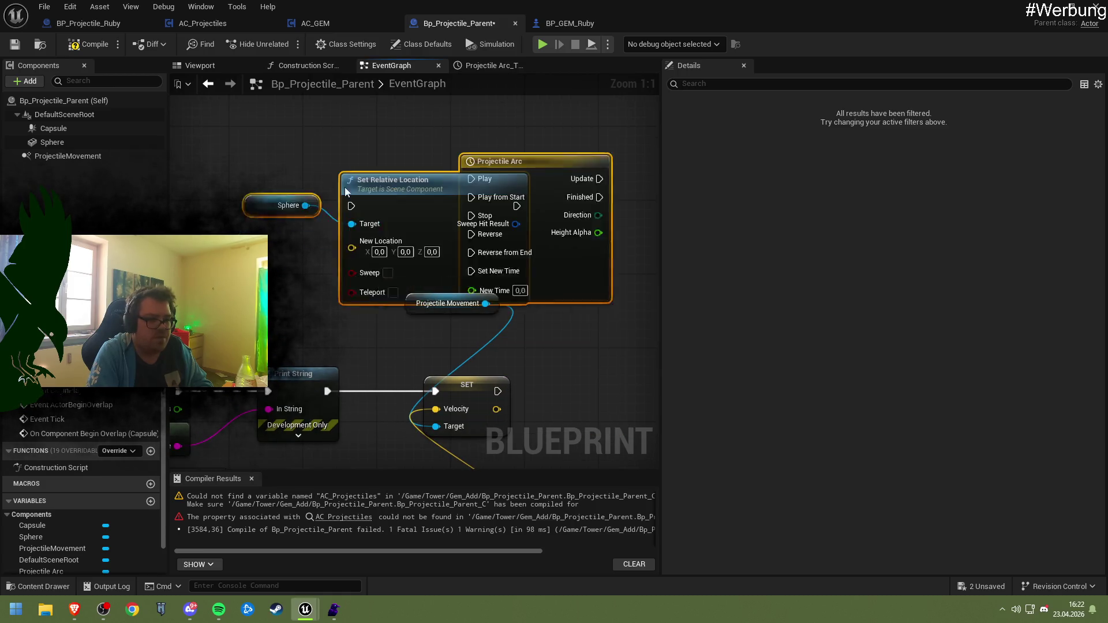
{"action": "left_click", "coordinate": [427, 345]}
{"action": "left_click_drag", "start_coordinate": [407, 328], "coordinate": [320, 207]}
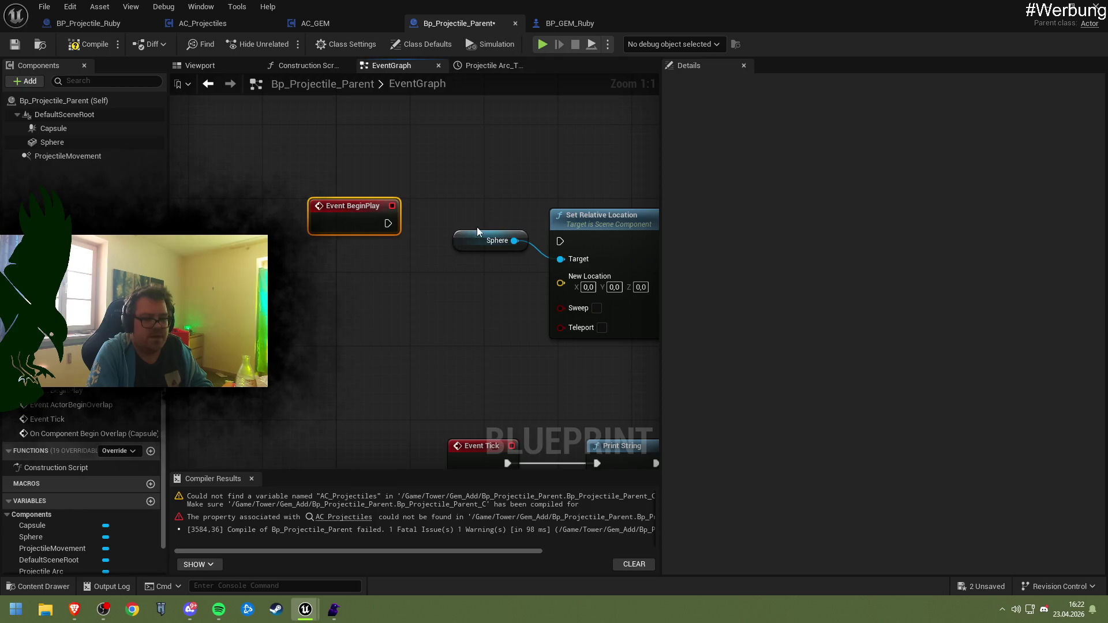
{"action": "left_click_drag", "start_coordinate": [346, 99], "coordinate": [431, 311]}
{"action": "mouse_move", "coordinate": [426, 239]}
{"action": "left_mouse_down"}
{"action": "mouse_move", "coordinate": [321, 221]}
{"action": "mouse_move", "coordinate": [318, 240]}
{"action": "left_mouse_up"}
{"action": "mouse_move", "coordinate": [332, 171]}
{"action": "left_mouse_down"}
{"action": "mouse_move", "coordinate": [424, 180]}
{"action": "mouse_move", "coordinate": [376, 205]}
{"action": "left_mouse_up"}
{"action": "left_click", "coordinate": [295, 270]}
{"action": "left_click", "coordinate": [448, 177]}
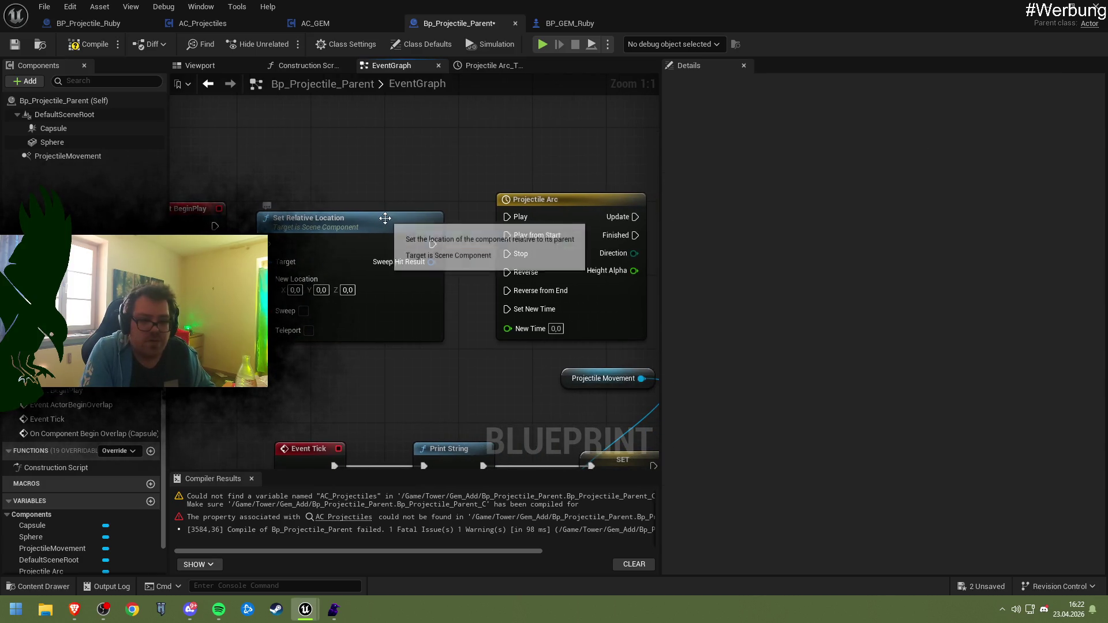
{"action": "left_click_drag", "start_coordinate": [552, 212], "coordinate": [579, 147]}
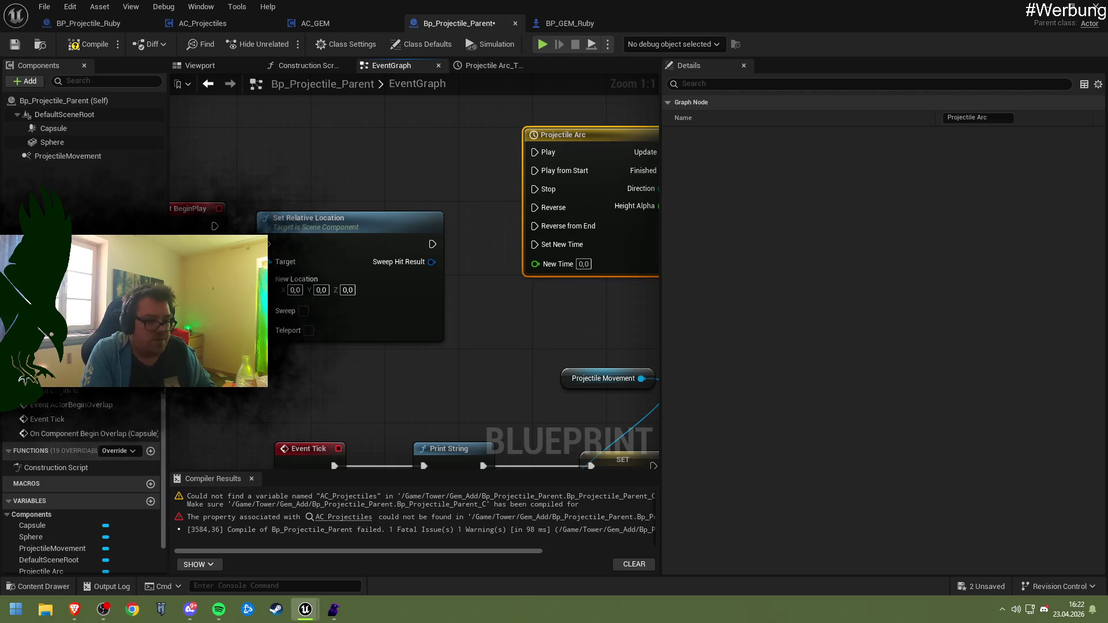
- Add a Lerp (Vector) node feeding Set Relative Location's New Location pin
{"action": "left_click_drag", "start_coordinate": [269, 287], "coordinate": [205, 313]}
{"action": "type", "text": "lerp"}
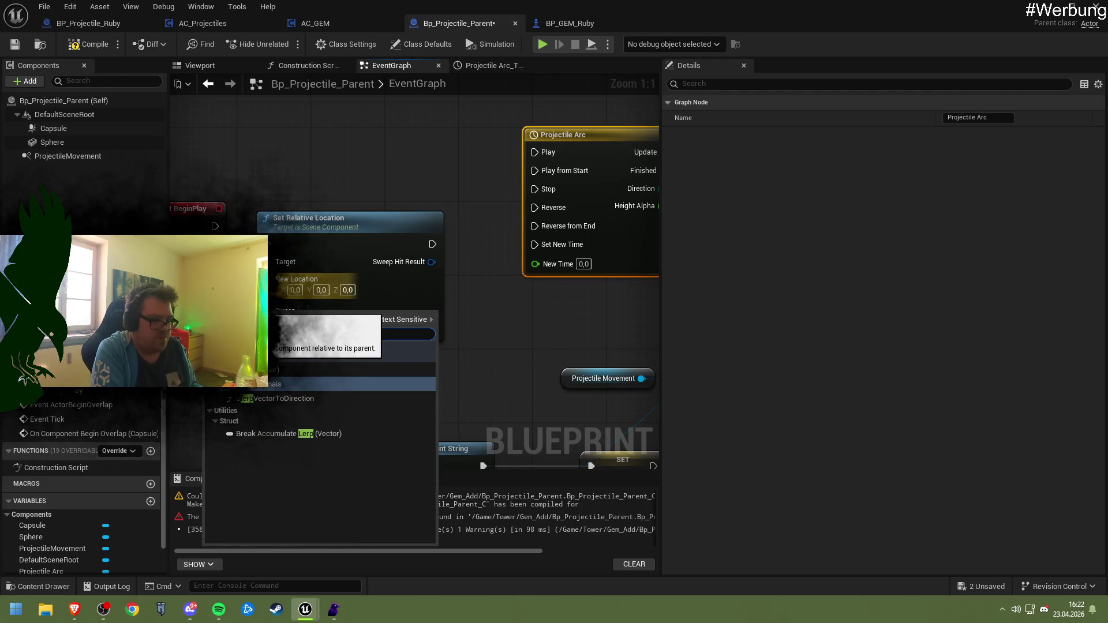
{"action": "key", "text": "Return"}
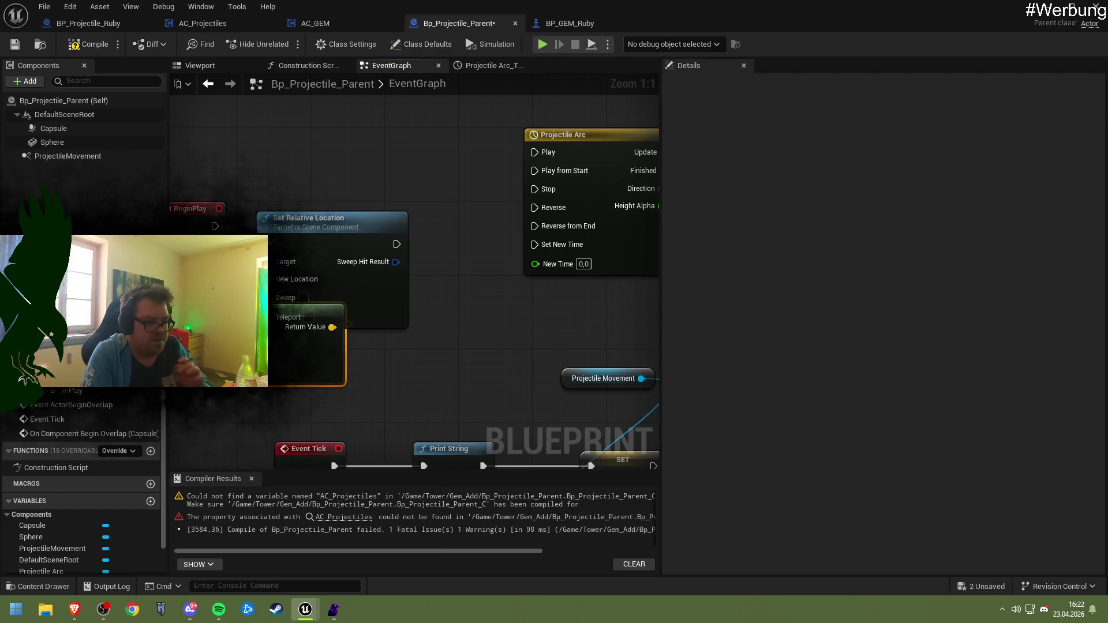
{"action": "left_click_drag", "start_coordinate": [243, 311], "coordinate": [279, 306]}
{"action": "mouse_move", "coordinate": [216, 279]}
{"action": "left_mouse_down"}
{"action": "mouse_move", "coordinate": [372, 279]}
{"action": "mouse_move", "coordinate": [395, 255]}
{"action": "left_mouse_up"}
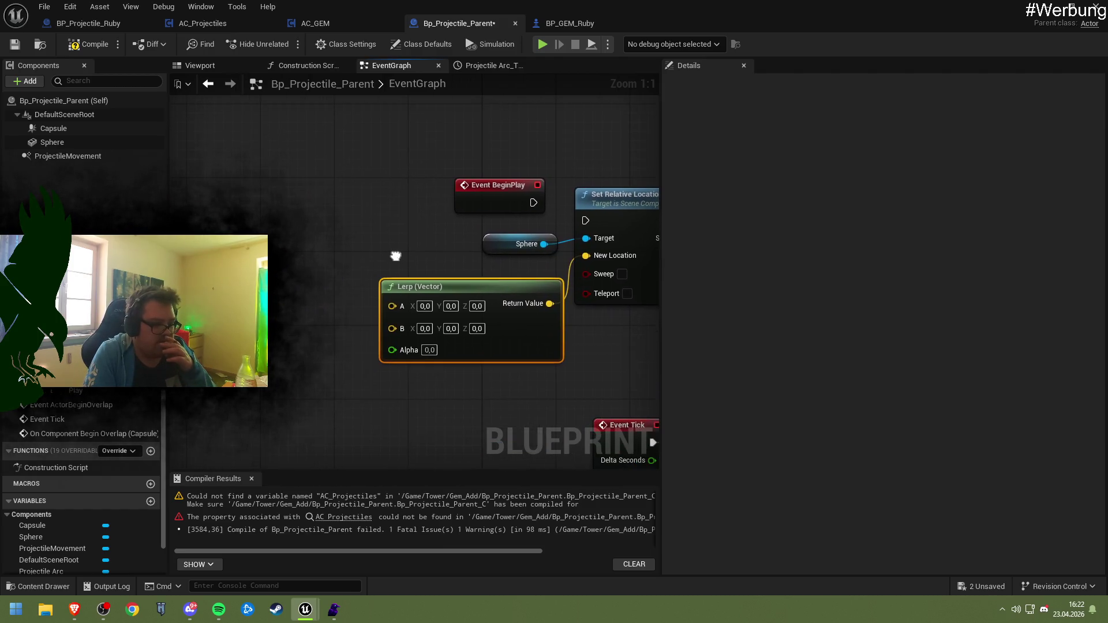
{"action": "left_click_drag", "start_coordinate": [331, 310], "coordinate": [276, 259]}
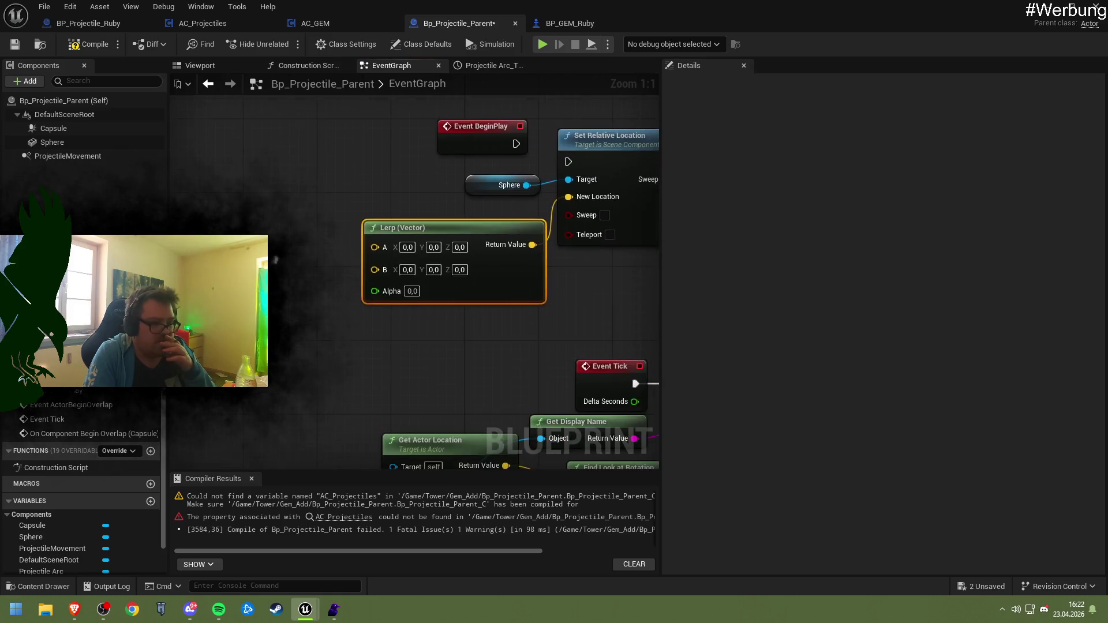
{"action": "scroll", "coordinate": [325, 324], "scroll_direction": "down", "scroll_amount": 2}
{"action": "mouse_move", "coordinate": [324, 325]}
{"action": "left_mouse_down"}
{"action": "mouse_move", "coordinate": [215, 196]}
{"action": "mouse_move", "coordinate": [312, 263]}
{"action": "left_mouse_up"}
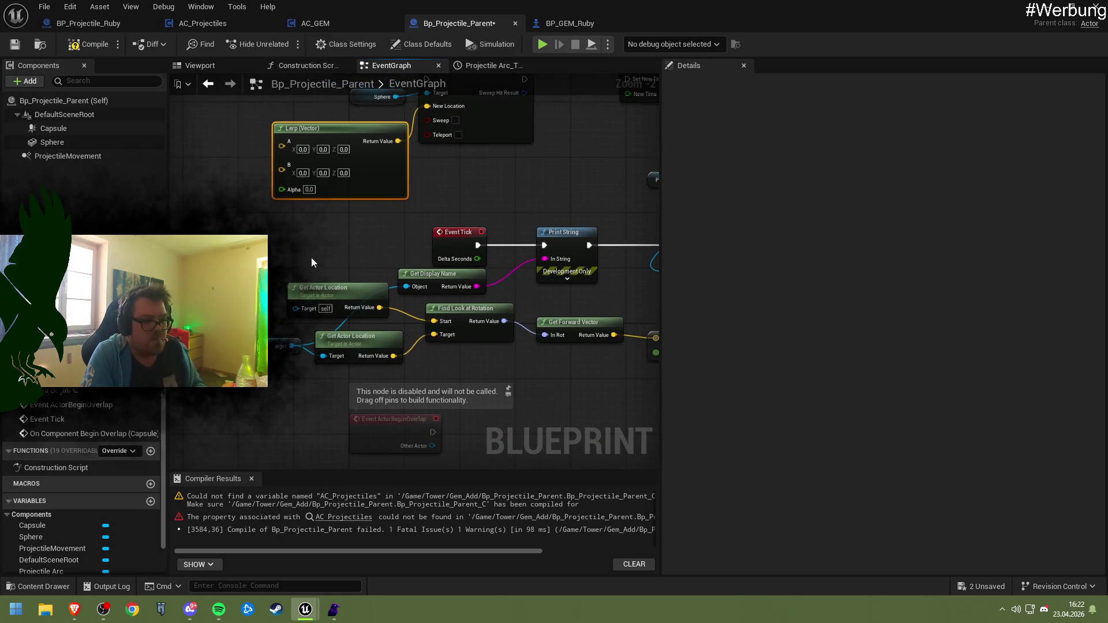
- Paste copies of two Get Actor Location nodes into Lerp A and B, and wire Height Alpha to Alpha
{"action": "left_click_drag", "start_coordinate": [396, 369], "coordinate": [274, 265]}
{"action": "key", "text": "ctrl+c"}
{"action": "left_click_drag", "start_coordinate": [239, 231], "coordinate": [300, 245]}
{"action": "key", "text": "ctrl+v"}
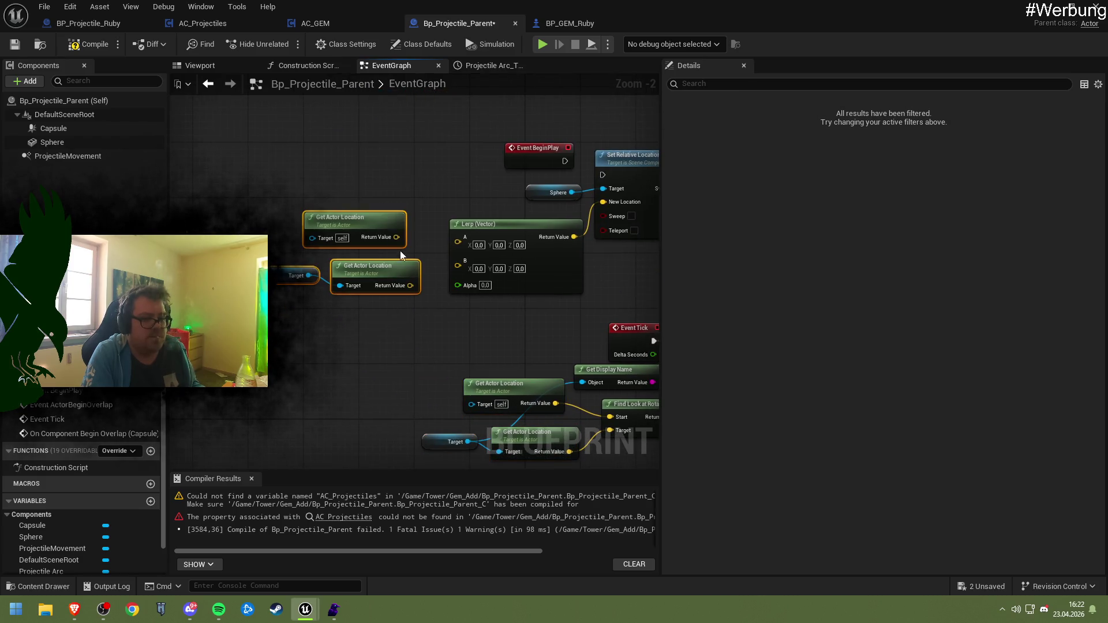
{"action": "left_click_drag", "start_coordinate": [396, 237], "coordinate": [458, 243]}
{"action": "left_click_drag", "start_coordinate": [410, 285], "coordinate": [457, 250]}
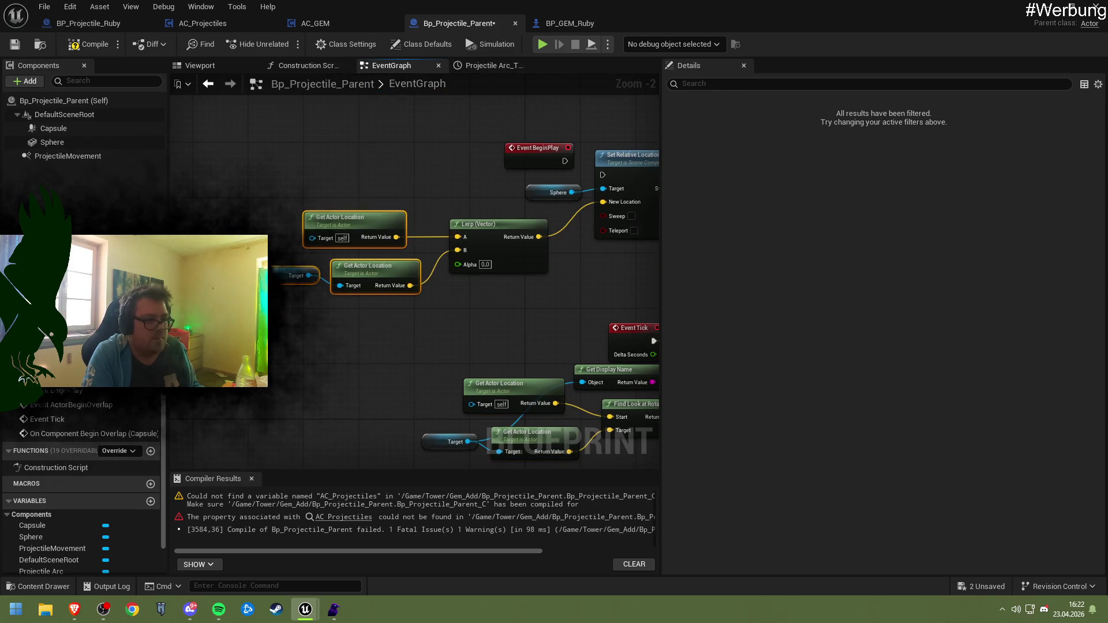
{"action": "left_click_drag", "start_coordinate": [487, 183], "coordinate": [372, 207]}
{"action": "left_click_drag", "start_coordinate": [639, 221], "coordinate": [485, 238]}
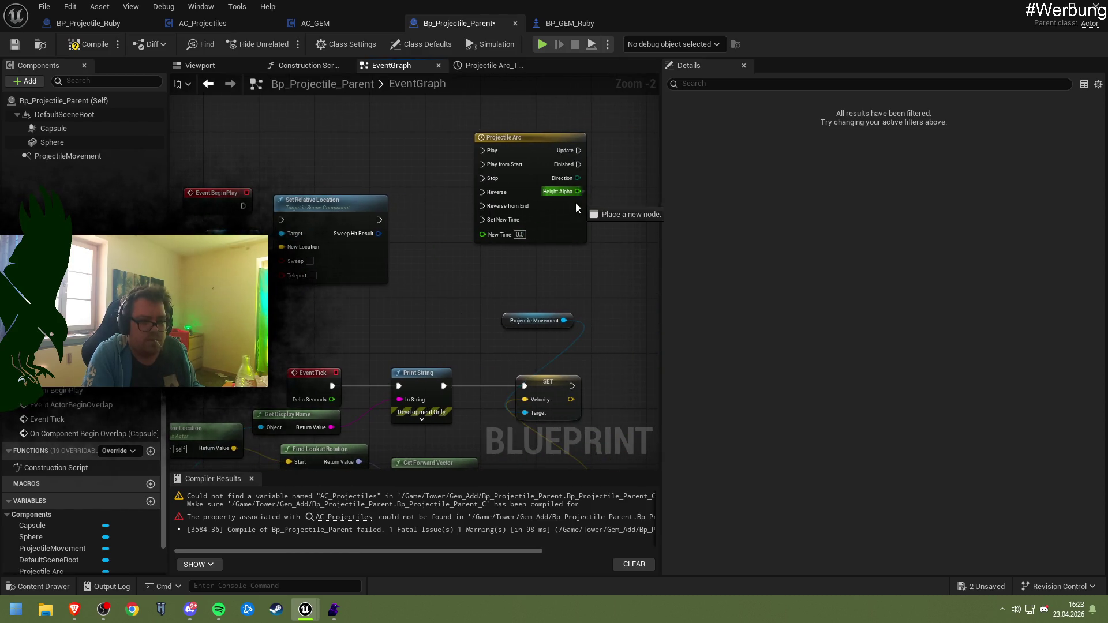
{"action": "mouse_move", "coordinate": [576, 203]}
{"action": "left_mouse_down"}
{"action": "mouse_move", "coordinate": [310, 305]}
{"action": "mouse_move", "coordinate": [512, 303]}
{"action": "mouse_move", "coordinate": [383, 296]}
{"action": "mouse_move", "coordinate": [573, 287]}
{"action": "left_mouse_up"}
{"action": "mouse_move", "coordinate": [217, 225]}
{"action": "left_mouse_down"}
{"action": "mouse_move", "coordinate": [300, 305]}
{"action": "mouse_move", "coordinate": [400, 345]}
{"action": "left_mouse_up"}
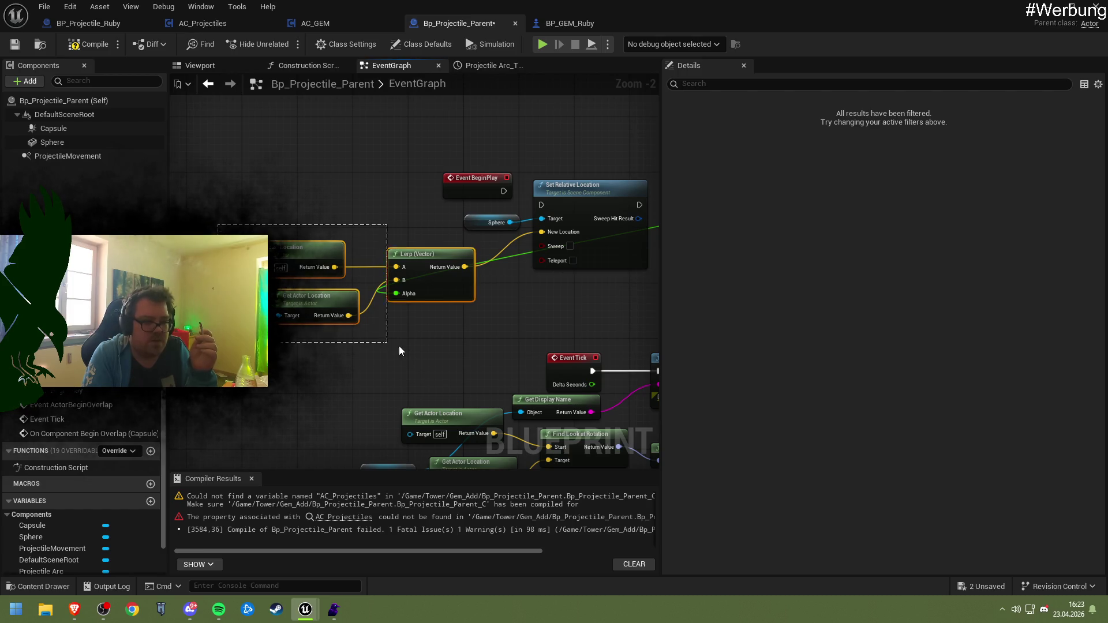
- Move the Lerp group near Projectile Arc and break the Height Alpha link to Lerp's Alpha
{"action": "mouse_move", "coordinate": [437, 287]}
{"action": "left_mouse_down"}
{"action": "mouse_move", "coordinate": [683, 277]}
{"action": "mouse_move", "coordinate": [364, 250]}
{"action": "mouse_move", "coordinate": [560, 268]}
{"action": "left_mouse_up"}
{"action": "right_click", "coordinate": [560, 269]}
{"action": "left_click", "coordinate": [586, 316]}
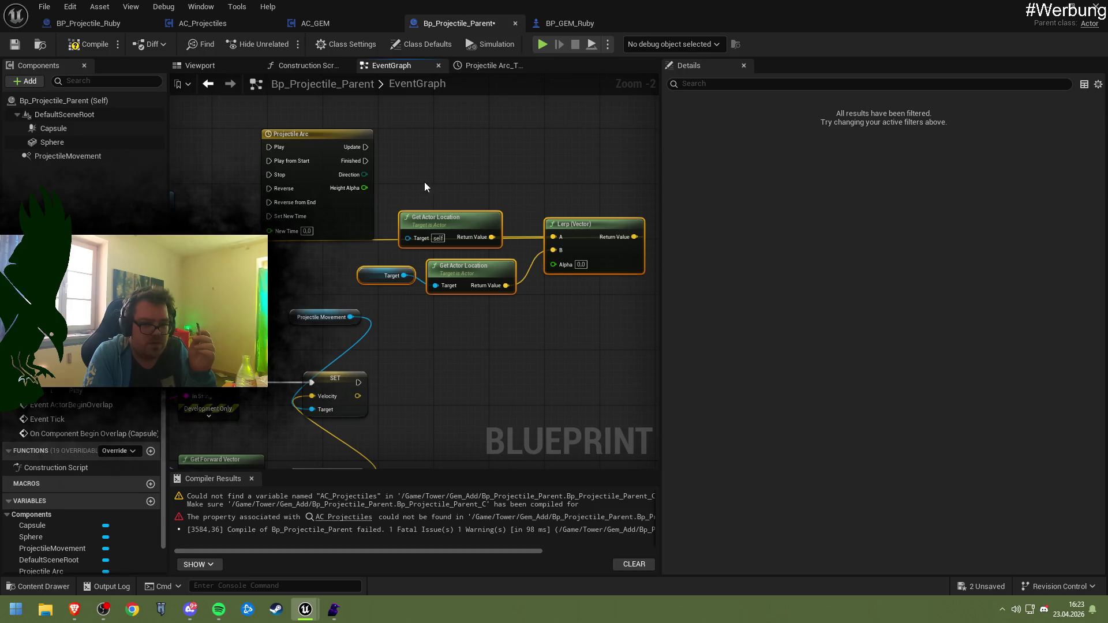
- Rearrange the Get Actor Location, Projectile Arc and Lerp nodes into a tidier group
{"action": "mouse_move", "coordinate": [586, 244]}
{"action": "left_mouse_down"}
{"action": "mouse_move", "coordinate": [587, 289]}
{"action": "mouse_move", "coordinate": [585, 265]}
{"action": "left_mouse_up"}
{"action": "mouse_move", "coordinate": [480, 238]}
{"action": "left_mouse_down"}
{"action": "mouse_move", "coordinate": [534, 305]}
{"action": "mouse_move", "coordinate": [493, 306]}
{"action": "mouse_move", "coordinate": [465, 251]}
{"action": "mouse_move", "coordinate": [467, 225]}
{"action": "left_mouse_up"}
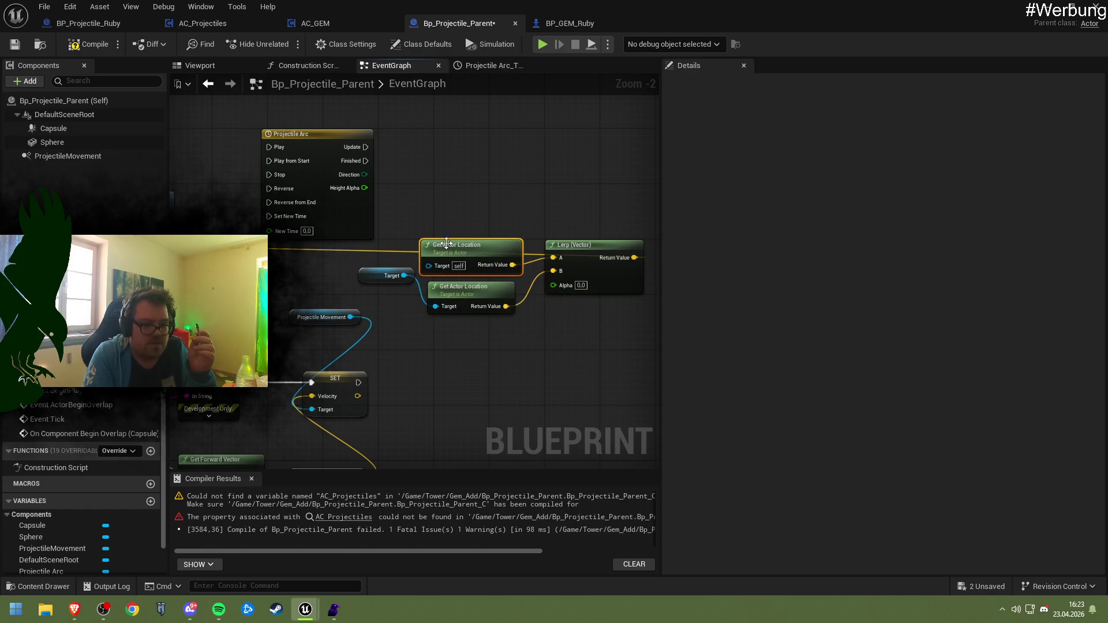
{"action": "left_click", "coordinate": [325, 203]}
{"action": "mouse_move", "coordinate": [326, 204]}
{"action": "left_mouse_down"}
{"action": "mouse_move", "coordinate": [458, 216]}
{"action": "mouse_move", "coordinate": [428, 257]}
{"action": "mouse_move", "coordinate": [416, 254]}
{"action": "left_mouse_up"}
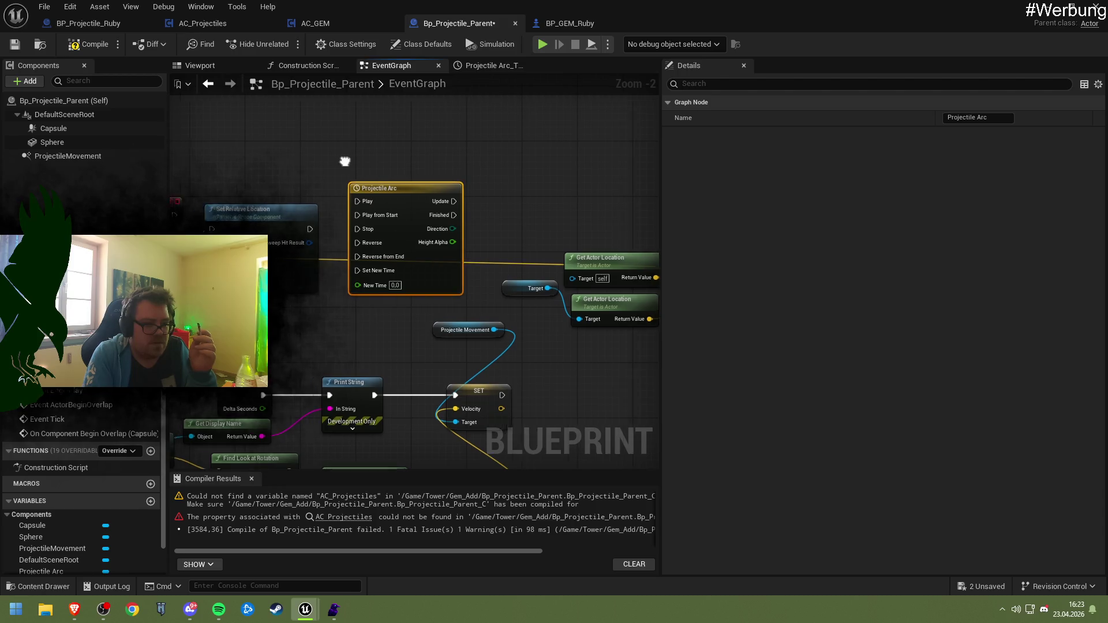
{"action": "scroll", "coordinate": [415, 254], "scroll_direction": "down", "scroll_amount": 2}
{"action": "mouse_move", "coordinate": [233, 178]}
{"action": "left_mouse_down"}
{"action": "mouse_move", "coordinate": [346, 202]}
{"action": "mouse_move", "coordinate": [406, 254]}
{"action": "left_mouse_up"}
{"action": "mouse_move", "coordinate": [500, 281]}
{"action": "left_mouse_down"}
{"action": "mouse_move", "coordinate": [663, 285]}
{"action": "mouse_move", "coordinate": [623, 282]}
{"action": "left_mouse_up"}
{"action": "left_click_drag", "start_coordinate": [569, 248], "coordinate": [566, 174]}
{"action": "mouse_move", "coordinate": [325, 240]}
{"action": "left_mouse_down"}
{"action": "mouse_move", "coordinate": [404, 306]}
{"action": "mouse_move", "coordinate": [487, 324]}
{"action": "mouse_move", "coordinate": [413, 310]}
{"action": "left_mouse_up"}
{"action": "left_click", "coordinate": [521, 317]}
{"action": "scroll", "coordinate": [473, 309], "scroll_direction": "up", "scroll_amount": 2}
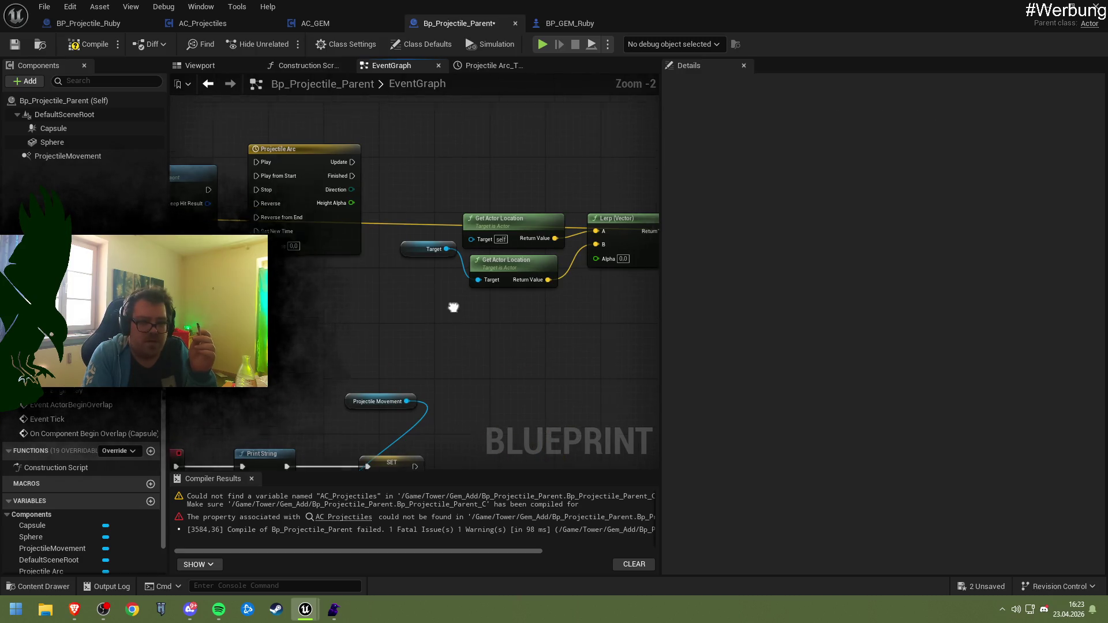
- Disconnect Lerp's A and B inputs and wire Height Alpha into its Alpha
{"action": "right_click", "coordinate": [559, 247]}
{"action": "left_click", "coordinate": [583, 294]}
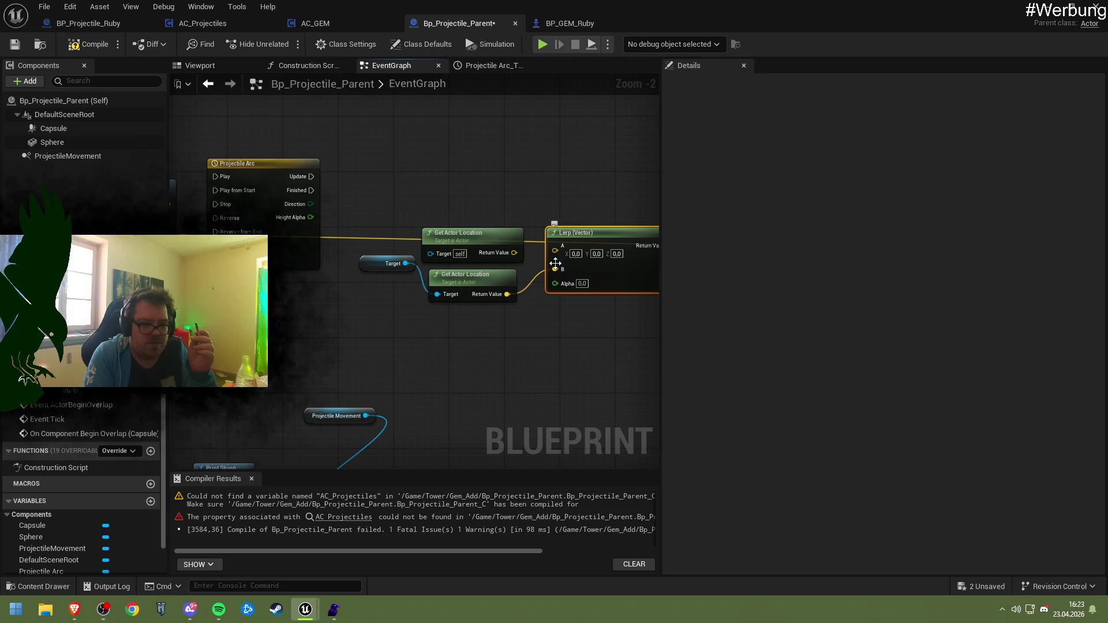
{"action": "right_click", "coordinate": [560, 269]}
{"action": "left_click", "coordinate": [590, 322]}
{"action": "mouse_move", "coordinate": [311, 217]}
{"action": "left_mouse_down"}
{"action": "mouse_move", "coordinate": [331, 236]}
{"action": "mouse_move", "coordinate": [555, 292]}
{"action": "left_mouse_up"}
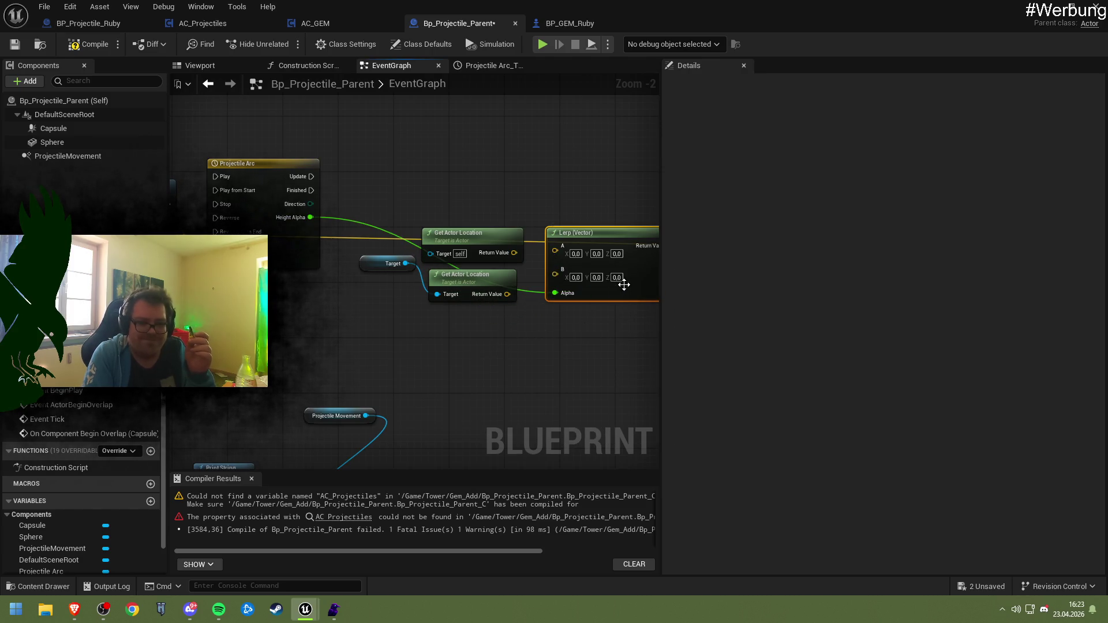
{"action": "mouse_move", "coordinate": [624, 281]}
{"action": "left_mouse_down"}
{"action": "mouse_move", "coordinate": [649, 282]}
{"action": "mouse_move", "coordinate": [590, 287]}
{"action": "mouse_move", "coordinate": [623, 276]}
{"action": "left_mouse_up"}
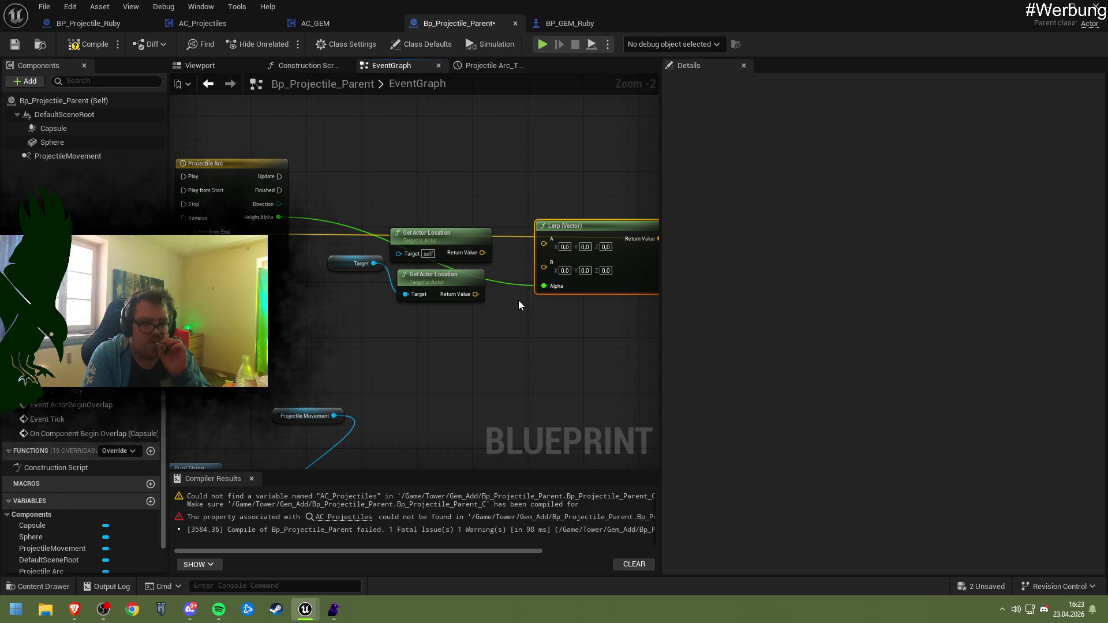
- Set Lerp's B Z to 100, then split both A and B into X, Y, Z pins
{"action": "left_click", "coordinate": [605, 271]}
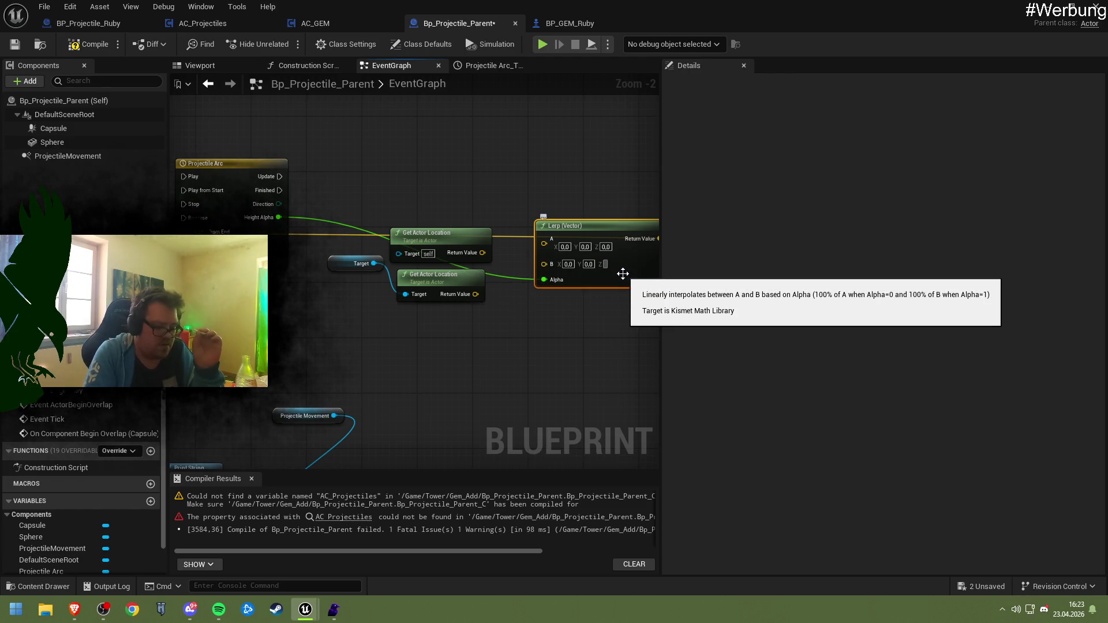
{"action": "type", "text": "100.0"}
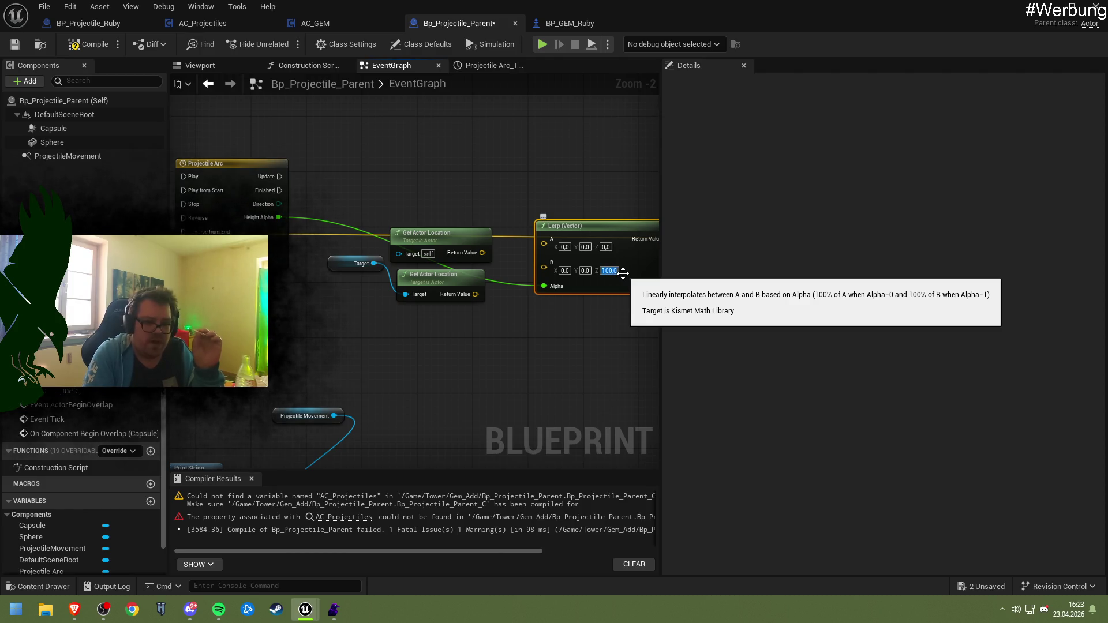
{"action": "right_click", "coordinate": [546, 266]}
{"action": "left_click", "coordinate": [574, 325]}
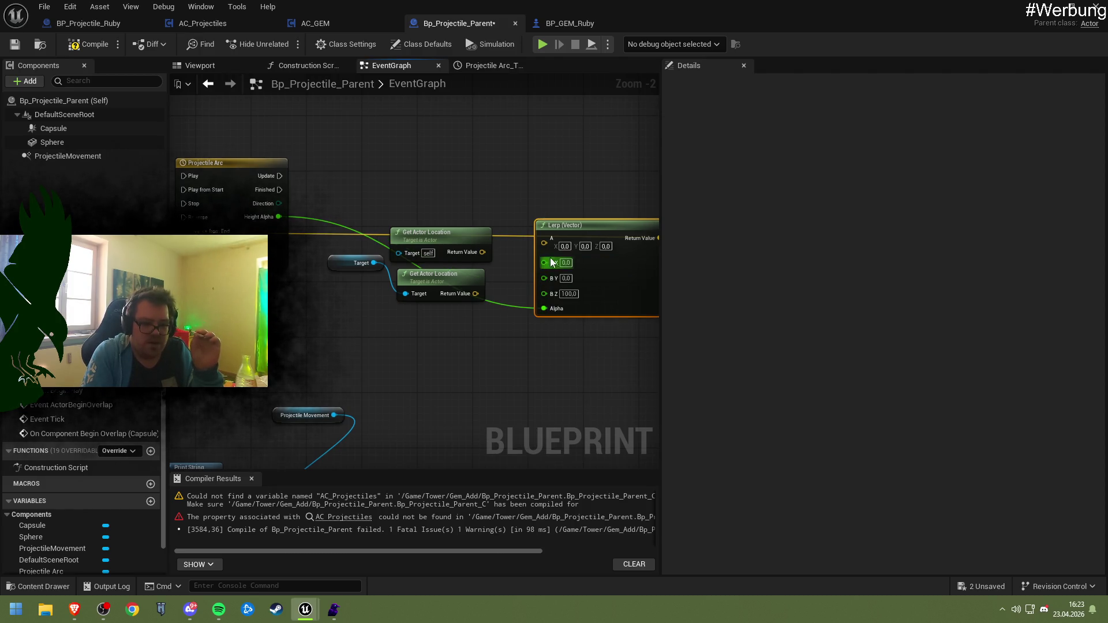
{"action": "right_click", "coordinate": [539, 244]}
{"action": "left_click", "coordinate": [583, 291]}
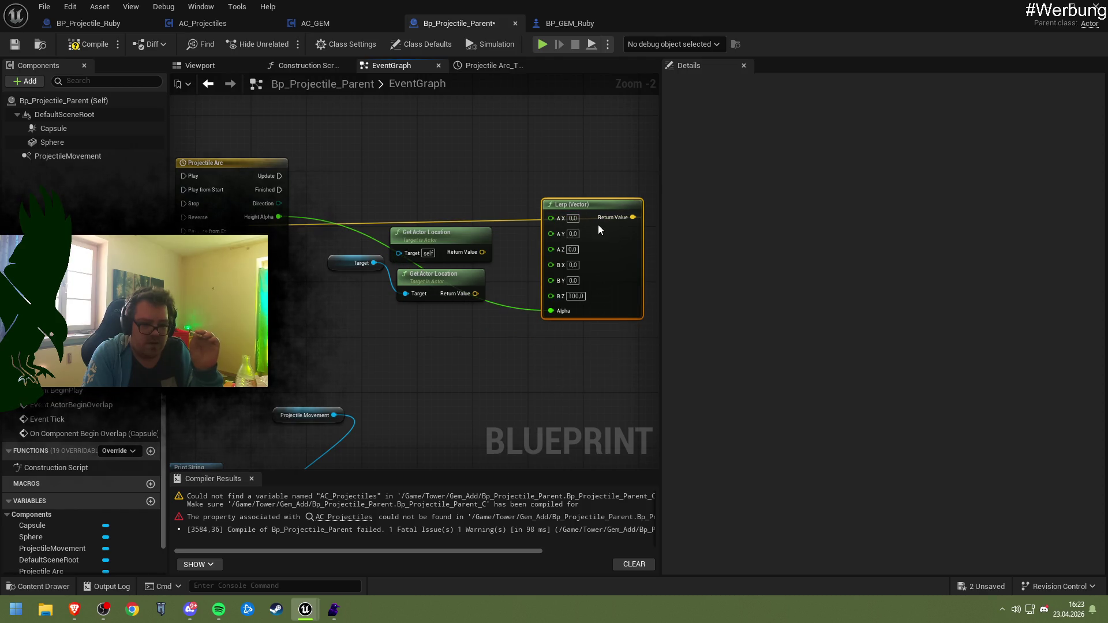
{"action": "left_click", "coordinate": [377, 161]}
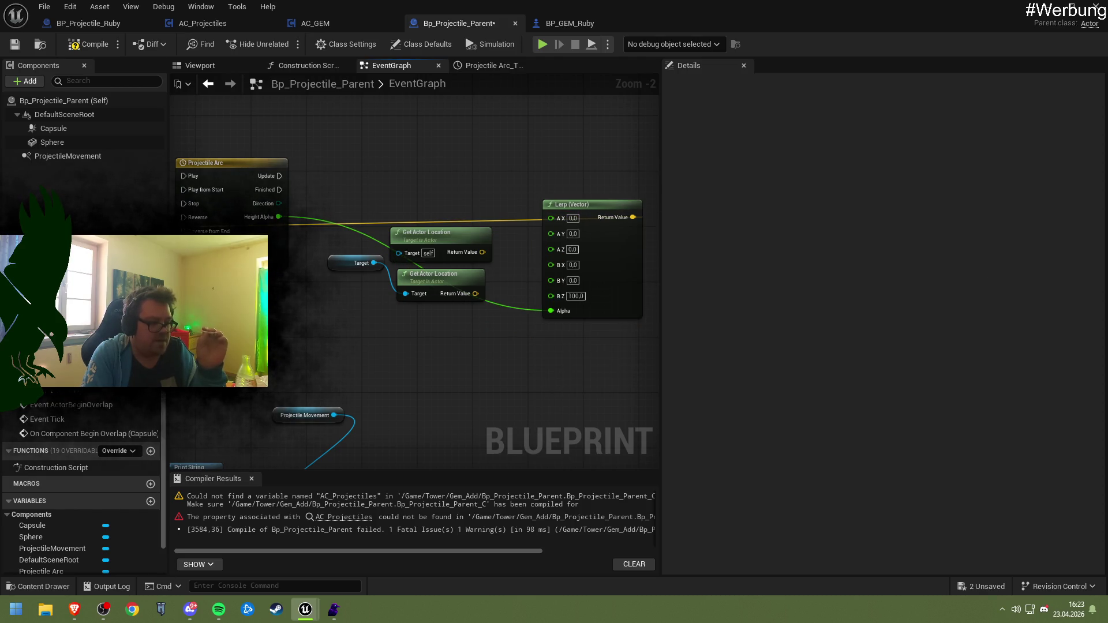
- Add a Float variable named ArcHeight and compile the blueprint
{"action": "left_click", "coordinate": [149, 501]}
{"action": "type", "text": "ArcHeight"}
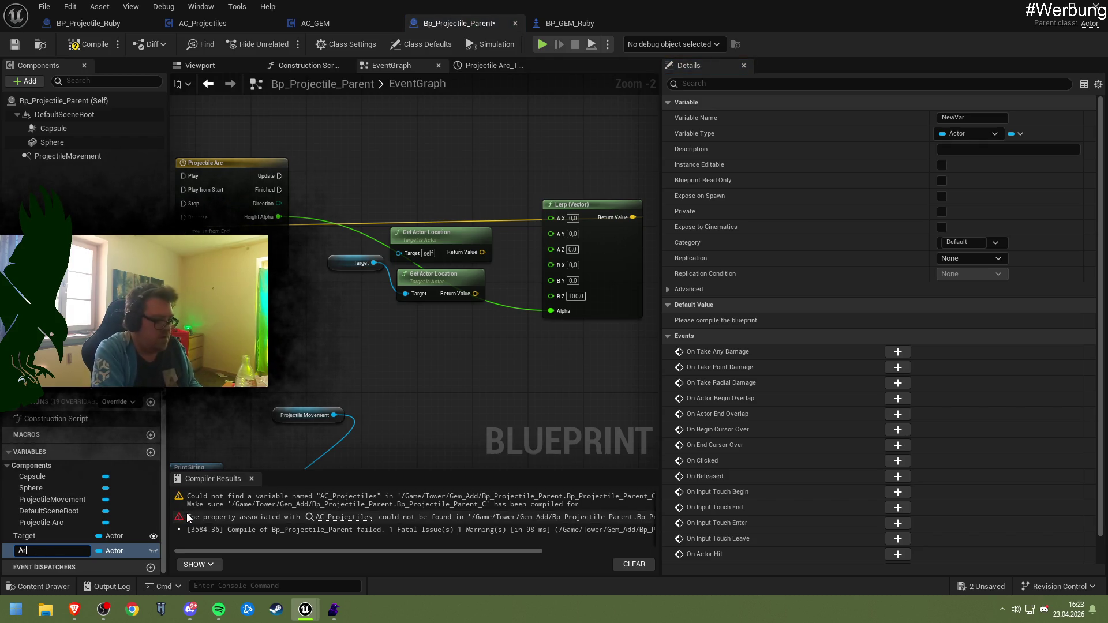
{"action": "key", "text": "Return"}
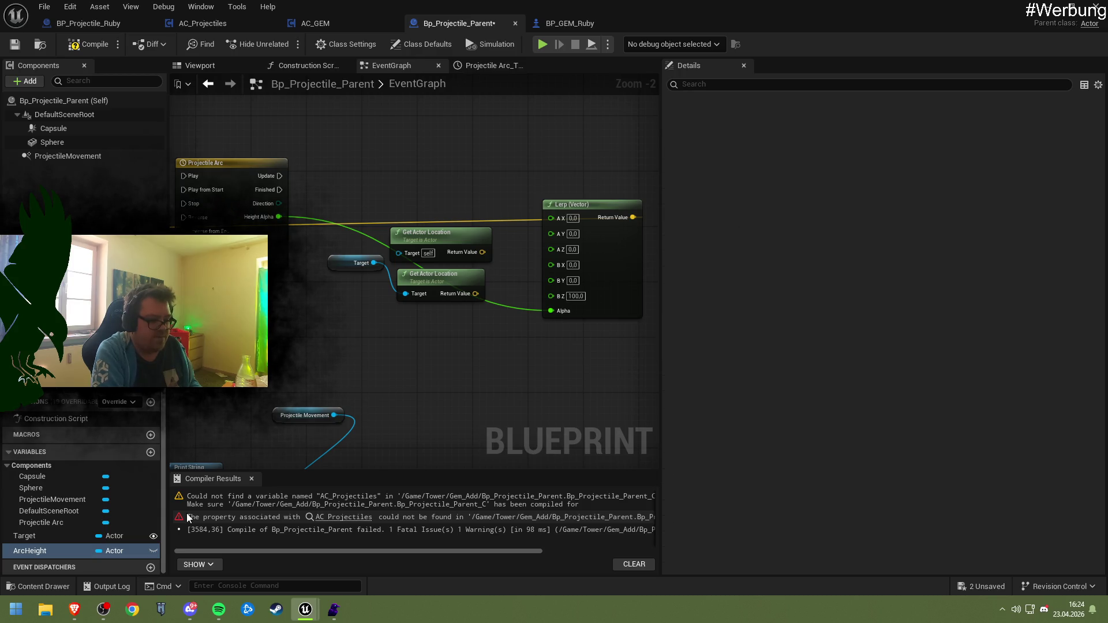
{"action": "left_click", "coordinate": [118, 550]}
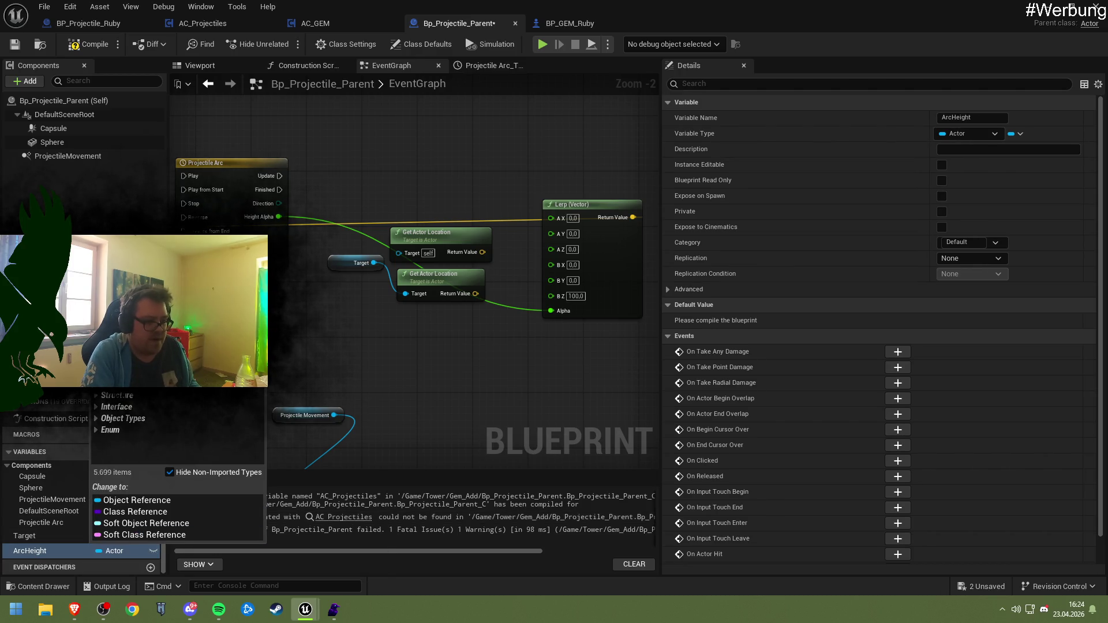
{"action": "left_click", "coordinate": [118, 444]}
{"action": "left_click", "coordinate": [80, 50]}
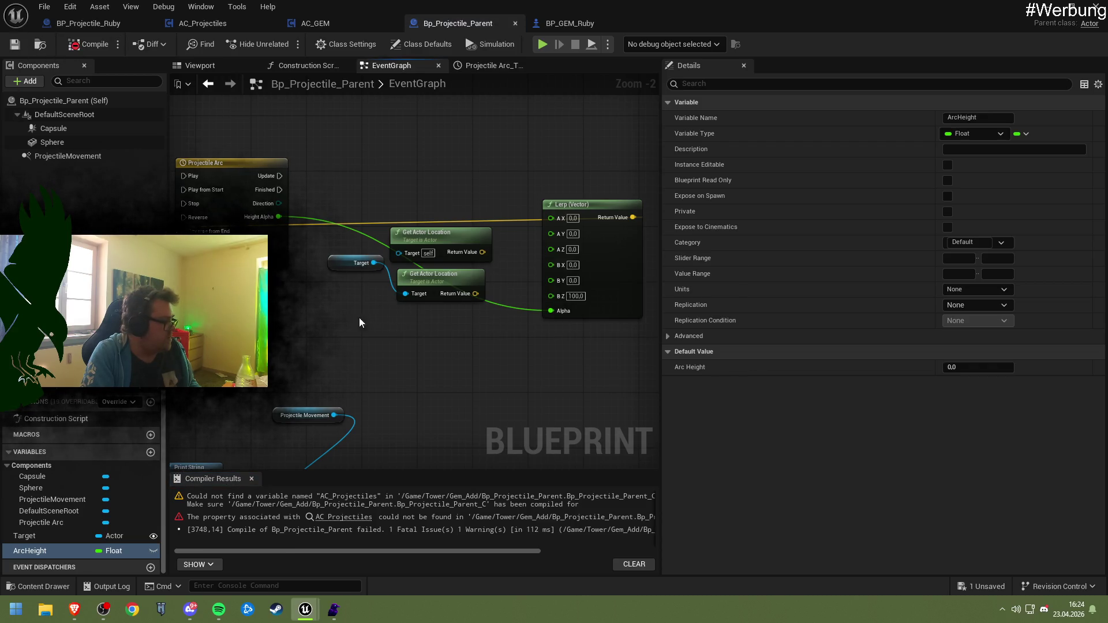
- Place Event BeginPlay beside Projectile Arc and wire it to Play from Start
{"action": "left_click_drag", "start_coordinate": [416, 317], "coordinate": [701, 333]}
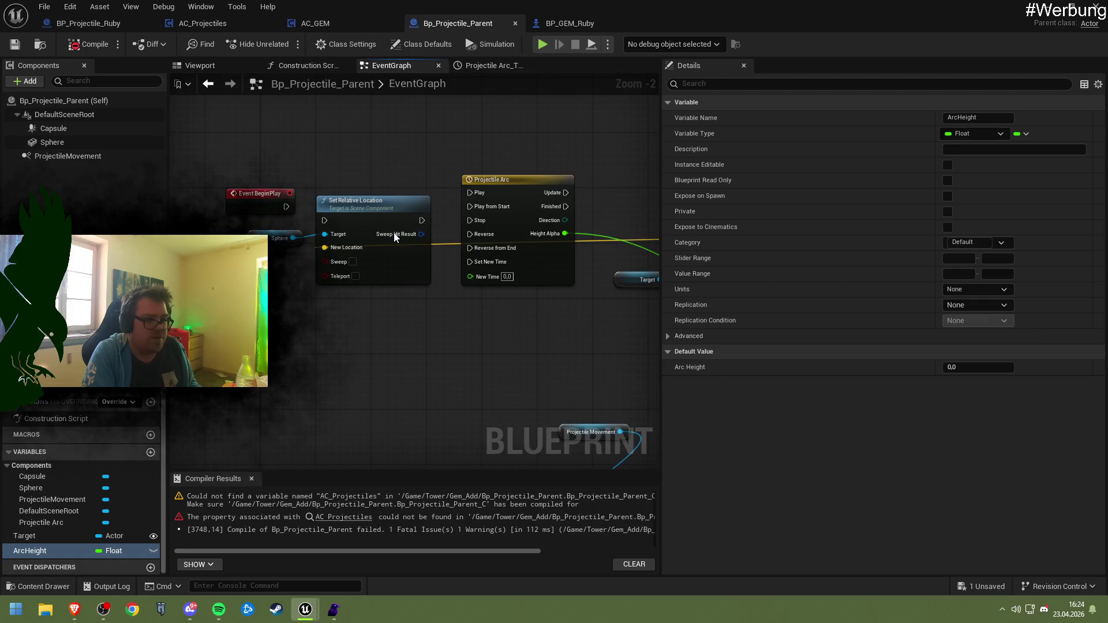
{"action": "left_click", "coordinate": [279, 238], "text": "ctrl"}
{"action": "mouse_move", "coordinate": [381, 238]}
{"action": "left_mouse_down"}
{"action": "mouse_move", "coordinate": [581, 258]}
{"action": "mouse_move", "coordinate": [433, 251]}
{"action": "mouse_move", "coordinate": [483, 243]}
{"action": "left_mouse_up"}
{"action": "mouse_move", "coordinate": [370, 193]}
{"action": "left_mouse_down"}
{"action": "mouse_move", "coordinate": [347, 202]}
{"action": "mouse_move", "coordinate": [539, 215]}
{"action": "mouse_move", "coordinate": [390, 217]}
{"action": "mouse_move", "coordinate": [444, 224]}
{"action": "mouse_move", "coordinate": [597, 219]}
{"action": "left_mouse_up"}
{"action": "mouse_move", "coordinate": [297, 209]}
{"action": "left_mouse_down"}
{"action": "mouse_move", "coordinate": [435, 206]}
{"action": "mouse_move", "coordinate": [349, 234]}
{"action": "left_mouse_up"}
{"action": "mouse_move", "coordinate": [455, 207]}
{"action": "left_mouse_down"}
{"action": "mouse_move", "coordinate": [270, 202]}
{"action": "mouse_move", "coordinate": [532, 212]}
{"action": "left_mouse_up"}
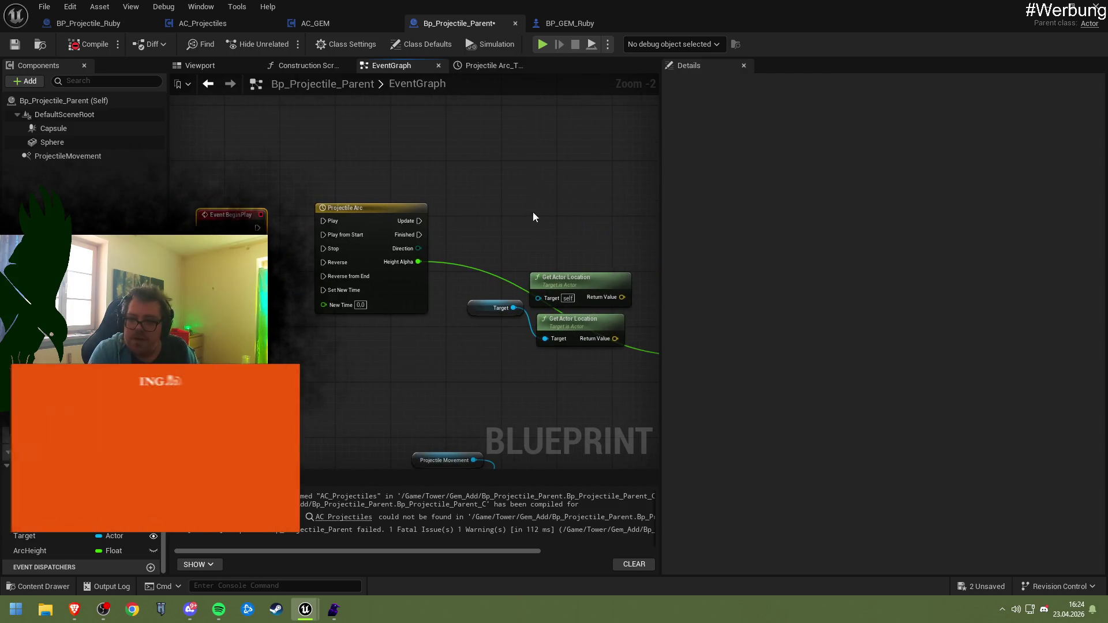
{"action": "mouse_move", "coordinate": [258, 227]}
{"action": "left_mouse_down"}
{"action": "mouse_move", "coordinate": [324, 234]}
{"action": "mouse_move", "coordinate": [329, 218]}
{"action": "mouse_move", "coordinate": [206, 222]}
{"action": "left_mouse_up"}
{"action": "left_click", "coordinate": [366, 218]}
{"action": "mouse_move", "coordinate": [362, 218]}
{"action": "left_mouse_down"}
{"action": "mouse_move", "coordinate": [313, 206]}
{"action": "mouse_move", "coordinate": [352, 217]}
{"action": "left_mouse_up"}
- Delete both Get Actor Location nodes and reposition the Lerp node
{"action": "left_click_drag", "start_coordinate": [259, 207], "coordinate": [338, 320]}
{"action": "key", "text": "Delete"}
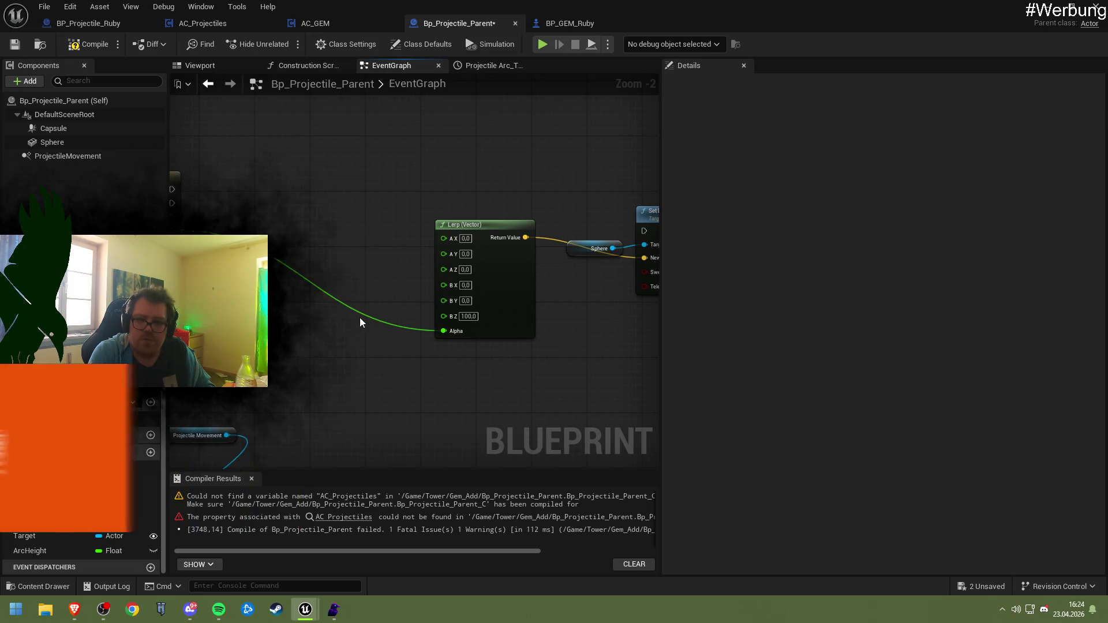
{"action": "left_click_drag", "start_coordinate": [341, 238], "coordinate": [383, 227]}
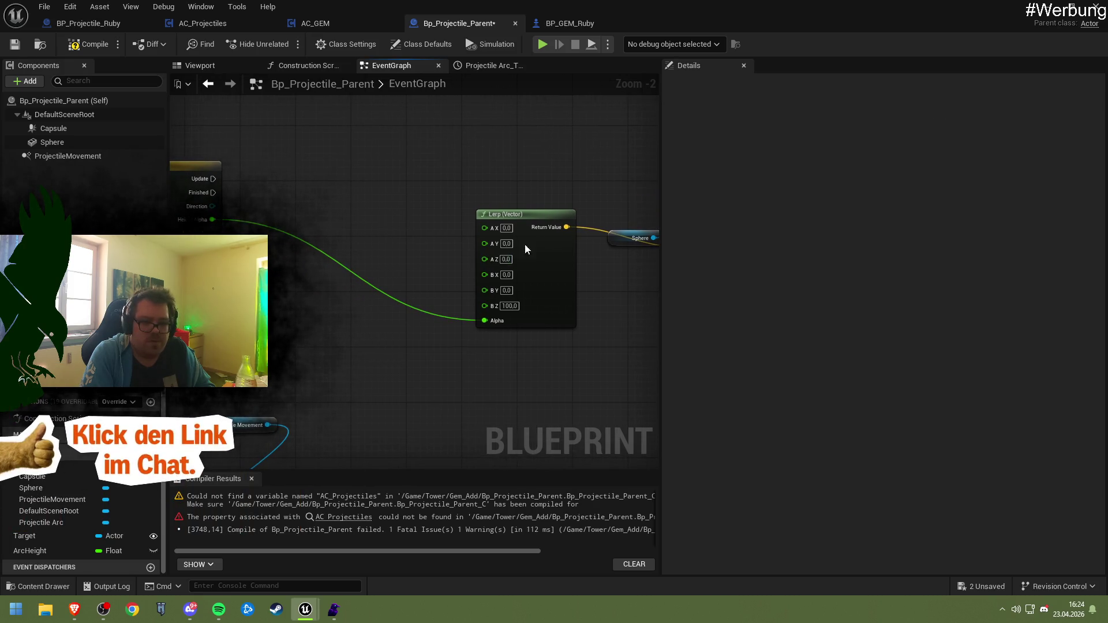
{"action": "left_click_drag", "start_coordinate": [525, 244], "coordinate": [483, 223]}
- Plug ArcHeight into Lerp's B Z, default it to 100, then compile and save
{"action": "left_click_drag", "start_coordinate": [48, 549], "coordinate": [431, 285]}
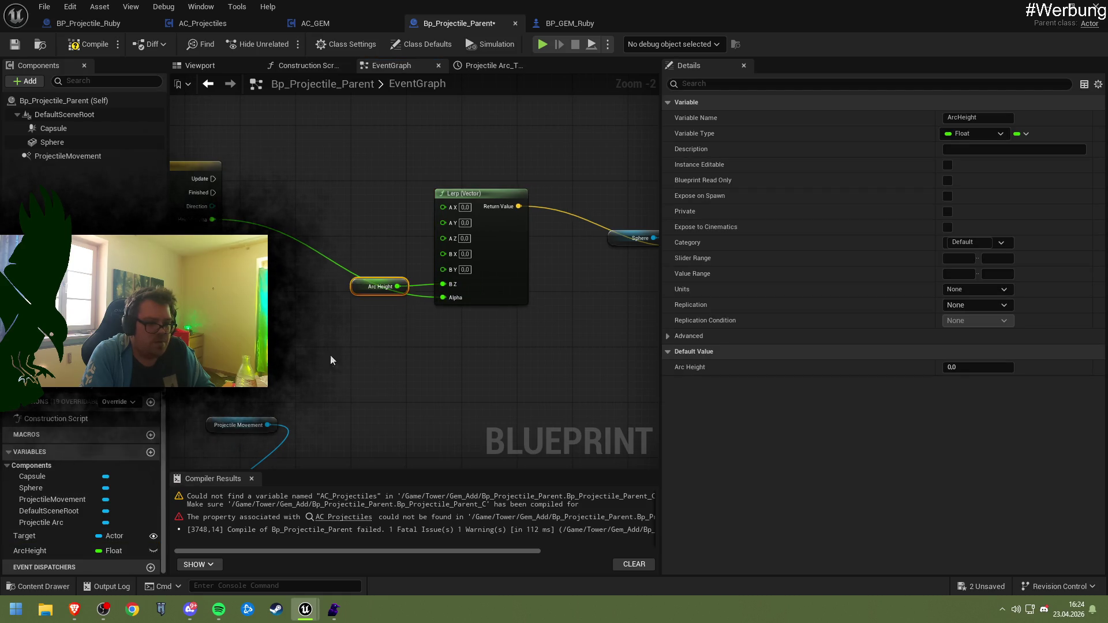
{"action": "left_click", "coordinate": [967, 366]}
{"action": "type", "text": "100"}
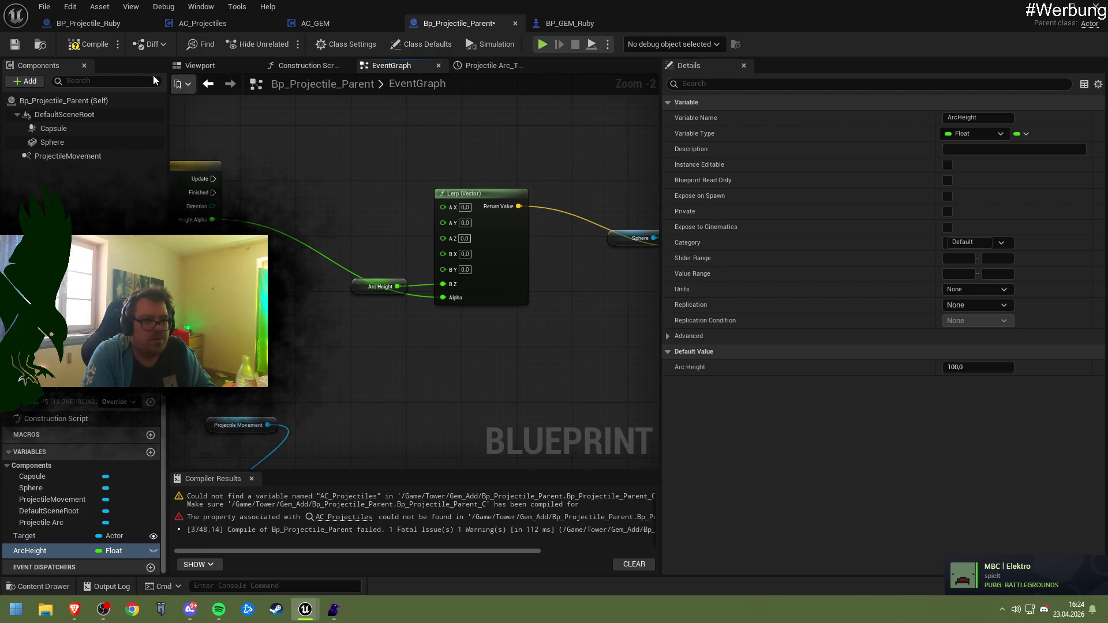
{"action": "left_click", "coordinate": [87, 44]}
{"action": "left_click", "coordinate": [14, 43]}
- Tidy the Sphere getter, Set Relative Location, Arc Height and Lerp nodes, then recompile
{"action": "mouse_move", "coordinate": [262, 160]}
{"action": "left_mouse_down"}
{"action": "mouse_move", "coordinate": [320, 164]}
{"action": "mouse_move", "coordinate": [243, 173]}
{"action": "mouse_move", "coordinate": [262, 196]}
{"action": "mouse_move", "coordinate": [671, 228]}
{"action": "mouse_move", "coordinate": [752, 268]}
{"action": "mouse_move", "coordinate": [522, 238]}
{"action": "mouse_move", "coordinate": [468, 182]}
{"action": "mouse_move", "coordinate": [460, 189]}
{"action": "left_mouse_up"}
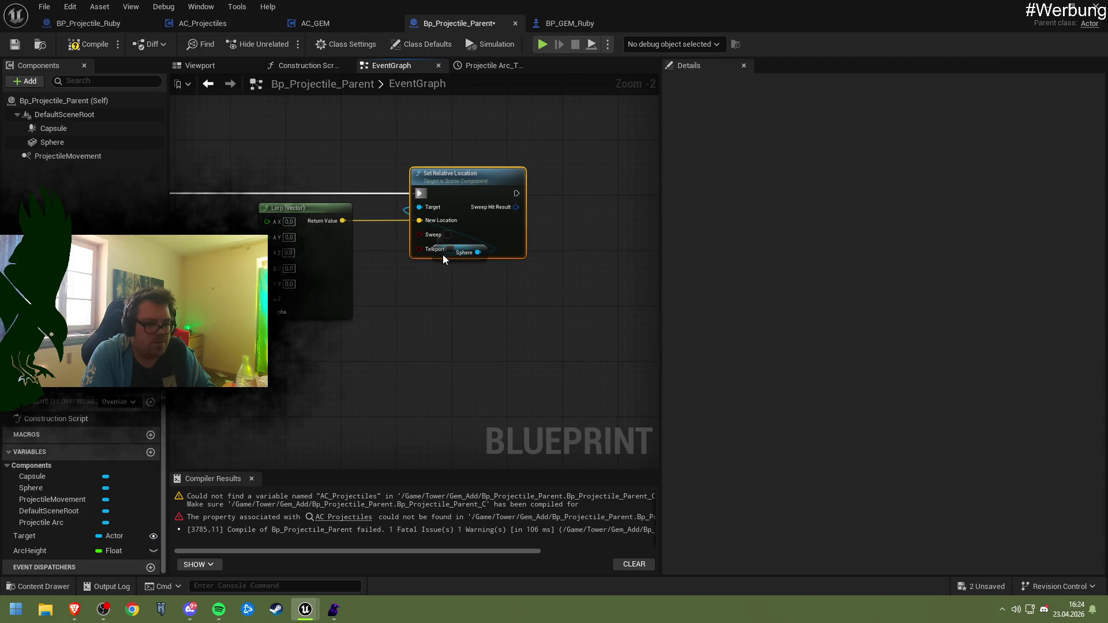
{"action": "mouse_move", "coordinate": [442, 255]}
{"action": "left_mouse_down"}
{"action": "mouse_move", "coordinate": [439, 242]}
{"action": "mouse_move", "coordinate": [390, 236]}
{"action": "mouse_move", "coordinate": [355, 202]}
{"action": "left_mouse_up"}
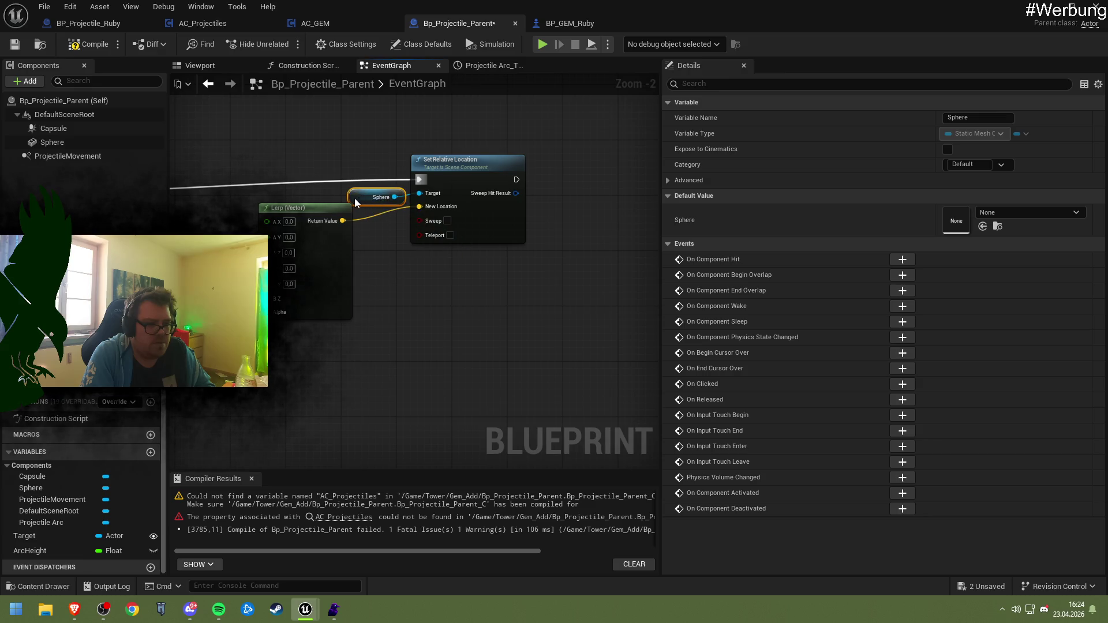
{"action": "left_click_drag", "start_coordinate": [455, 173], "coordinate": [452, 182]}
{"action": "mouse_move", "coordinate": [348, 191]}
{"action": "left_mouse_down"}
{"action": "mouse_move", "coordinate": [554, 201]}
{"action": "mouse_move", "coordinate": [606, 160]}
{"action": "left_mouse_up"}
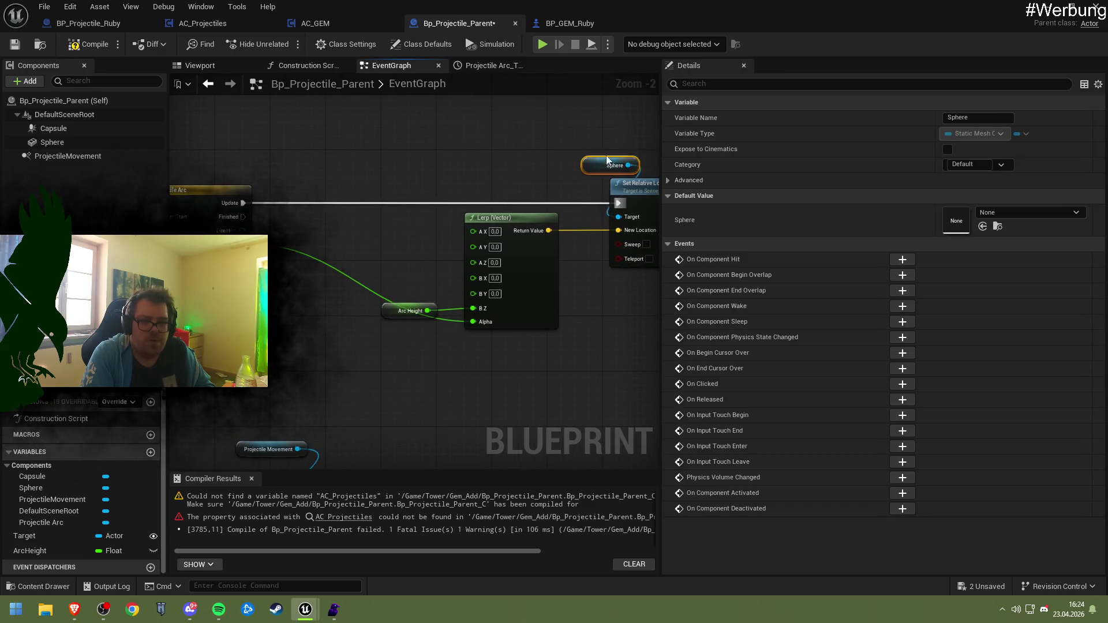
{"action": "left_click", "coordinate": [514, 175]}
{"action": "mouse_move", "coordinate": [404, 184]}
{"action": "left_mouse_down"}
{"action": "mouse_move", "coordinate": [378, 185]}
{"action": "mouse_move", "coordinate": [596, 298]}
{"action": "left_mouse_up"}
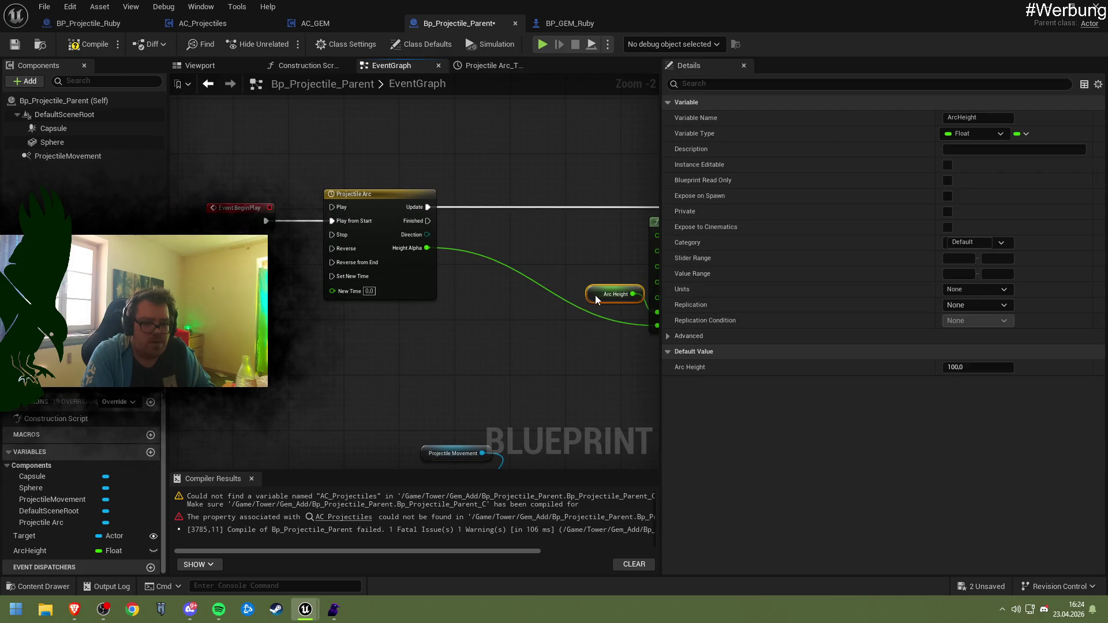
{"action": "left_click", "coordinate": [516, 254]}
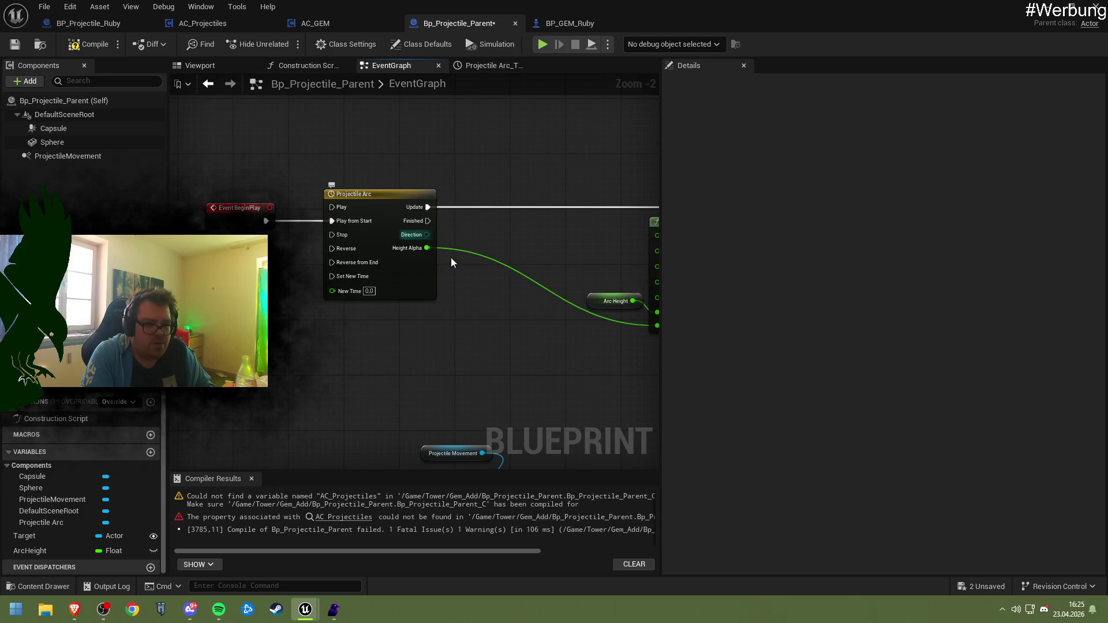
{"action": "mouse_move", "coordinate": [471, 306]}
{"action": "left_mouse_down"}
{"action": "mouse_move", "coordinate": [325, 292]}
{"action": "mouse_move", "coordinate": [345, 310]}
{"action": "left_mouse_up"}
{"action": "mouse_move", "coordinate": [419, 312]}
{"action": "left_mouse_down"}
{"action": "mouse_move", "coordinate": [455, 285]}
{"action": "mouse_move", "coordinate": [420, 284]}
{"action": "left_mouse_up"}
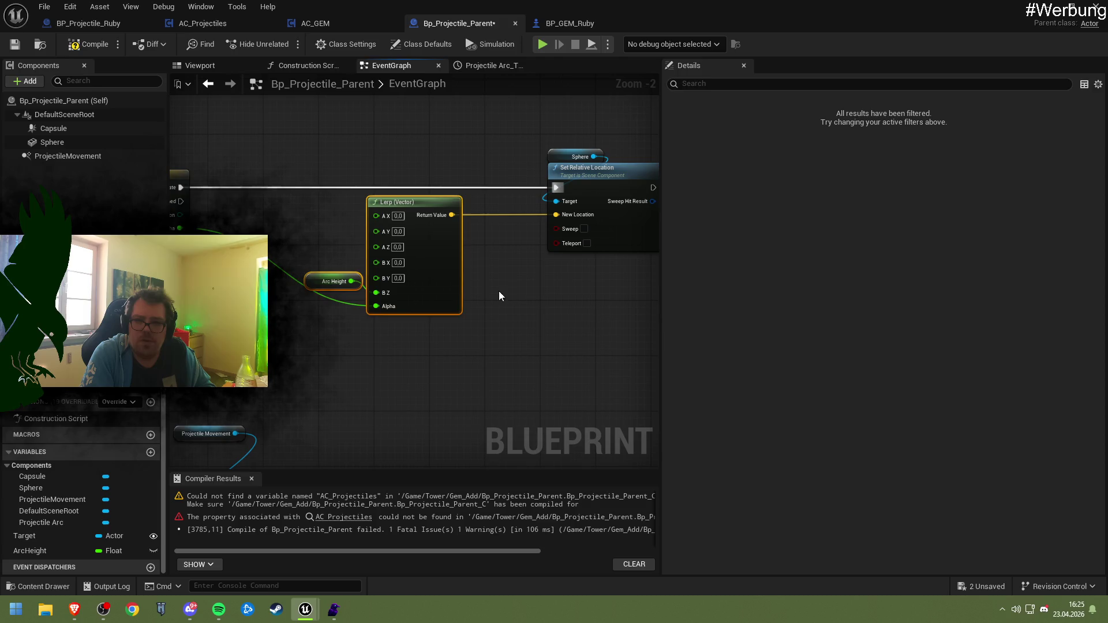
{"action": "left_click", "coordinate": [354, 227]}
{"action": "left_click", "coordinate": [90, 49]}
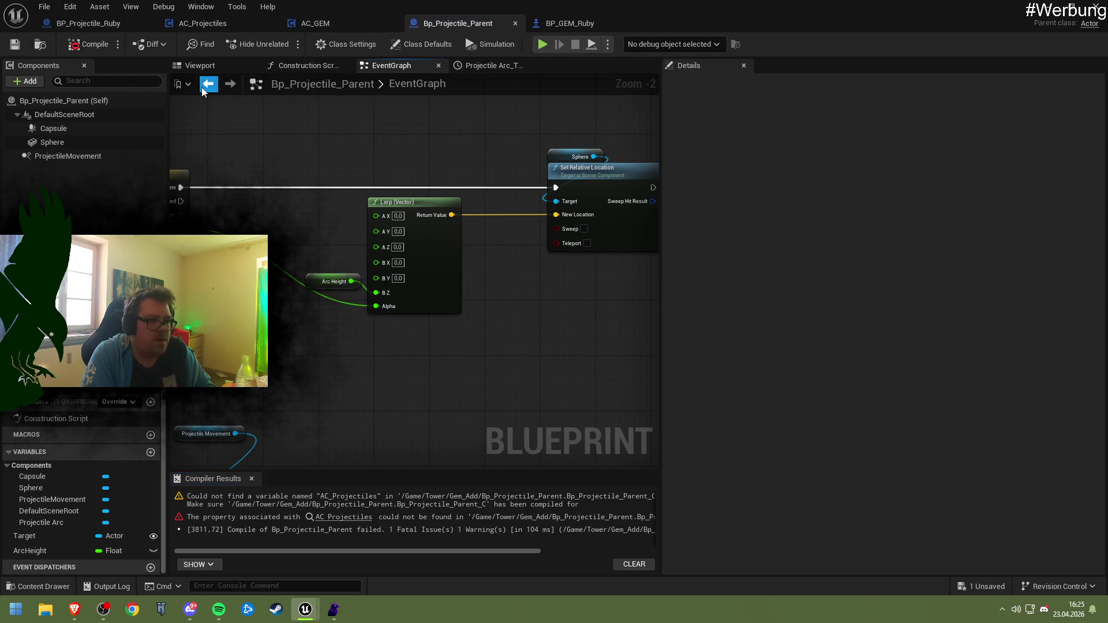
- Locate the compile error and delete the broken AC Projectiles node and old Damage getter
{"action": "mouse_move", "coordinate": [201, 196]}
{"action": "left_mouse_down"}
{"action": "mouse_move", "coordinate": [439, 197]}
{"action": "mouse_move", "coordinate": [341, 176]}
{"action": "left_mouse_up"}
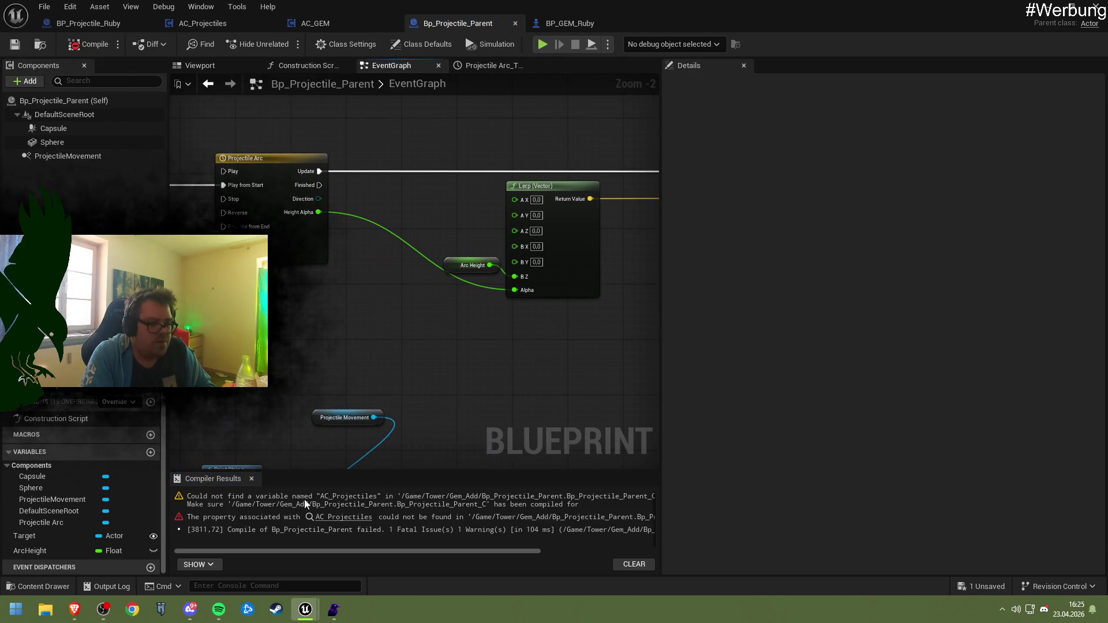
{"action": "left_click", "coordinate": [354, 518]}
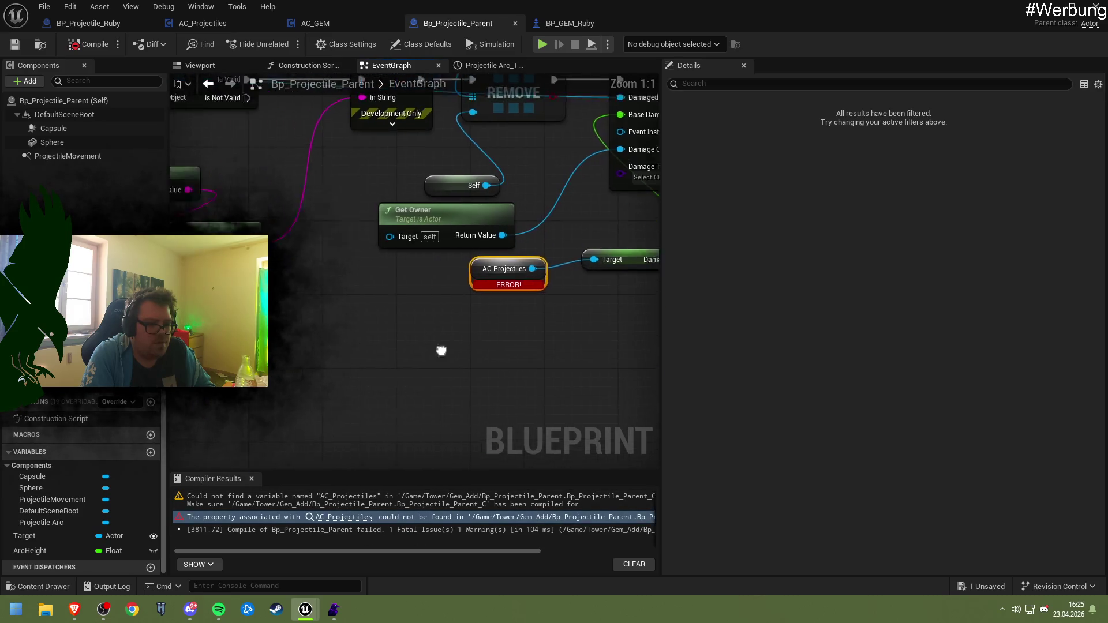
{"action": "scroll", "coordinate": [349, 353], "scroll_direction": "down", "scroll_amount": 1}
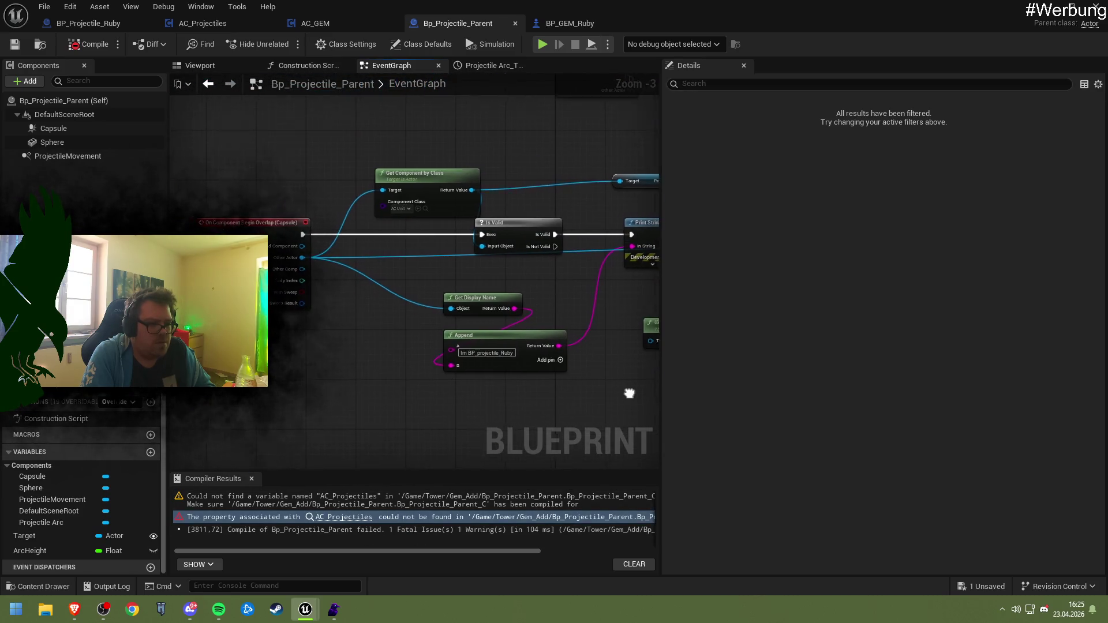
{"action": "scroll", "coordinate": [336, 360], "scroll_direction": "up", "scroll_amount": 1}
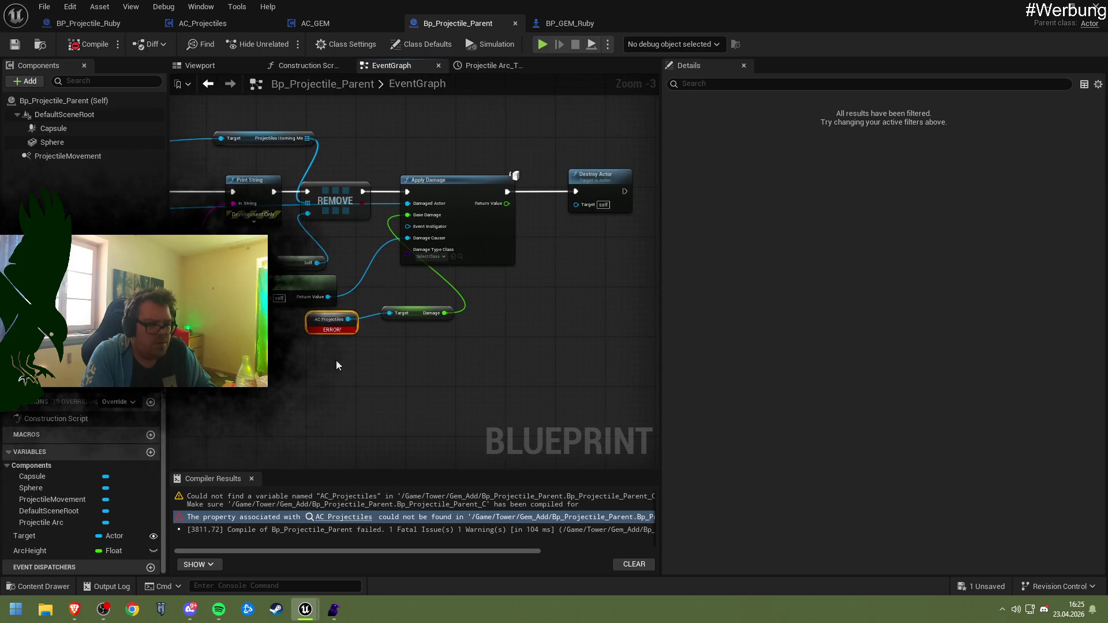
{"action": "left_click", "coordinate": [58, 537]}
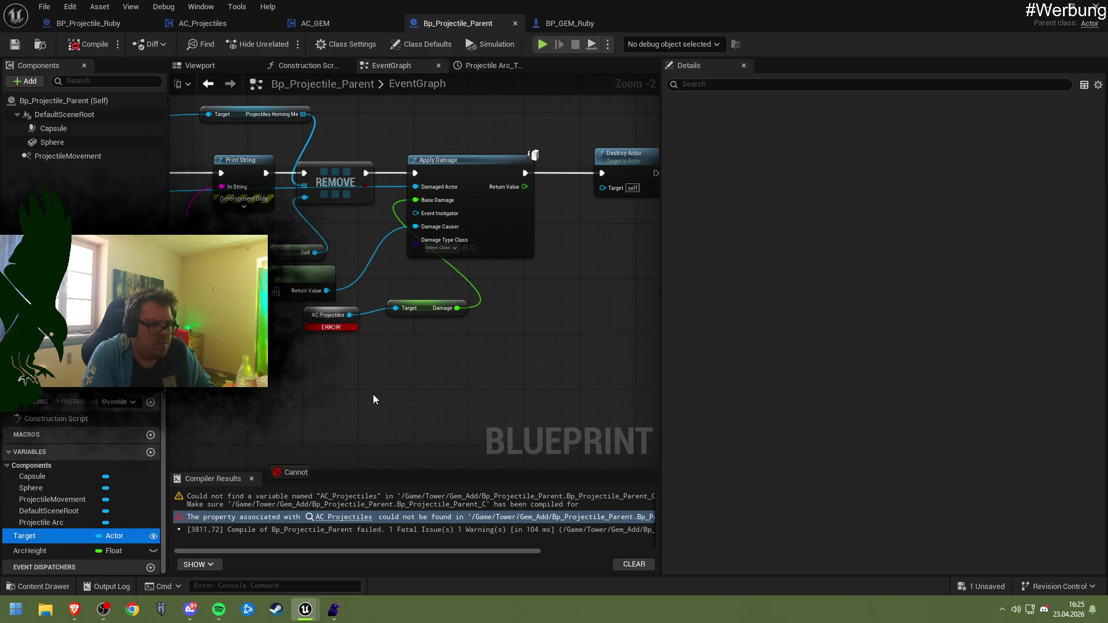
{"action": "left_click", "coordinate": [341, 323]}
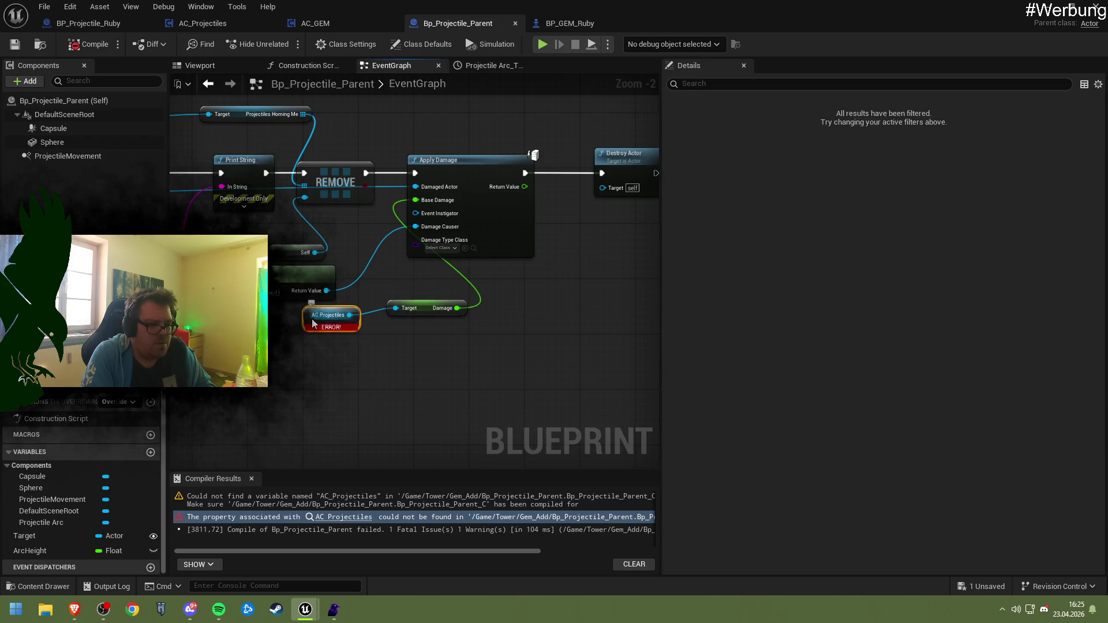
{"action": "key", "text": "Delete"}
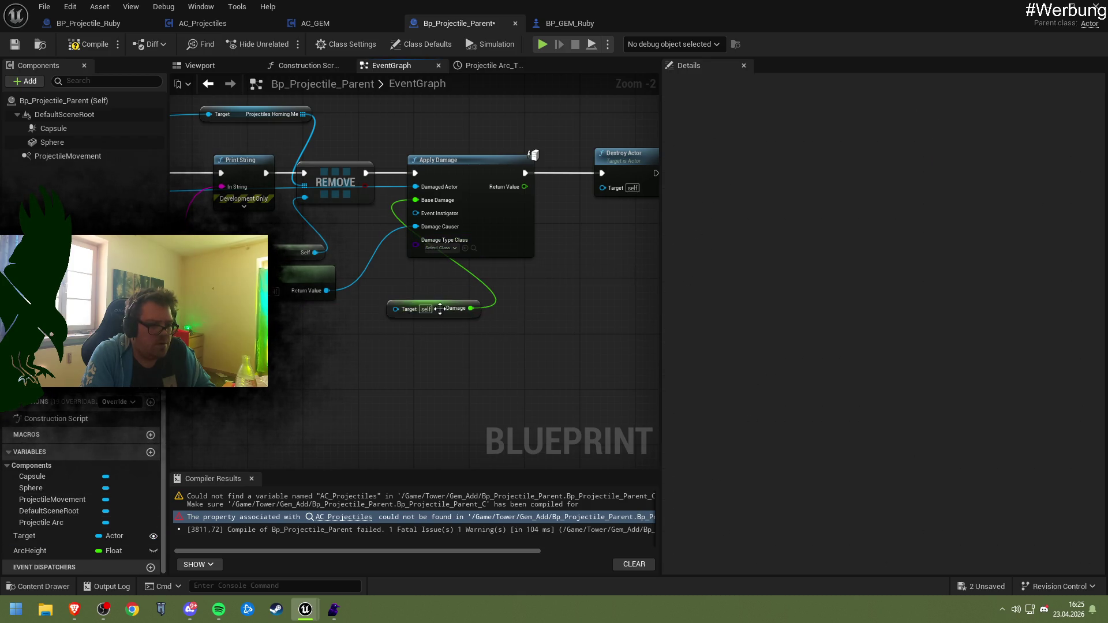
{"action": "mouse_move", "coordinate": [440, 309]}
{"action": "left_mouse_down"}
{"action": "mouse_move", "coordinate": [417, 341]}
{"action": "mouse_move", "coordinate": [374, 343]}
{"action": "left_mouse_up"}
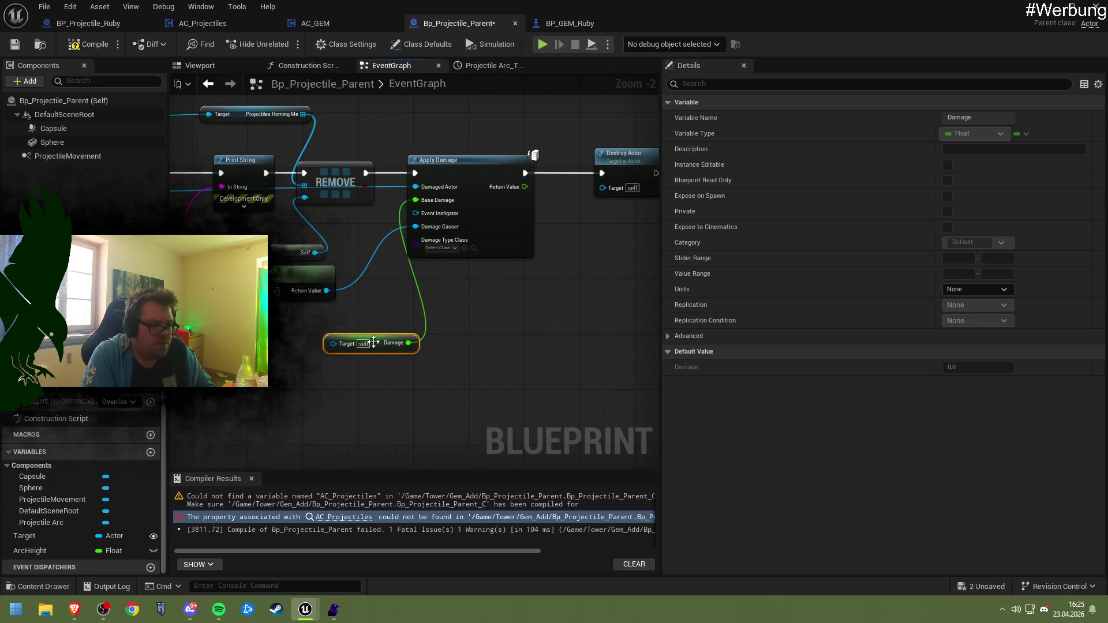
{"action": "key", "text": "Delete"}
- Create a float variable named Damage and wire it into Apply Damage's Base Damage
{"action": "left_click", "coordinate": [150, 452]}
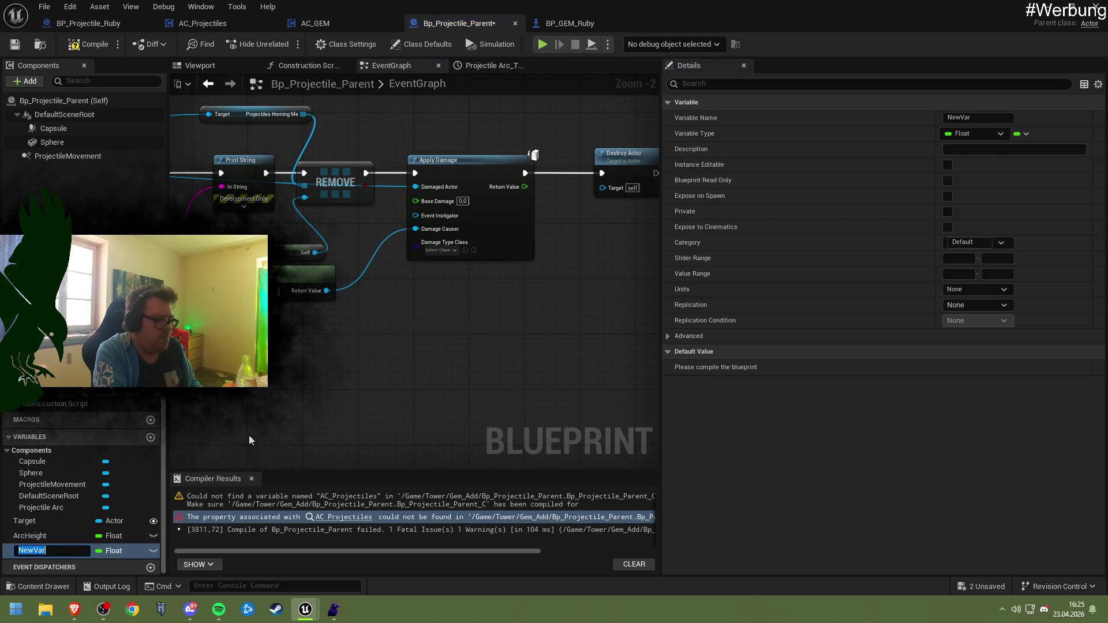
{"action": "key", "text": "BackSpace"}
{"action": "type", "text": "Damage"}
{"action": "key", "text": "Return"}
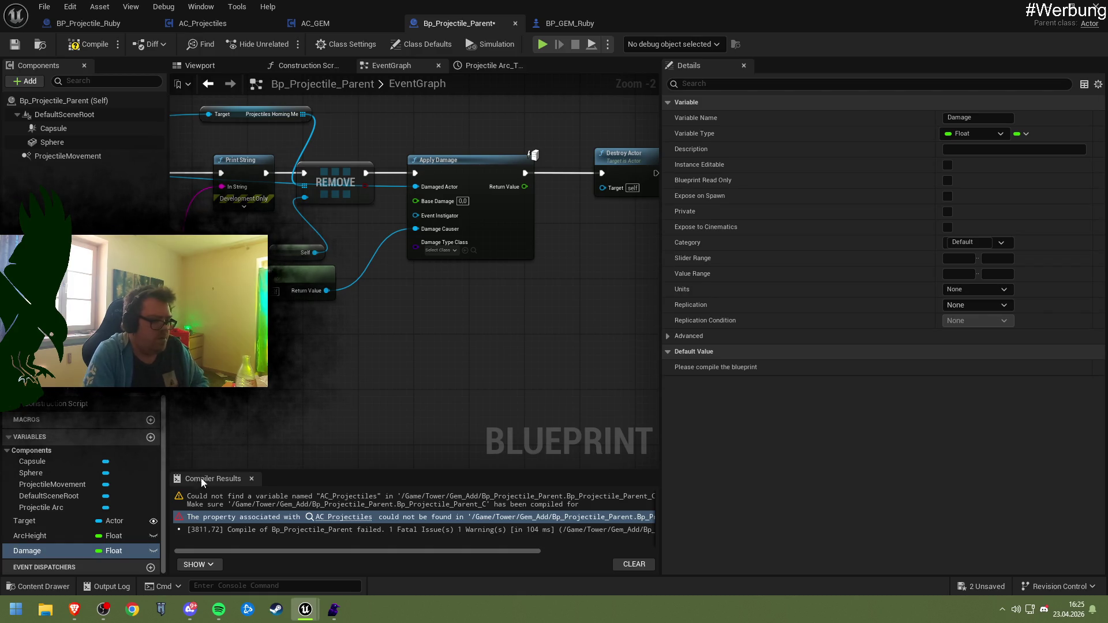
{"action": "left_click_drag", "start_coordinate": [43, 551], "coordinate": [415, 201]}
{"action": "mouse_move", "coordinate": [359, 224]}
{"action": "left_mouse_down"}
{"action": "mouse_move", "coordinate": [336, 206]}
{"action": "mouse_move", "coordinate": [407, 332]}
{"action": "left_mouse_up"}
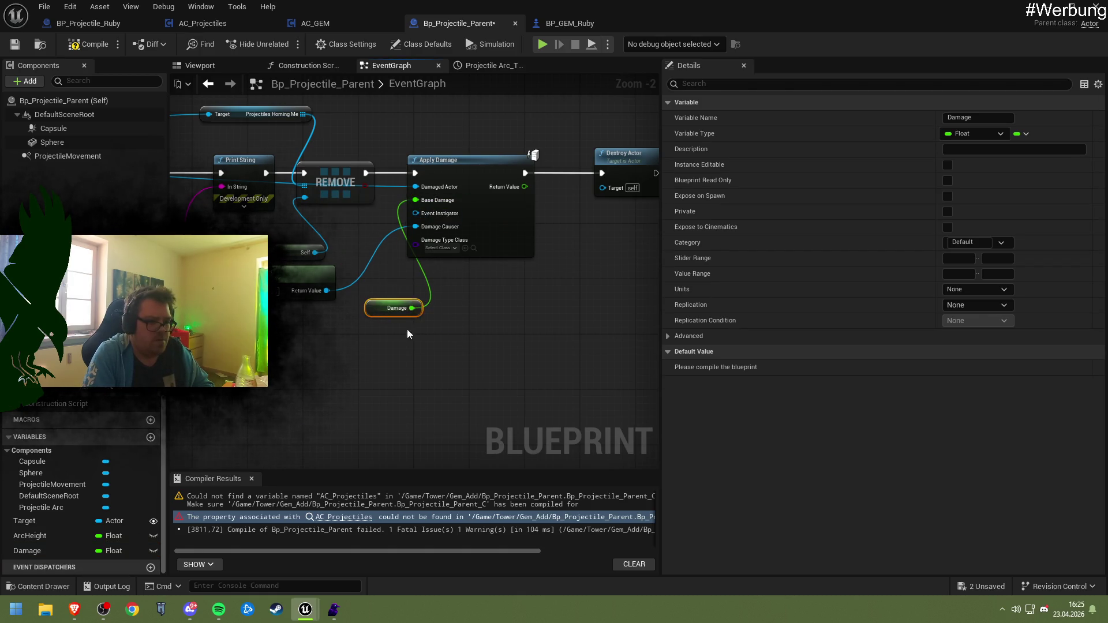
- Compile and save Bp_Projectile_Parent, then check the AC_GEM and AC_Projectiles blueprints
{"action": "left_click", "coordinate": [87, 44]}
{"action": "left_click", "coordinate": [14, 45]}
{"action": "scroll", "coordinate": [383, 244], "scroll_direction": "down", "scroll_amount": 2}
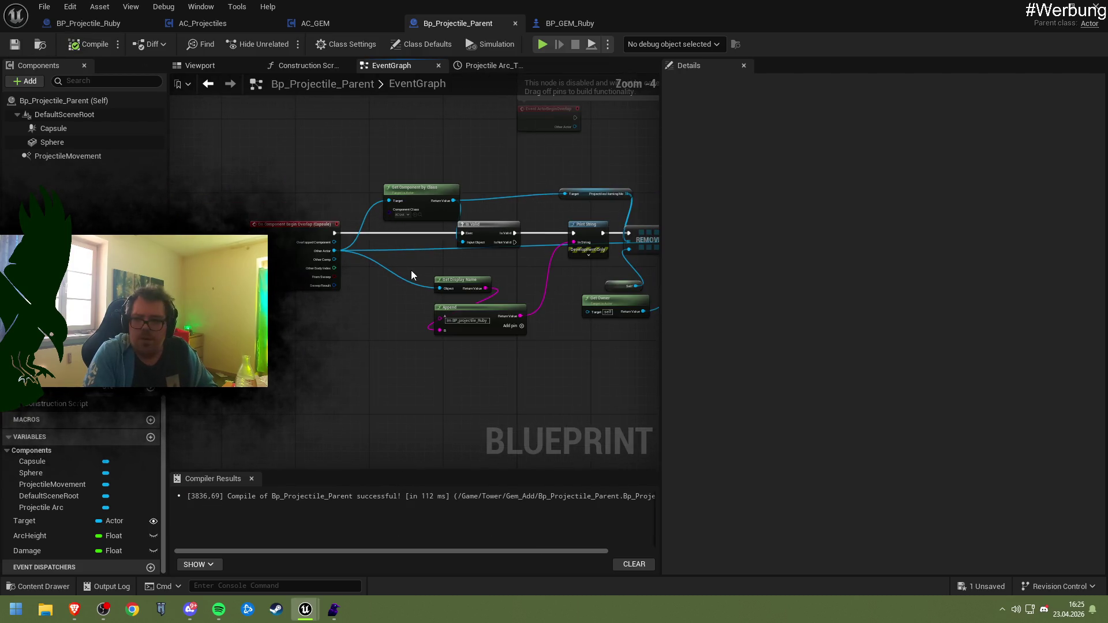
{"action": "left_click", "coordinate": [347, 26]}
{"action": "left_click", "coordinate": [216, 24]}
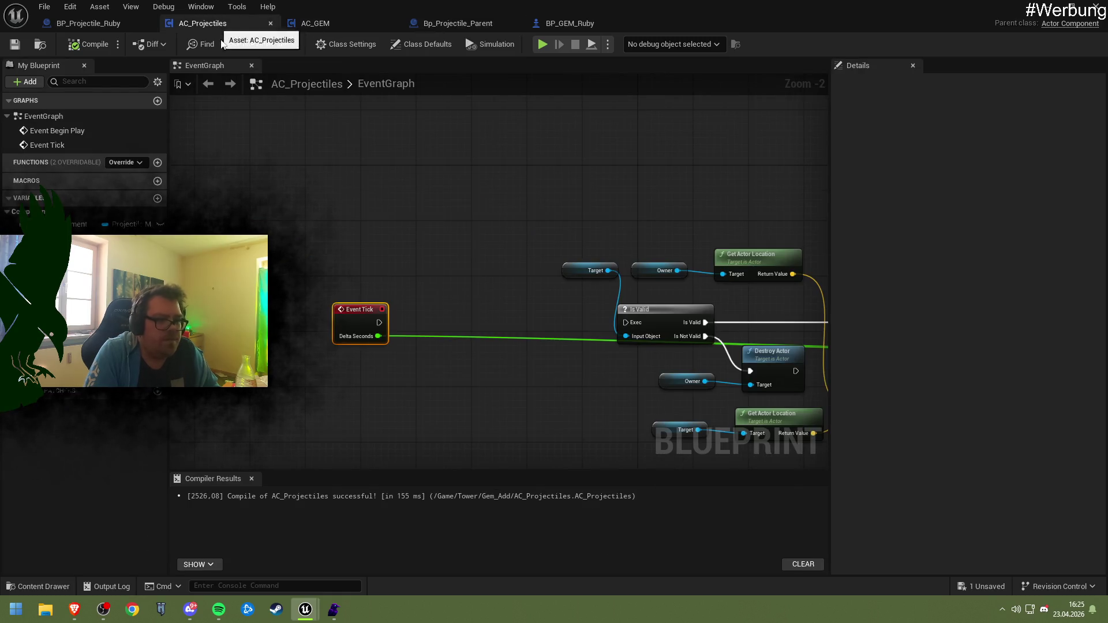
{"action": "scroll", "coordinate": [324, 208], "scroll_direction": "down", "scroll_amount": 3}
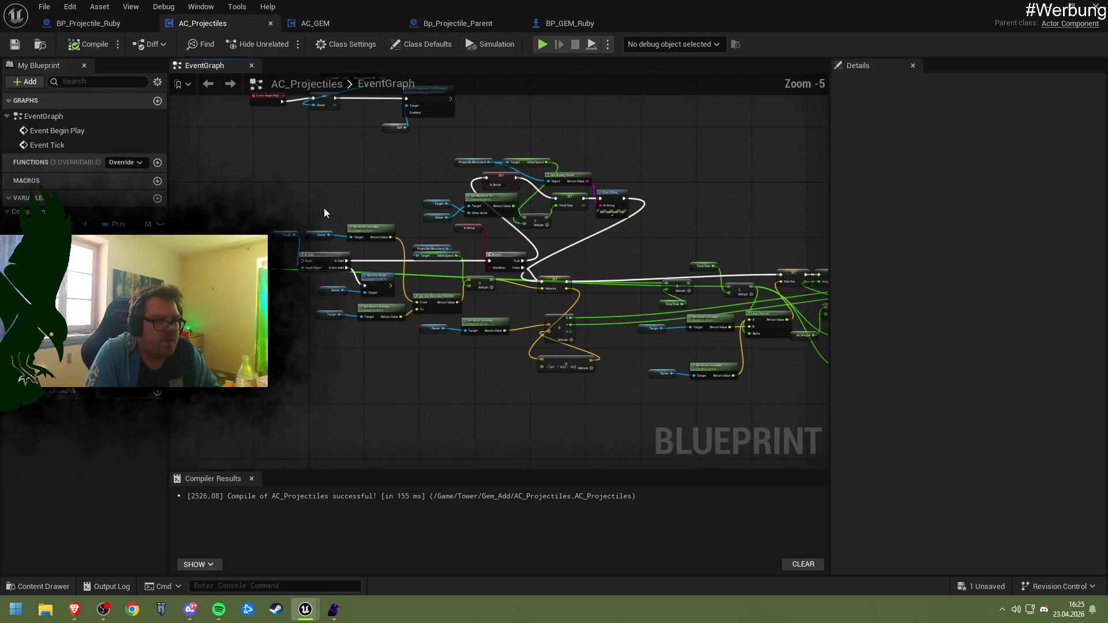
{"action": "left_click", "coordinate": [439, 25]}
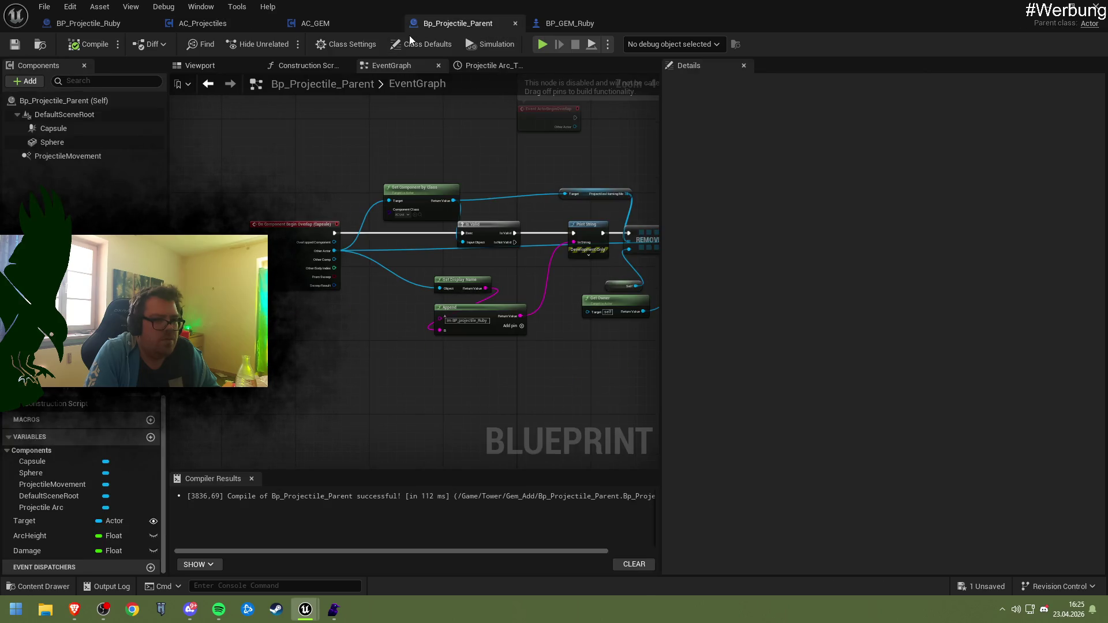
- Review BP_GEM_Ruby's attack settings, BP_Projectile_Ruby's damage nodes and AC_GEM's SpawnActor node
{"action": "left_click", "coordinate": [278, 28]}
{"action": "left_click", "coordinate": [588, 26]}
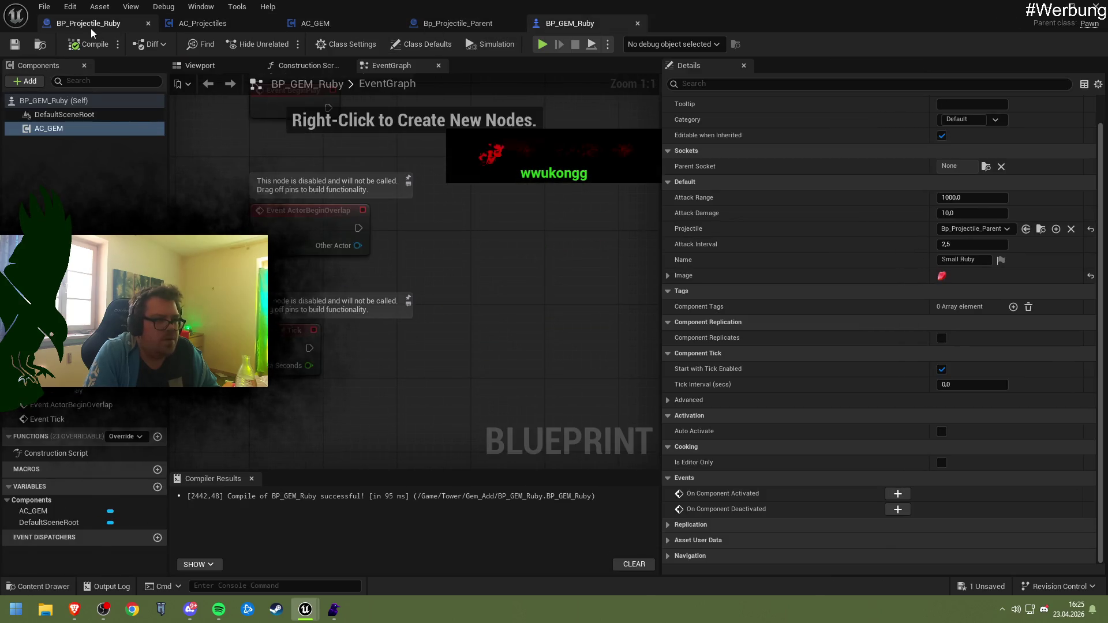
{"action": "left_click", "coordinate": [91, 29]}
{"action": "left_click_drag", "start_coordinate": [302, 212], "coordinate": [373, 198]}
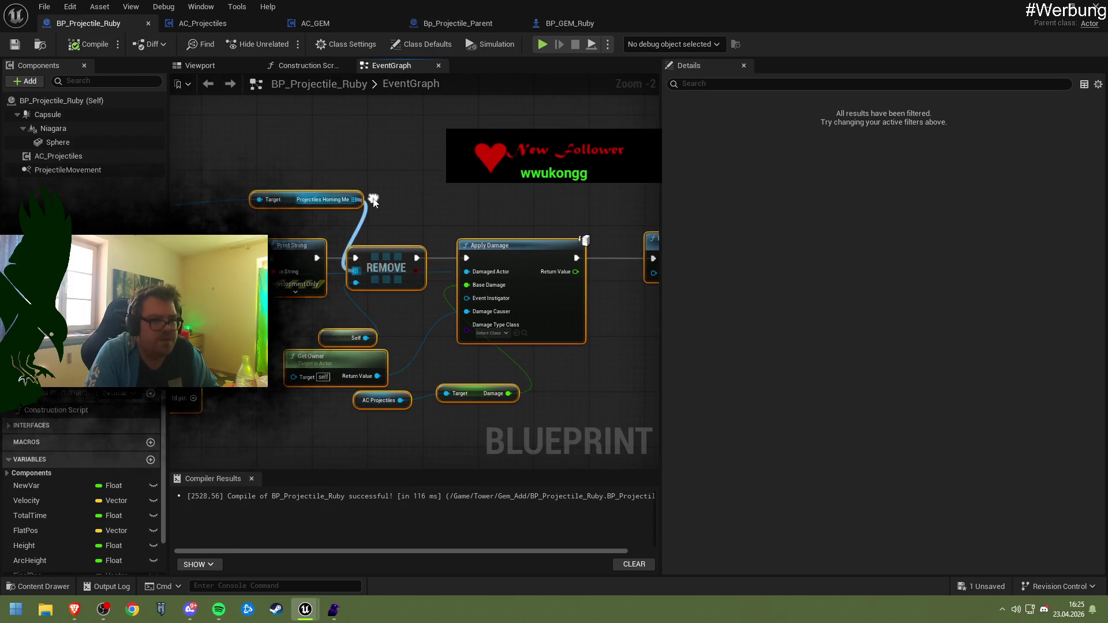
{"action": "left_click", "coordinate": [315, 26]}
{"action": "scroll", "coordinate": [392, 216], "scroll_direction": "up", "scroll_amount": 7}
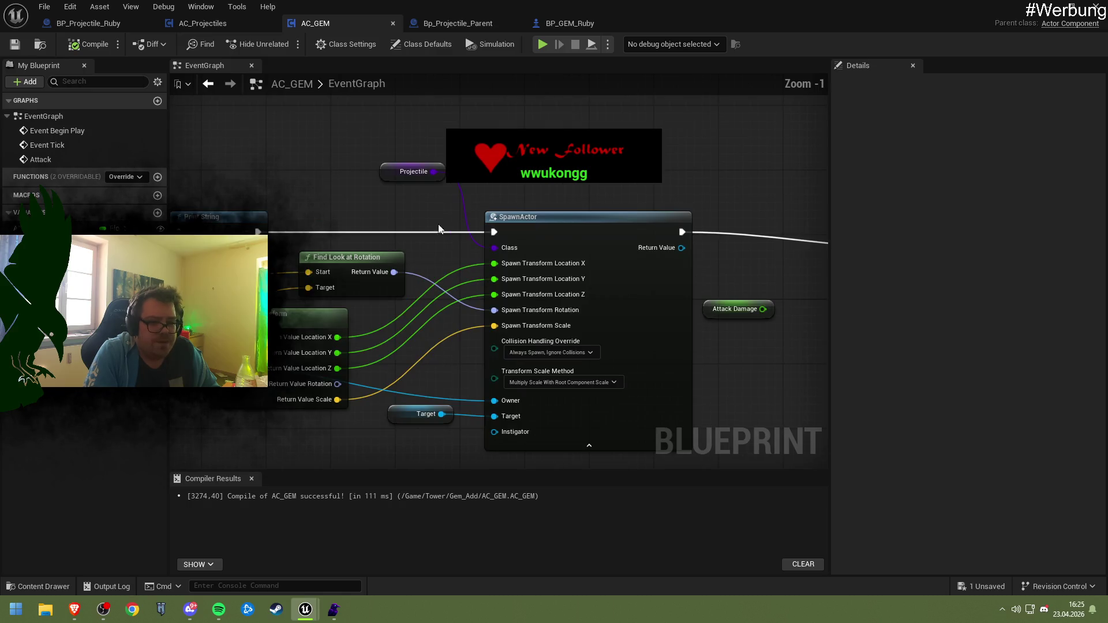
{"action": "left_click_drag", "start_coordinate": [599, 189], "coordinate": [525, 178]}
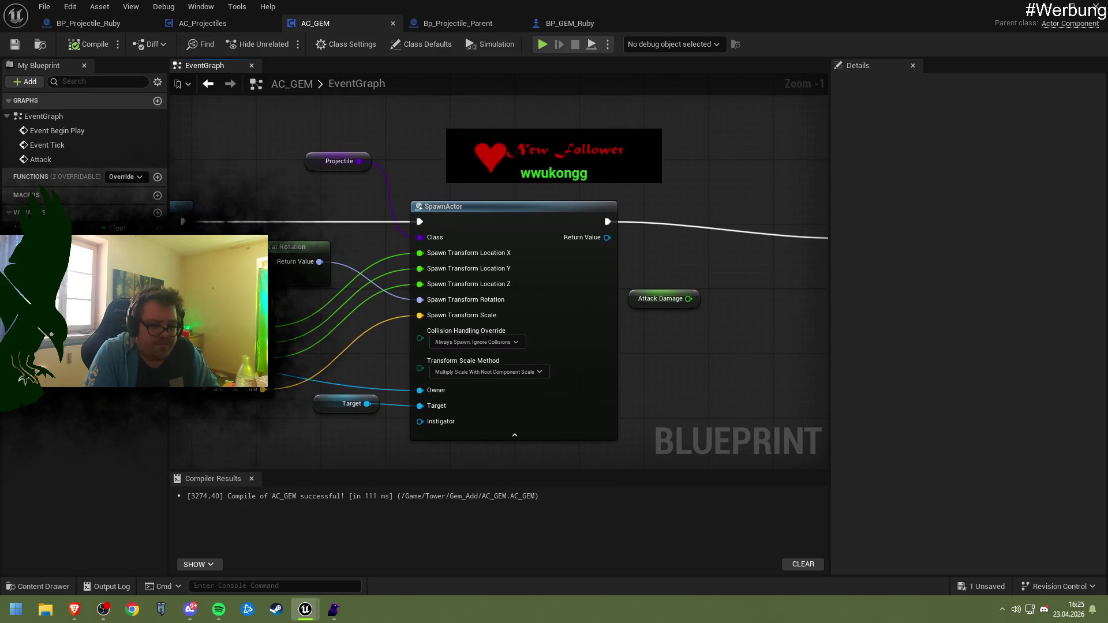
- Make the Damage variable instance editable and exposed on spawn, then compile and save
{"action": "left_click", "coordinate": [456, 23]}
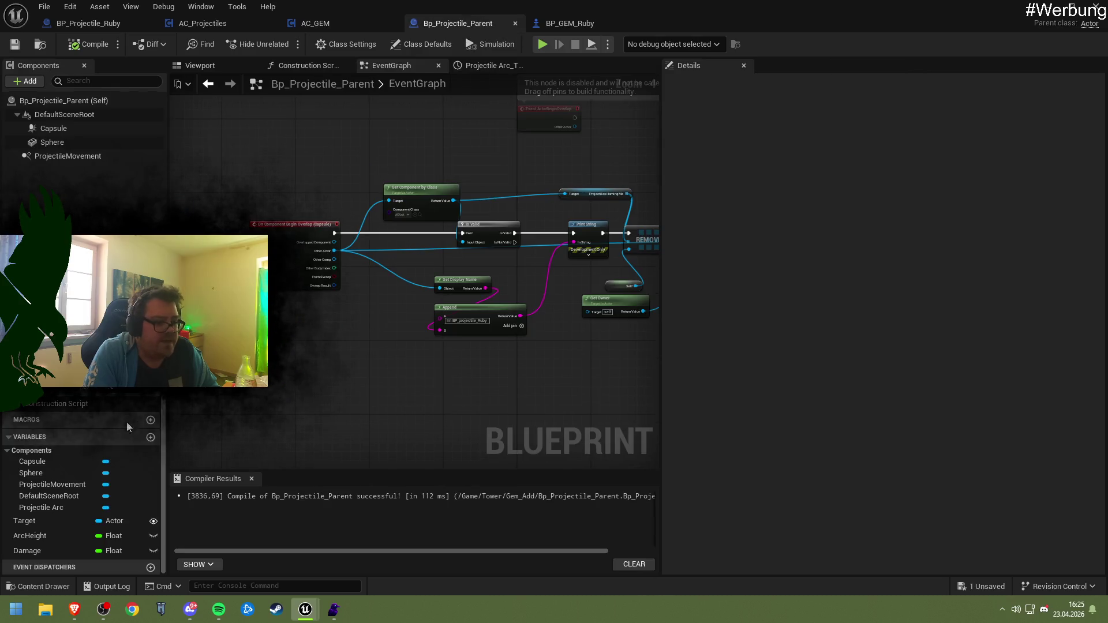
{"action": "left_click", "coordinate": [152, 550]}
{"action": "left_click", "coordinate": [76, 551]}
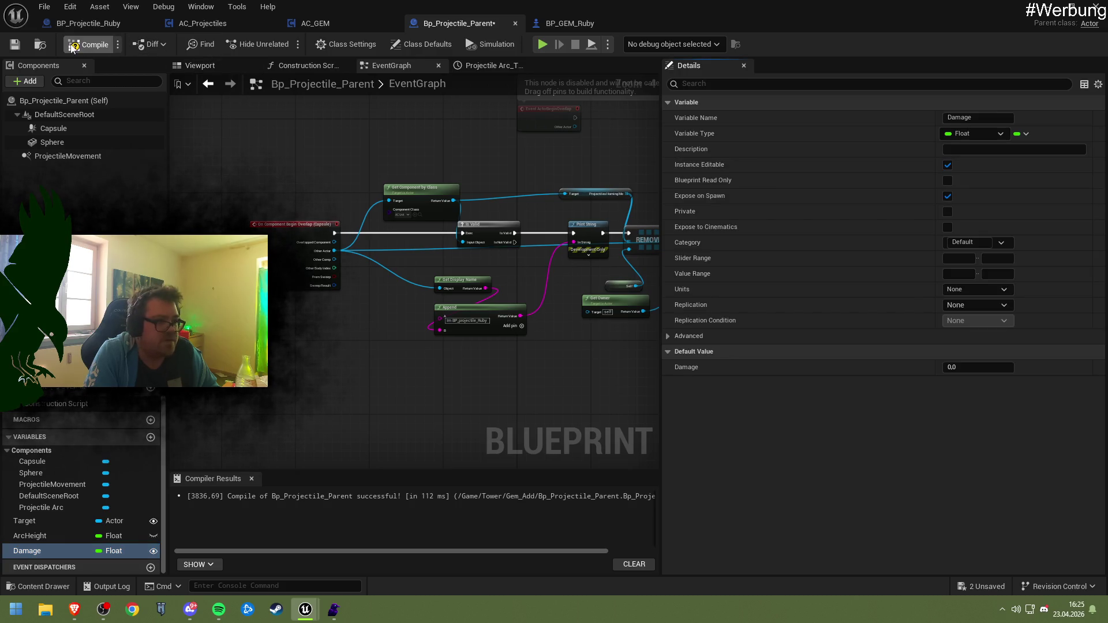
{"action": "left_click", "coordinate": [15, 45]}
{"action": "left_click", "coordinate": [114, 24]}
- Refresh AC_GEM's SpawnActor node, feed Attack Damage into its Damage pin, then compile and save
{"action": "left_click", "coordinate": [306, 24]}
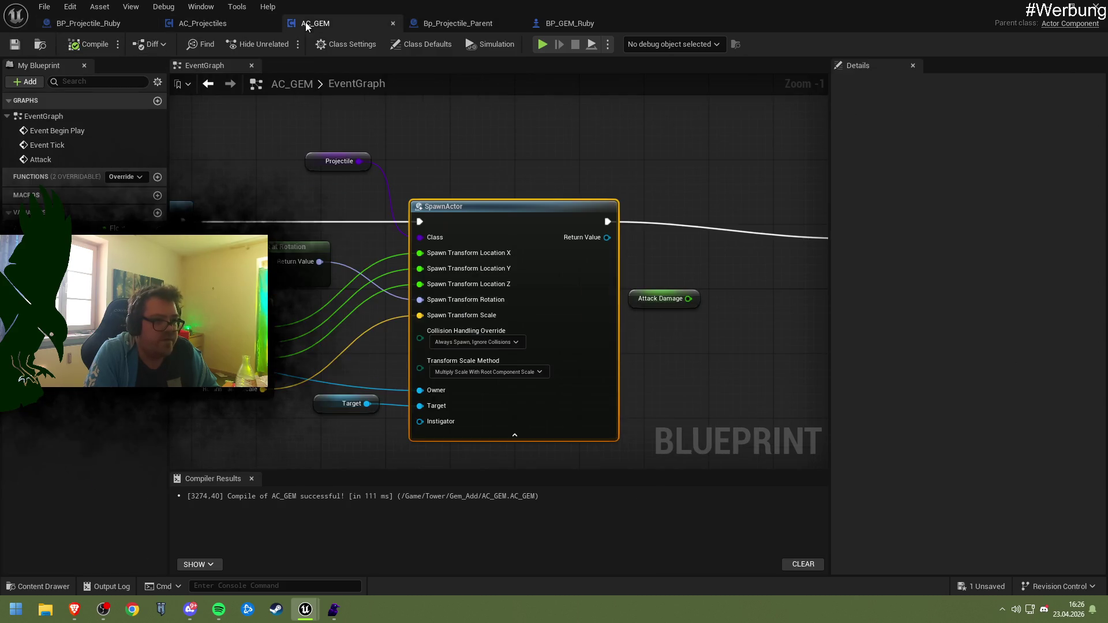
{"action": "right_click", "coordinate": [564, 231]}
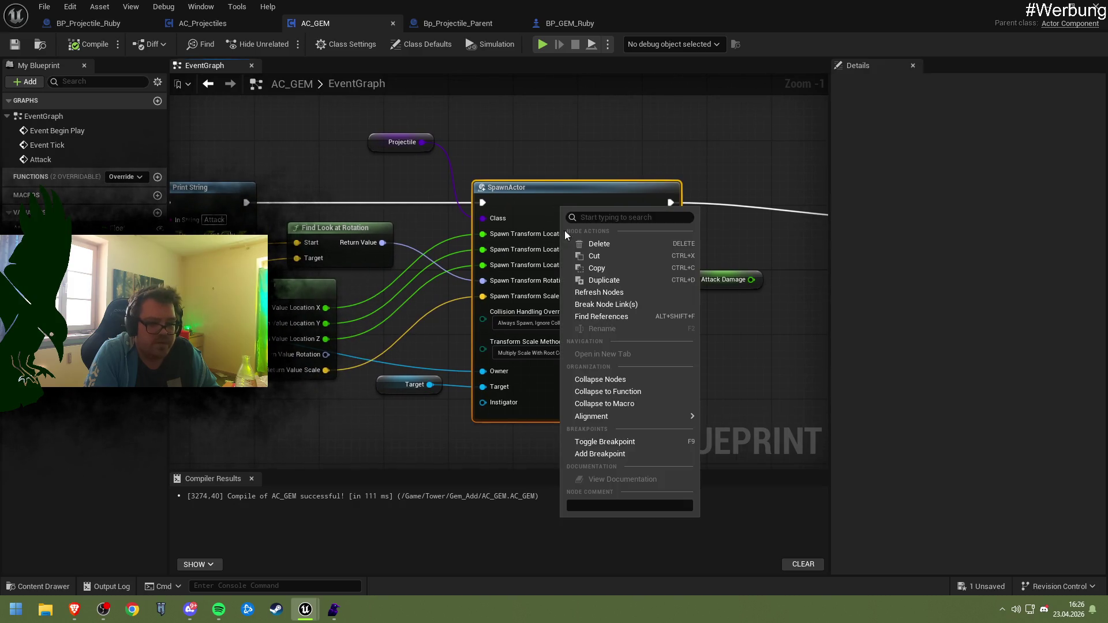
{"action": "left_click", "coordinate": [604, 293]}
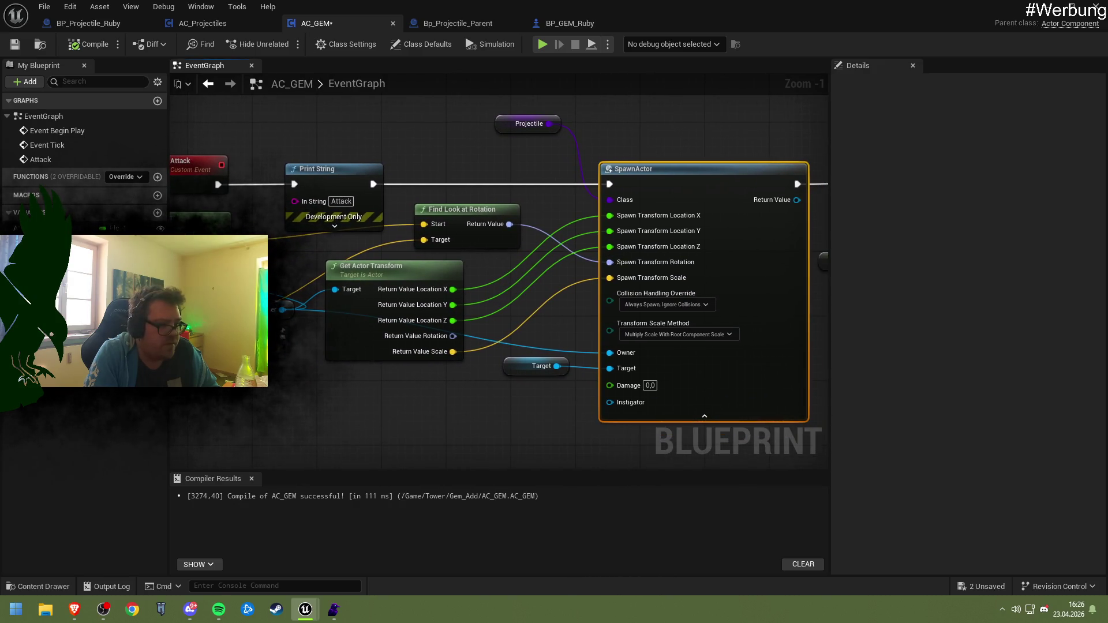
{"action": "mouse_move", "coordinate": [34, 228]}
{"action": "left_mouse_down"}
{"action": "mouse_move", "coordinate": [617, 400]}
{"action": "mouse_move", "coordinate": [609, 385]}
{"action": "mouse_move", "coordinate": [519, 407]}
{"action": "left_mouse_up"}
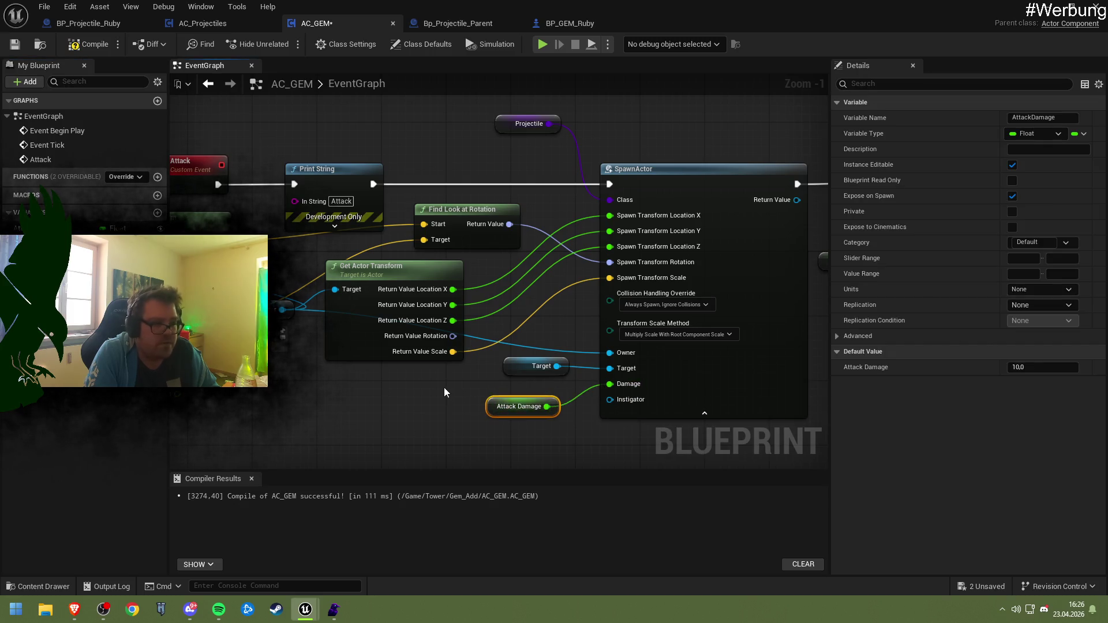
{"action": "left_click", "coordinate": [80, 44]}
{"action": "left_click", "coordinate": [15, 44]}
- Return to Bp_Projectile_Parent and start a test play of the level with Alt+P
{"action": "left_click", "coordinate": [465, 22]}
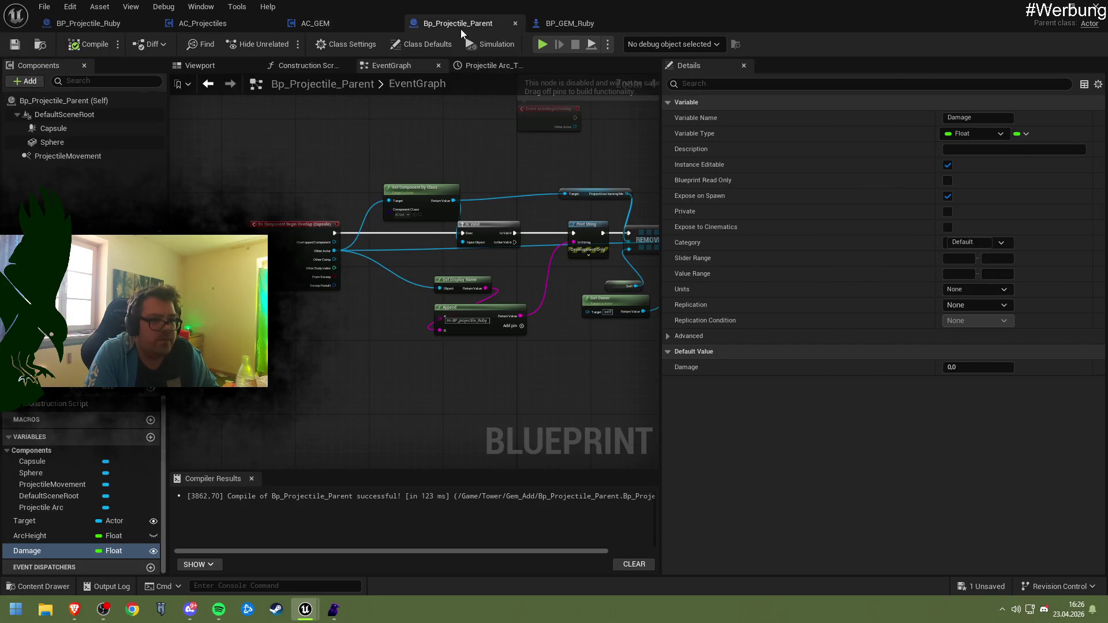
{"action": "scroll", "coordinate": [476, 217], "scroll_direction": "down", "scroll_amount": 3}
{"action": "scroll", "coordinate": [421, 223], "scroll_direction": "up", "scroll_amount": 3}
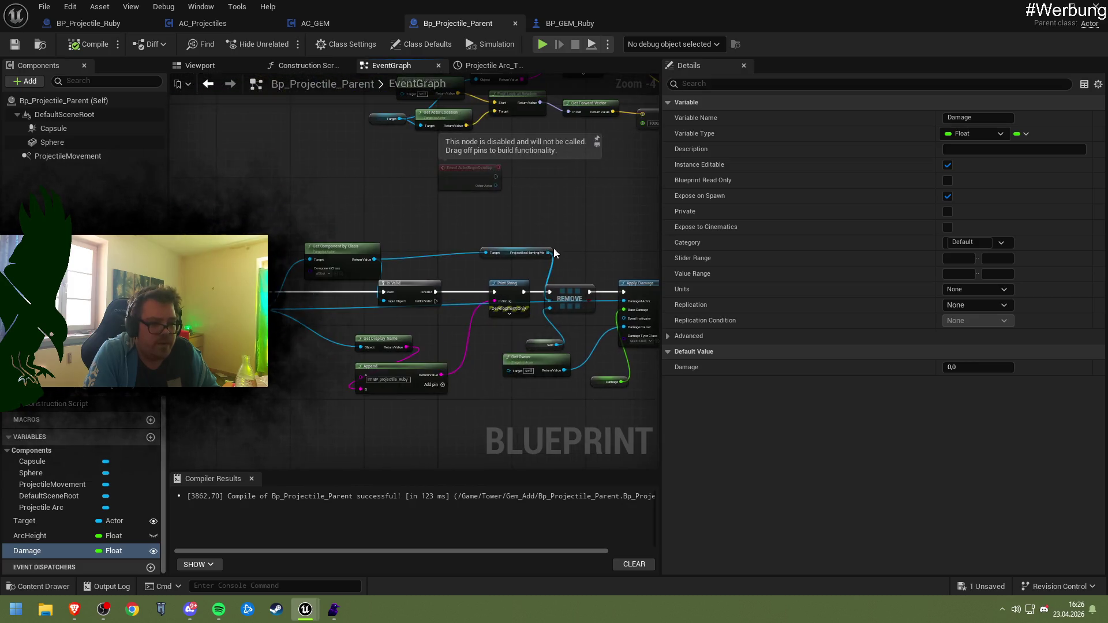
{"action": "scroll", "coordinate": [482, 247], "scroll_direction": "up", "scroll_amount": 2}
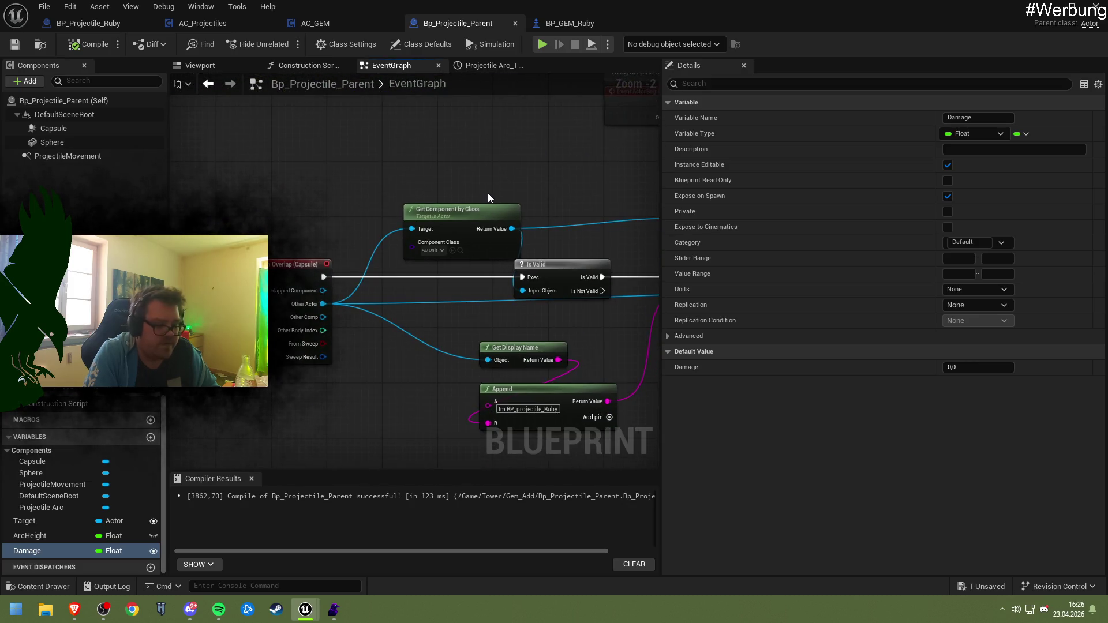
{"action": "key", "text": "alt+p"}
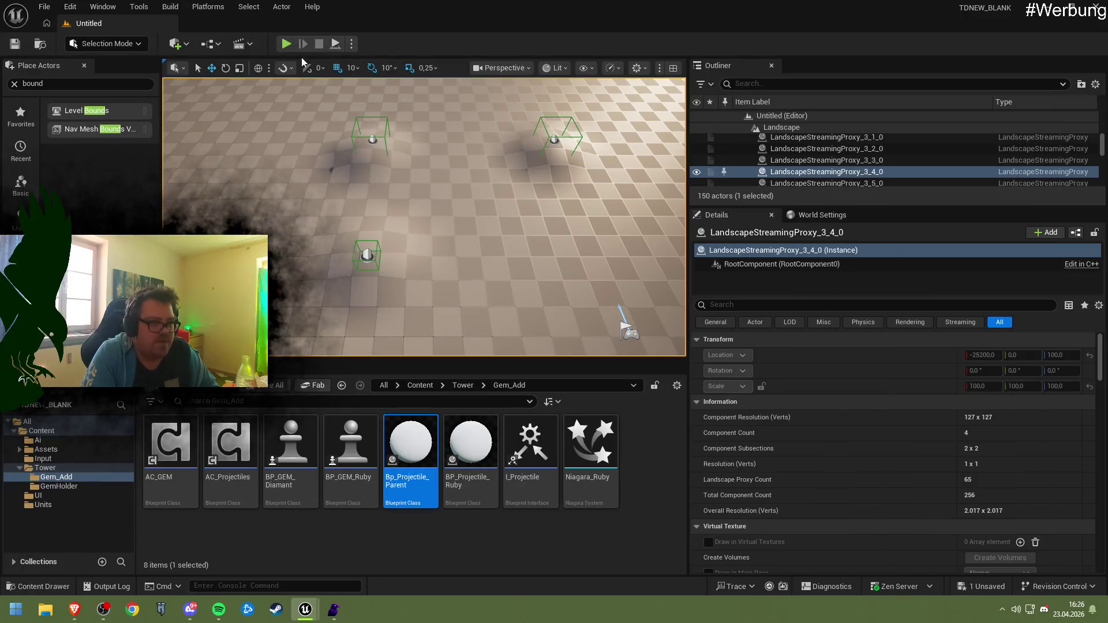
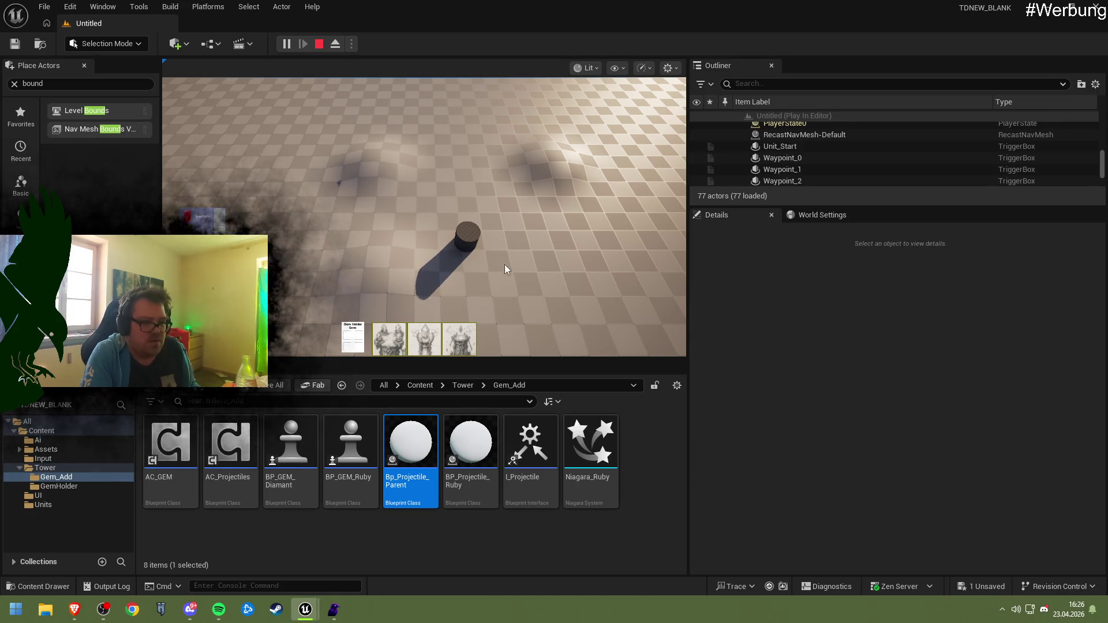
- Place a new gem tower on the floor and start sending units along the path
{"action": "left_click", "coordinate": [464, 238]}
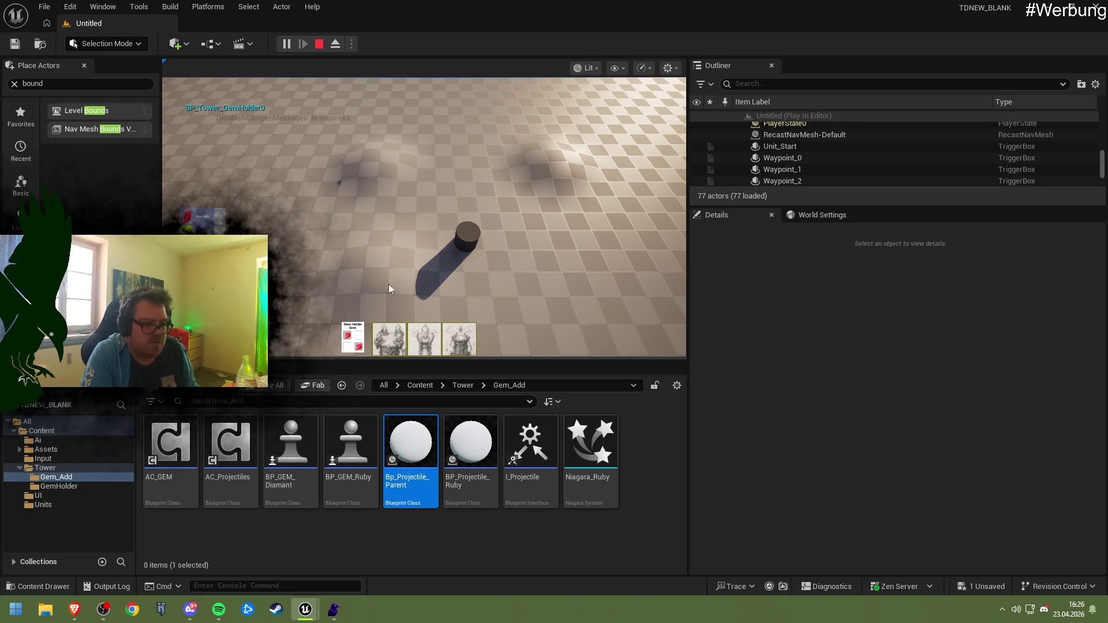
{"action": "left_click_drag", "start_coordinate": [389, 341], "coordinate": [309, 258]}
{"action": "left_click", "coordinate": [325, 240]}
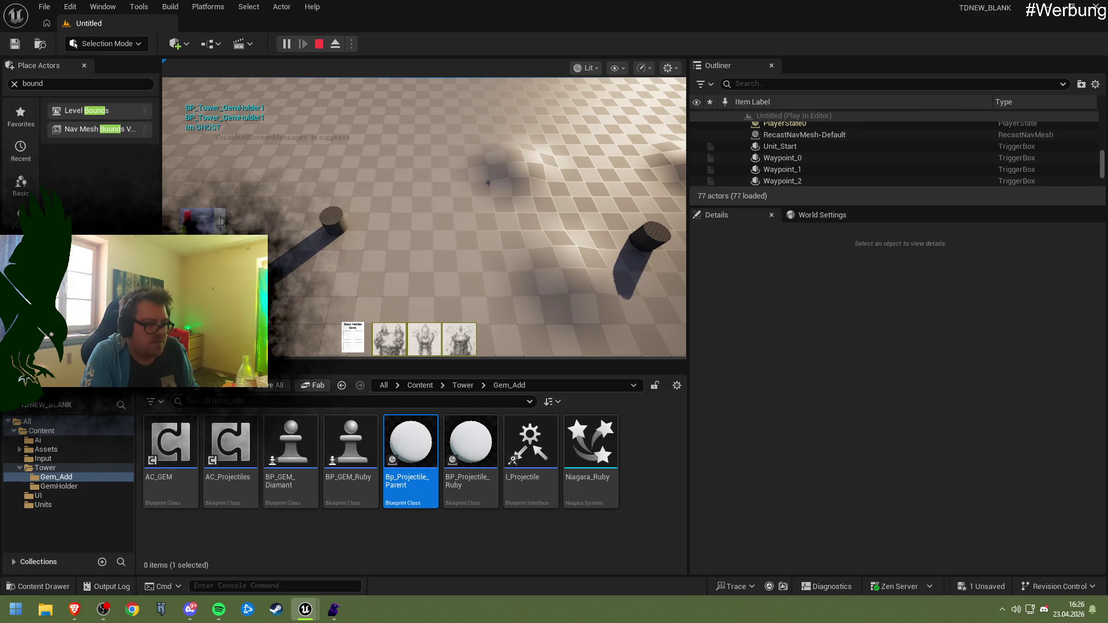
{"action": "left_click", "coordinate": [317, 224]}
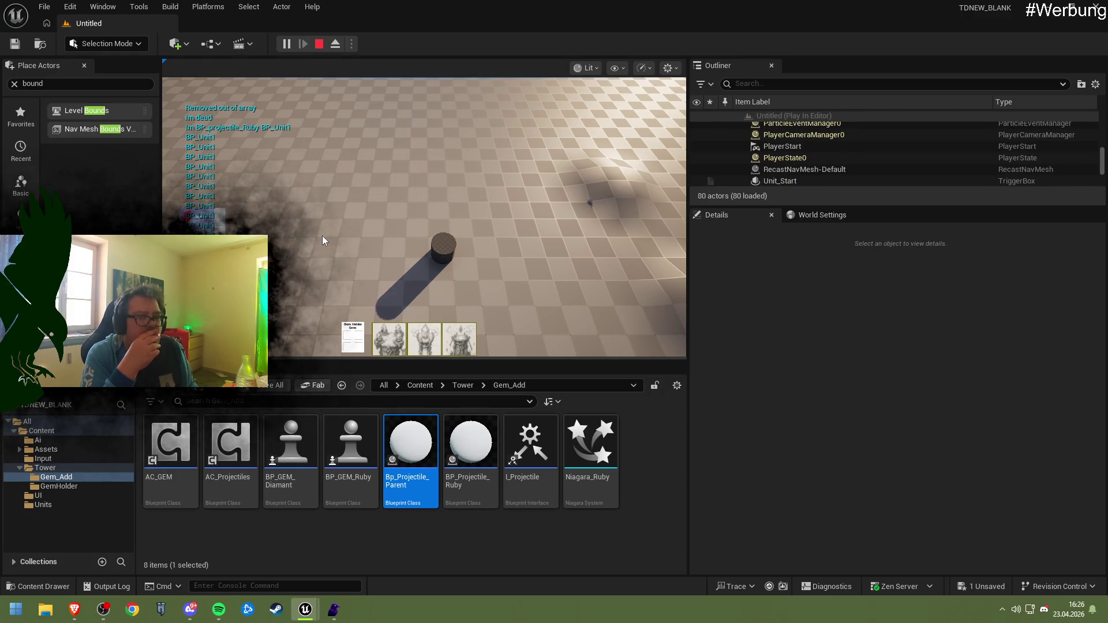
{"action": "key", "text": "d"}
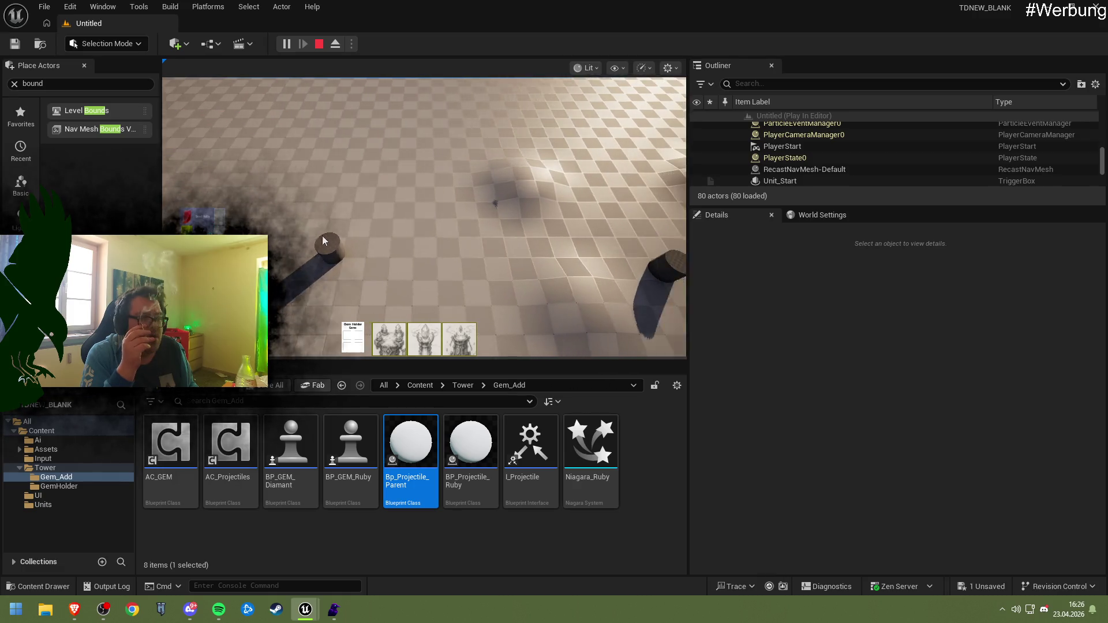
{"action": "key", "text": "d"}
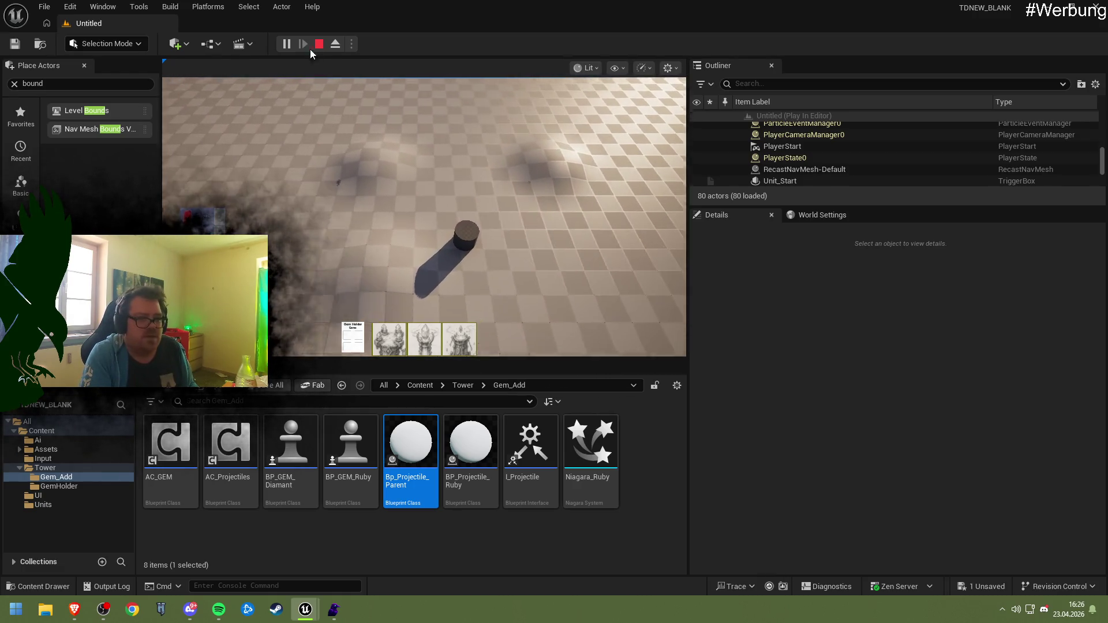
- Stop the play session, then minimize and restore the editor window
{"action": "left_click", "coordinate": [319, 44]}
{"action": "left_click", "coordinate": [307, 610]}
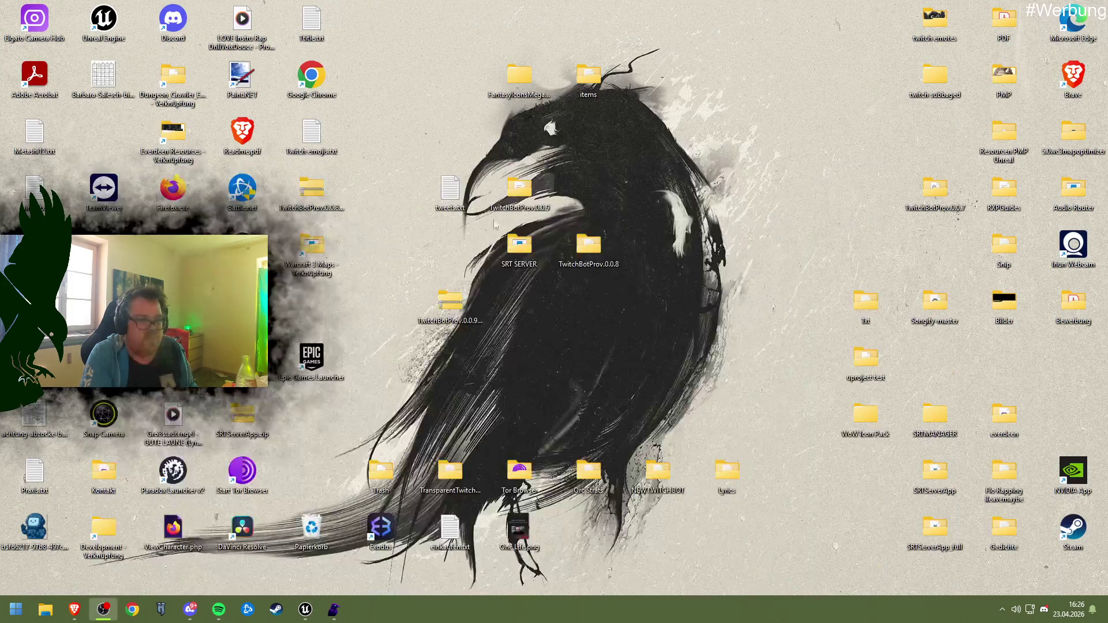
{"action": "left_click", "coordinate": [307, 611]}
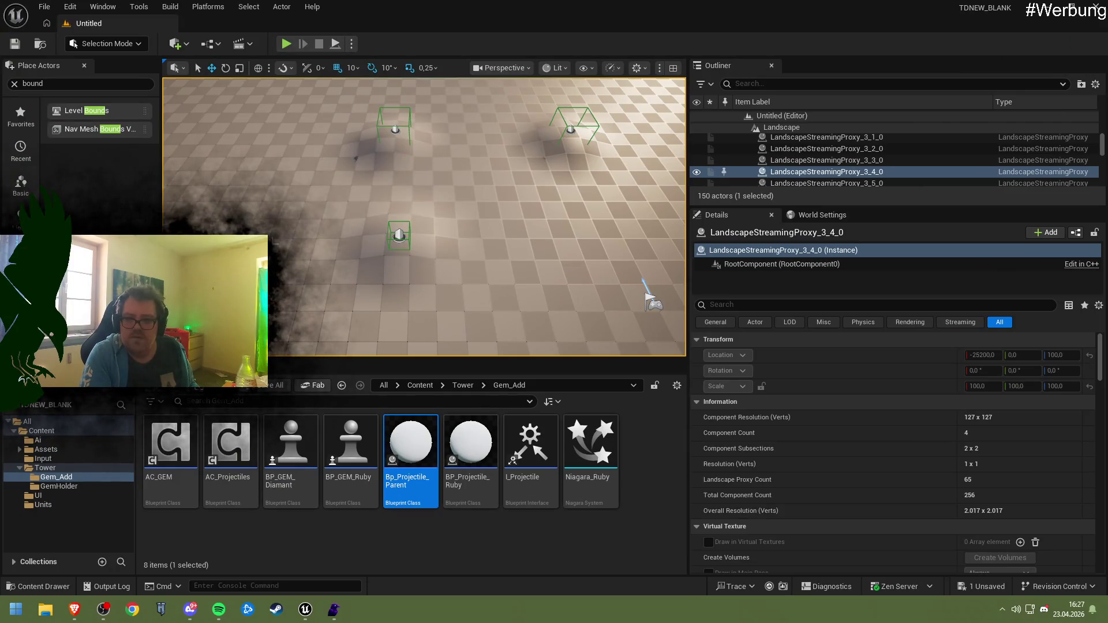
- Give Bp_Projectile_Parent's ArcHeight a default of 1000, compile, and launch a play test
{"action": "double_click", "coordinate": [403, 442]}
{"action": "left_click", "coordinate": [59, 539]}
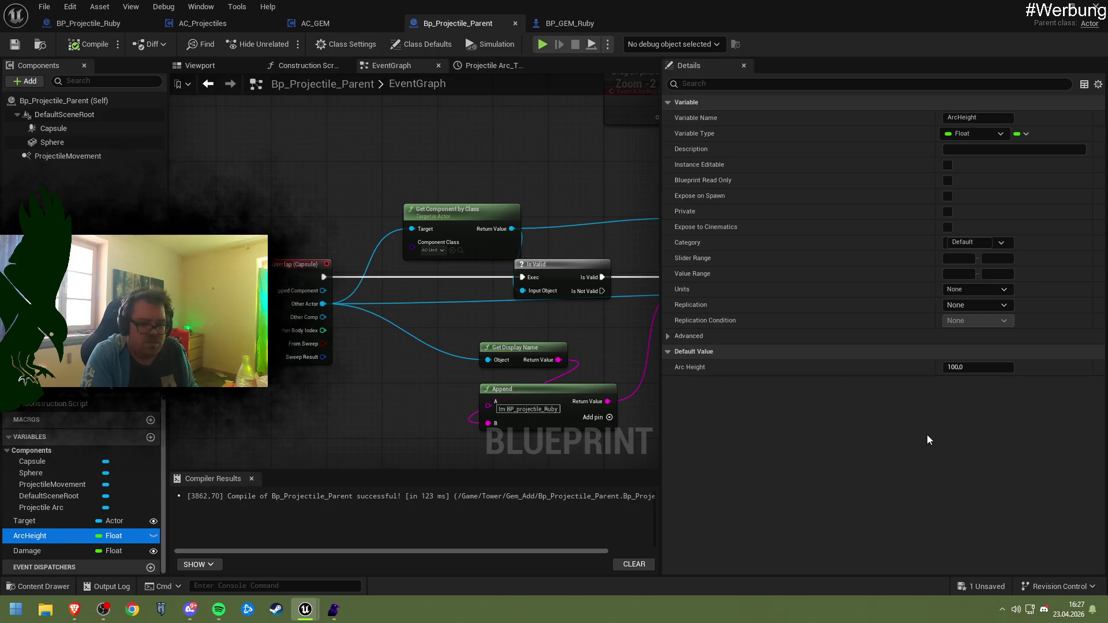
{"action": "left_click", "coordinate": [972, 368]}
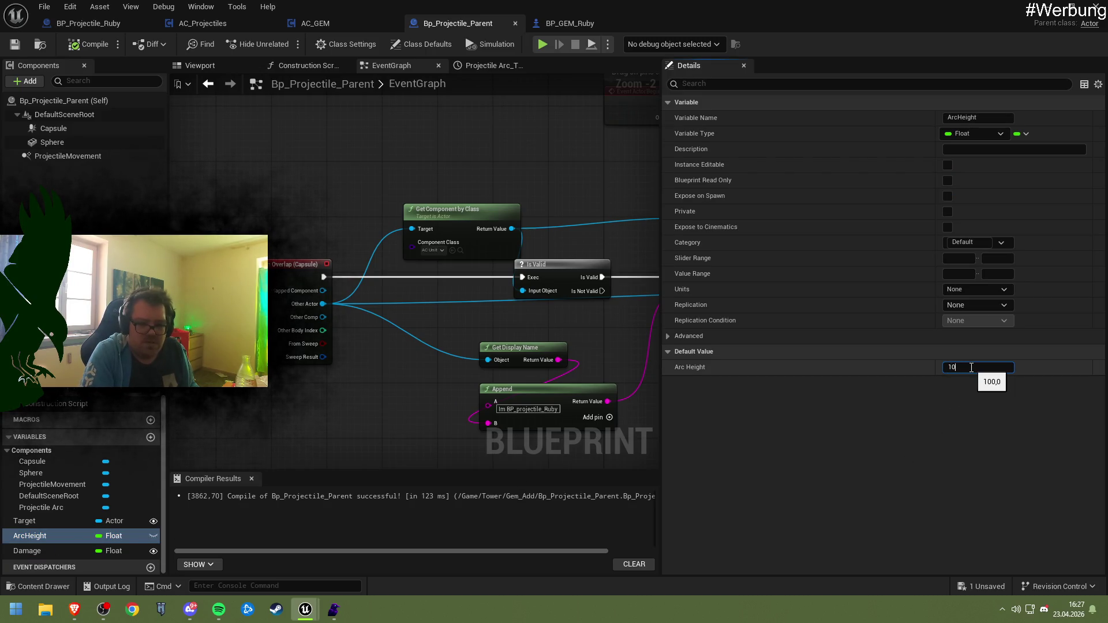
{"action": "type", "text": "00,0"}
{"action": "type", "text": "1000"}
{"action": "key", "text": "Return"}
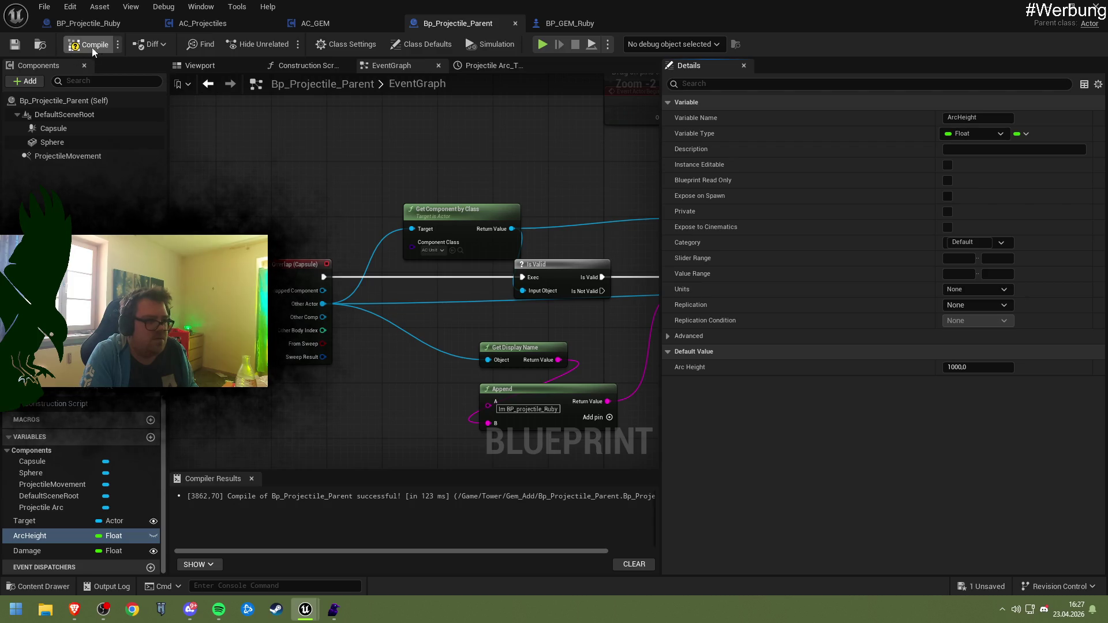
{"action": "left_click", "coordinate": [90, 44]}
{"action": "left_click", "coordinate": [1045, 5]}
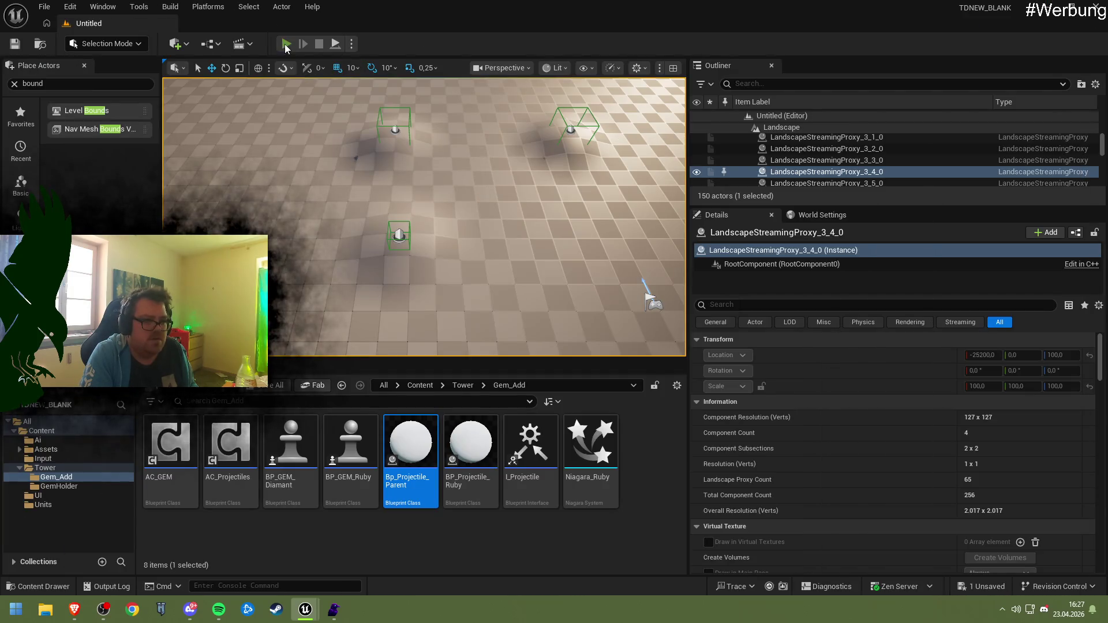
{"action": "left_click", "coordinate": [286, 44]}
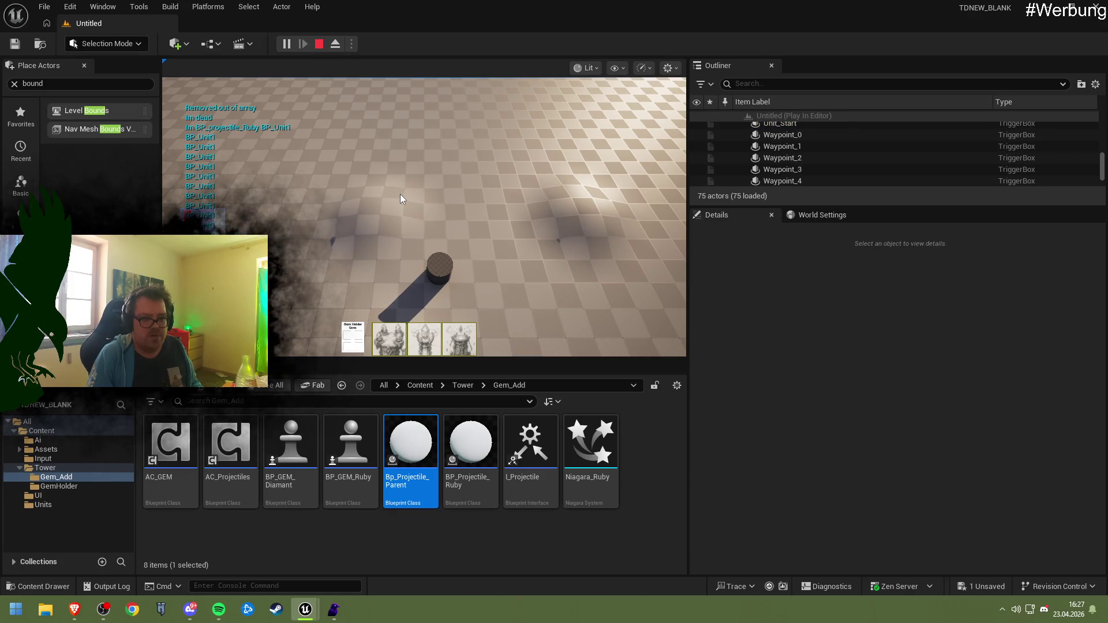
- End the play session and set Bp_Projectile_Parent's Arc Height default to 300
{"action": "key", "text": "Escape"}
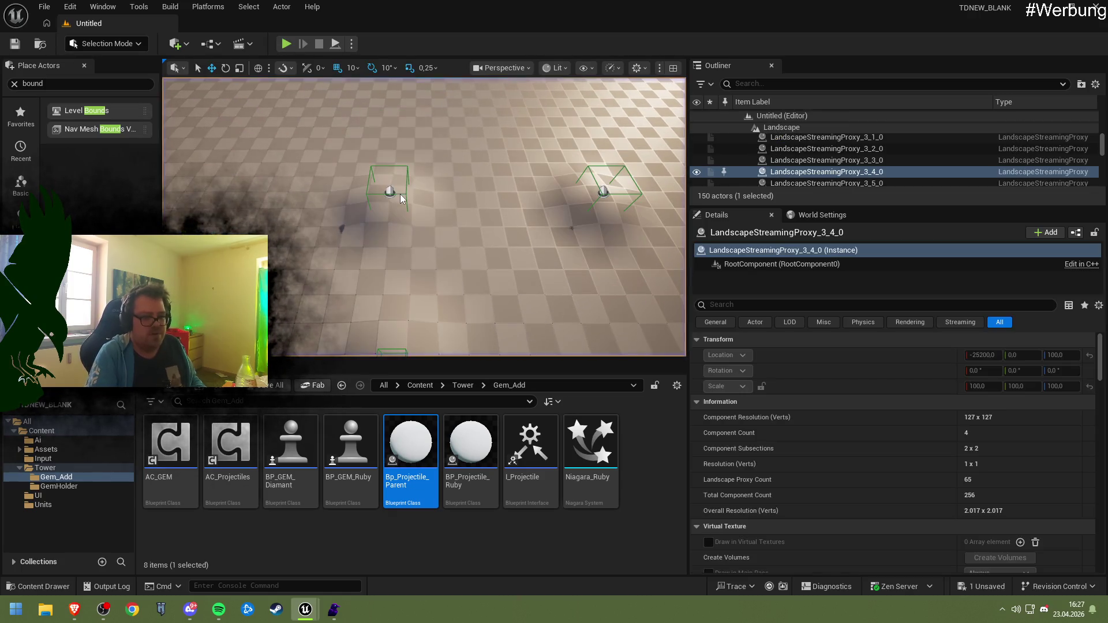
{"action": "double_click", "coordinate": [411, 441]}
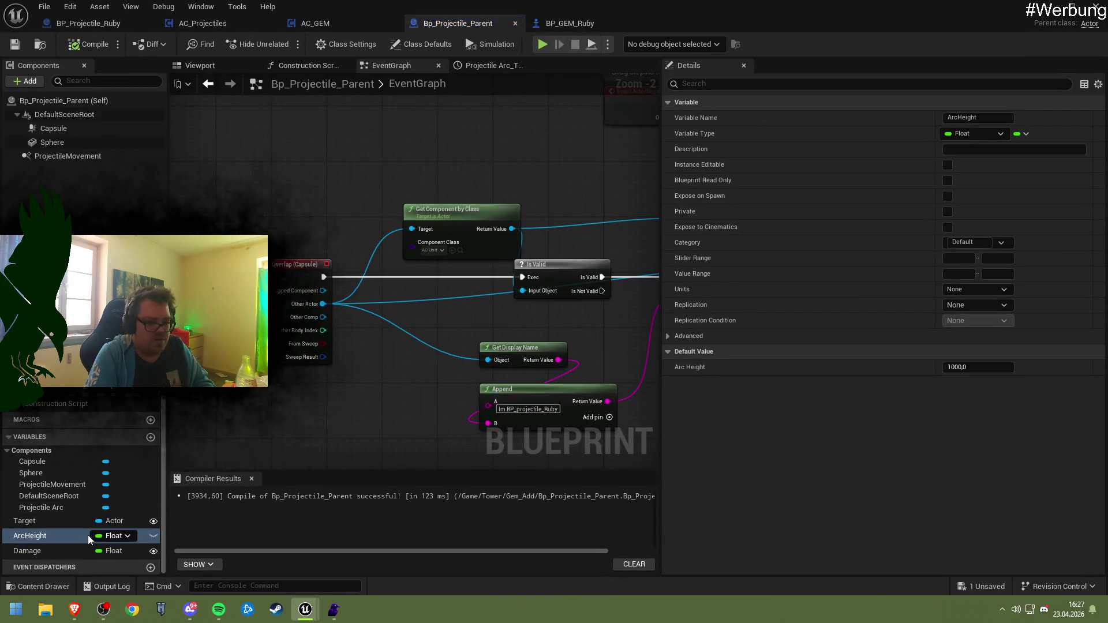
{"action": "left_click", "coordinate": [960, 368]}
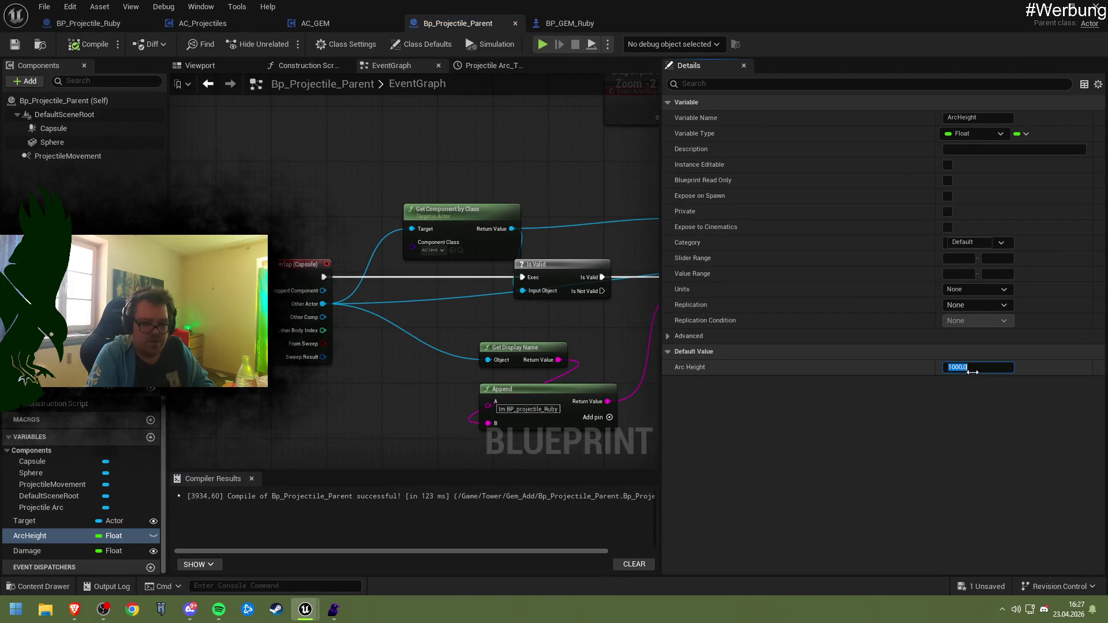
{"action": "type", "text": "300"}
{"action": "key", "text": "Return"}
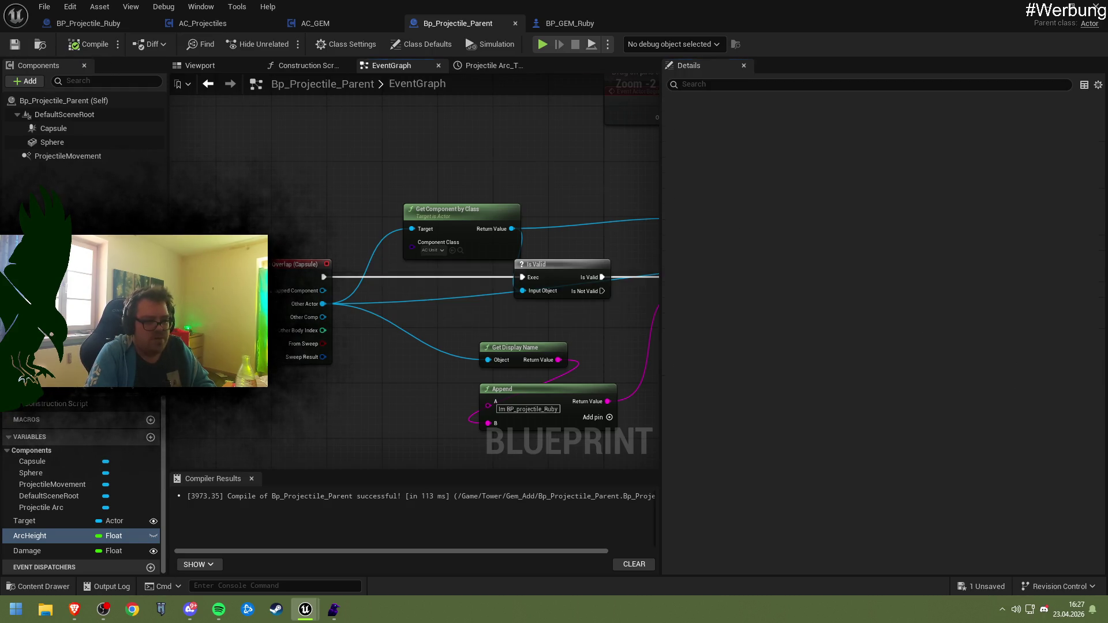
- Delete the Print String node after Event Tick and save the Blueprint
{"action": "mouse_move", "coordinate": [622, 306]}
{"action": "left_mouse_down"}
{"action": "mouse_move", "coordinate": [370, 289]}
{"action": "mouse_move", "coordinate": [532, 302]}
{"action": "left_mouse_up"}
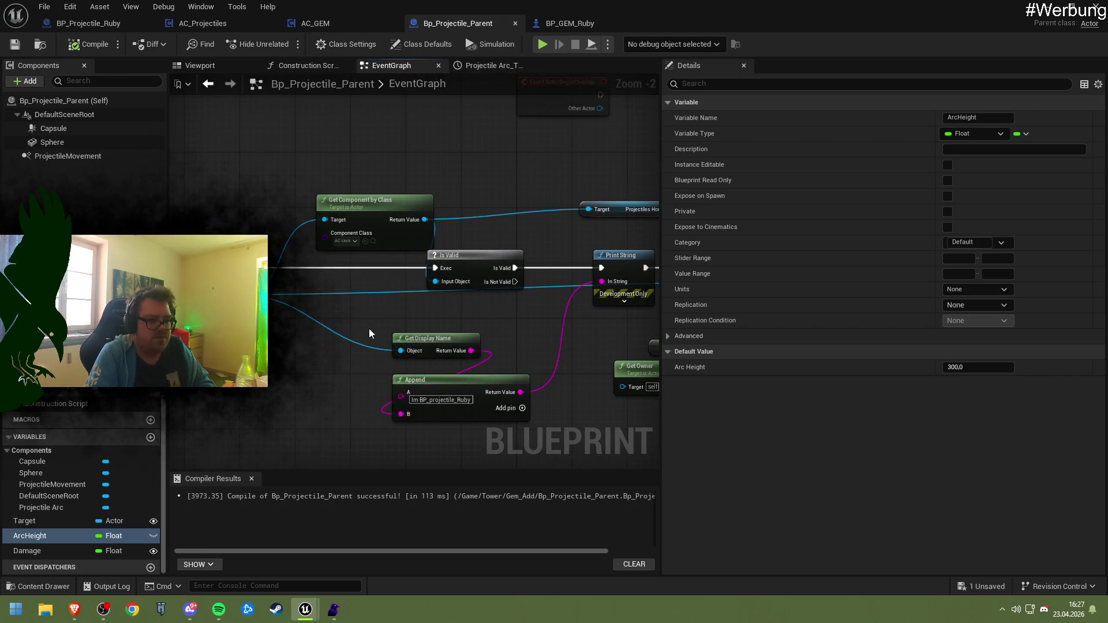
{"action": "mouse_move", "coordinate": [370, 334]}
{"action": "left_mouse_down"}
{"action": "mouse_move", "coordinate": [449, 414]}
{"action": "mouse_move", "coordinate": [470, 421]}
{"action": "left_mouse_up"}
{"action": "left_click", "coordinate": [355, 353]}
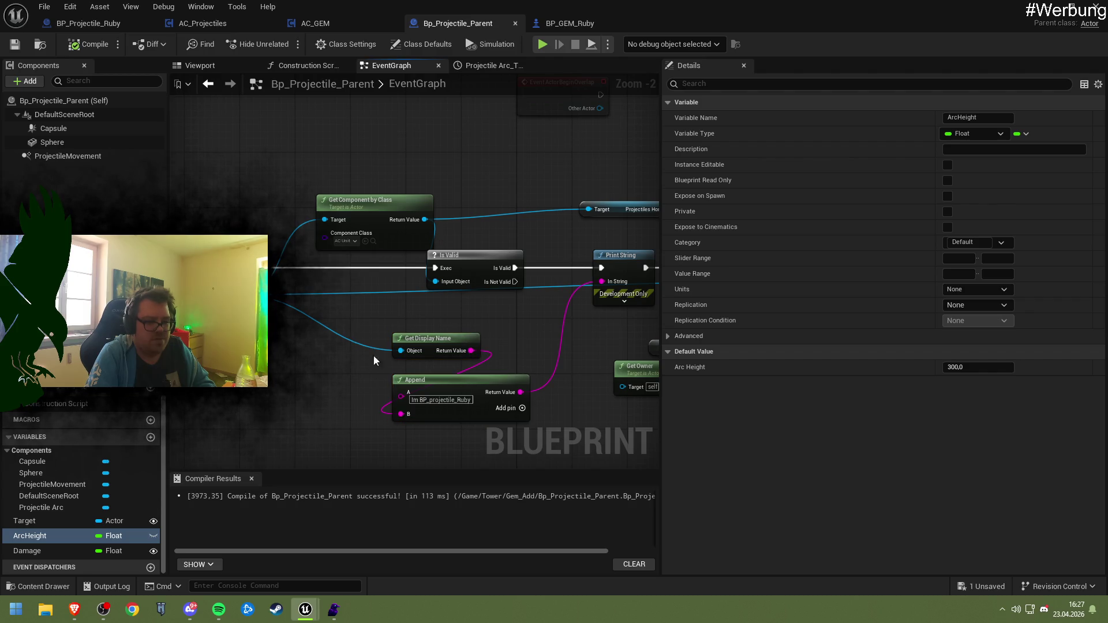
{"action": "mouse_move", "coordinate": [374, 361]}
{"action": "left_mouse_down"}
{"action": "mouse_move", "coordinate": [282, 361]}
{"action": "mouse_move", "coordinate": [488, 381]}
{"action": "left_mouse_up"}
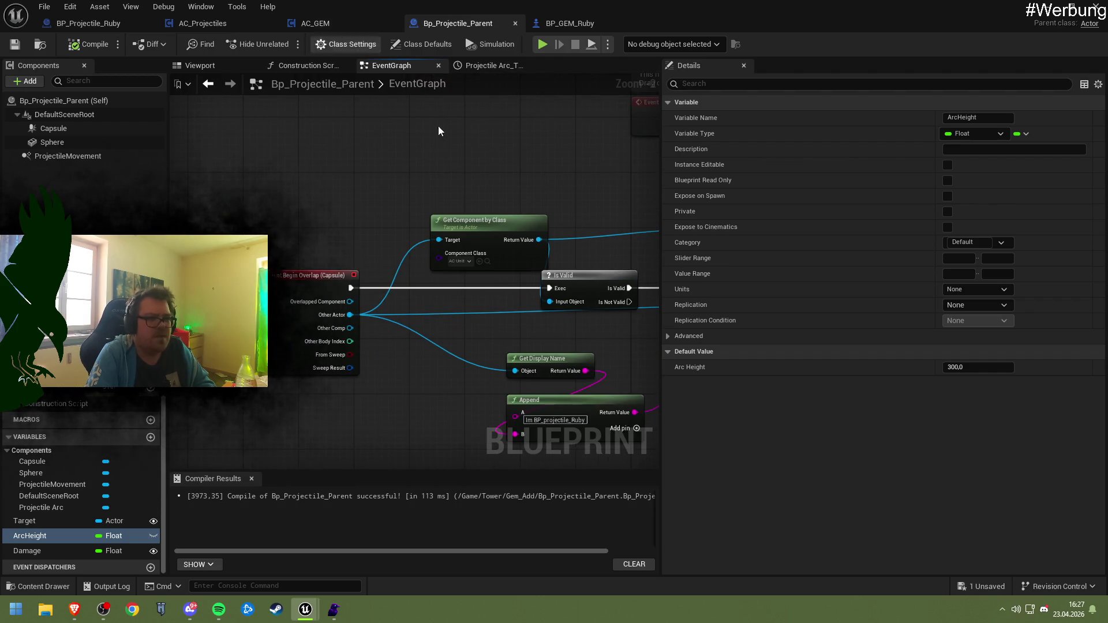
{"action": "left_click", "coordinate": [332, 24]}
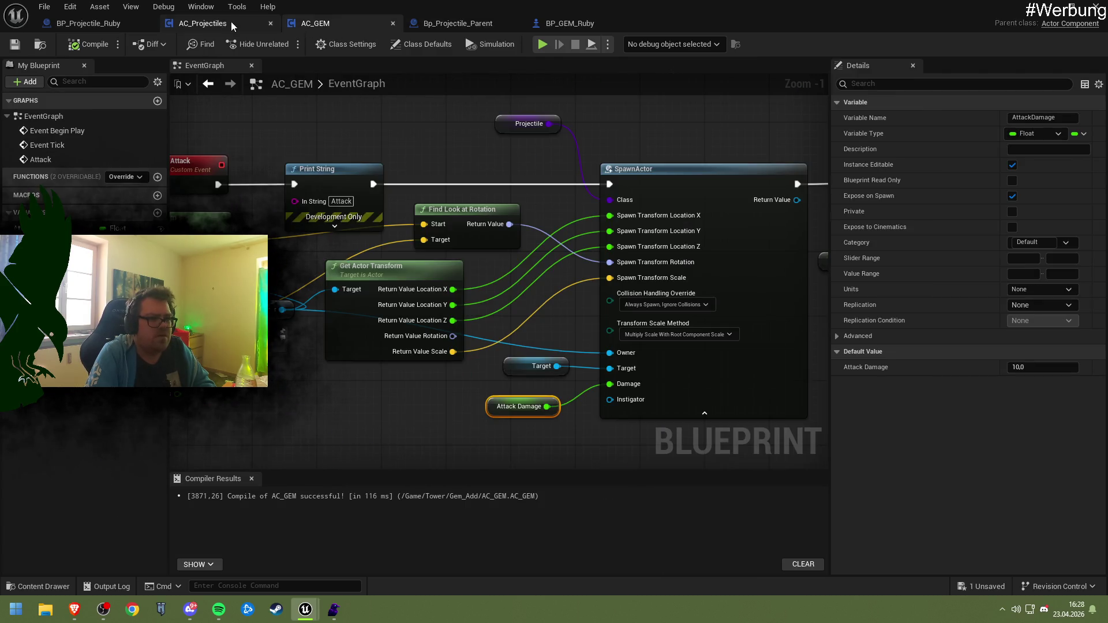
{"action": "left_click", "coordinate": [435, 22]}
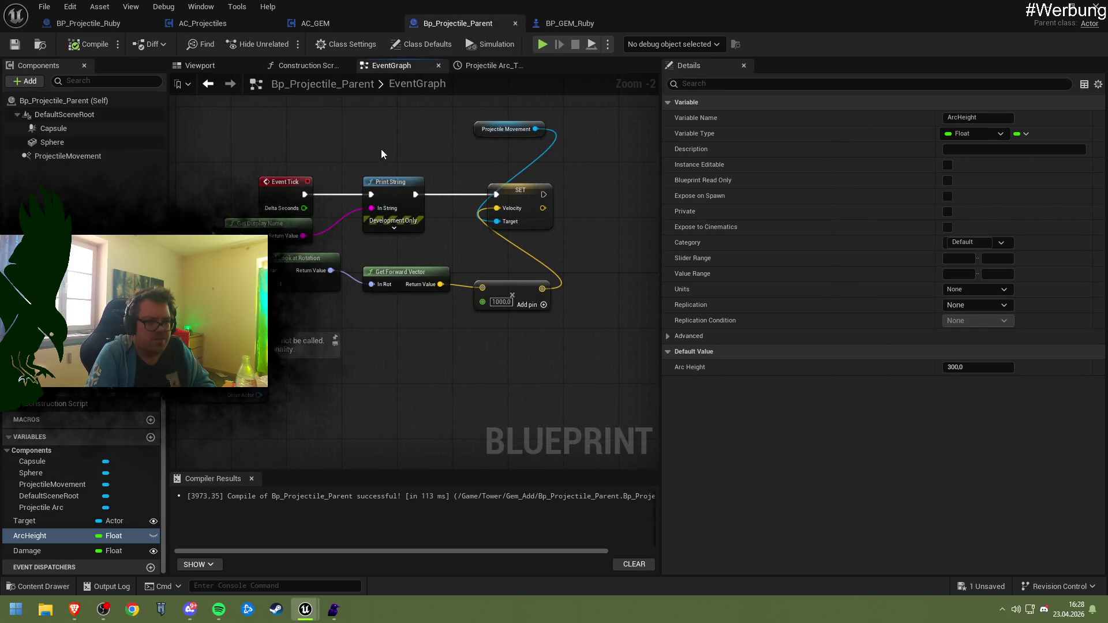
{"action": "left_click", "coordinate": [393, 181]}
{"action": "key", "text": "Delete"}
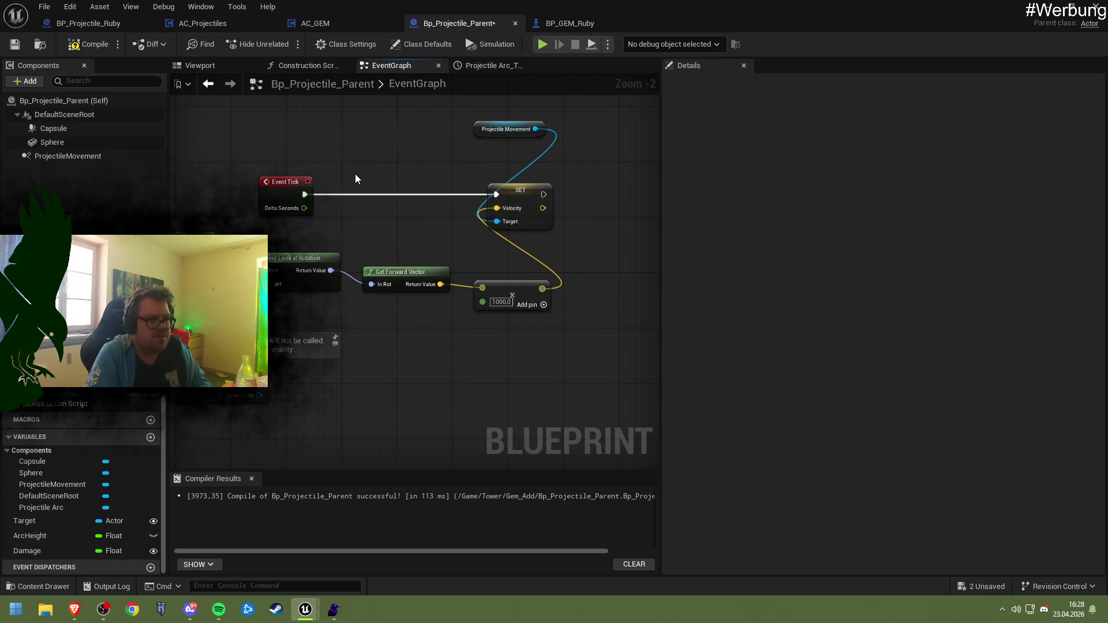
{"action": "key", "text": "ctrl+s"}
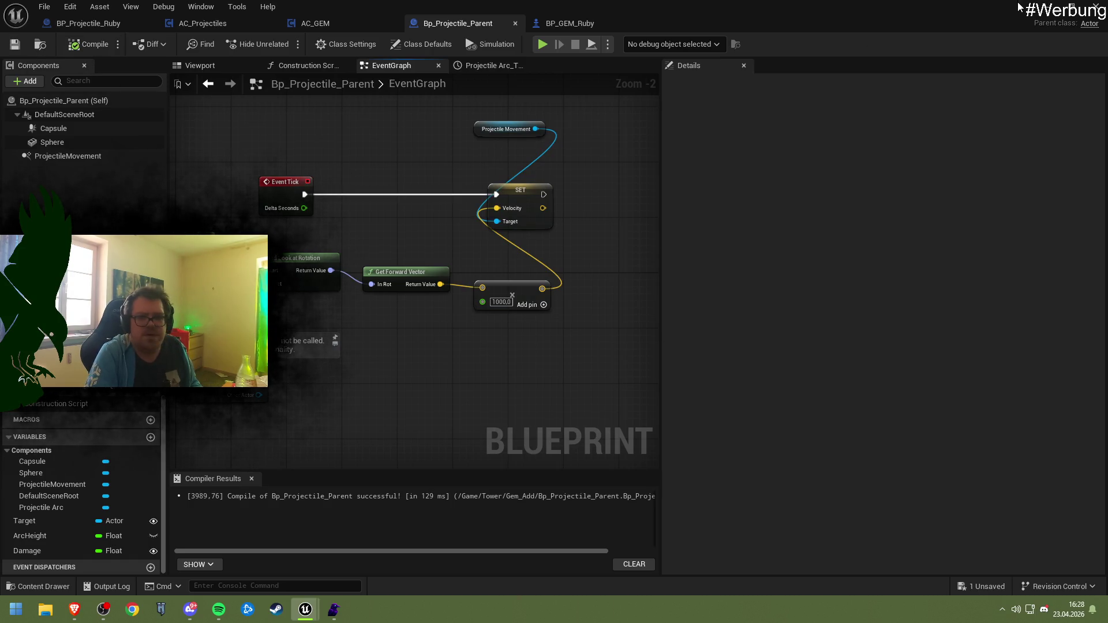
{"action": "left_click", "coordinate": [1045, 16]}
{"action": "key", "text": "alt+p"}
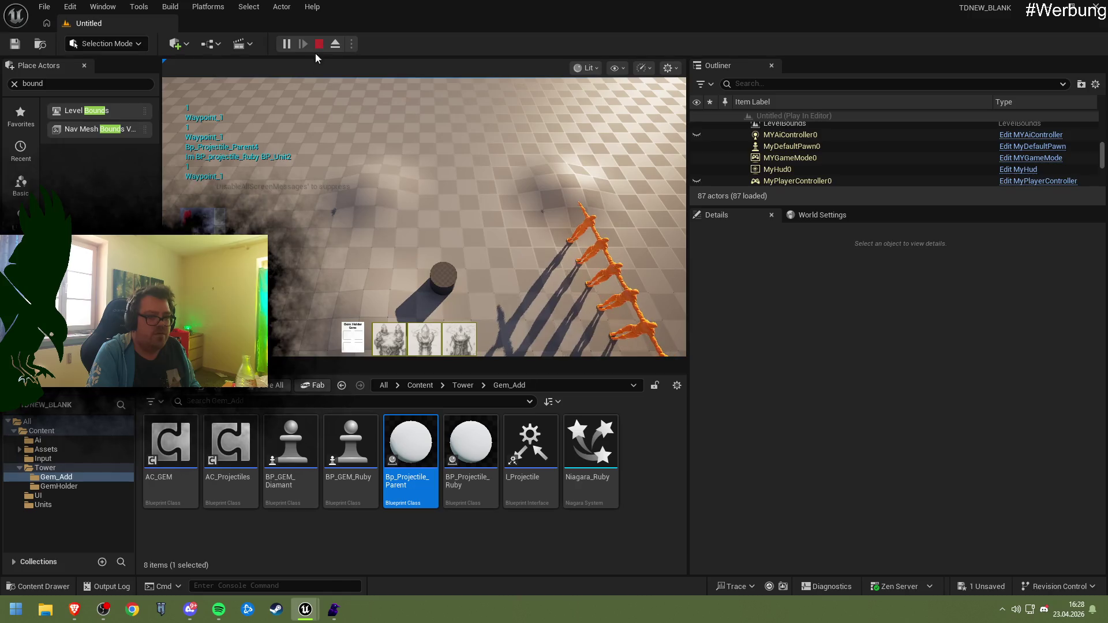
{"action": "key", "text": "Escape"}
{"action": "mouse_move", "coordinate": [305, 617]}
{"action": "left_click", "coordinate": [349, 571]}
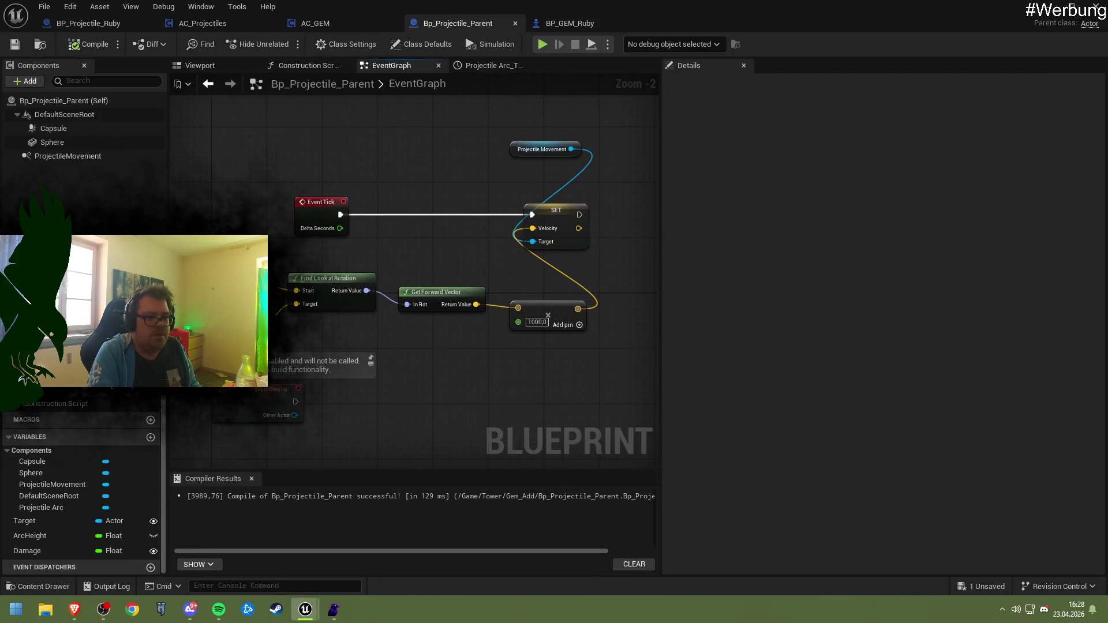
- Set the Projectile Arc timeline length to 0.5 with the curve peaking at 0.25 and returning to 0 at 0.50
{"action": "left_click", "coordinate": [202, 23]}
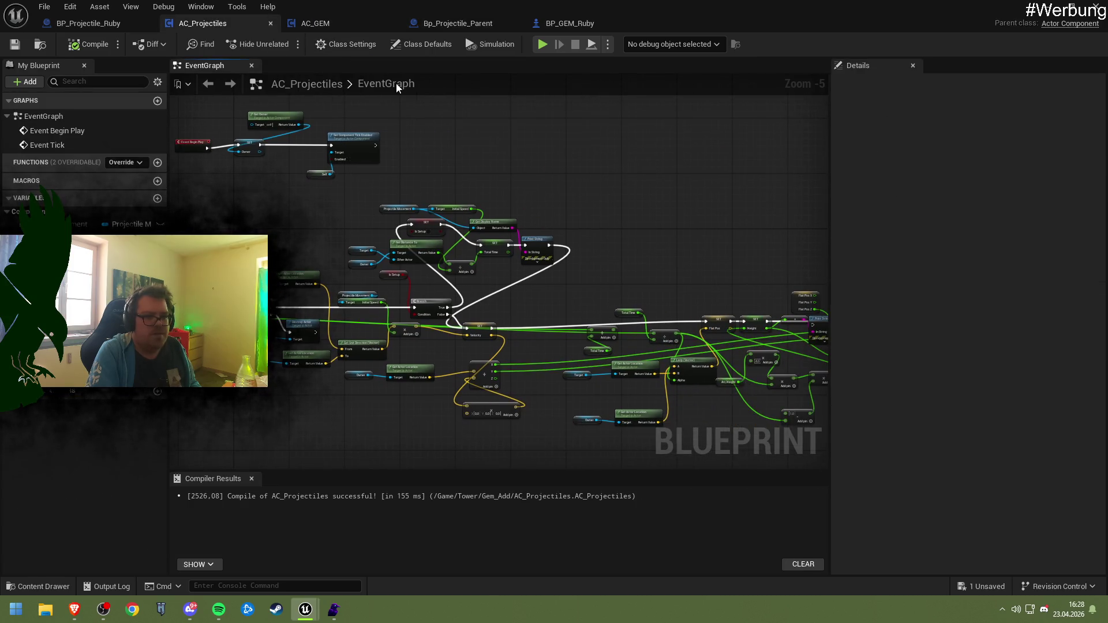
{"action": "left_click", "coordinate": [456, 23]}
{"action": "scroll", "coordinate": [321, 222], "scroll_direction": "down", "scroll_amount": 5}
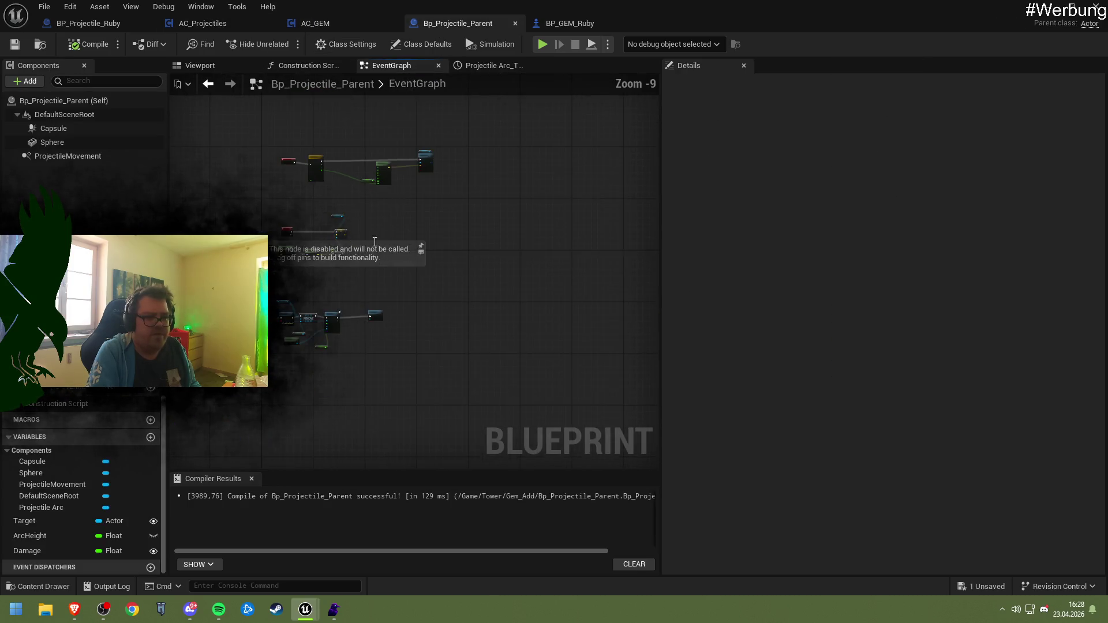
{"action": "scroll", "coordinate": [356, 310], "scroll_direction": "up", "scroll_amount": 5}
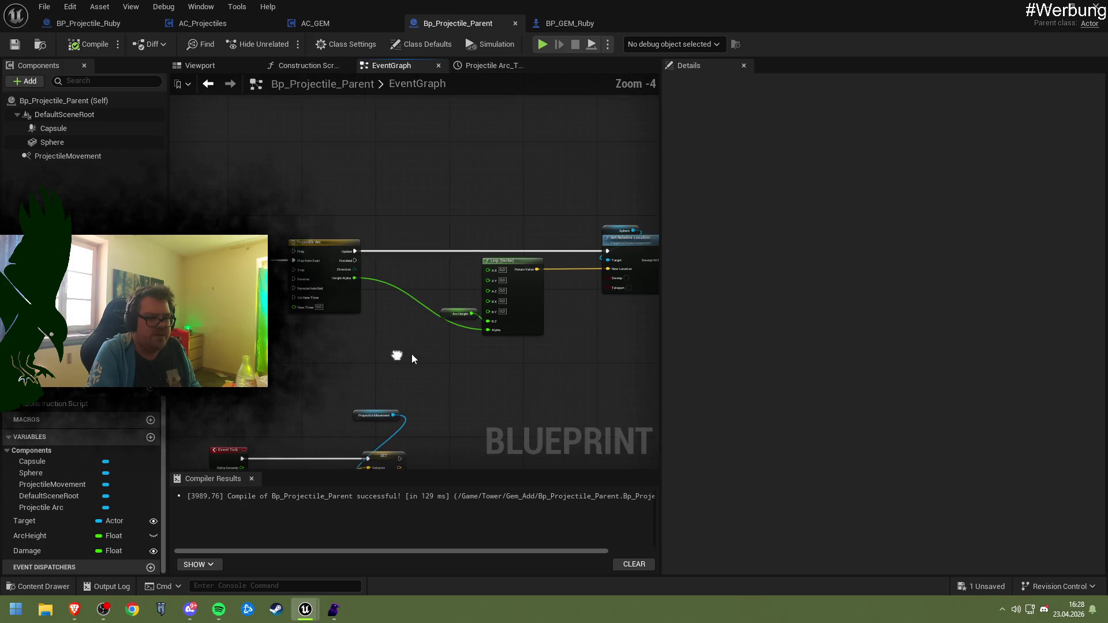
{"action": "scroll", "coordinate": [369, 271], "scroll_direction": "up", "scroll_amount": 2}
{"action": "double_click", "coordinate": [369, 272]}
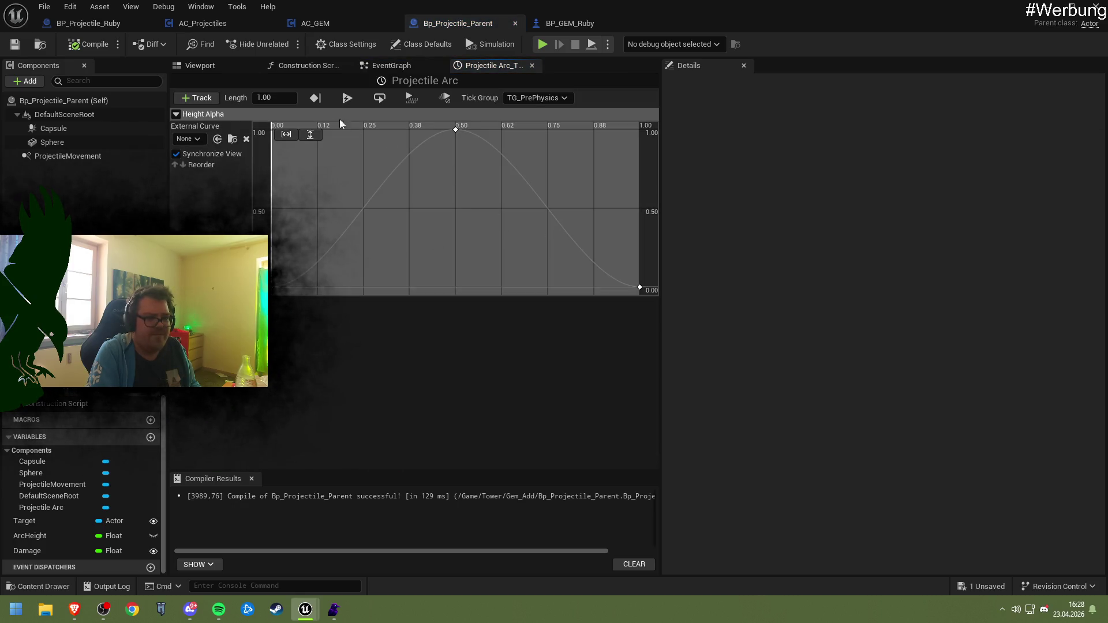
{"action": "left_click", "coordinate": [274, 97]}
{"action": "type", "text": "0.5"}
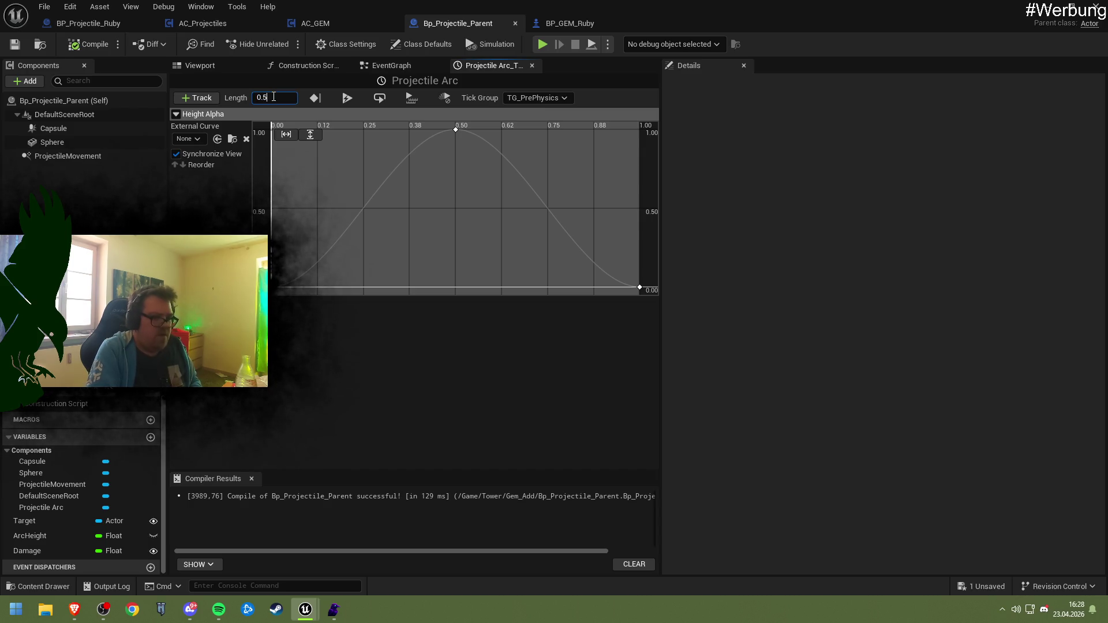
{"action": "key", "text": "Return"}
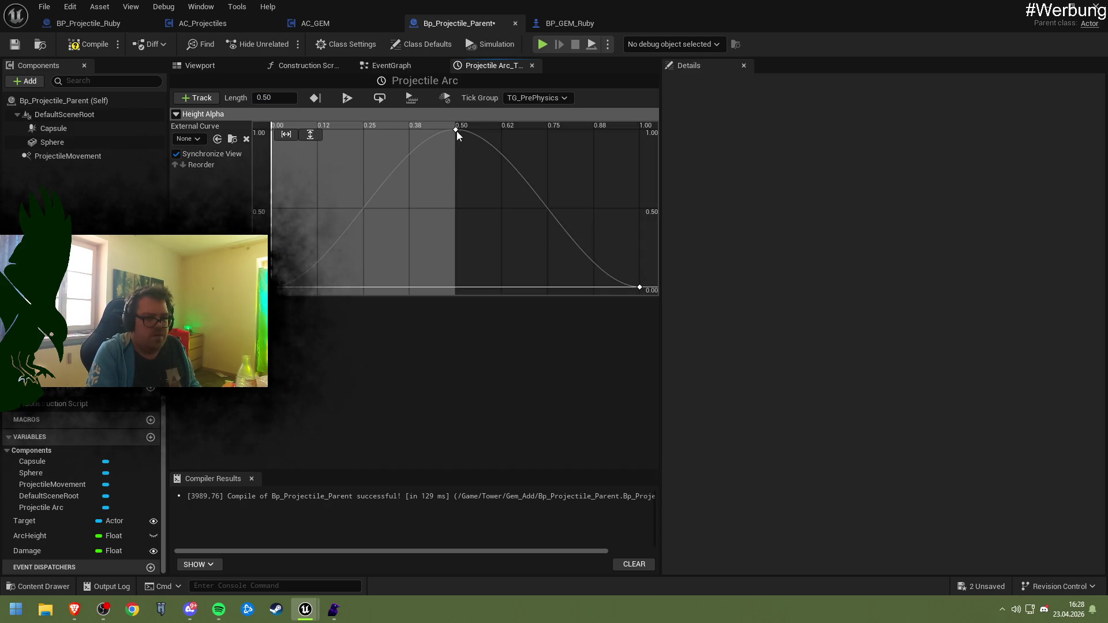
{"action": "left_click", "coordinate": [456, 130]}
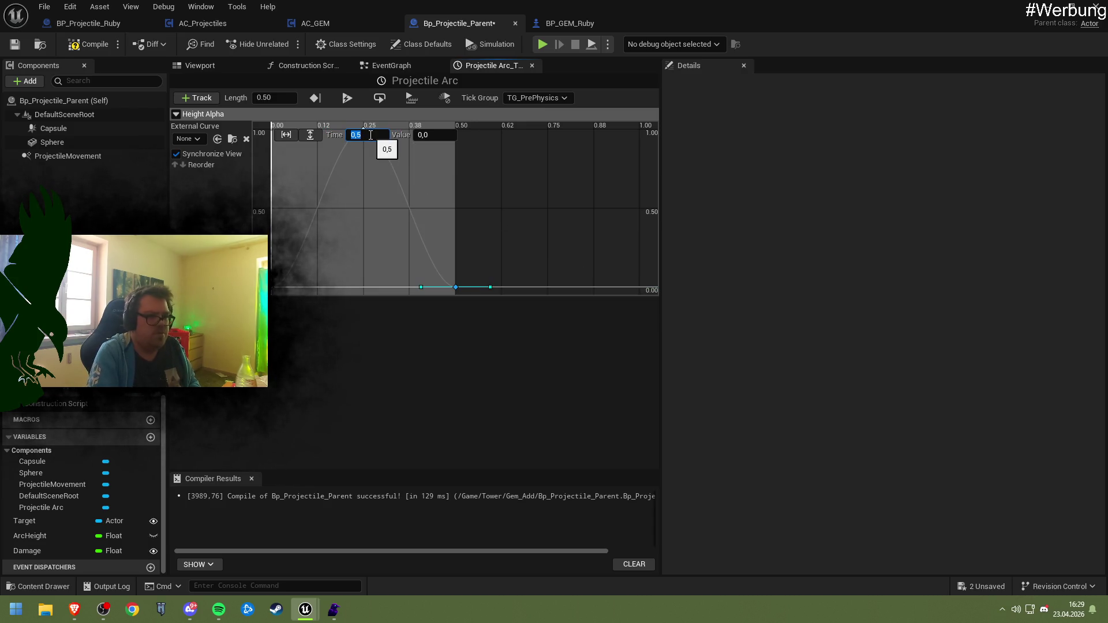
- Compile Bp_Projectile_Parent and start a play test of the level
{"action": "left_click", "coordinate": [87, 44]}
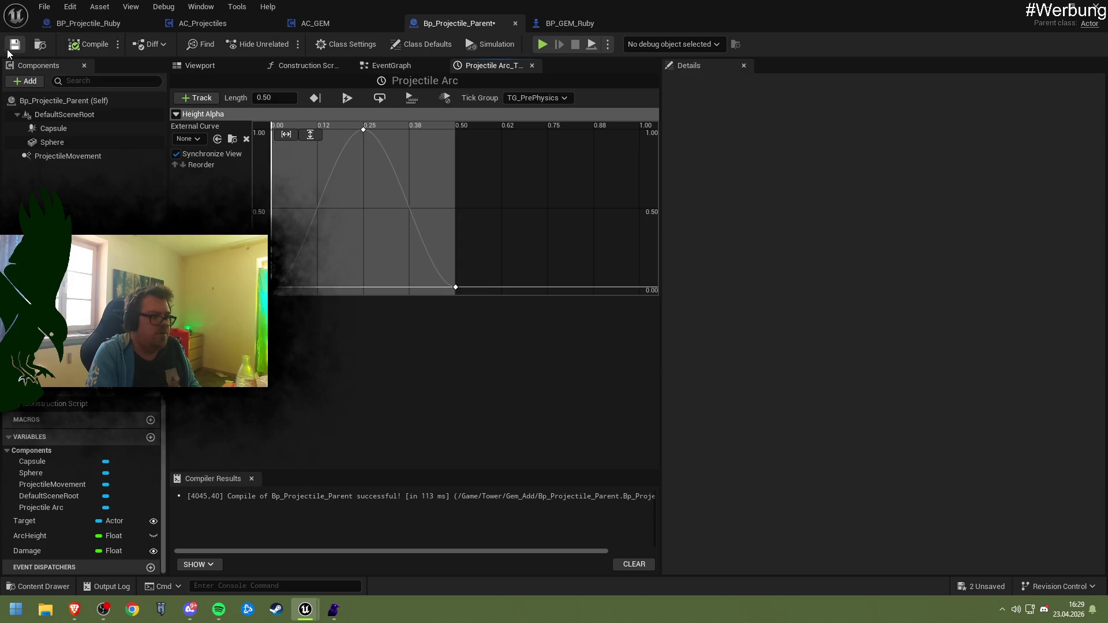
{"action": "left_click", "coordinate": [1043, 7]}
{"action": "left_click", "coordinate": [287, 44]}
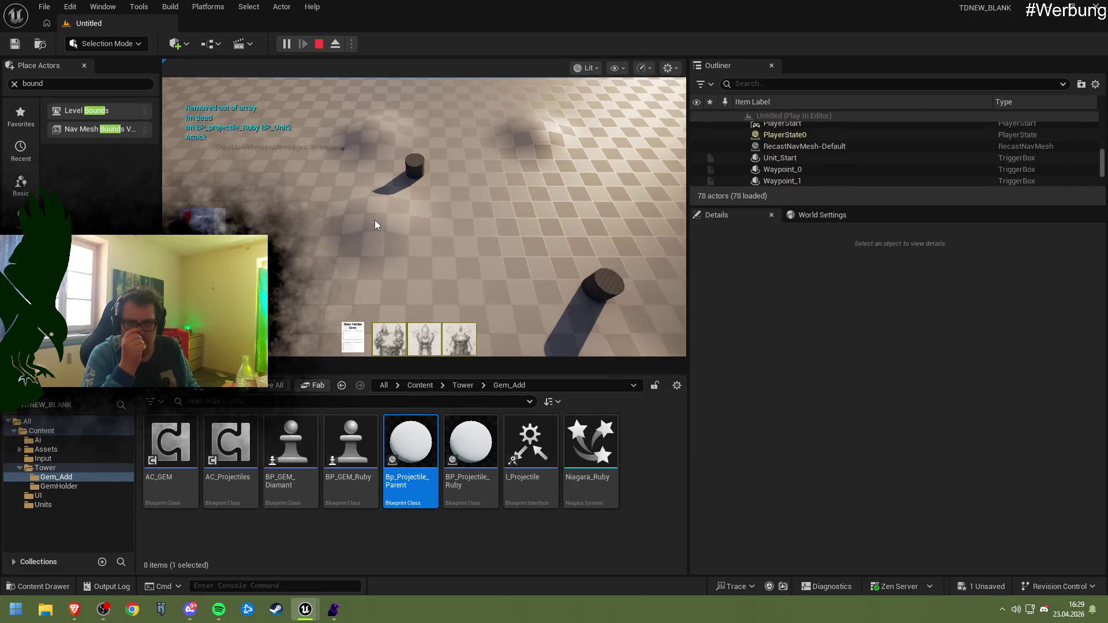
- Pan the game camera to watch the projectiles arc, then stop the play test
{"action": "key", "text": "d"}
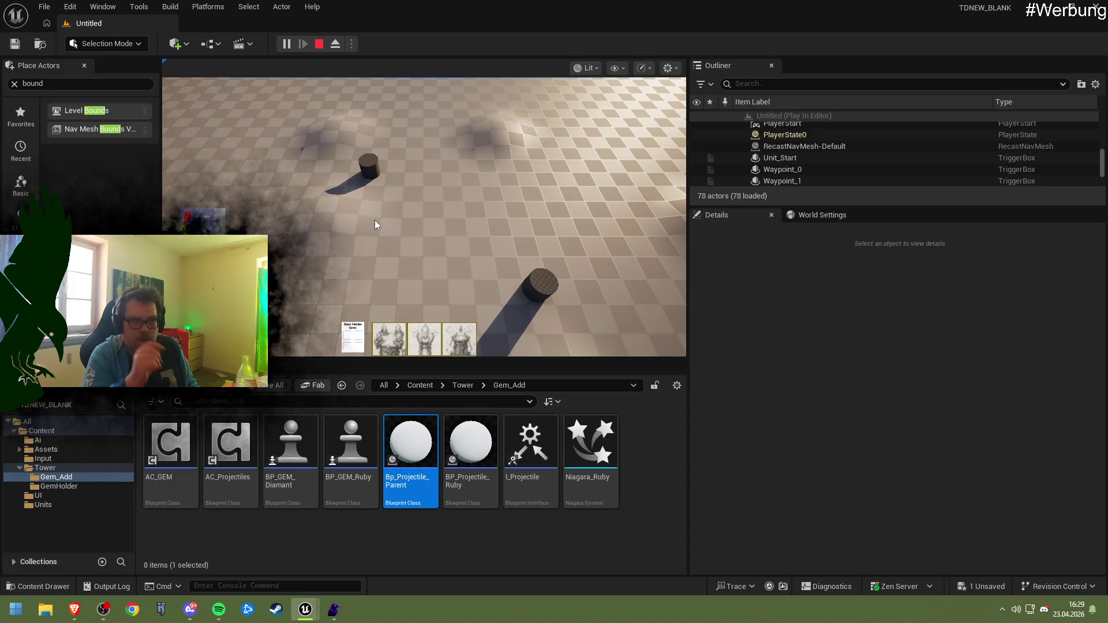
{"action": "left_click", "coordinate": [319, 44]}
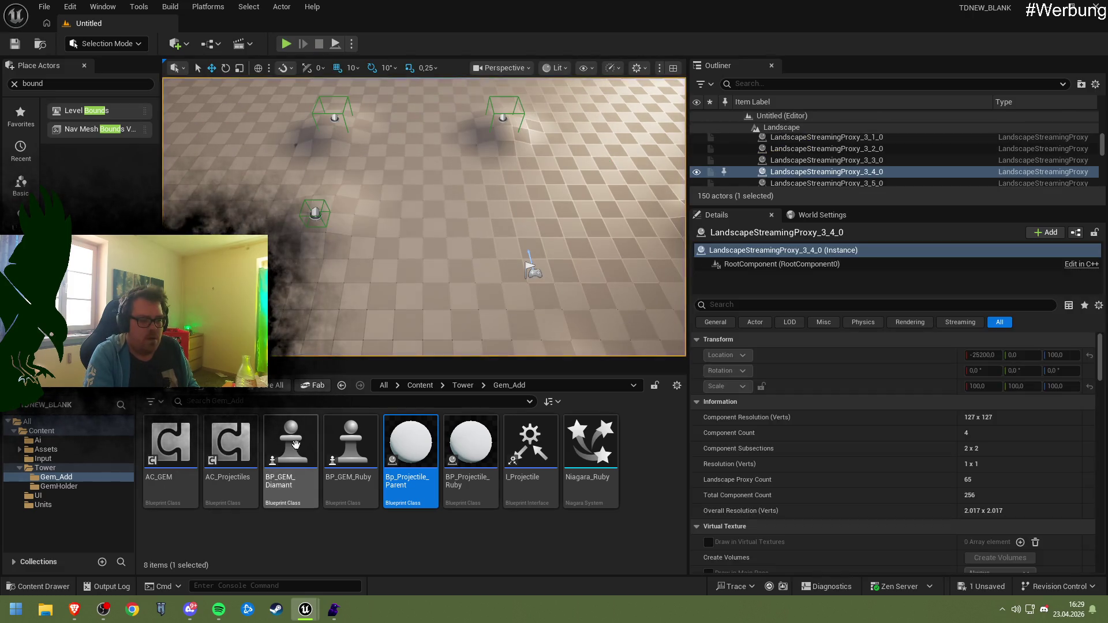
- Restore the Blueprint editor and inspect AC_Projectiles' Event Begin Play without adding a node
{"action": "mouse_move", "coordinate": [305, 609]}
{"action": "left_click", "coordinate": [329, 565]}
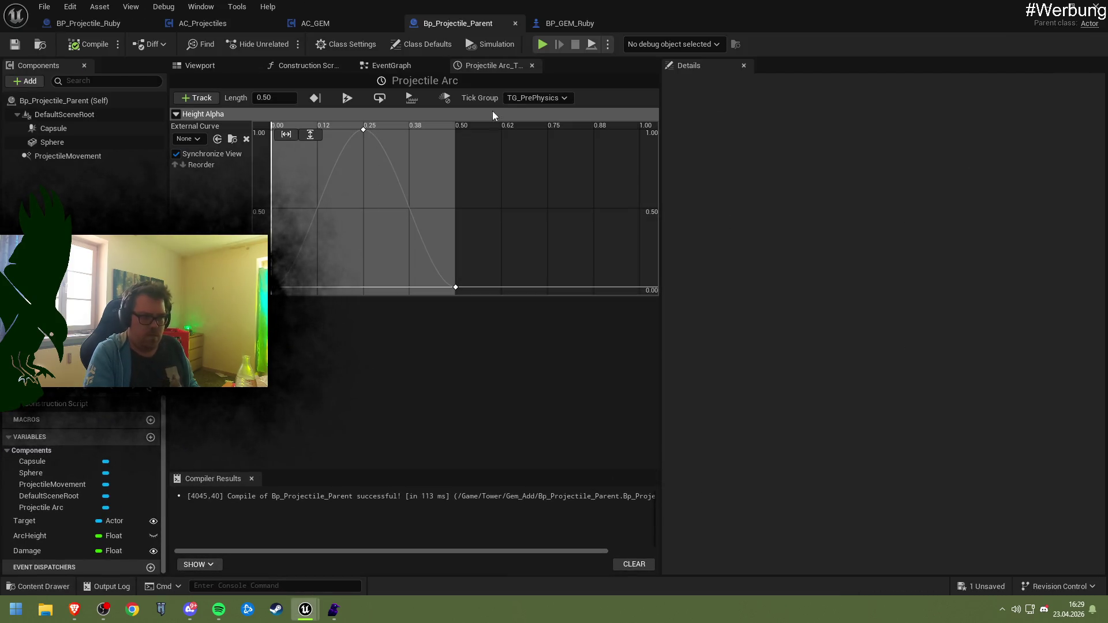
{"action": "mouse_move", "coordinate": [363, 130]}
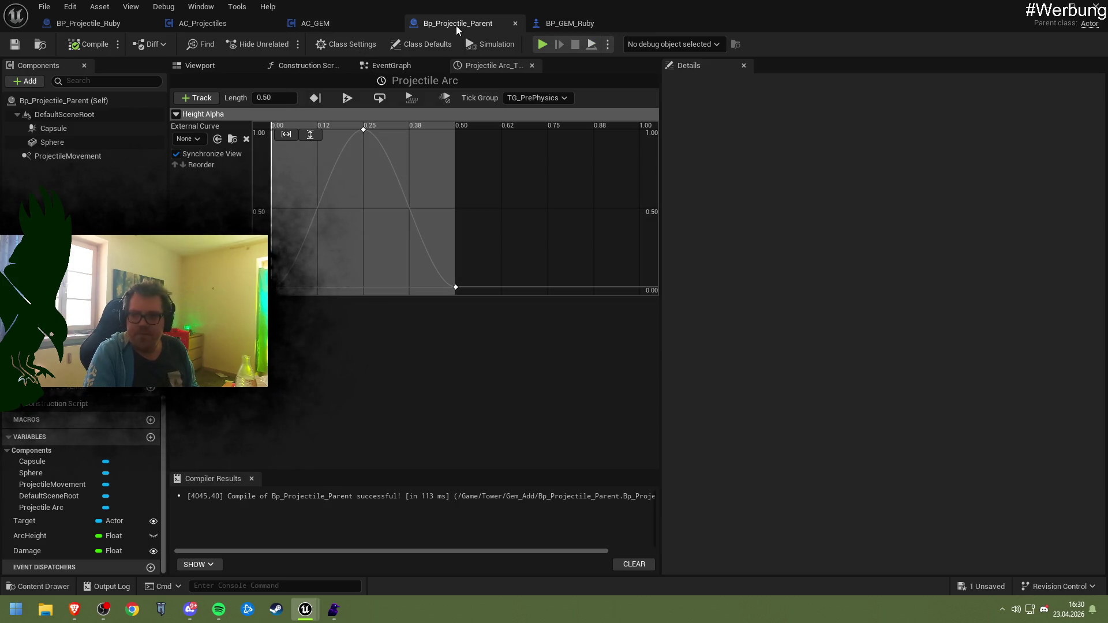
{"action": "left_click", "coordinate": [230, 26]}
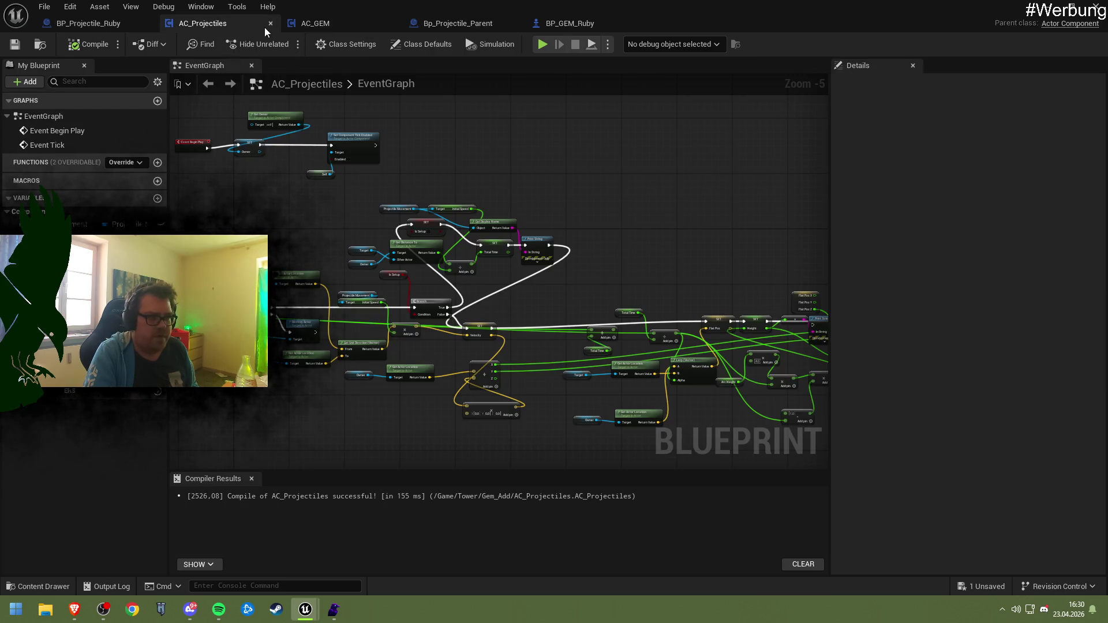
{"action": "scroll", "coordinate": [350, 193], "scroll_direction": "up", "scroll_amount": 3}
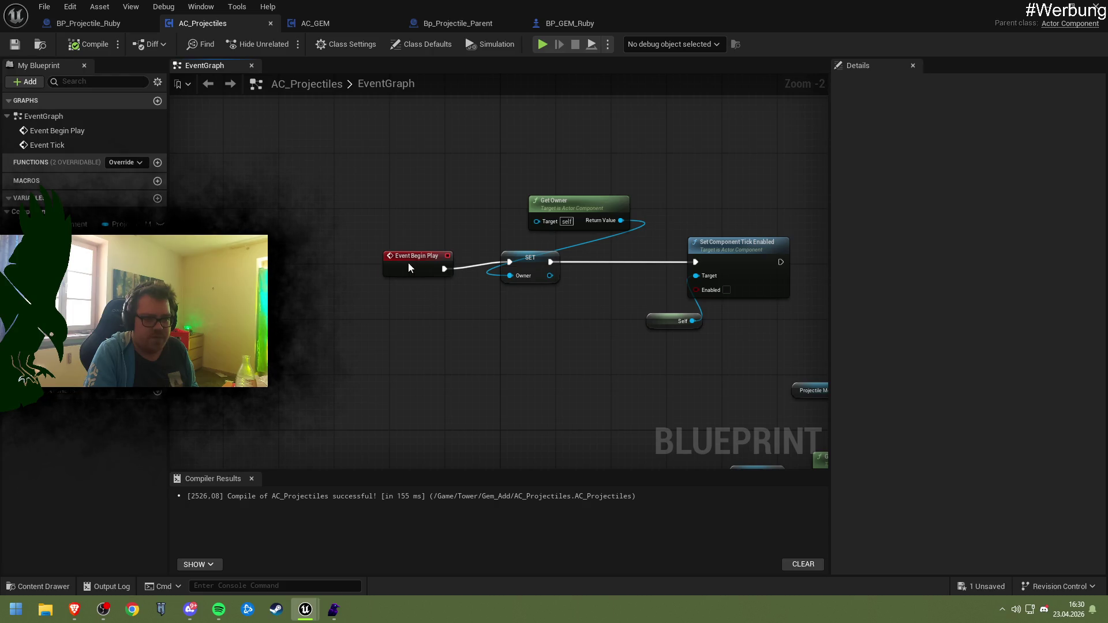
{"action": "left_click_drag", "start_coordinate": [305, 272], "coordinate": [342, 268]}
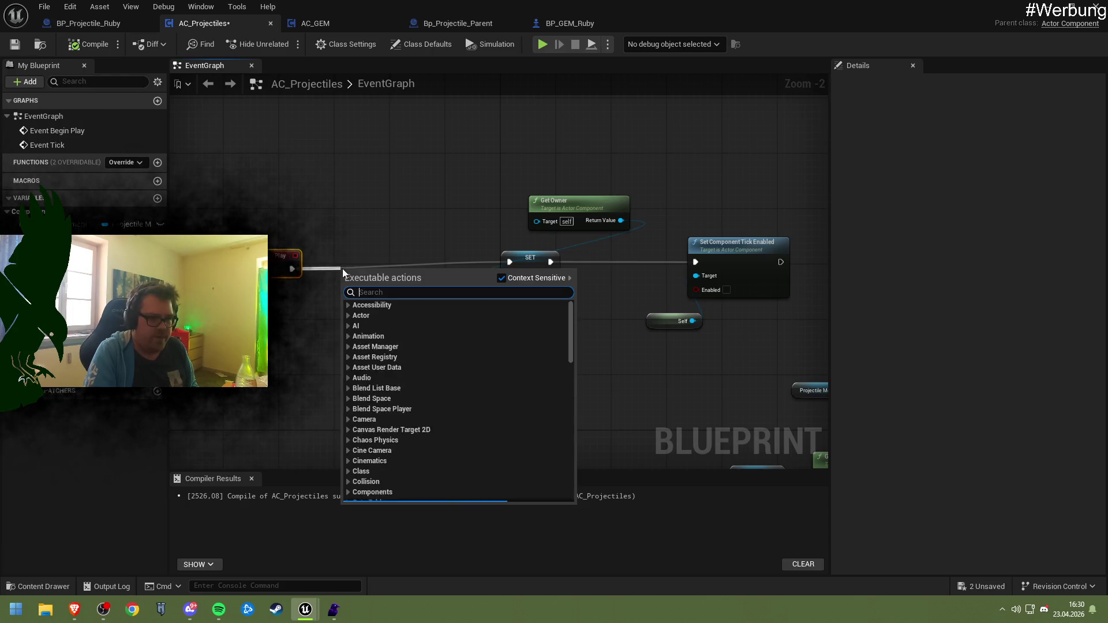
{"action": "key", "text": "Escape"}
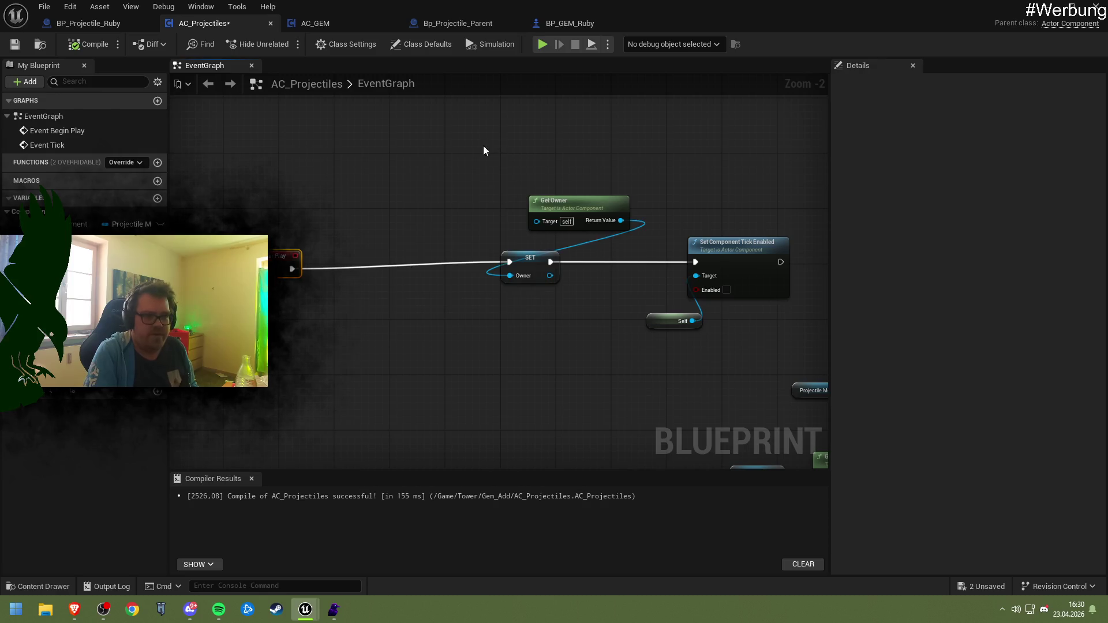
- Go to Bp_Projectile_Parent's EventGraph and bring up the node search on empty graph space
{"action": "left_click", "coordinate": [458, 23]}
{"action": "left_click", "coordinate": [306, 65]}
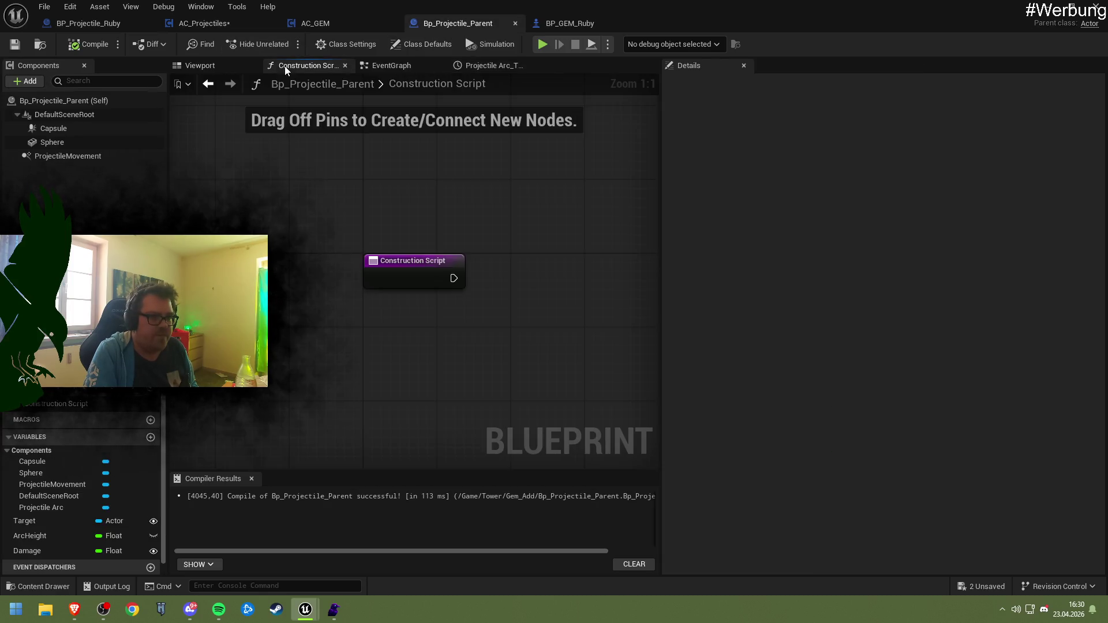
{"action": "left_click", "coordinate": [391, 65]}
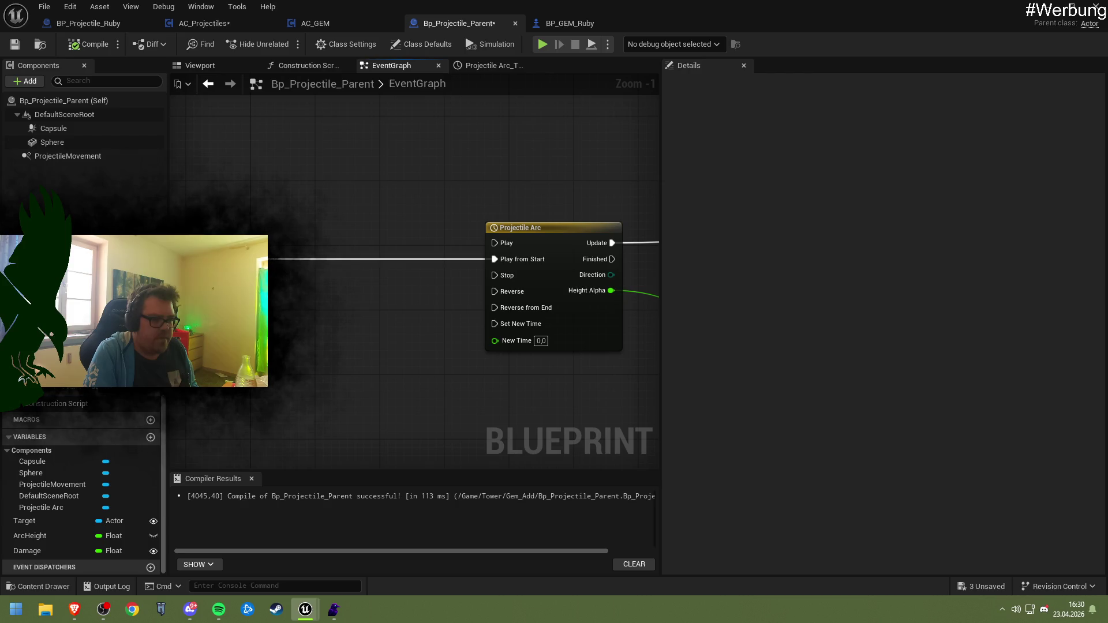
{"action": "right_click", "coordinate": [254, 328]}
- Add a Get Distance To node found by searching 'get dist'
{"action": "type", "text": "gget"}
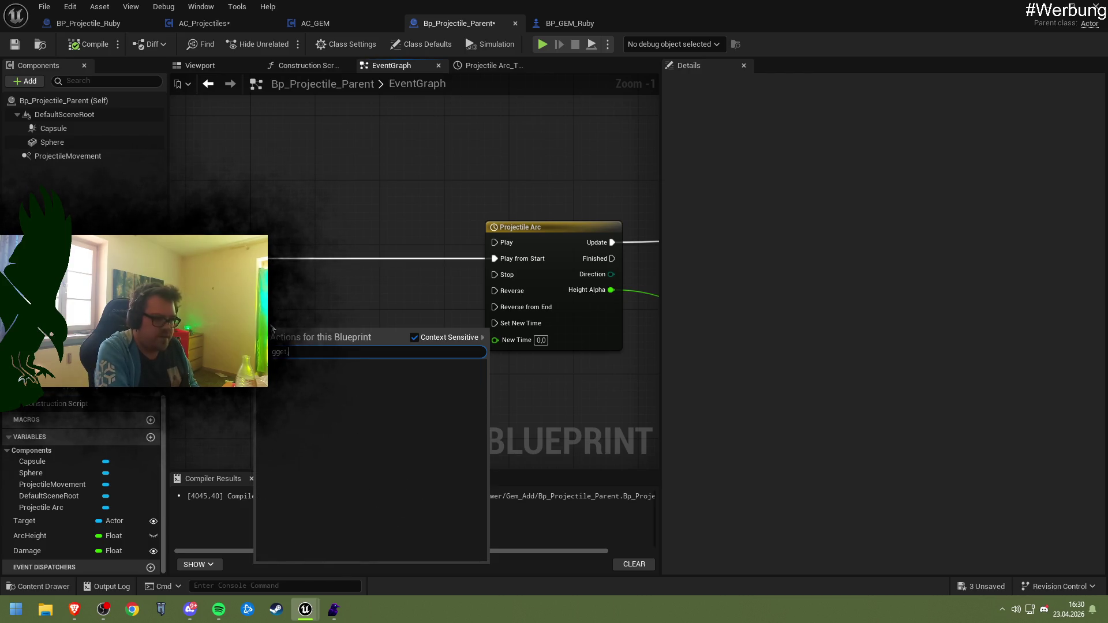
{"action": "key", "text": "BackSpace"}
{"action": "key", "text": "BackSpace"}
{"action": "key", "text": "BackSpace"}
{"action": "type", "text": "et dista"}
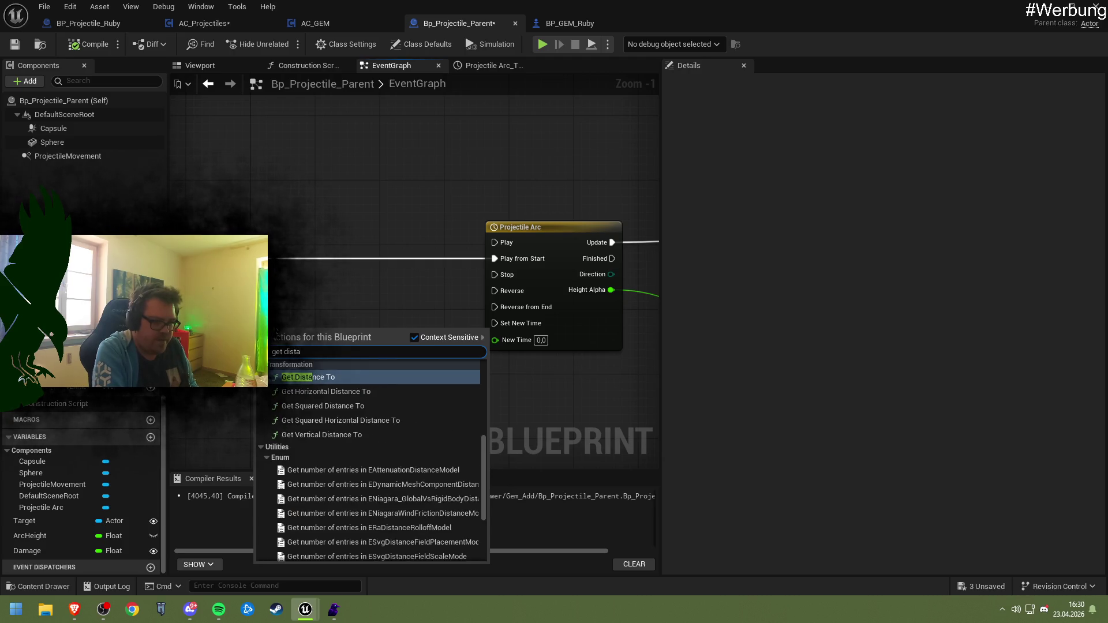
{"action": "key", "text": "Return"}
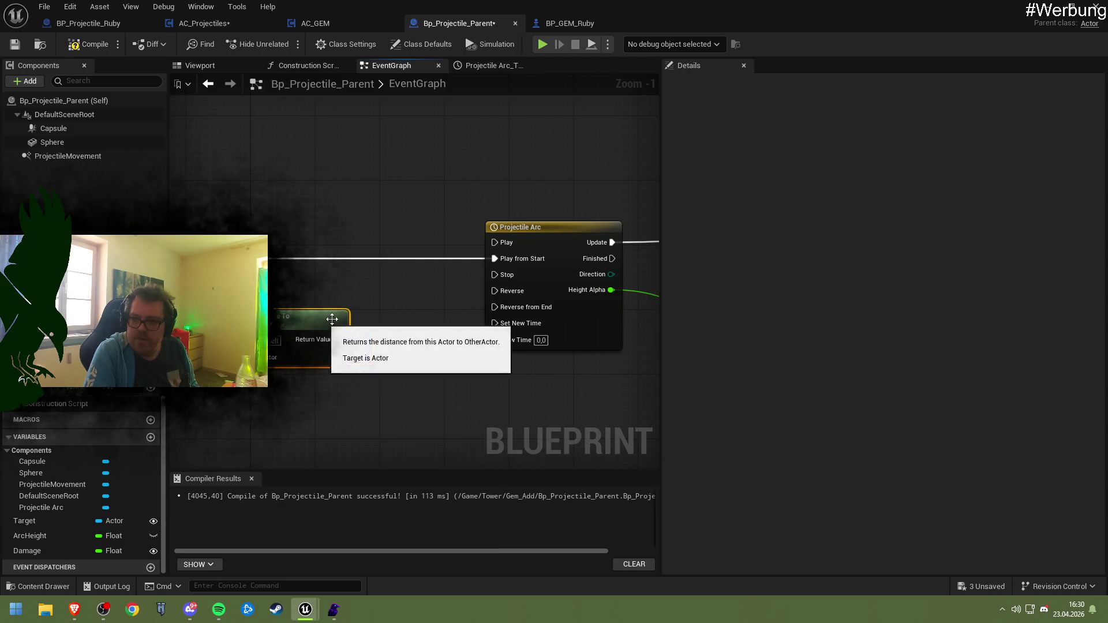
{"action": "mouse_move", "coordinate": [369, 333]}
{"action": "left_mouse_down"}
{"action": "mouse_move", "coordinate": [396, 311]}
{"action": "mouse_move", "coordinate": [483, 292]}
{"action": "left_mouse_up"}
{"action": "left_click", "coordinate": [587, 279]}
{"action": "left_click_drag", "start_coordinate": [420, 305], "coordinate": [394, 306]}
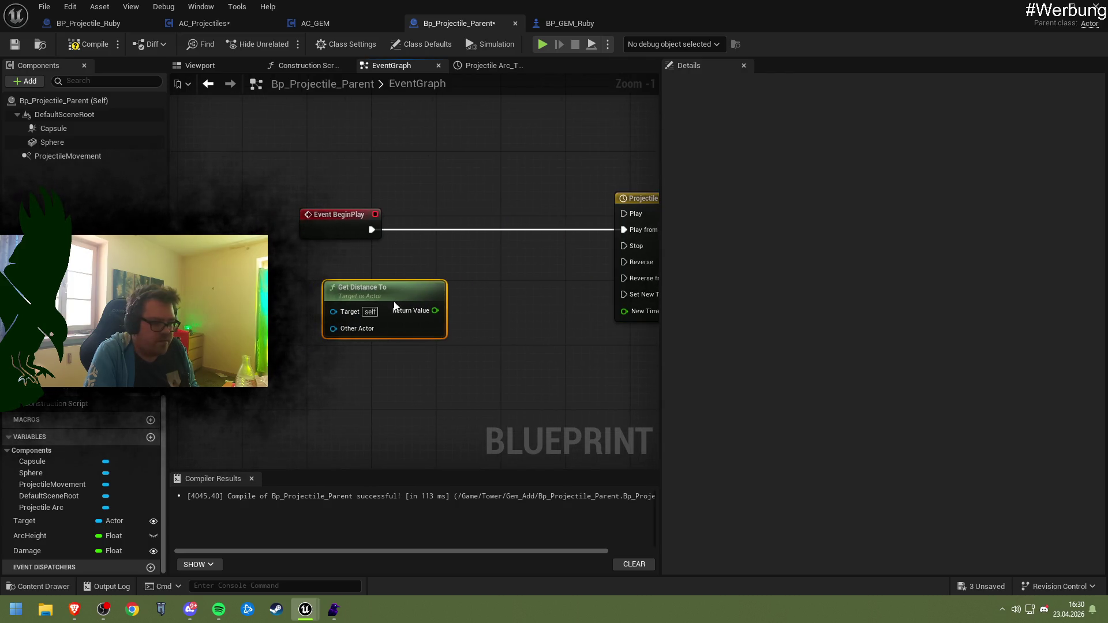
- Wire the Target variable into Get Distance To's Target and add a reference to self
{"action": "mouse_move", "coordinate": [59, 517]}
{"action": "left_mouse_down"}
{"action": "mouse_move", "coordinate": [334, 312]}
{"action": "mouse_move", "coordinate": [375, 303]}
{"action": "left_mouse_up"}
{"action": "left_click", "coordinate": [372, 296]}
{"action": "left_click_drag", "start_coordinate": [306, 293], "coordinate": [345, 297]}
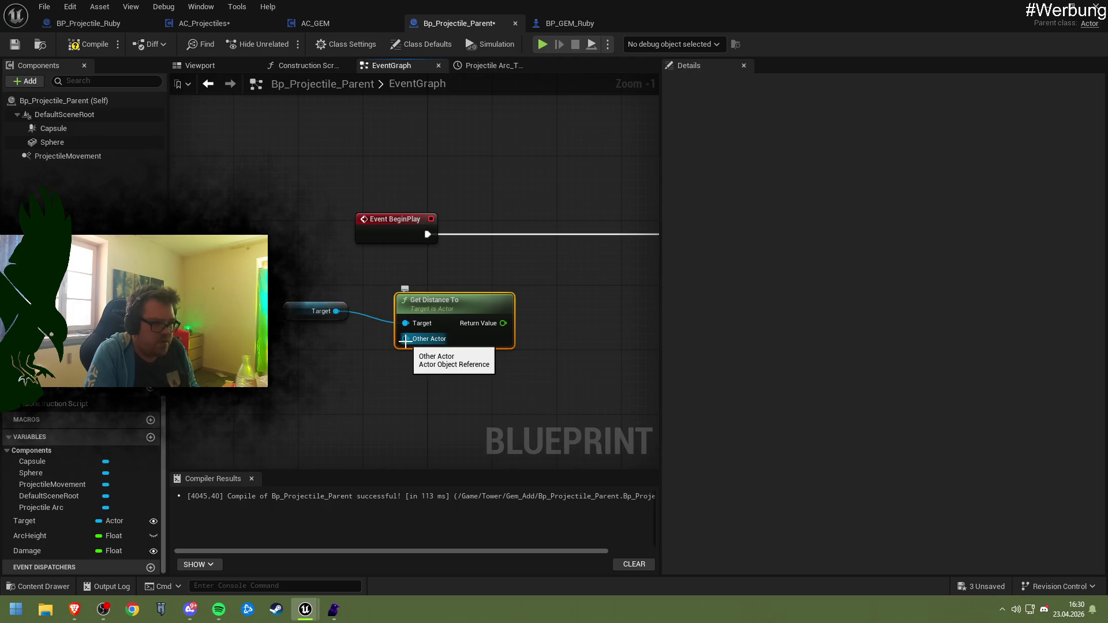
{"action": "mouse_move", "coordinate": [493, 318]}
{"action": "left_mouse_down"}
{"action": "mouse_move", "coordinate": [376, 333]}
{"action": "mouse_move", "coordinate": [281, 373]}
{"action": "left_mouse_up"}
{"action": "type", "text": "self"}
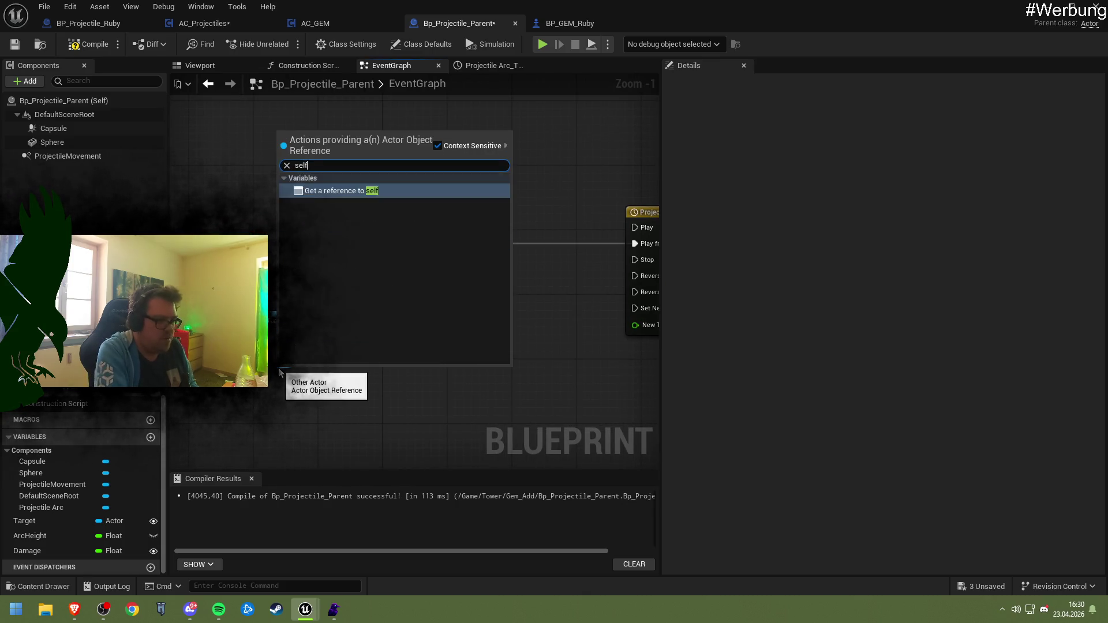
{"action": "key", "text": "Return"}
{"action": "left_click_drag", "start_coordinate": [387, 317], "coordinate": [281, 305]}
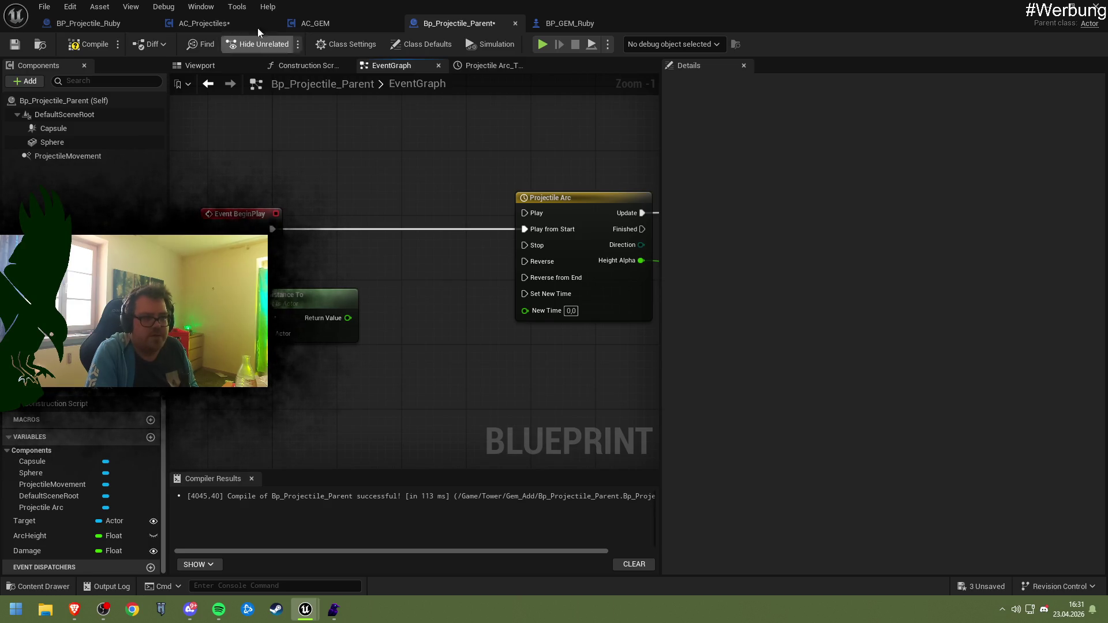
- In BP_Projectile_Ruby, select the Total Time and divide nodes together
{"action": "left_click", "coordinate": [229, 27]}
{"action": "left_click", "coordinate": [89, 23]}
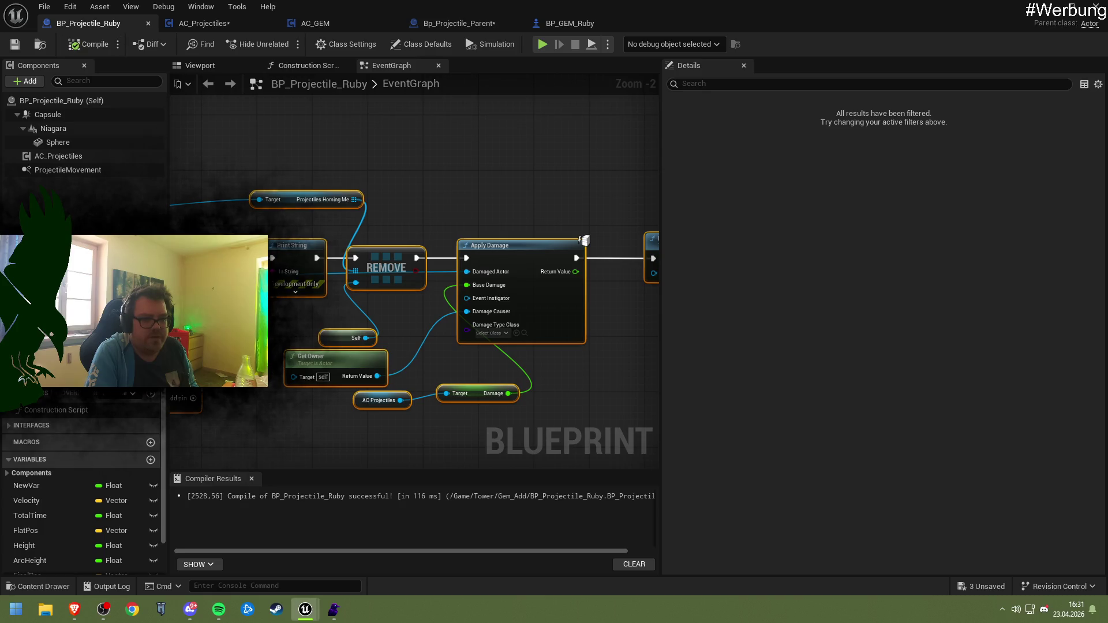
{"action": "scroll", "coordinate": [312, 335], "scroll_direction": "down", "scroll_amount": 5}
{"action": "scroll", "coordinate": [500, 313], "scroll_direction": "up", "scroll_amount": 3}
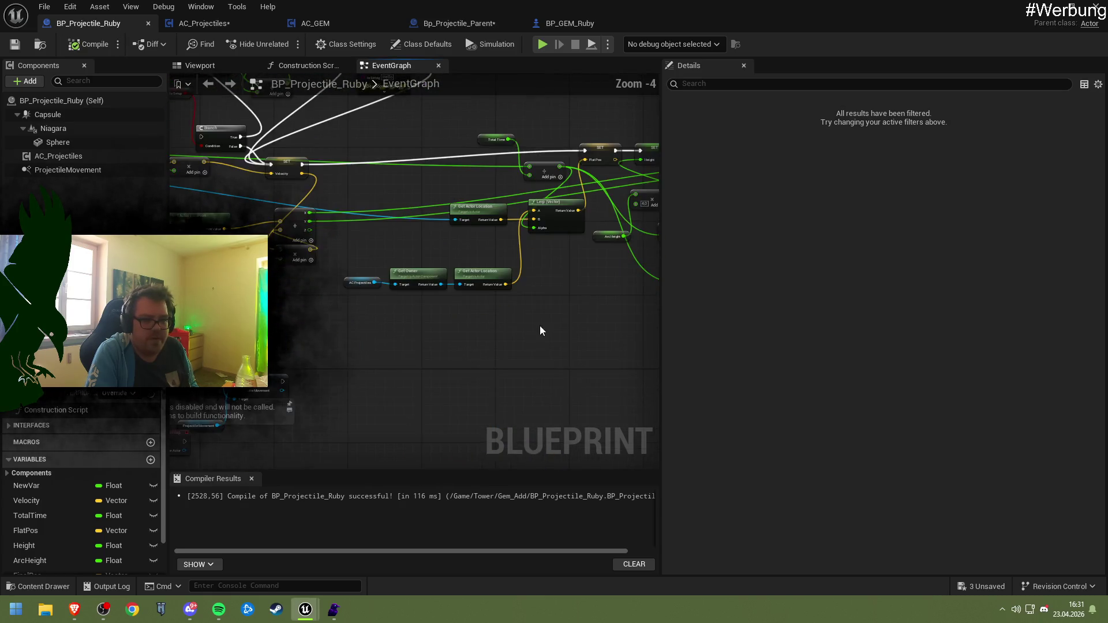
{"action": "scroll", "coordinate": [352, 355], "scroll_direction": "up", "scroll_amount": 1}
{"action": "scroll", "coordinate": [352, 355], "scroll_direction": "down", "scroll_amount": 1}
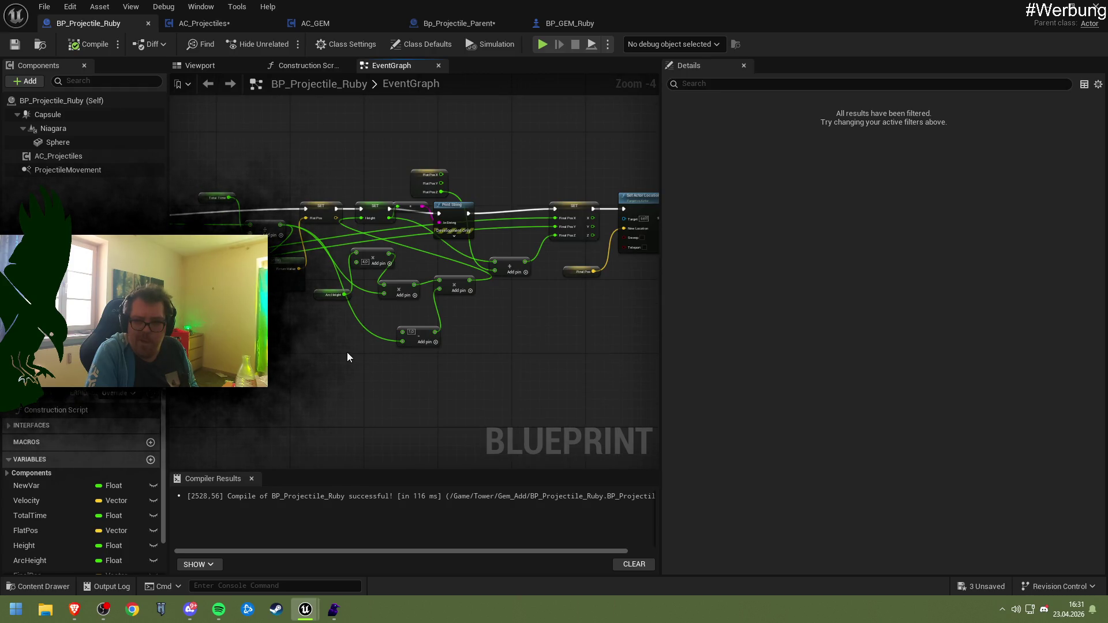
{"action": "mouse_move", "coordinate": [346, 353]}
{"action": "left_mouse_down"}
{"action": "mouse_move", "coordinate": [388, 287]}
{"action": "mouse_move", "coordinate": [342, 314]}
{"action": "left_mouse_up"}
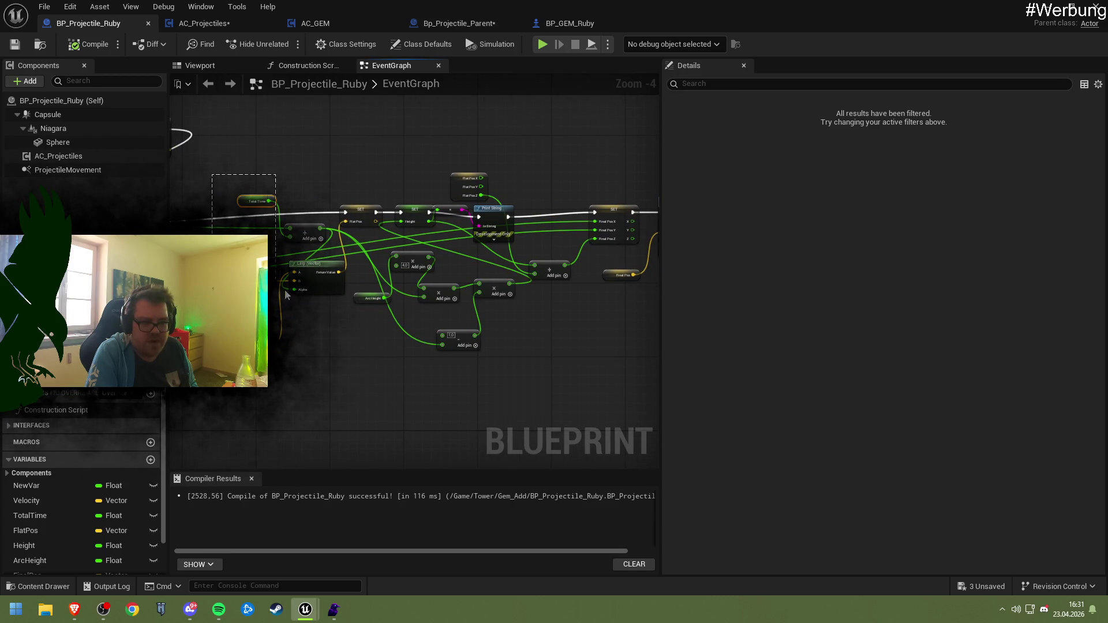
{"action": "mouse_move", "coordinate": [285, 289]}
{"action": "left_mouse_down"}
{"action": "mouse_move", "coordinate": [344, 324]}
{"action": "mouse_move", "coordinate": [326, 246]}
{"action": "left_mouse_up"}
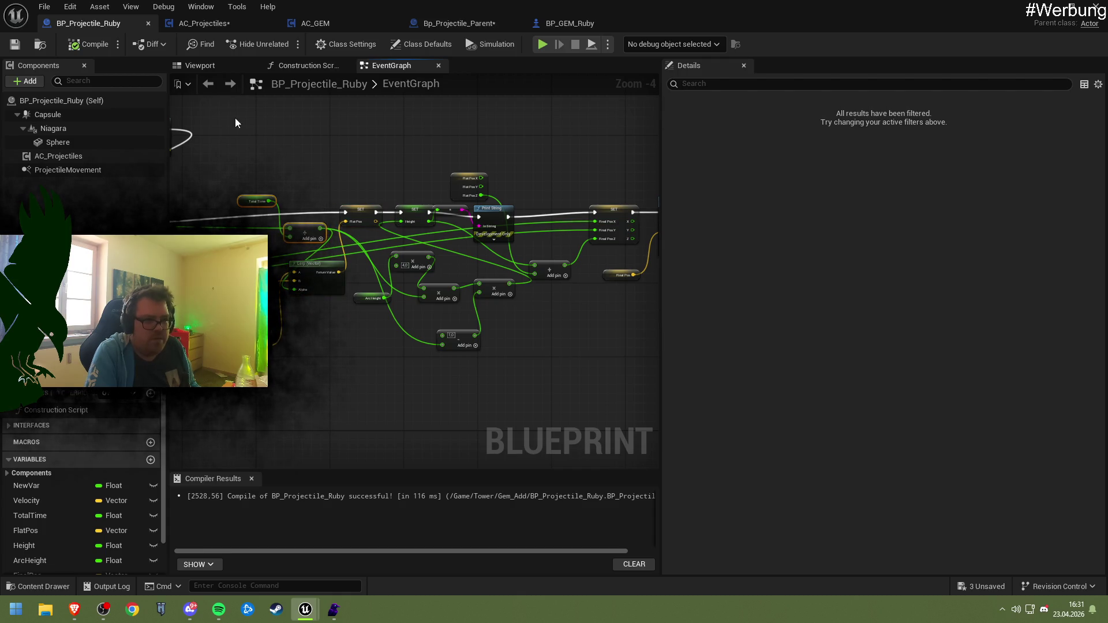
- Select Get Distance To, divide, Initial Speed and SET Total Time nodes in BP_Projectile_Ruby for copying
{"action": "key", "text": "ctrl+Tab"}
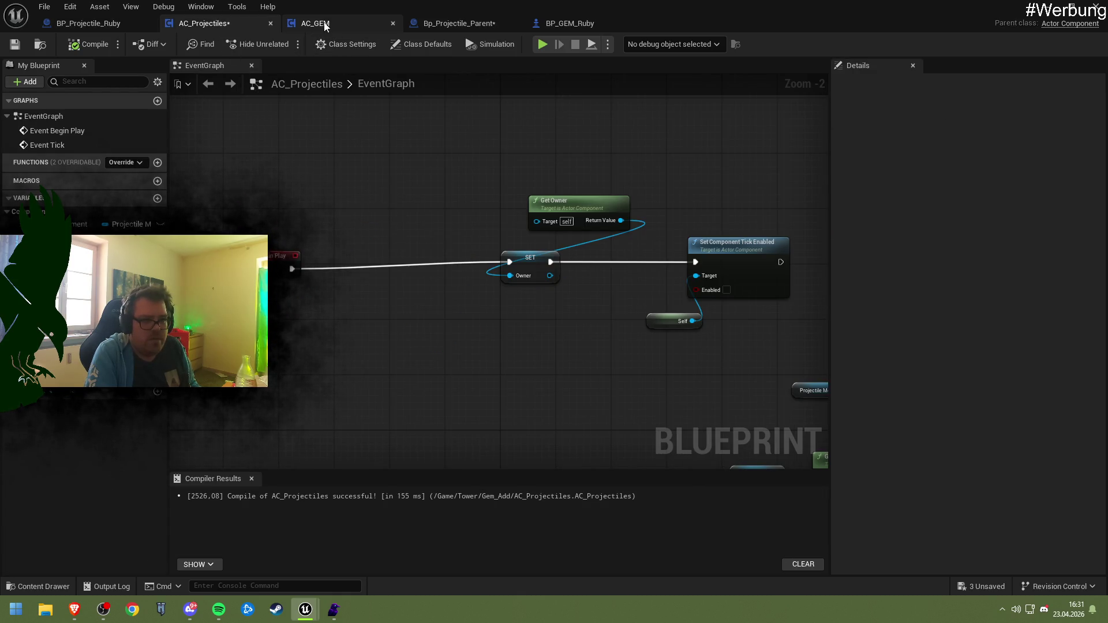
{"action": "left_click", "coordinate": [88, 24]}
{"action": "scroll", "coordinate": [366, 262], "scroll_direction": "up", "scroll_amount": 1}
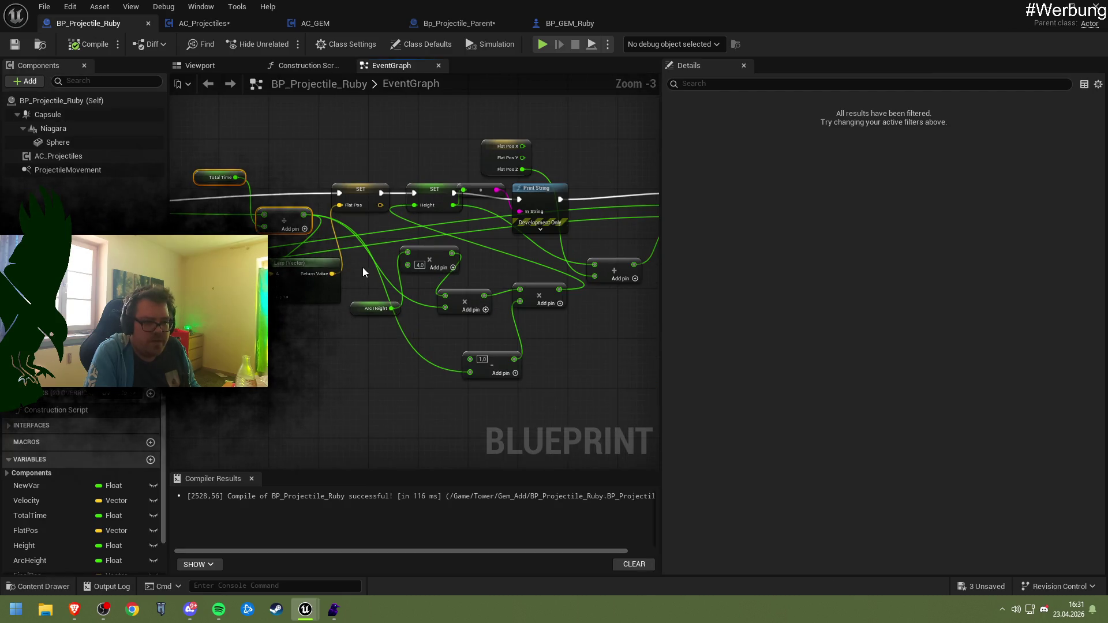
{"action": "mouse_move", "coordinate": [284, 245]}
{"action": "left_mouse_down"}
{"action": "mouse_move", "coordinate": [372, 255]}
{"action": "mouse_move", "coordinate": [308, 263]}
{"action": "left_mouse_up"}
{"action": "mouse_move", "coordinate": [247, 113]}
{"action": "left_mouse_down"}
{"action": "mouse_move", "coordinate": [448, 185]}
{"action": "mouse_move", "coordinate": [513, 313]}
{"action": "mouse_move", "coordinate": [569, 322]}
{"action": "left_mouse_up"}
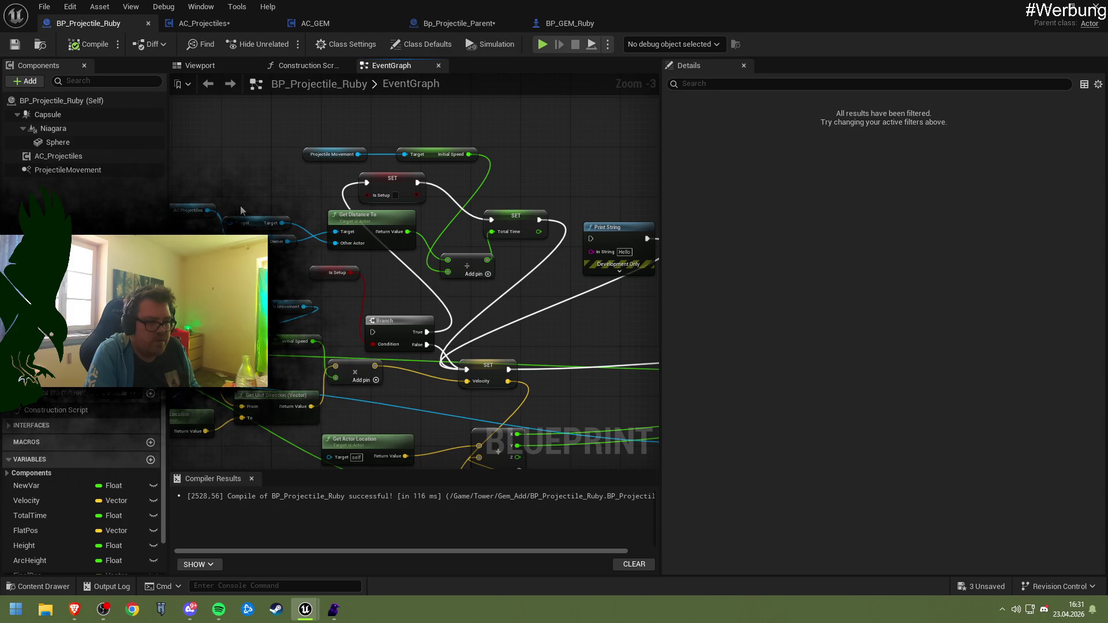
{"action": "left_click", "coordinate": [370, 223]}
{"action": "left_click", "coordinate": [468, 267], "text": "ctrl"}
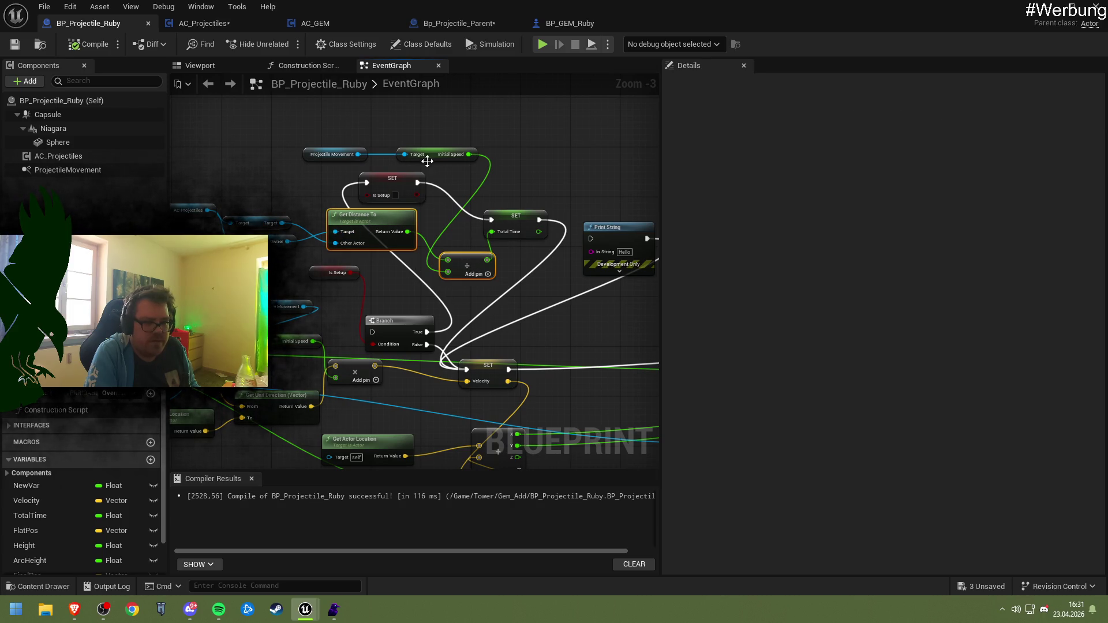
{"action": "left_click", "coordinate": [427, 154], "text": "ctrl"}
{"action": "left_click", "coordinate": [504, 221], "text": "ctrl"}
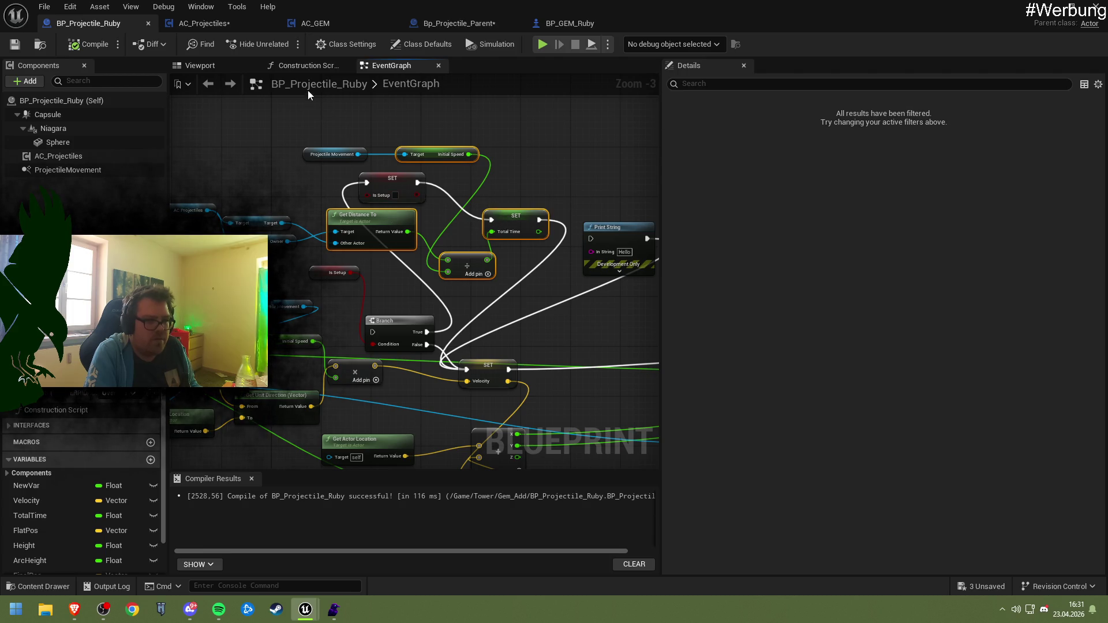
{"action": "left_click", "coordinate": [214, 23]}
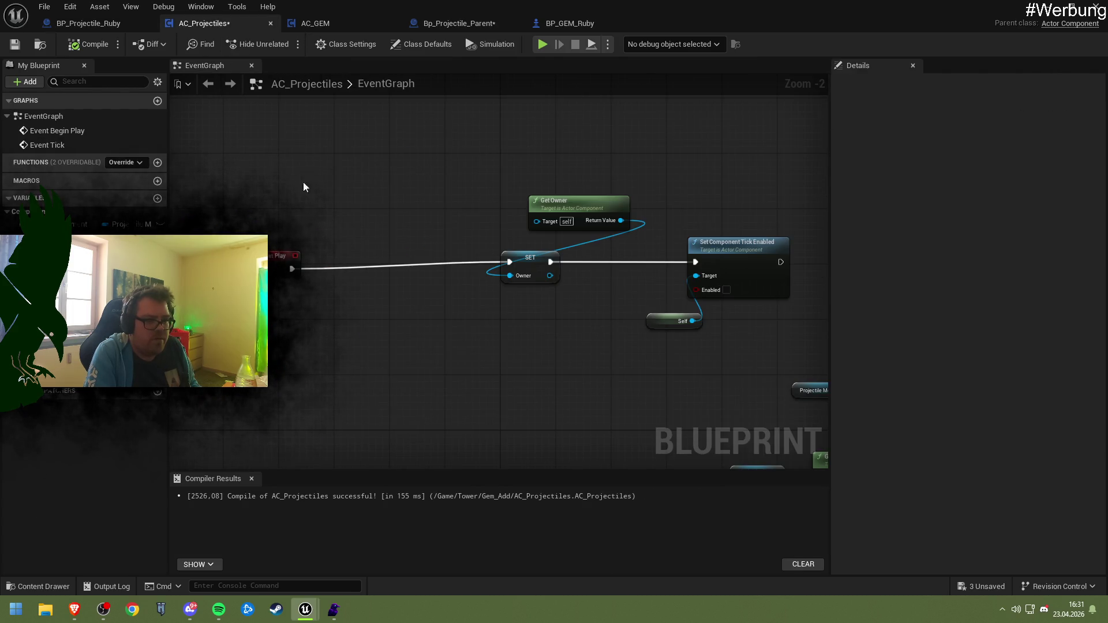
{"action": "mouse_move", "coordinate": [304, 183]}
{"action": "left_mouse_down"}
{"action": "mouse_move", "coordinate": [185, 168]}
{"action": "mouse_move", "coordinate": [473, 203]}
{"action": "mouse_move", "coordinate": [551, 231]}
{"action": "mouse_move", "coordinate": [615, 231]}
{"action": "mouse_move", "coordinate": [476, 163]}
{"action": "left_mouse_up"}
- Paste the Total Time nodes and wire Get Distance To's Return Value into the divide node
{"action": "left_click", "coordinate": [444, 22]}
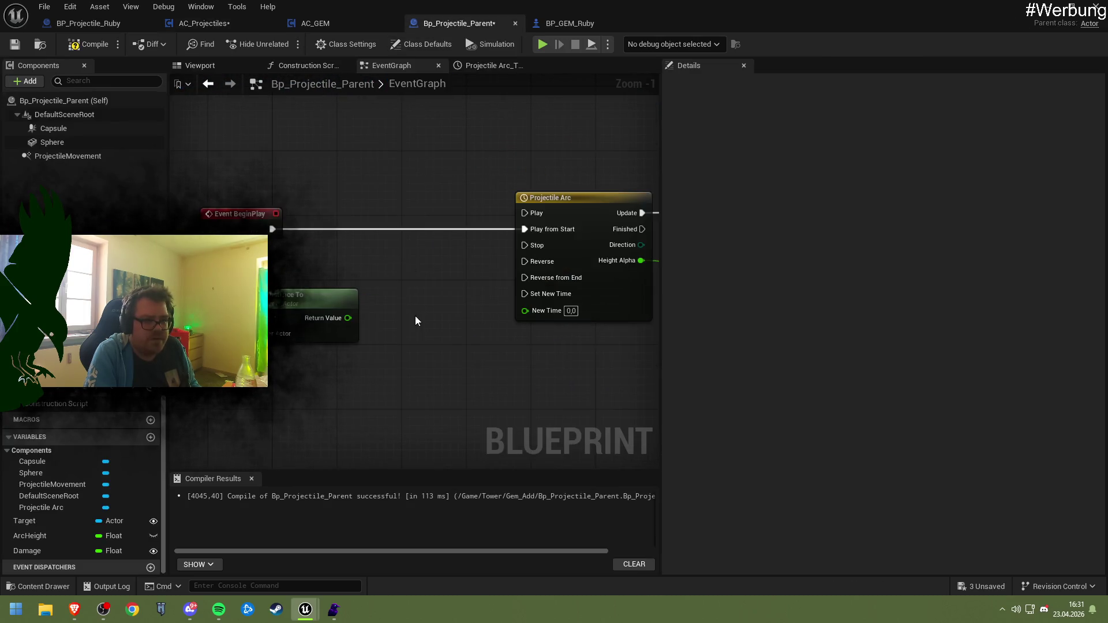
{"action": "scroll", "coordinate": [415, 316], "scroll_direction": "down", "scroll_amount": 1}
{"action": "mouse_move", "coordinate": [507, 305]}
{"action": "left_mouse_down"}
{"action": "mouse_move", "coordinate": [447, 238]}
{"action": "mouse_move", "coordinate": [396, 217]}
{"action": "mouse_move", "coordinate": [413, 255]}
{"action": "mouse_move", "coordinate": [462, 285]}
{"action": "left_mouse_up"}
{"action": "key", "text": "ctrl+v"}
{"action": "mouse_move", "coordinate": [395, 248]}
{"action": "left_mouse_down"}
{"action": "mouse_move", "coordinate": [370, 237]}
{"action": "mouse_move", "coordinate": [331, 241]}
{"action": "mouse_move", "coordinate": [333, 250]}
{"action": "left_mouse_up"}
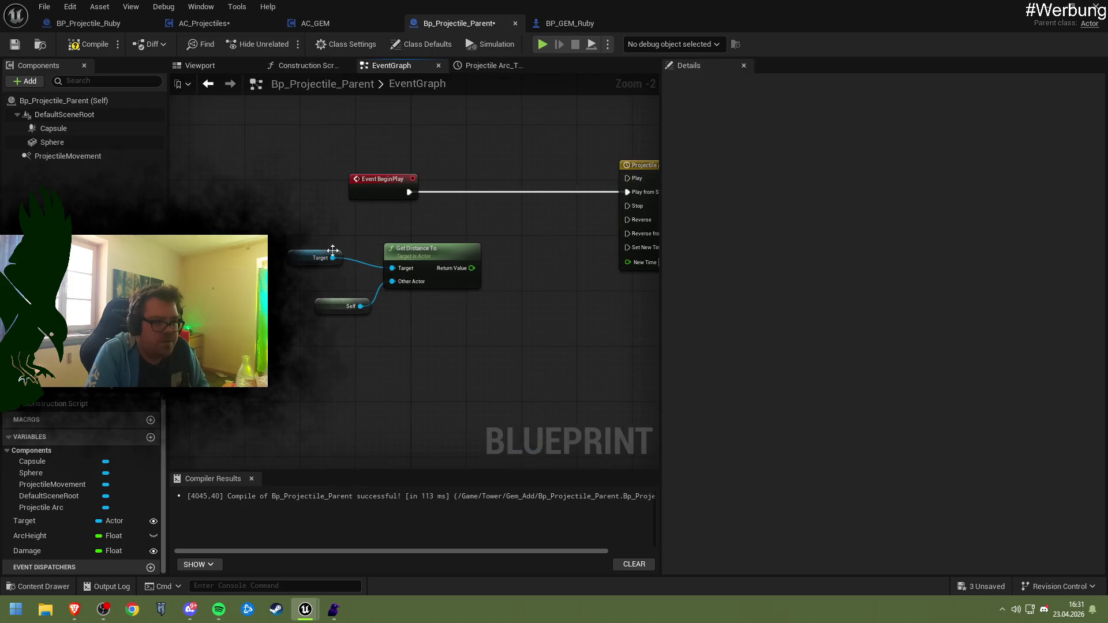
{"action": "left_click", "coordinate": [332, 250]}
{"action": "mouse_move", "coordinate": [378, 283]}
{"action": "left_mouse_down"}
{"action": "mouse_move", "coordinate": [480, 338]}
{"action": "mouse_move", "coordinate": [321, 244]}
{"action": "mouse_move", "coordinate": [335, 248]}
{"action": "left_mouse_up"}
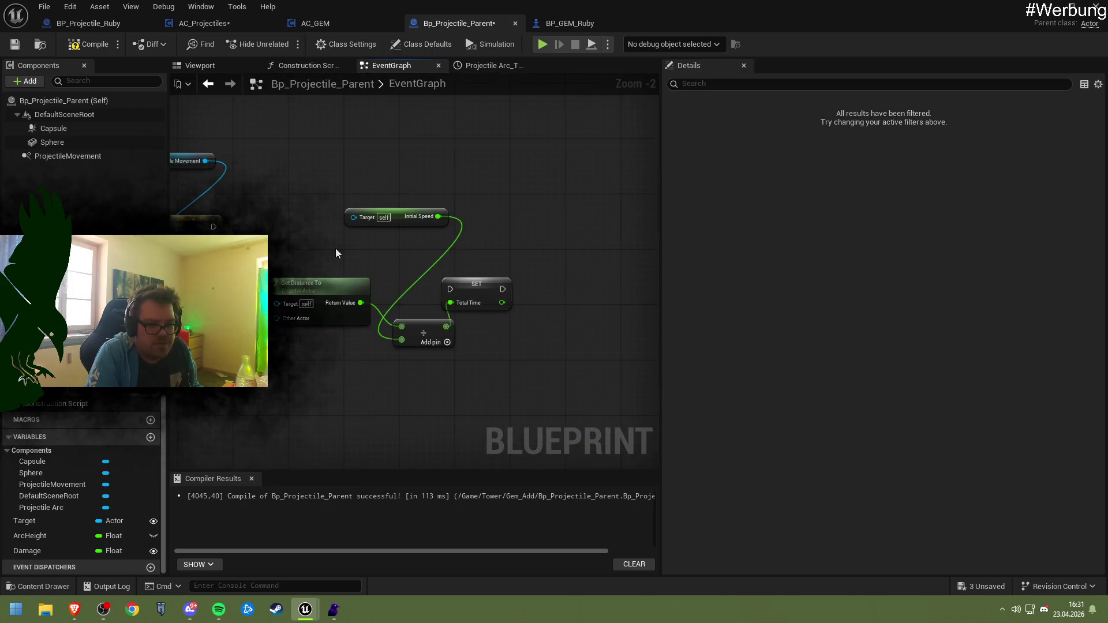
{"action": "key", "text": "ctrl+v"}
{"action": "left_click", "coordinate": [358, 324]}
{"action": "key", "text": "Delete"}
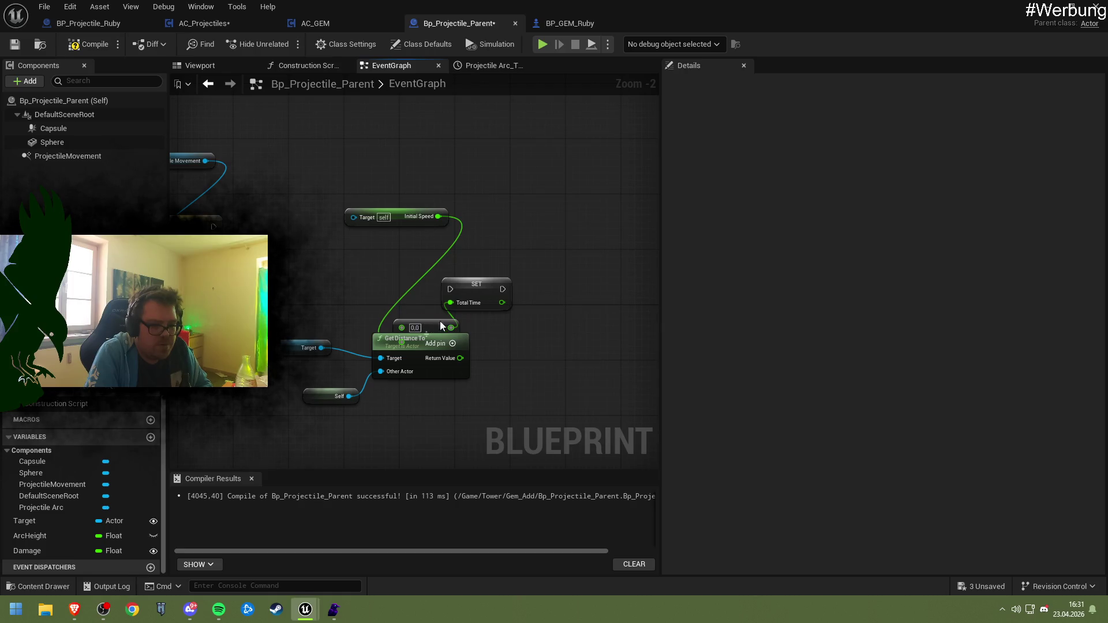
{"action": "left_click_drag", "start_coordinate": [440, 326], "coordinate": [535, 338]}
{"action": "left_click_drag", "start_coordinate": [461, 358], "coordinate": [491, 360]}
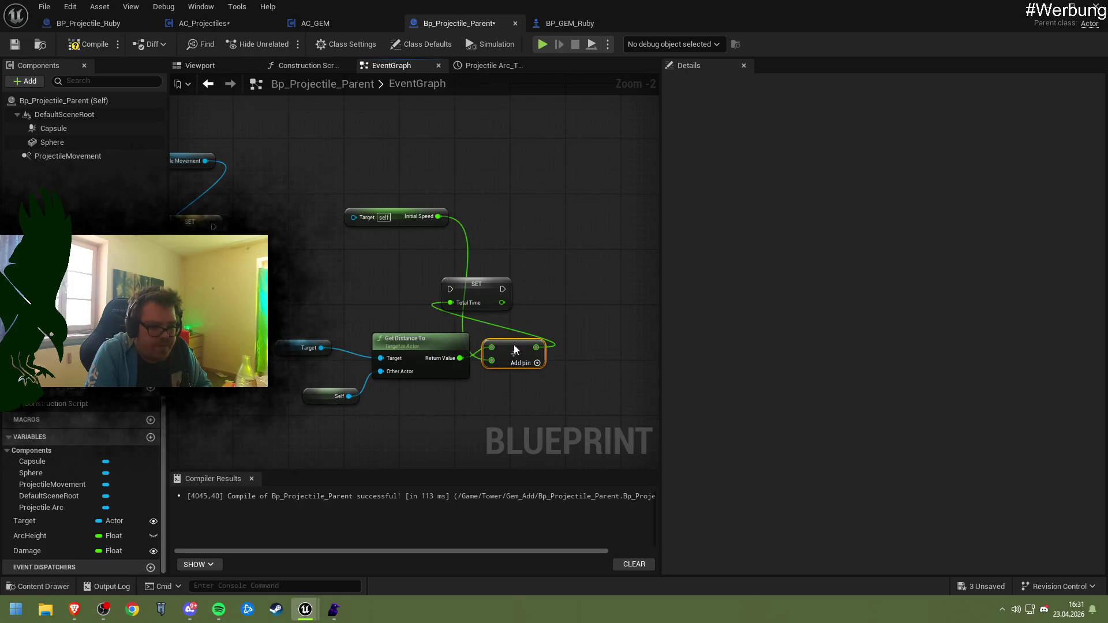
- Connect ProjectileMovement to Initial Speed's Target and tidy the Total Time node group
{"action": "mouse_move", "coordinate": [90, 161]}
{"action": "left_mouse_down"}
{"action": "mouse_move", "coordinate": [386, 220]}
{"action": "mouse_move", "coordinate": [381, 184]}
{"action": "mouse_move", "coordinate": [395, 185]}
{"action": "left_mouse_up"}
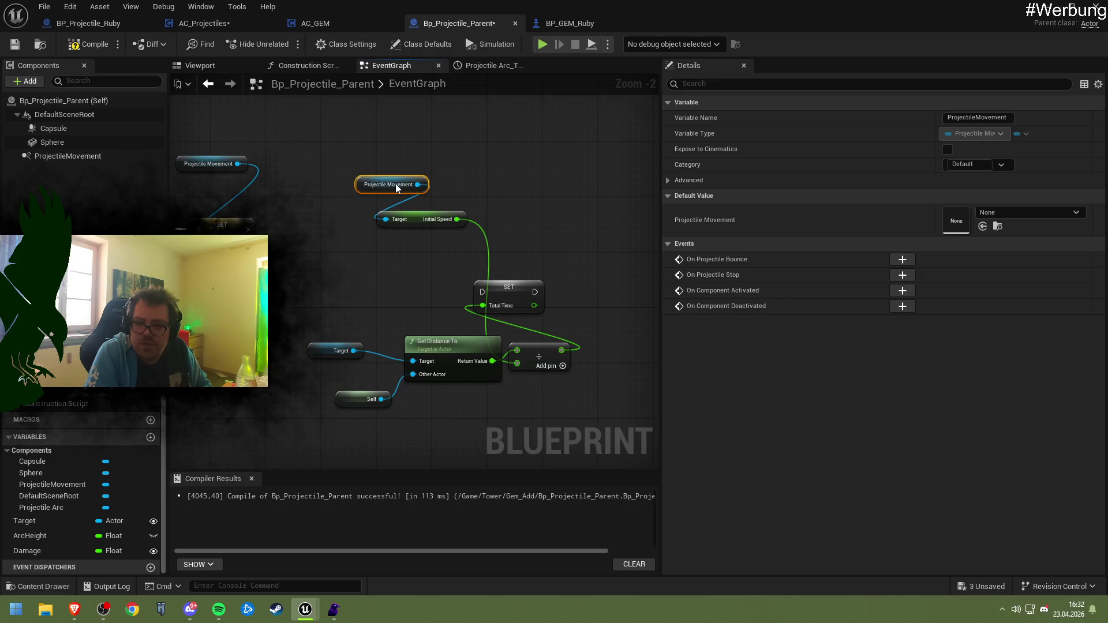
{"action": "left_click_drag", "start_coordinate": [396, 183], "coordinate": [416, 202]}
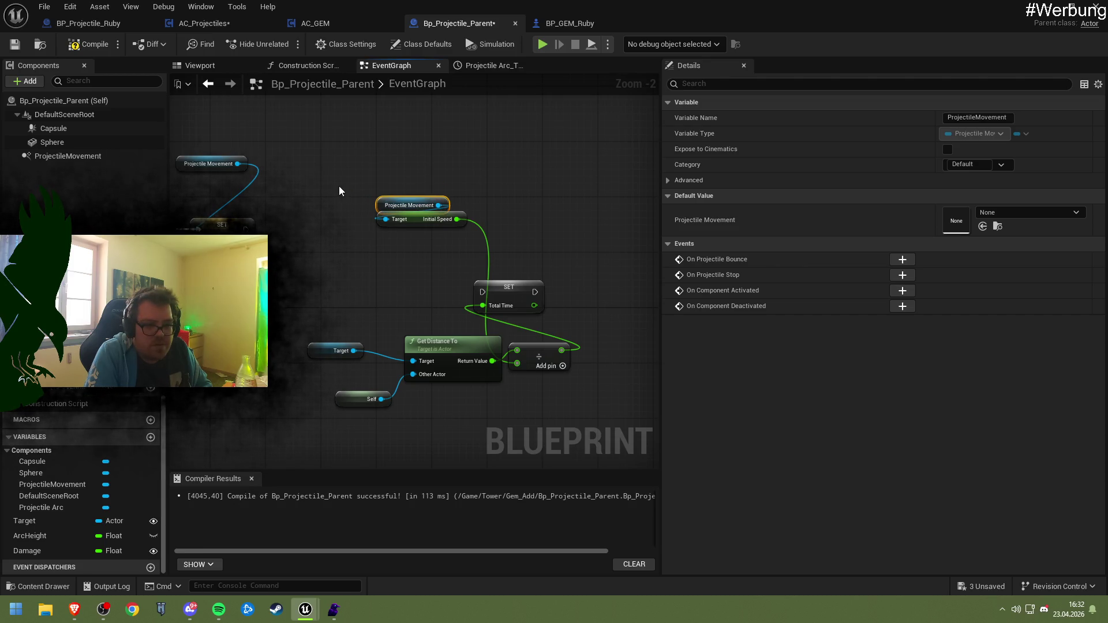
{"action": "mouse_move", "coordinate": [329, 185]}
{"action": "left_mouse_down"}
{"action": "mouse_move", "coordinate": [456, 375]}
{"action": "mouse_move", "coordinate": [556, 412]}
{"action": "left_mouse_up"}
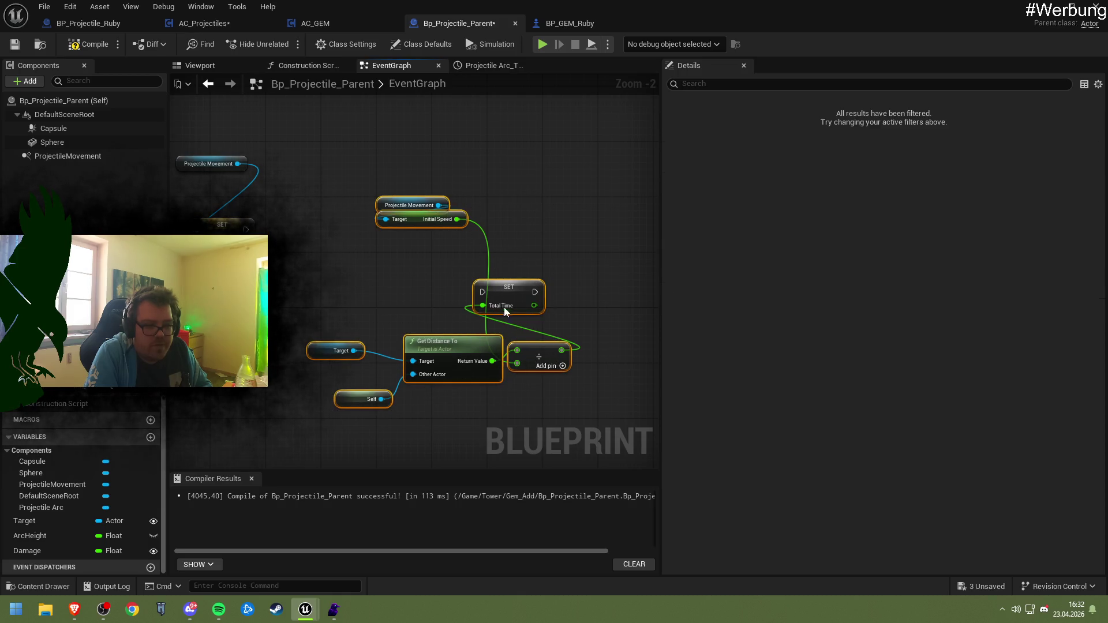
{"action": "mouse_move", "coordinate": [504, 307]}
{"action": "left_mouse_down"}
{"action": "mouse_move", "coordinate": [466, 254]}
{"action": "mouse_move", "coordinate": [507, 248]}
{"action": "mouse_move", "coordinate": [550, 261]}
{"action": "mouse_move", "coordinate": [560, 323]}
{"action": "mouse_move", "coordinate": [541, 383]}
{"action": "mouse_move", "coordinate": [540, 241]}
{"action": "left_mouse_up"}
{"action": "left_click", "coordinate": [473, 218]}
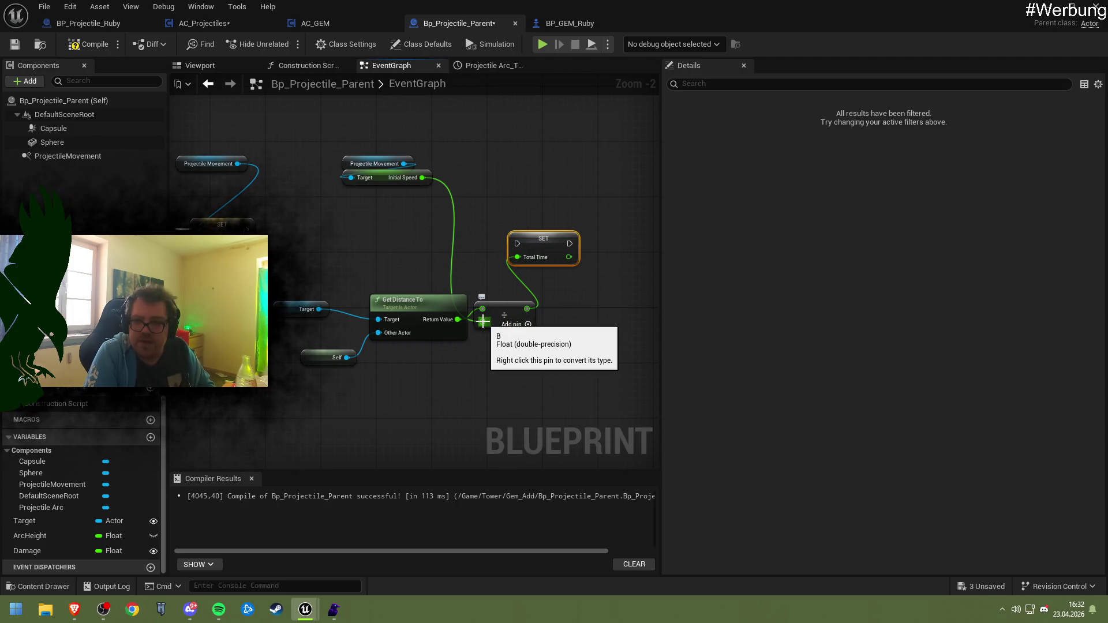
{"action": "left_click_drag", "start_coordinate": [532, 243], "coordinate": [459, 241]}
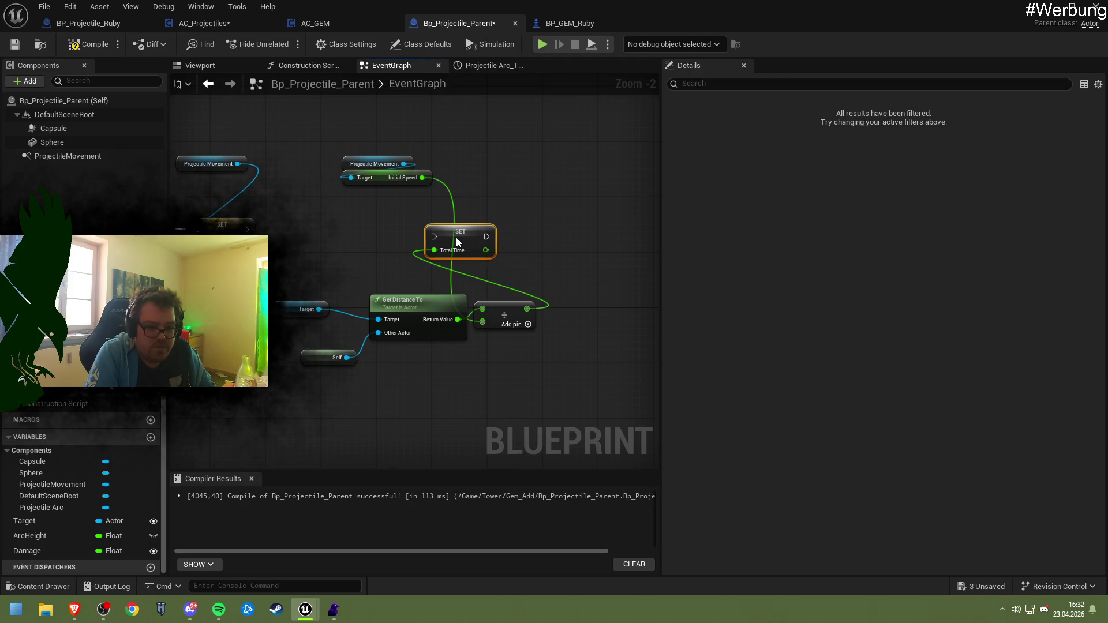
{"action": "mouse_move", "coordinate": [456, 242]}
{"action": "left_mouse_down"}
{"action": "mouse_move", "coordinate": [502, 254]}
{"action": "mouse_move", "coordinate": [513, 241]}
{"action": "mouse_move", "coordinate": [516, 260]}
{"action": "mouse_move", "coordinate": [508, 237]}
{"action": "mouse_move", "coordinate": [526, 230]}
{"action": "left_mouse_up"}
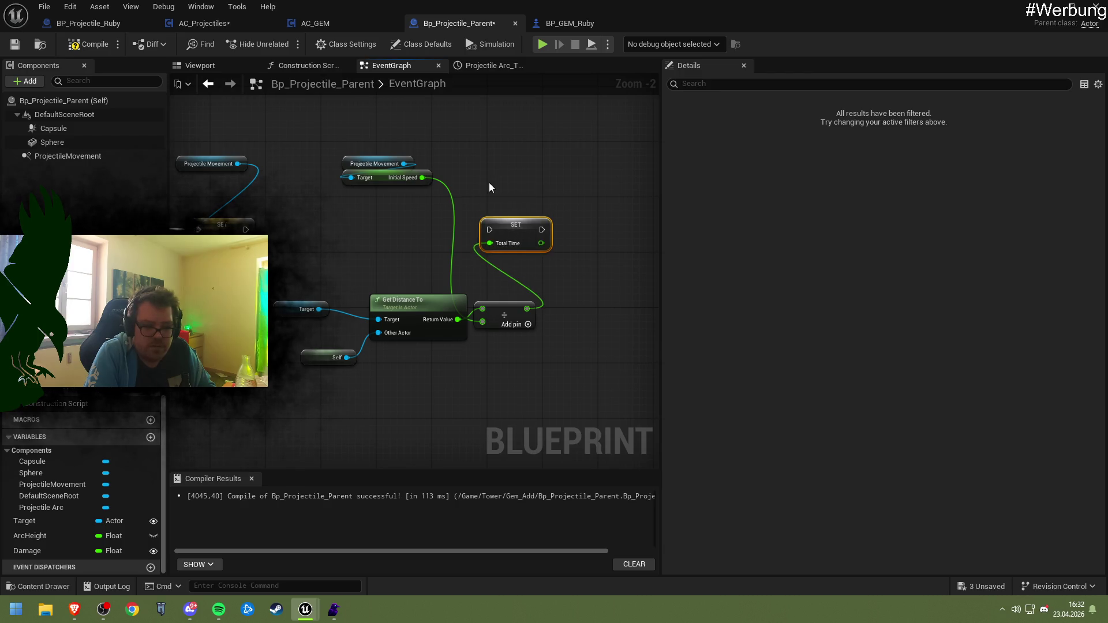
{"action": "mouse_move", "coordinate": [490, 185]}
{"action": "left_mouse_down"}
{"action": "mouse_move", "coordinate": [539, 317]}
{"action": "mouse_move", "coordinate": [541, 389]}
{"action": "mouse_move", "coordinate": [538, 368]}
{"action": "mouse_move", "coordinate": [283, 308]}
{"action": "mouse_move", "coordinate": [450, 404]}
{"action": "mouse_move", "coordinate": [531, 425]}
{"action": "mouse_move", "coordinate": [414, 372]}
{"action": "mouse_move", "coordinate": [448, 354]}
{"action": "mouse_move", "coordinate": [448, 386]}
{"action": "mouse_move", "coordinate": [435, 338]}
{"action": "left_mouse_up"}
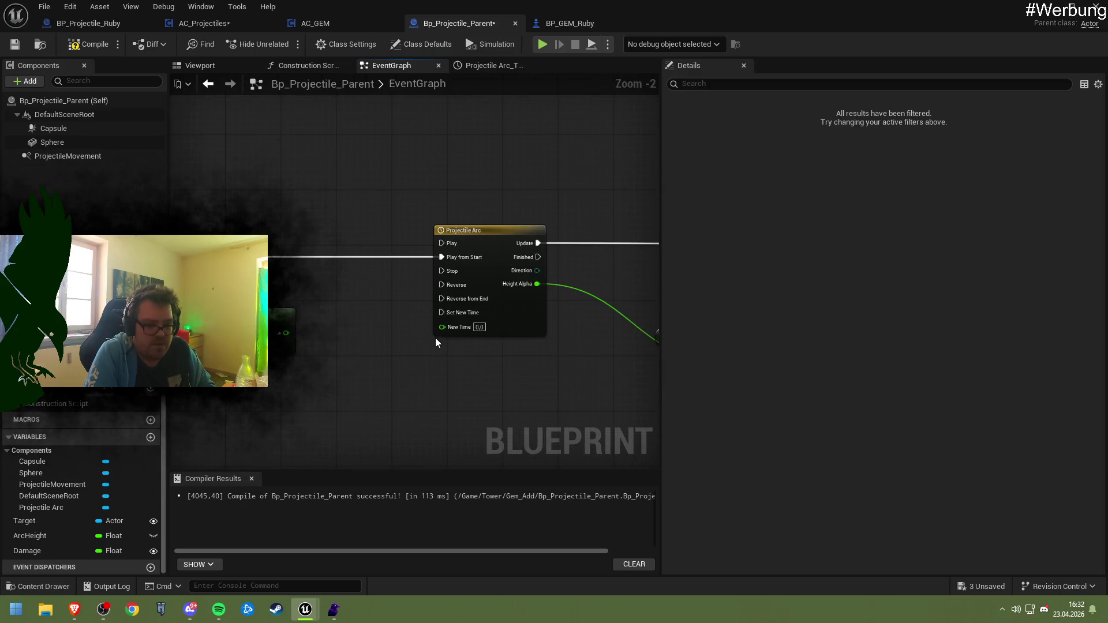
{"action": "scroll", "coordinate": [449, 330], "scroll_direction": "up", "scroll_amount": 2}
{"action": "mouse_move", "coordinate": [480, 307]}
{"action": "left_mouse_down"}
{"action": "mouse_move", "coordinate": [502, 341]}
{"action": "mouse_move", "coordinate": [456, 335]}
{"action": "mouse_move", "coordinate": [486, 340]}
{"action": "left_mouse_up"}
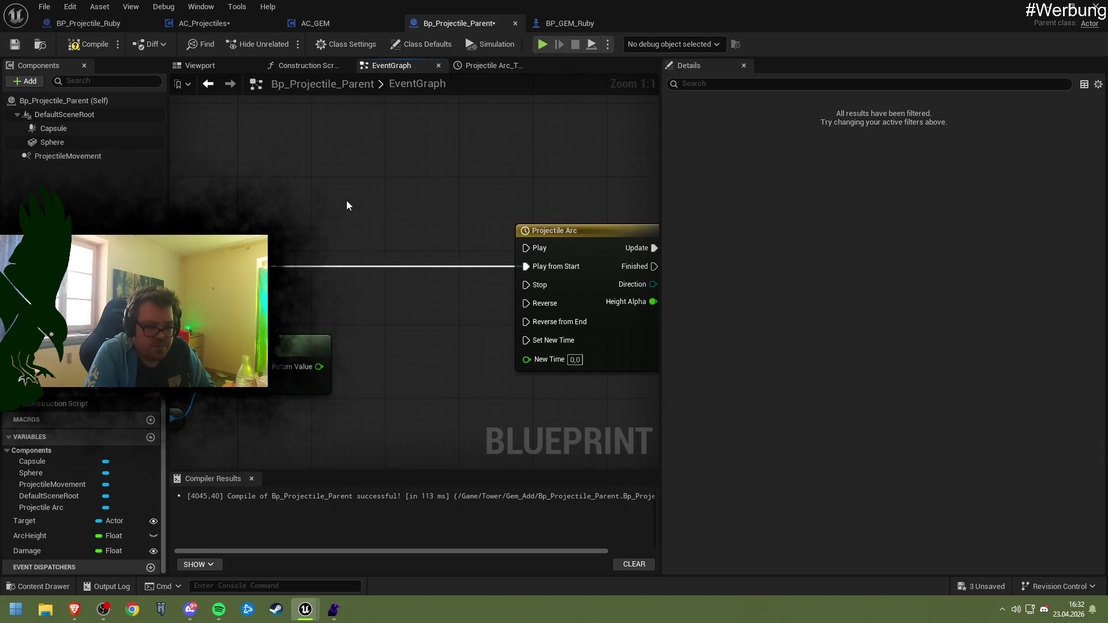
{"action": "right_click", "coordinate": [346, 200]}
{"action": "type", "text": "timeline"}
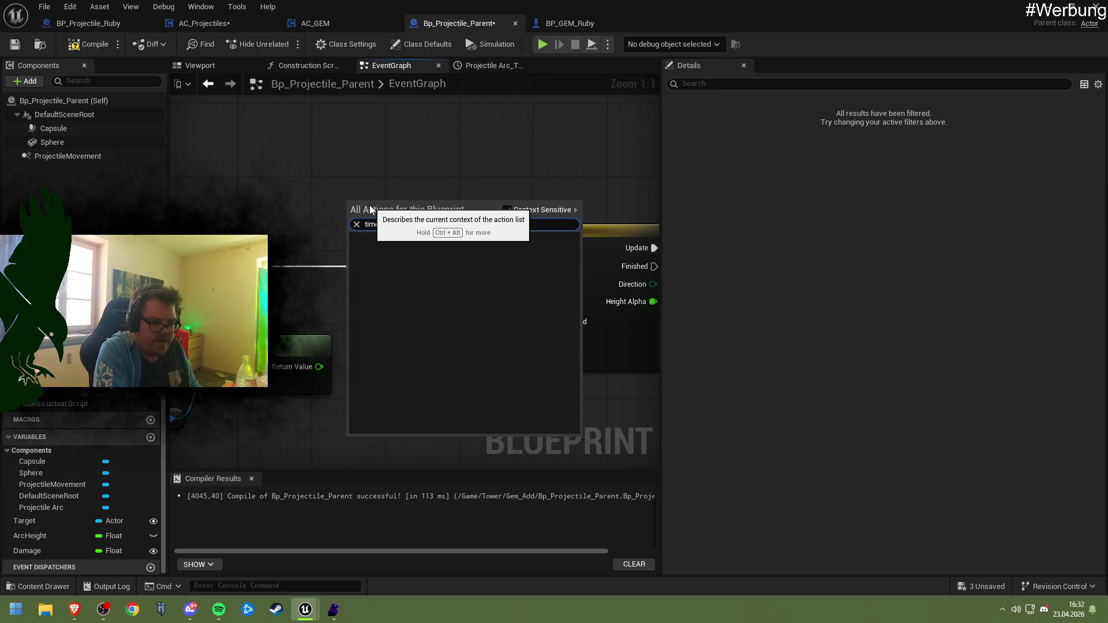
{"action": "scroll", "coordinate": [462, 319], "scroll_direction": "down", "scroll_amount": 10}
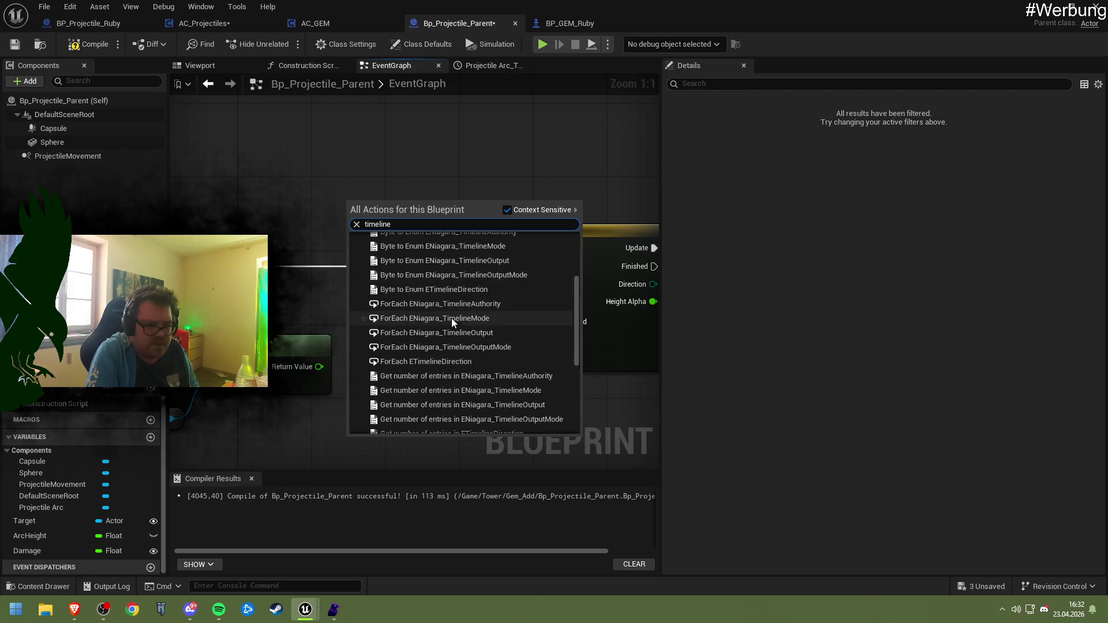
{"action": "scroll", "coordinate": [456, 319], "scroll_direction": "up", "scroll_amount": 10}
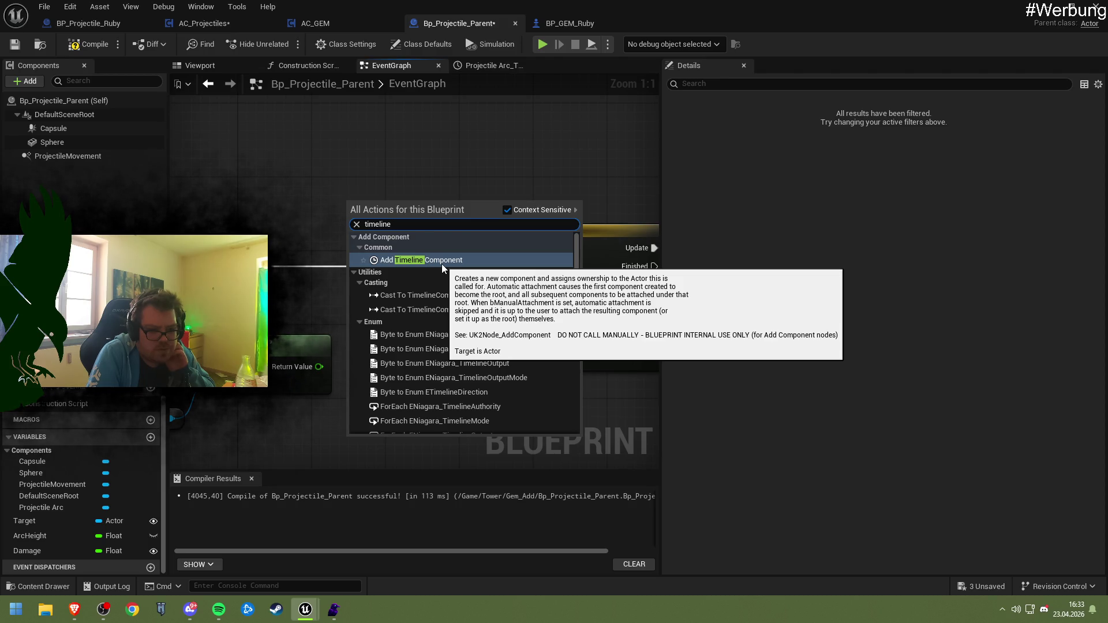
{"action": "left_click", "coordinate": [441, 154]}
{"action": "mouse_move", "coordinate": [428, 290]}
{"action": "left_mouse_down"}
{"action": "mouse_move", "coordinate": [403, 248]}
{"action": "mouse_move", "coordinate": [453, 262]}
{"action": "mouse_move", "coordinate": [446, 268]}
{"action": "left_mouse_up"}
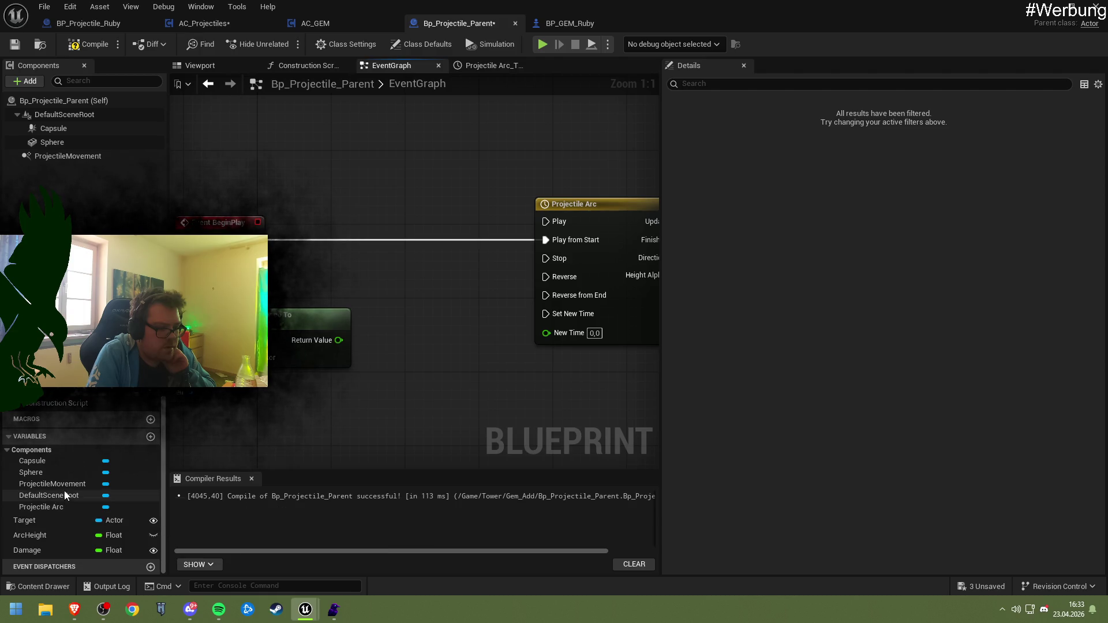
- Add a Projectile Arc getter, rename the timeline to 'Timeline Projectile Arc', and save
{"action": "left_click_drag", "start_coordinate": [61, 507], "coordinate": [343, 199]}
{"action": "left_click", "coordinate": [368, 210]}
{"action": "left_click", "coordinate": [580, 211]}
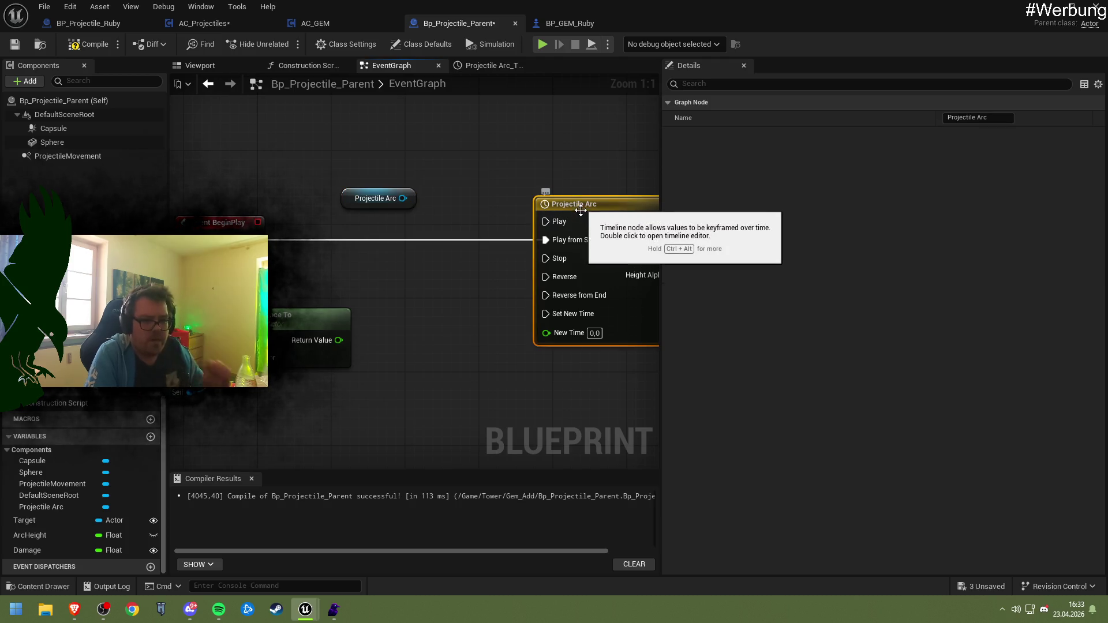
{"action": "left_click", "coordinate": [580, 211]}
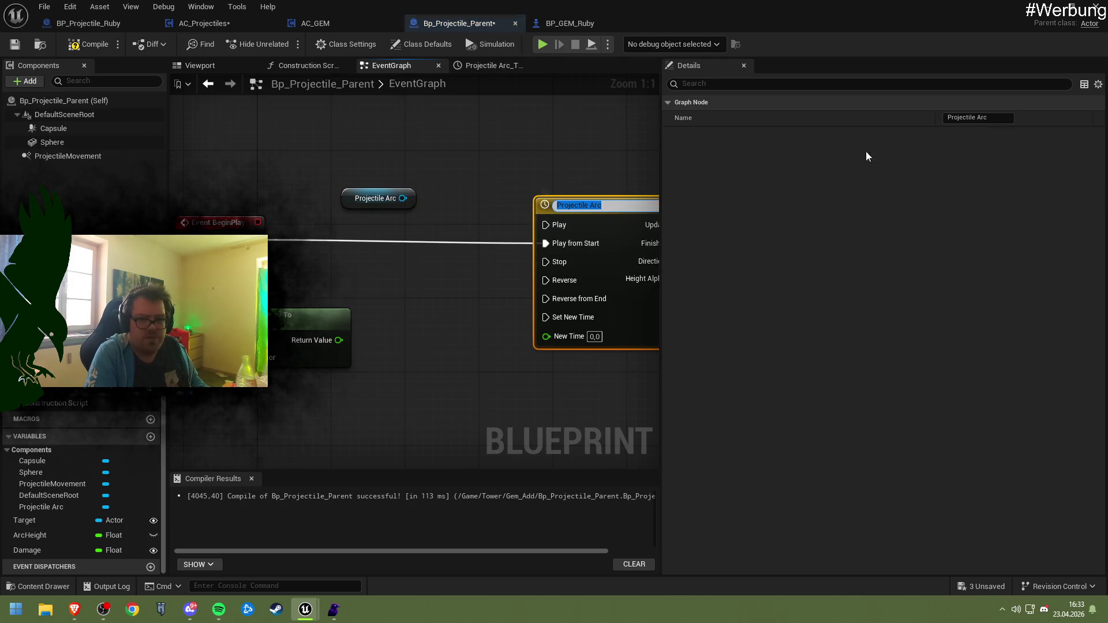
{"action": "left_click", "coordinate": [944, 117]}
{"action": "type", "text": "Ti"}
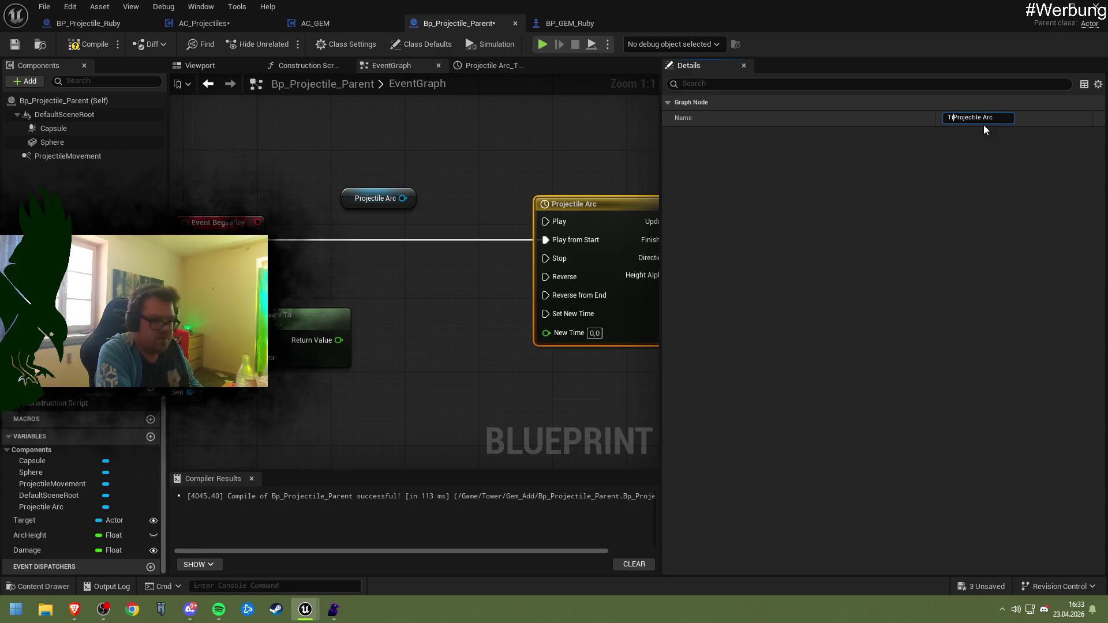
{"action": "type", "text": "meline"}
{"action": "key", "text": "Return"}
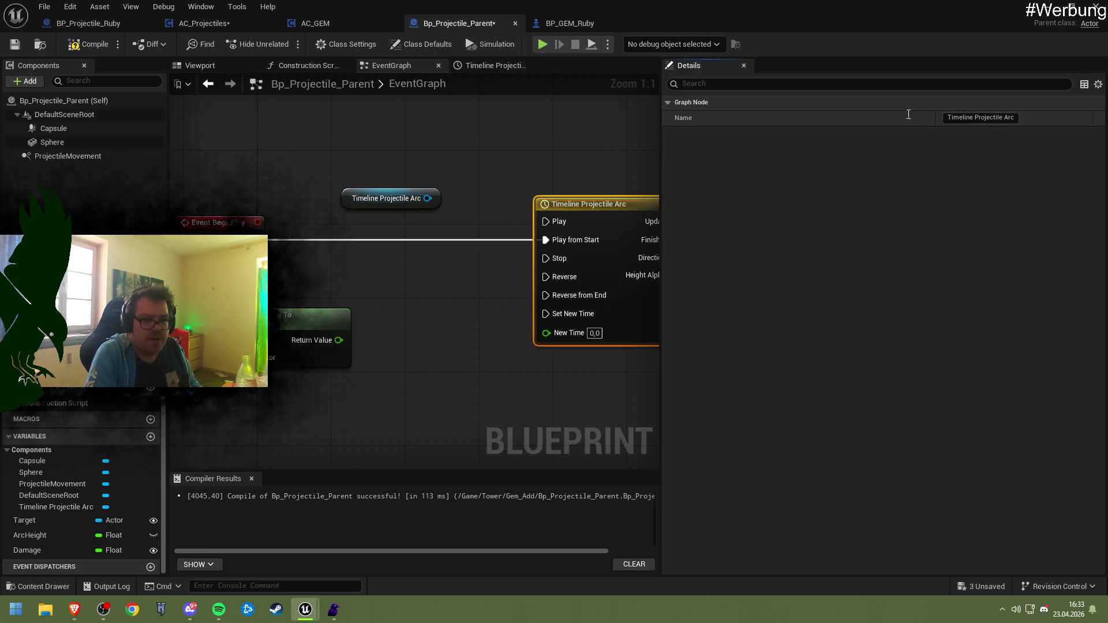
{"action": "key", "text": "ctrl+s"}
- Add a Set Play Rate node for the timeline and chain it into BeginPlay's execution
{"action": "left_click", "coordinate": [404, 156]}
{"action": "left_click_drag", "start_coordinate": [441, 151], "coordinate": [438, 181]}
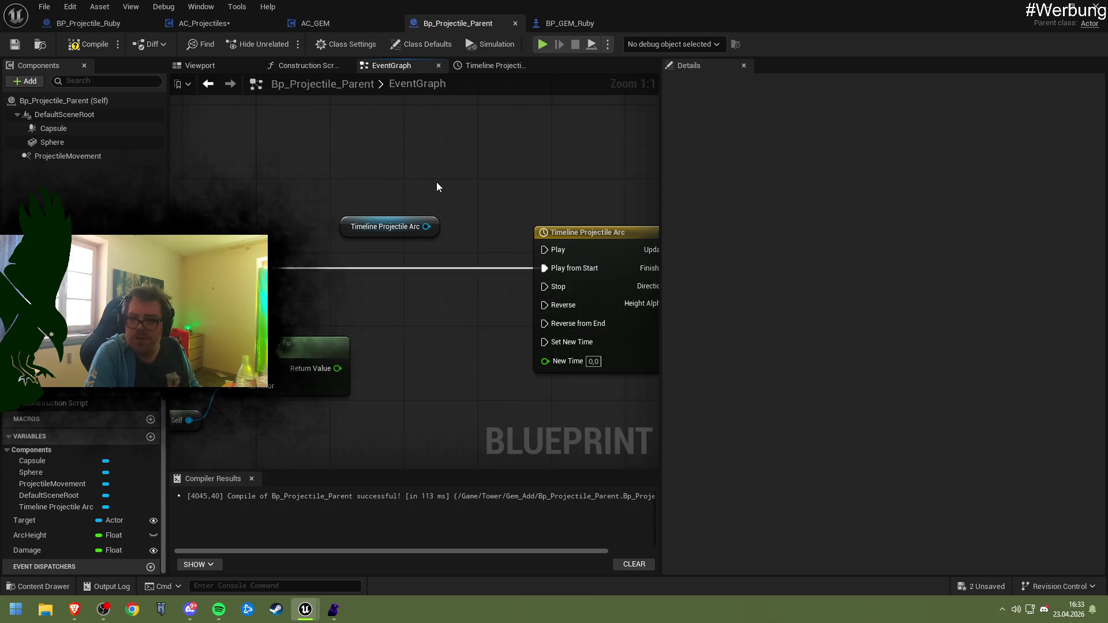
{"action": "mouse_move", "coordinate": [443, 250]}
{"action": "left_mouse_down"}
{"action": "mouse_move", "coordinate": [369, 178]}
{"action": "mouse_move", "coordinate": [427, 203]}
{"action": "mouse_move", "coordinate": [436, 230]}
{"action": "left_mouse_up"}
{"action": "type", "text": "set Pl"}
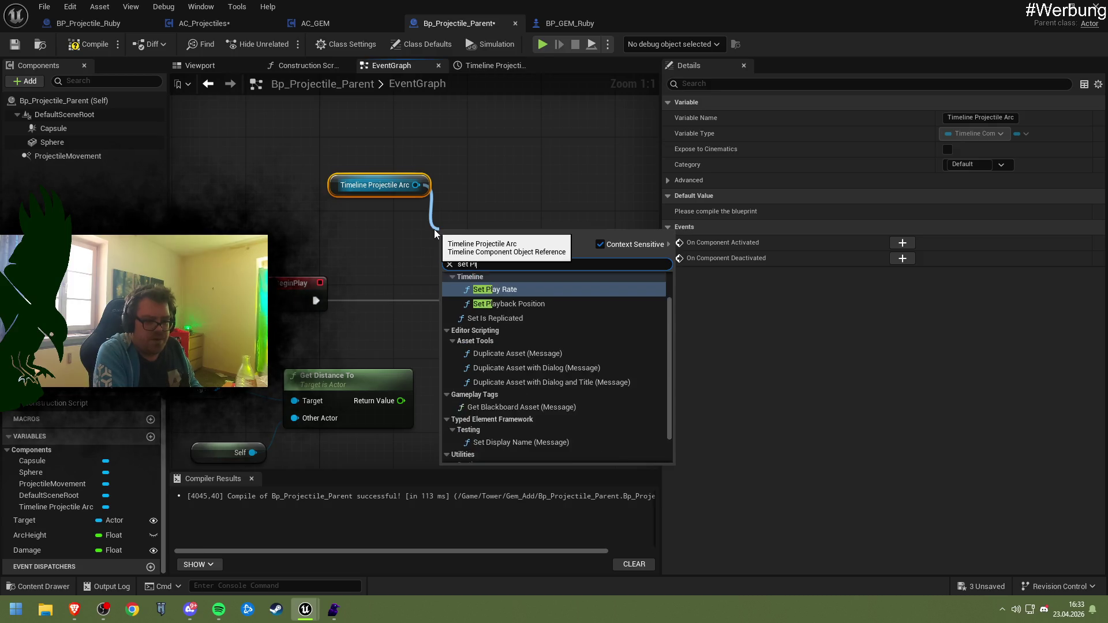
{"action": "type", "text": "ay Rat"}
{"action": "key", "text": "Return"}
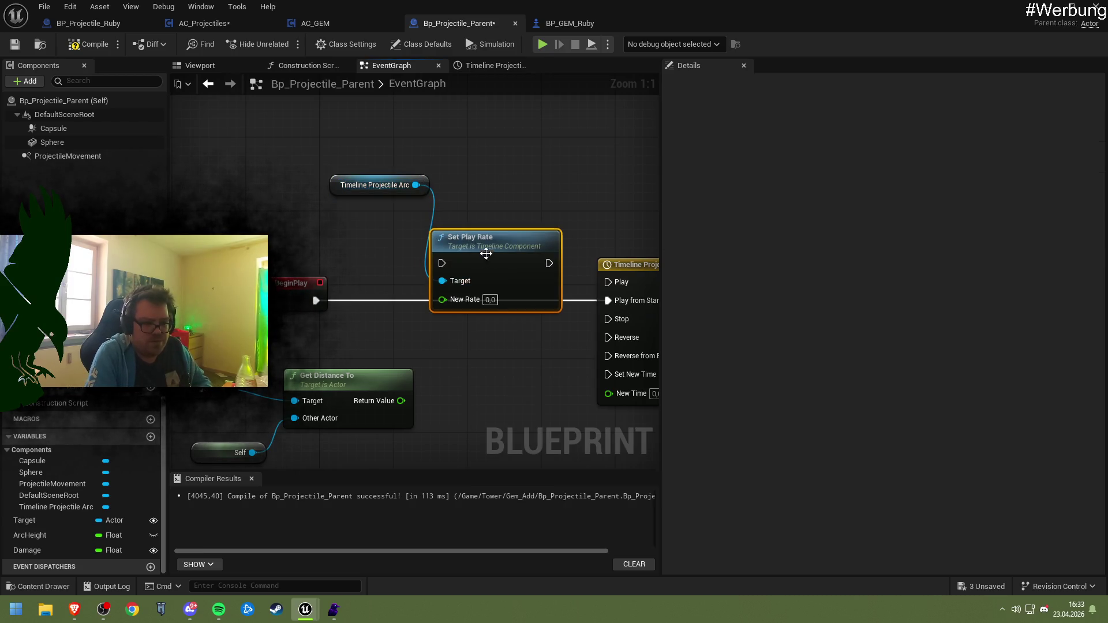
{"action": "mouse_move", "coordinate": [486, 254]}
{"action": "left_mouse_down"}
{"action": "mouse_move", "coordinate": [459, 278]}
{"action": "mouse_move", "coordinate": [458, 300]}
{"action": "left_mouse_up"}
{"action": "left_click_drag", "start_coordinate": [316, 300], "coordinate": [414, 309]}
{"action": "left_click_drag", "start_coordinate": [493, 251], "coordinate": [362, 251]}
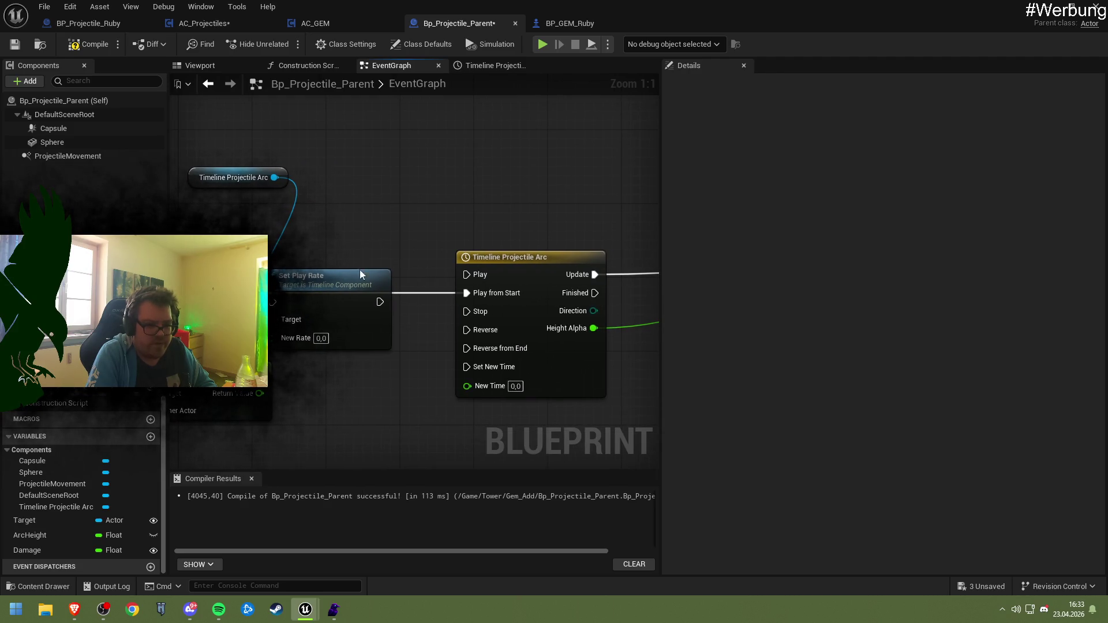
{"action": "left_click", "coordinate": [349, 286]}
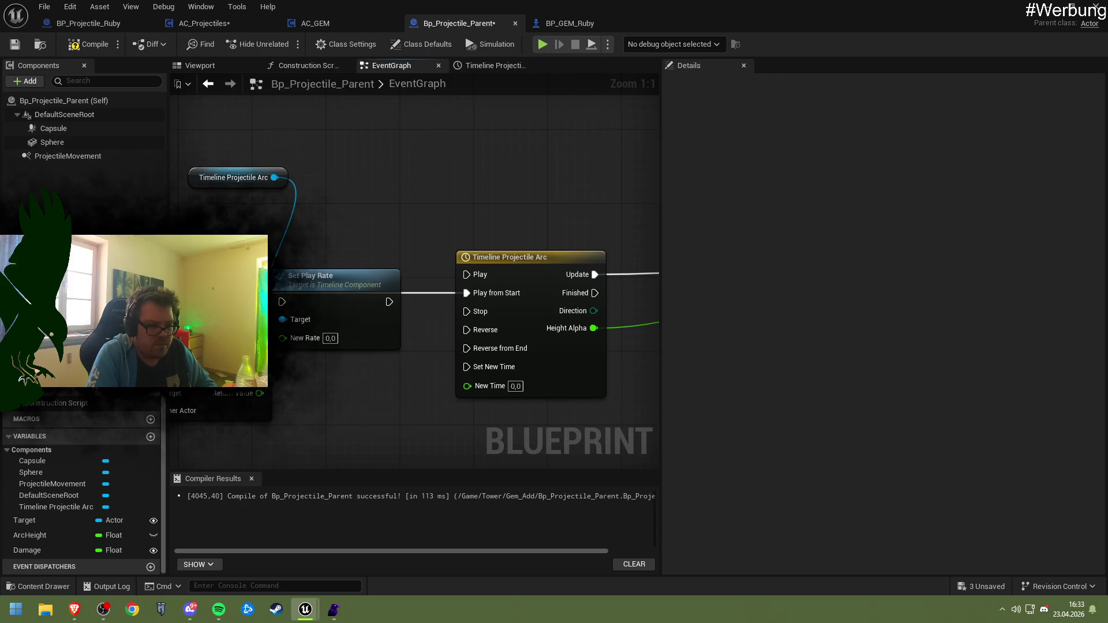
{"action": "left_click_drag", "start_coordinate": [416, 220], "coordinate": [423, 220]}
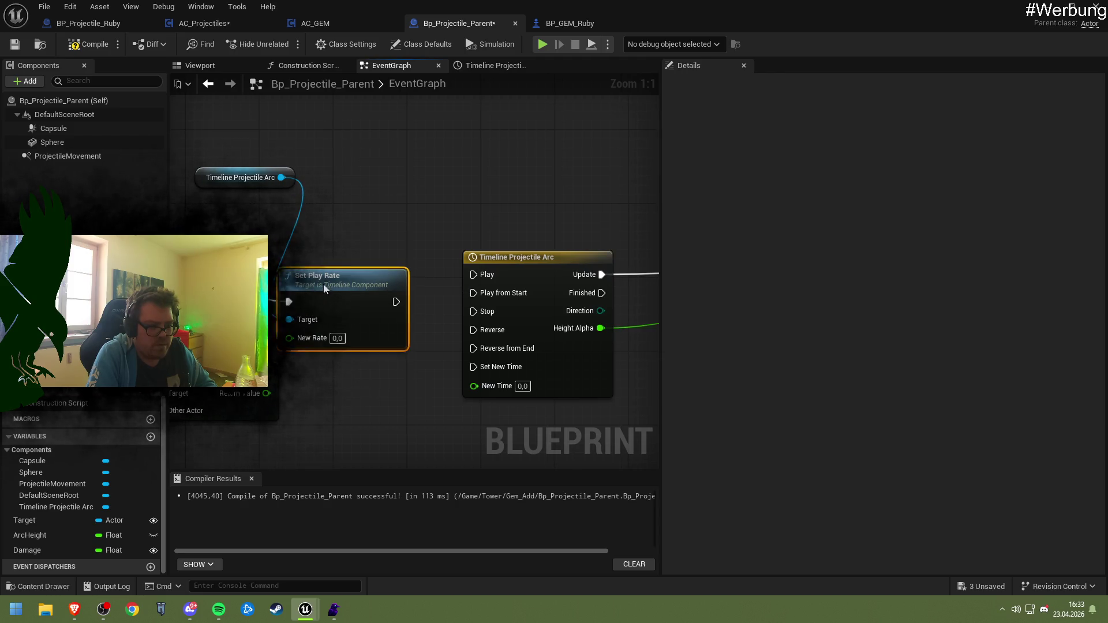
{"action": "left_click_drag", "start_coordinate": [323, 284], "coordinate": [330, 273]}
{"action": "mouse_move", "coordinate": [405, 293]}
{"action": "left_mouse_down"}
{"action": "mouse_move", "coordinate": [438, 294]}
{"action": "mouse_move", "coordinate": [459, 280]}
{"action": "mouse_move", "coordinate": [436, 293]}
{"action": "mouse_move", "coordinate": [474, 292]}
{"action": "left_mouse_up"}
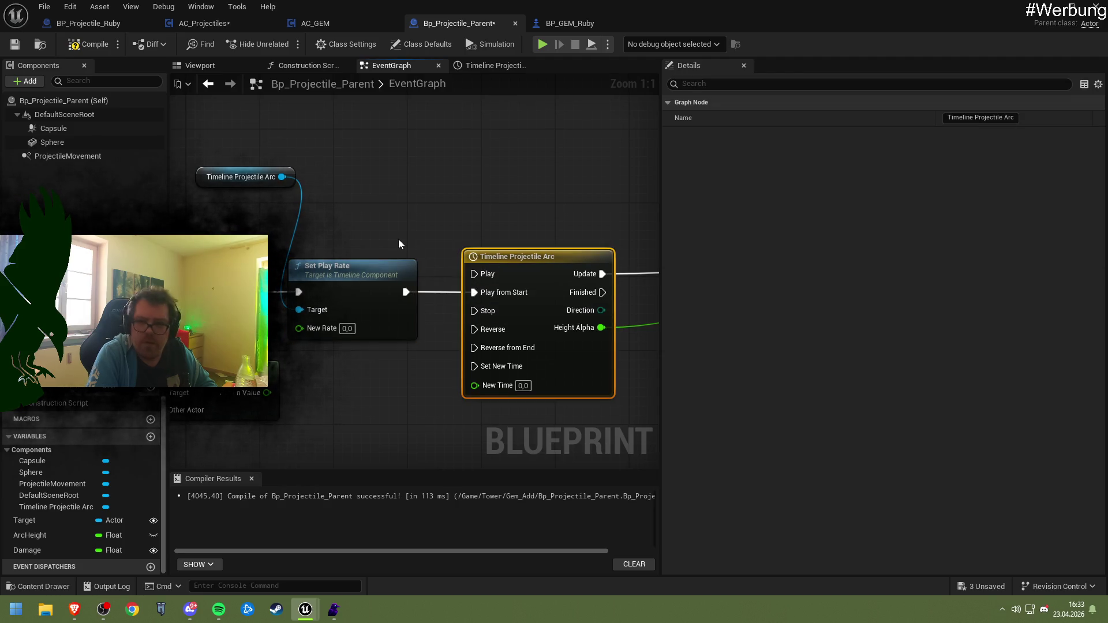
- Wire SET Total Time into Set Play Rate's New Rate and shift the SET node right
{"action": "mouse_move", "coordinate": [399, 239]}
{"action": "left_mouse_down"}
{"action": "mouse_move", "coordinate": [399, 209]}
{"action": "mouse_move", "coordinate": [487, 213]}
{"action": "left_mouse_up"}
{"action": "scroll", "coordinate": [417, 244], "scroll_direction": "down", "scroll_amount": 2}
{"action": "left_click_drag", "start_coordinate": [416, 244], "coordinate": [352, 127]}
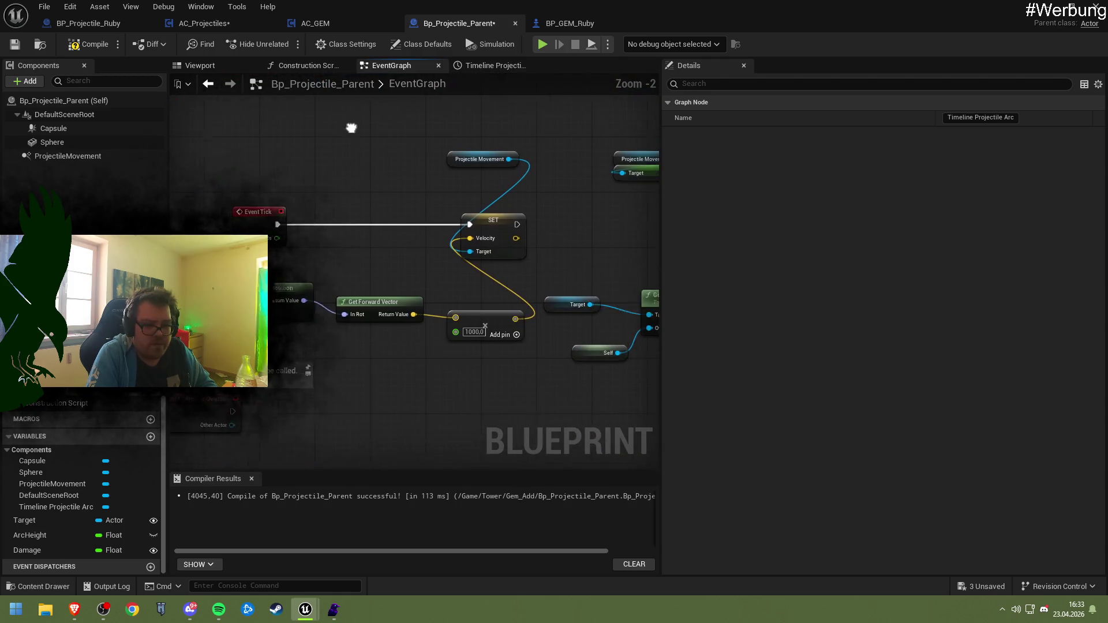
{"action": "scroll", "coordinate": [377, 182], "scroll_direction": "down", "scroll_amount": 2}
{"action": "mouse_move", "coordinate": [449, 217]}
{"action": "left_mouse_down"}
{"action": "mouse_move", "coordinate": [401, 201]}
{"action": "mouse_move", "coordinate": [385, 255]}
{"action": "left_mouse_up"}
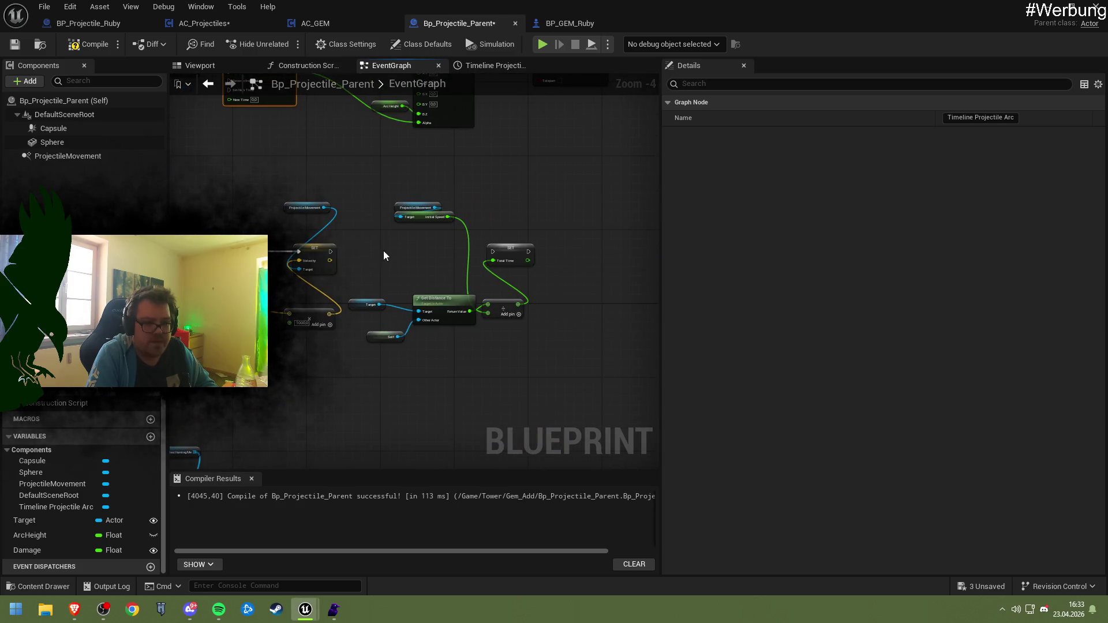
{"action": "mouse_move", "coordinate": [368, 195]}
{"action": "left_mouse_down"}
{"action": "mouse_move", "coordinate": [475, 331]}
{"action": "mouse_move", "coordinate": [532, 360]}
{"action": "left_mouse_up"}
{"action": "mouse_move", "coordinate": [312, 192]}
{"action": "left_mouse_down"}
{"action": "mouse_move", "coordinate": [396, 210]}
{"action": "mouse_move", "coordinate": [461, 241]}
{"action": "left_mouse_up"}
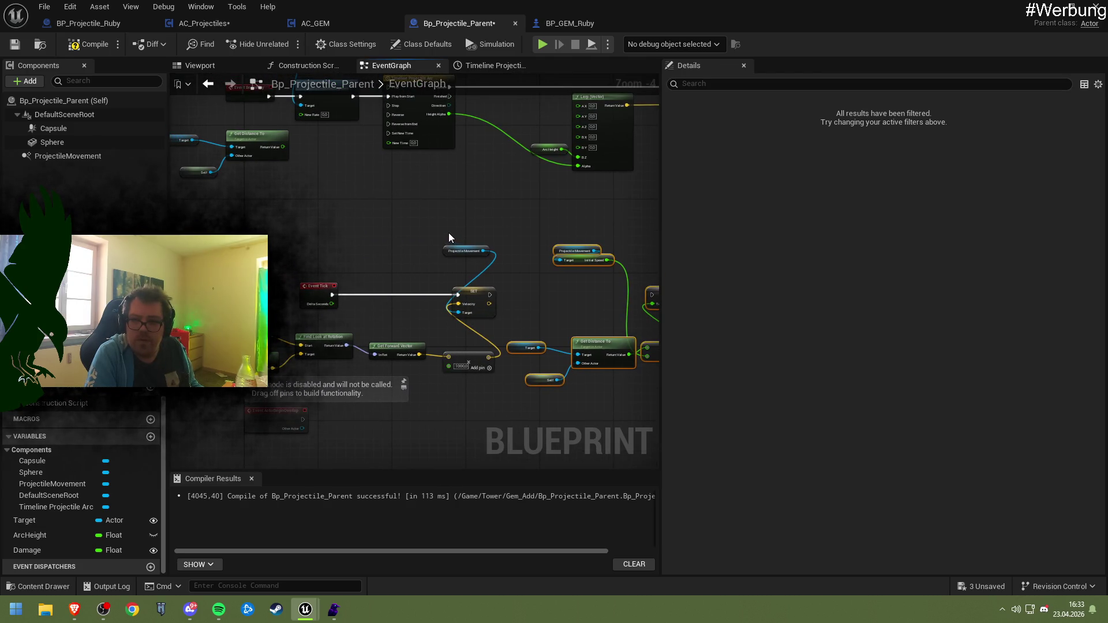
{"action": "left_click", "coordinate": [416, 235]}
{"action": "mouse_move", "coordinate": [355, 217]}
{"action": "left_mouse_down"}
{"action": "mouse_move", "coordinate": [456, 314]}
{"action": "mouse_move", "coordinate": [359, 316]}
{"action": "mouse_move", "coordinate": [301, 292]}
{"action": "mouse_move", "coordinate": [289, 342]}
{"action": "mouse_move", "coordinate": [248, 327]}
{"action": "left_mouse_up"}
{"action": "mouse_move", "coordinate": [342, 279]}
{"action": "left_mouse_down"}
{"action": "mouse_move", "coordinate": [473, 278]}
{"action": "mouse_move", "coordinate": [396, 259]}
{"action": "left_mouse_up"}
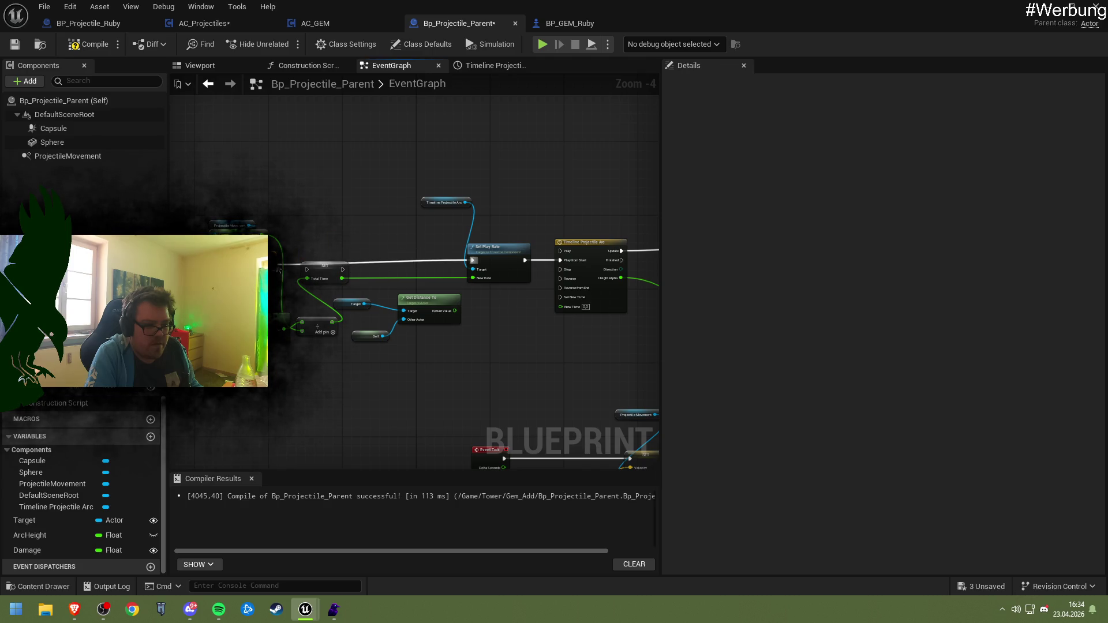
{"action": "left_click_drag", "start_coordinate": [346, 267], "coordinate": [472, 260]}
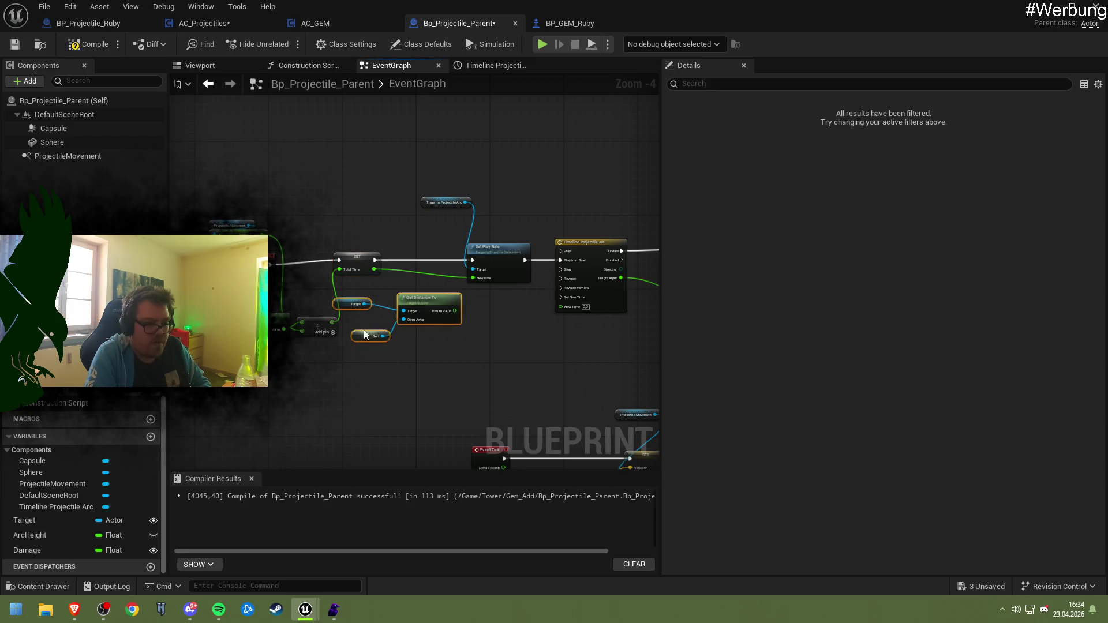
- Delete the leftover Get Distance To, Target and Self nodes
{"action": "key", "text": "Delete"}
{"action": "scroll", "coordinate": [382, 301], "scroll_direction": "up", "scroll_amount": 2}
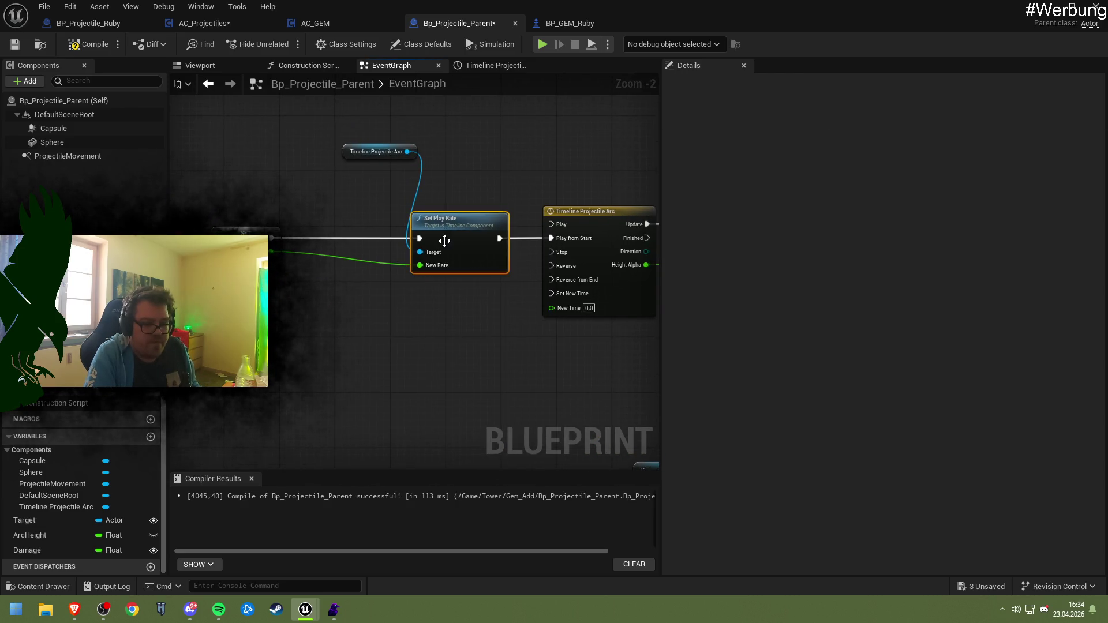
{"action": "mouse_move", "coordinate": [393, 287]}
{"action": "left_mouse_down"}
{"action": "mouse_move", "coordinate": [502, 281]}
{"action": "mouse_move", "coordinate": [399, 262]}
{"action": "mouse_move", "coordinate": [463, 265]}
{"action": "mouse_move", "coordinate": [479, 283]}
{"action": "left_mouse_up"}
- Feed 1.0 divided by Total Time into New Rate through a Divide node, then save
{"action": "type", "text": "/"}
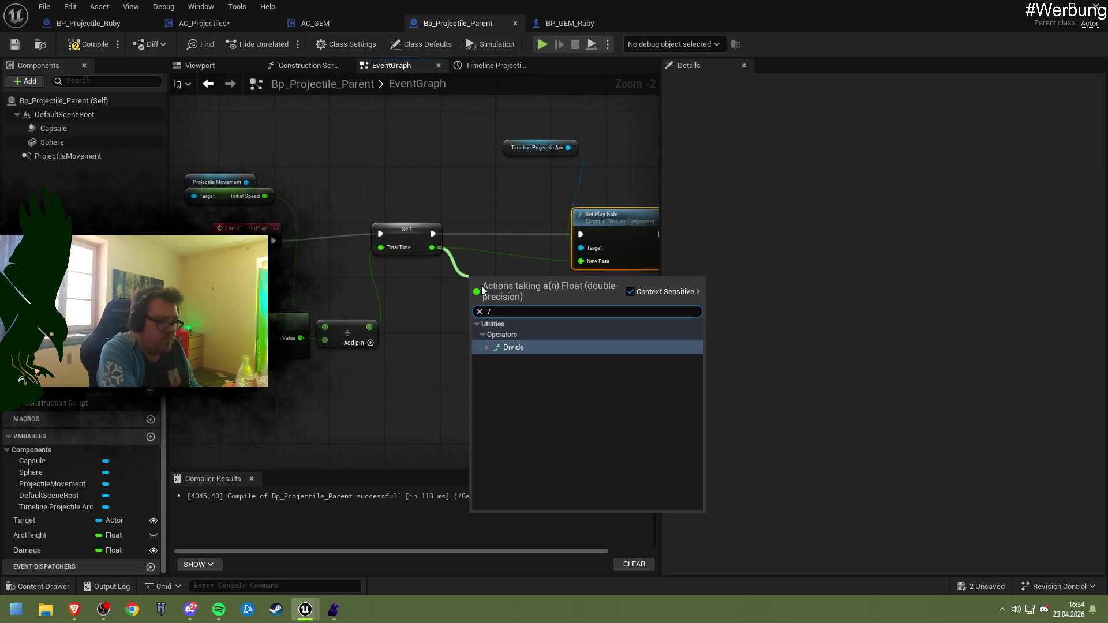
{"action": "key", "text": "Return"}
{"action": "left_click_drag", "start_coordinate": [435, 245], "coordinate": [484, 296]}
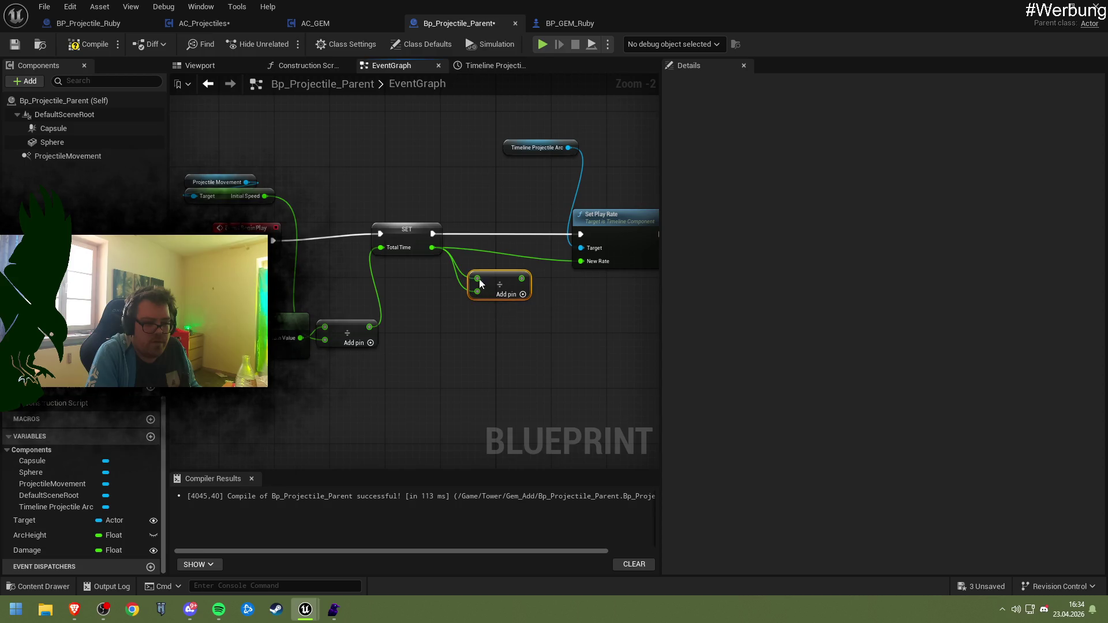
{"action": "right_click", "coordinate": [478, 281]}
{"action": "left_click", "coordinate": [504, 326]}
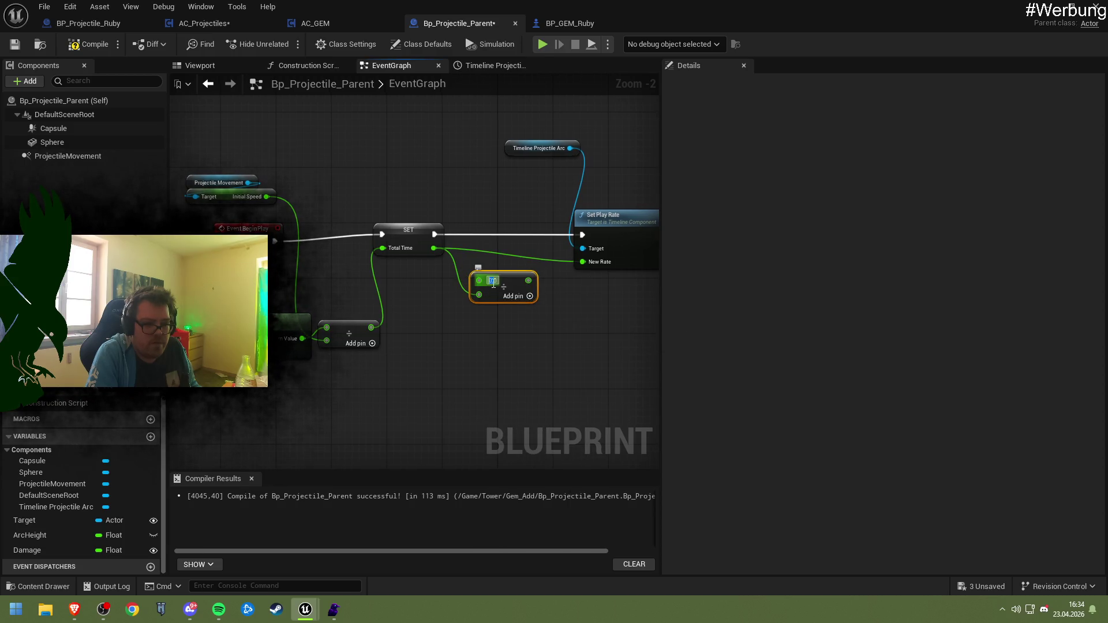
{"action": "mouse_move", "coordinate": [523, 280]}
{"action": "left_mouse_down"}
{"action": "mouse_move", "coordinate": [543, 291]}
{"action": "mouse_move", "coordinate": [583, 262]}
{"action": "mouse_move", "coordinate": [559, 294]}
{"action": "left_mouse_up"}
{"action": "key", "text": "ctrl+s"}
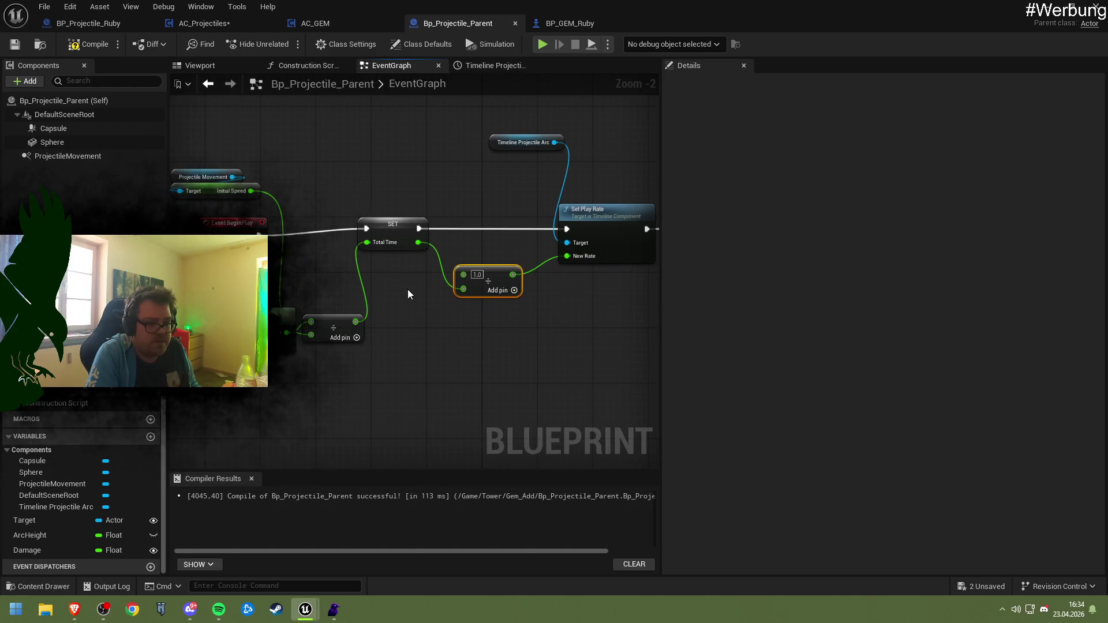
- Create a TotalTime float variable from the SET node and compile the blueprint
{"action": "left_click", "coordinate": [393, 231]}
{"action": "right_click", "coordinate": [394, 231]}
{"action": "mouse_move", "coordinate": [412, 277]}
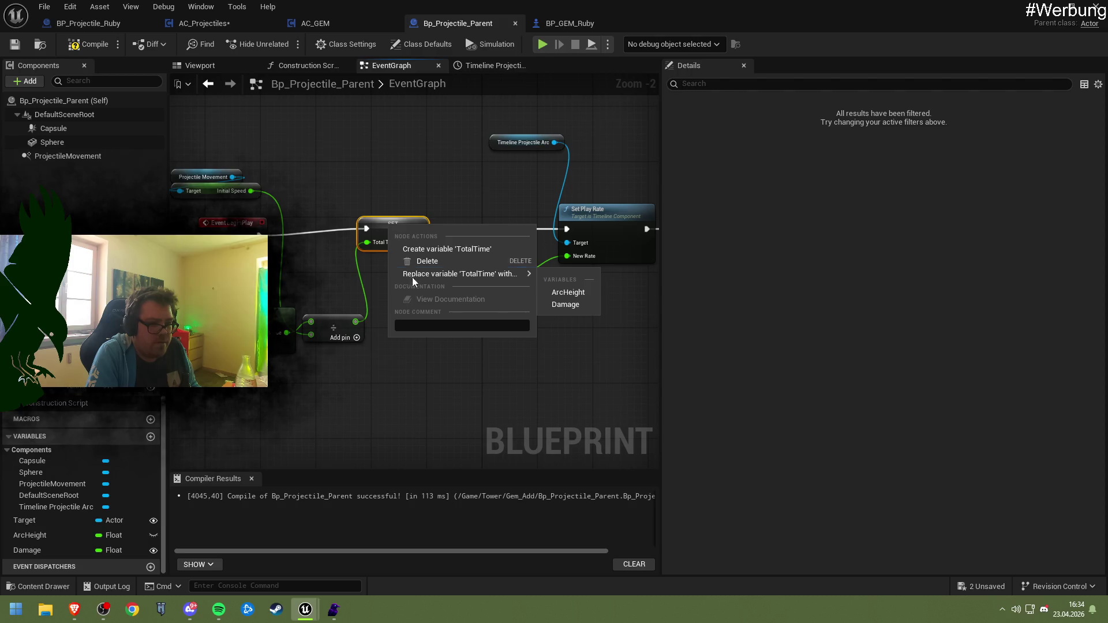
{"action": "left_click", "coordinate": [426, 249]}
{"action": "left_click", "coordinate": [86, 44]}
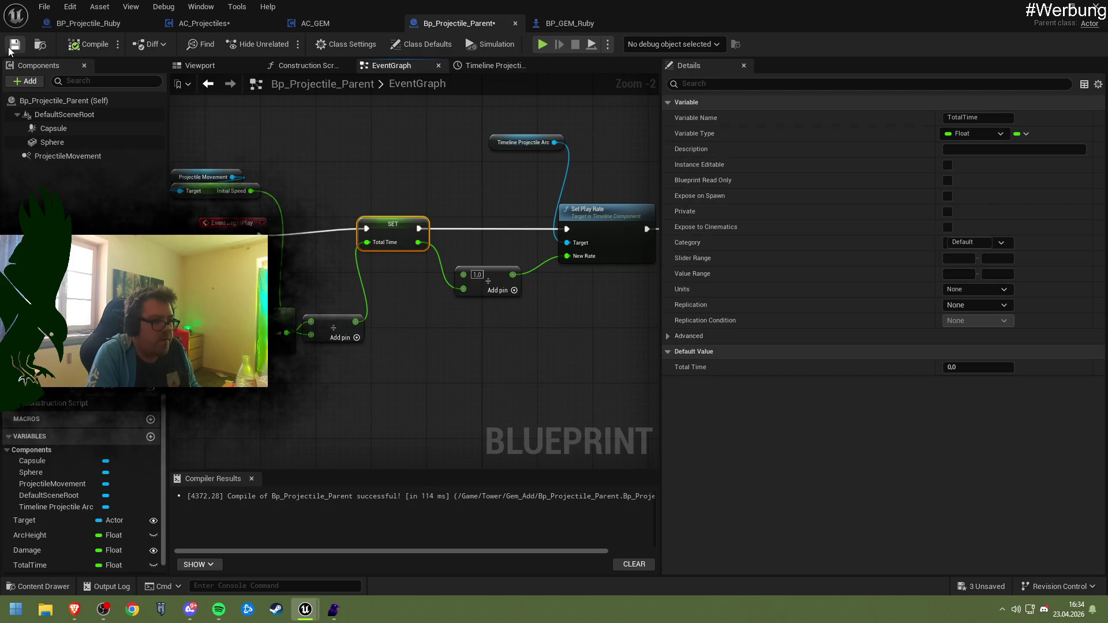
{"action": "left_click_drag", "start_coordinate": [438, 171], "coordinate": [330, 183]}
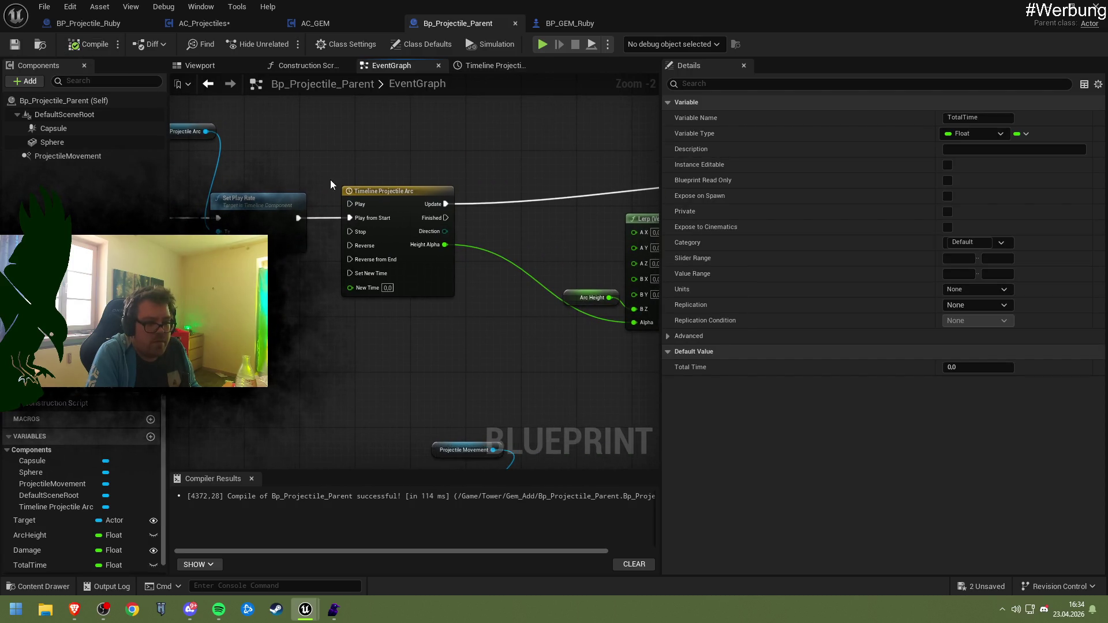
- Set the Projectile Arc timeline length to 1.00 and compile
{"action": "double_click", "coordinate": [396, 203]}
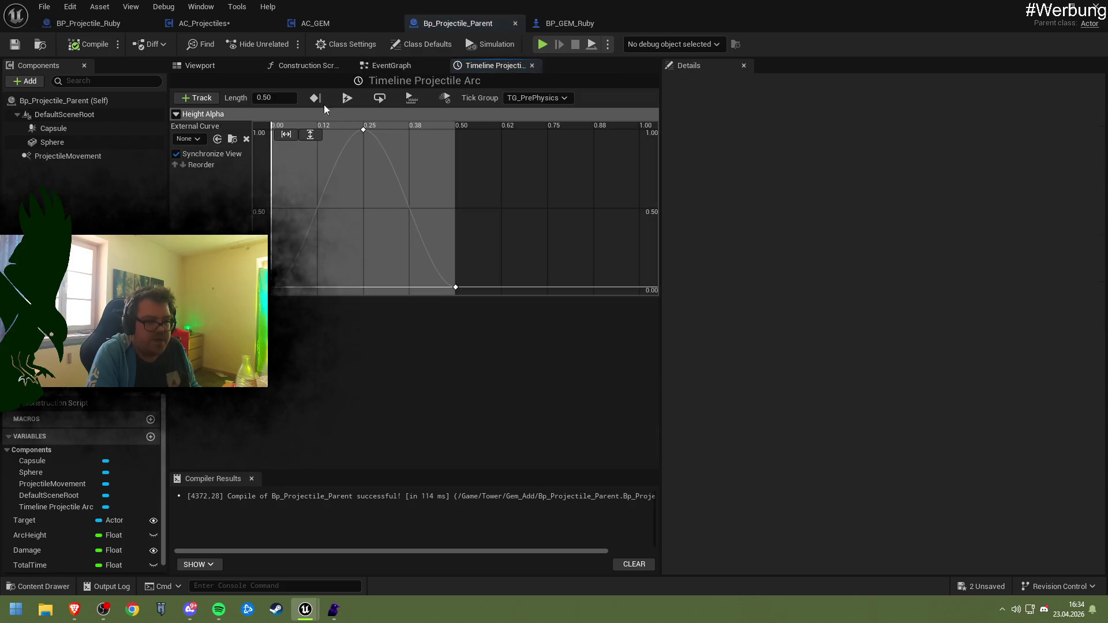
{"action": "double_click", "coordinate": [273, 98]}
{"action": "type", "text": "1"}
{"action": "key", "text": "Return"}
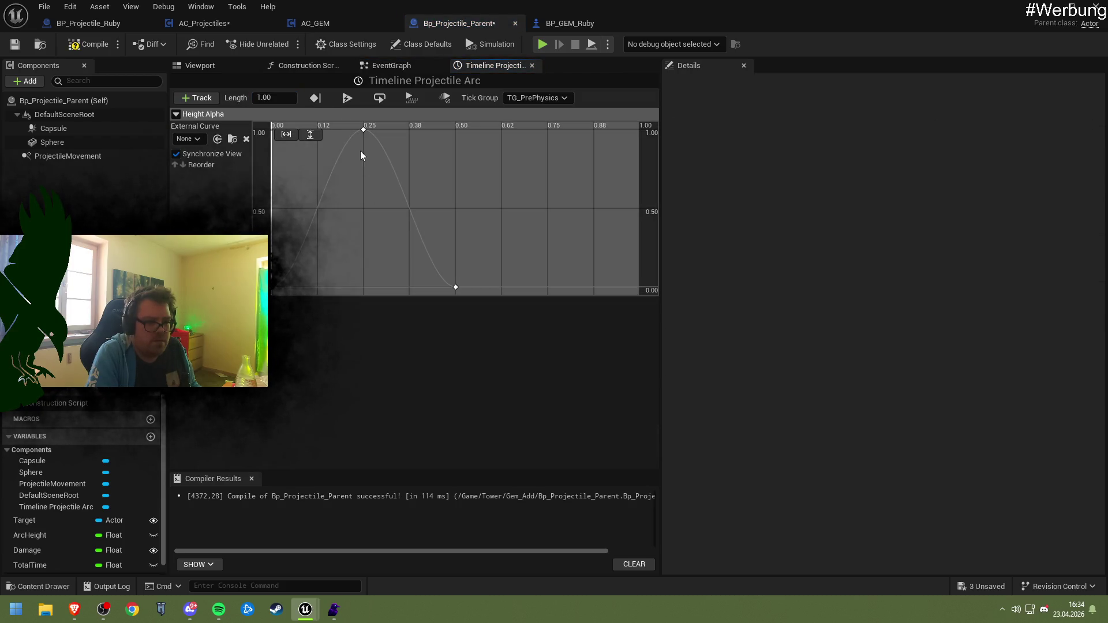
{"action": "left_click", "coordinate": [362, 132]}
{"action": "left_click", "coordinate": [365, 135]}
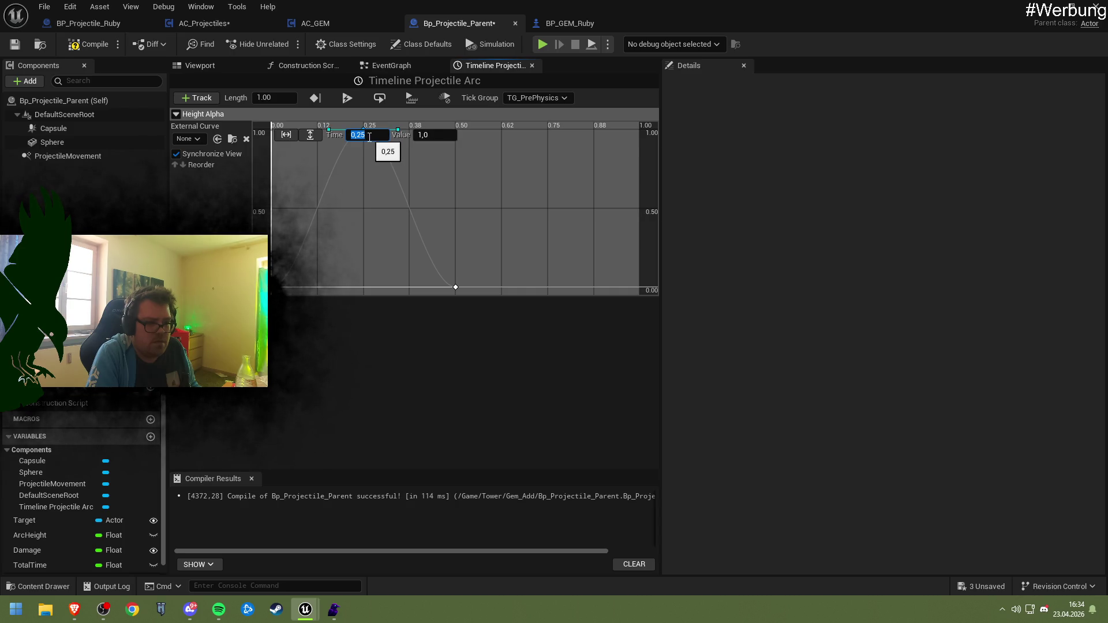
{"action": "key", "text": "Return"}
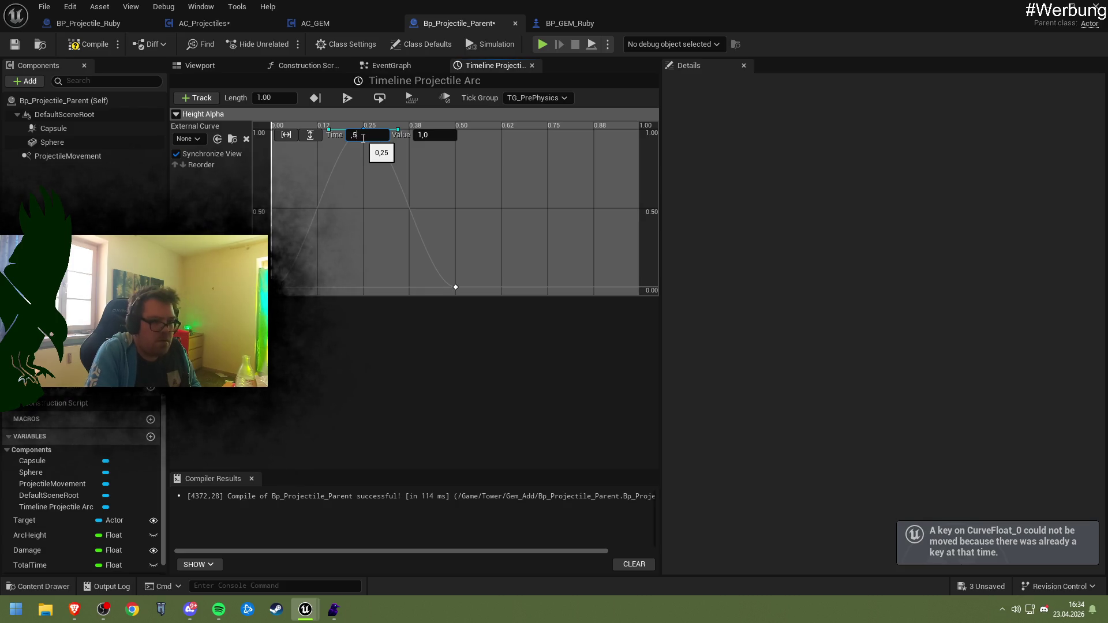
{"action": "key", "text": "Return"}
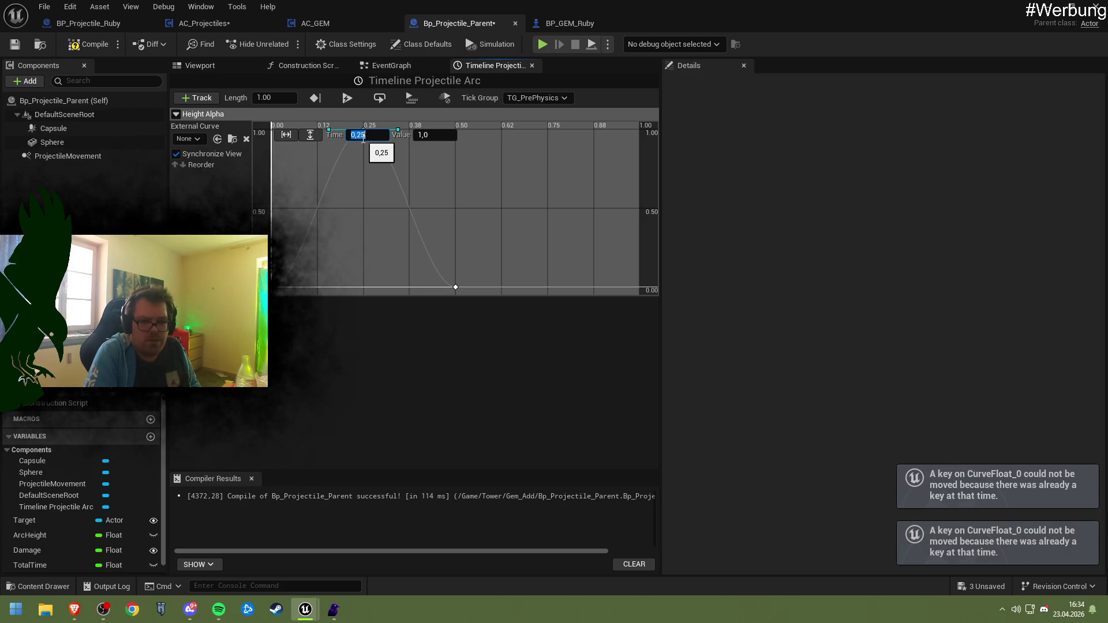
{"action": "left_click", "coordinate": [372, 190]}
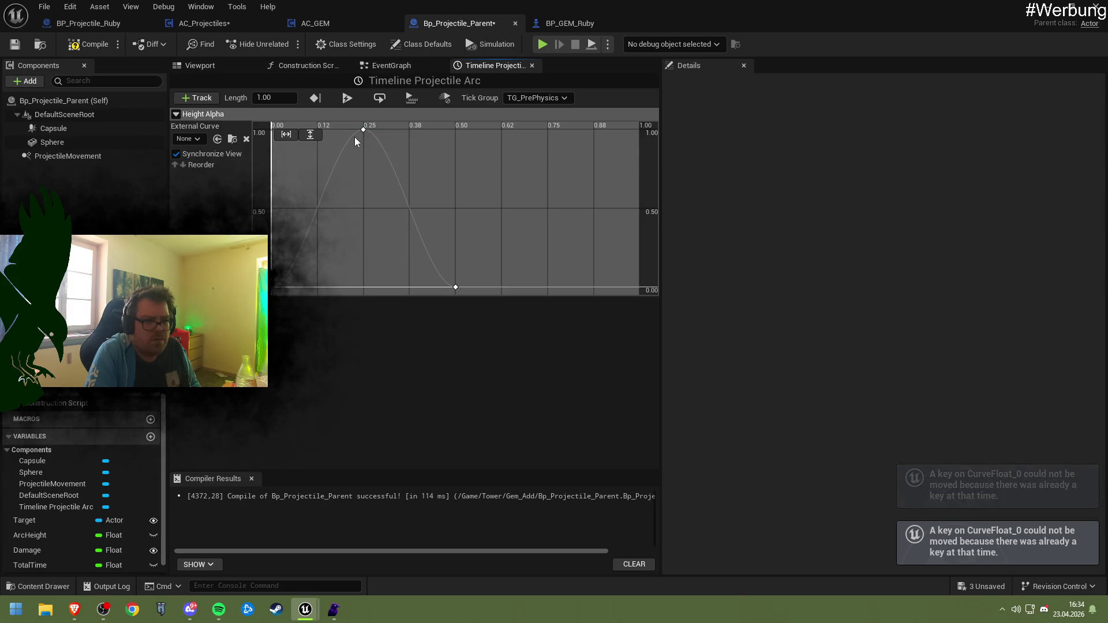
{"action": "left_click", "coordinate": [87, 44]}
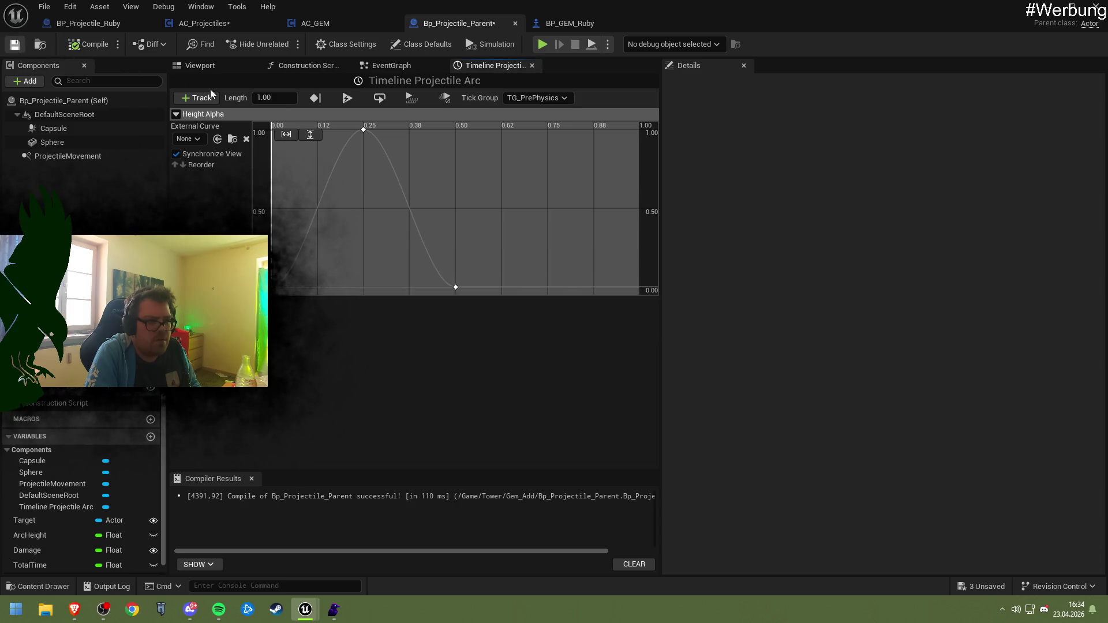
- Retime the Height Alpha keys so the peak sits at 0.5 and the end at 1.0
{"action": "left_click", "coordinate": [363, 130]}
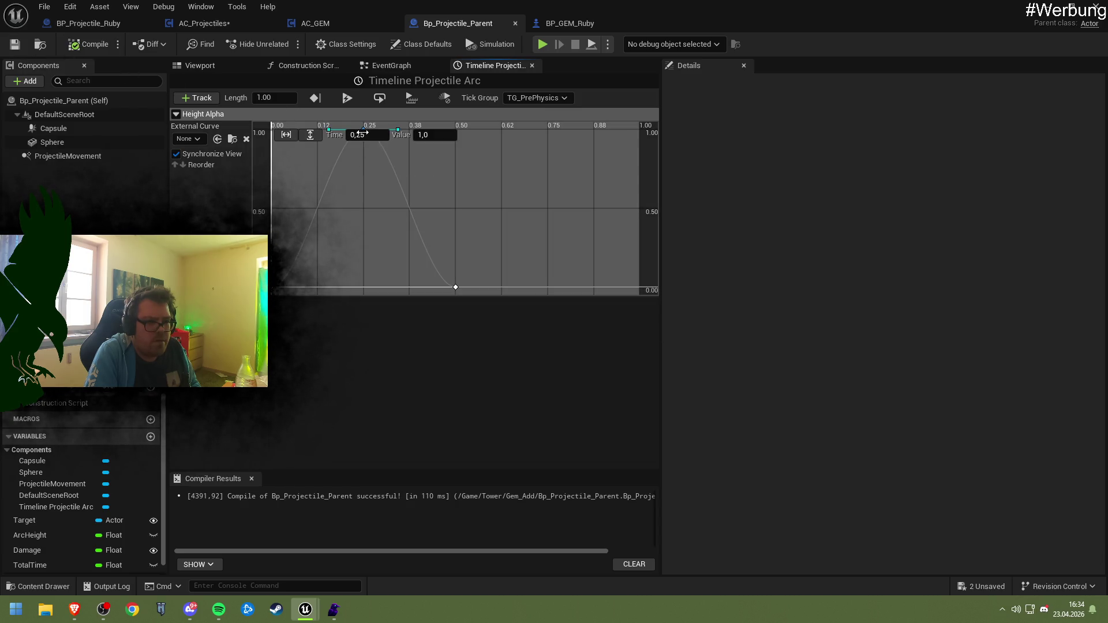
{"action": "left_click", "coordinate": [362, 134]}
{"action": "type", "text": "0"}
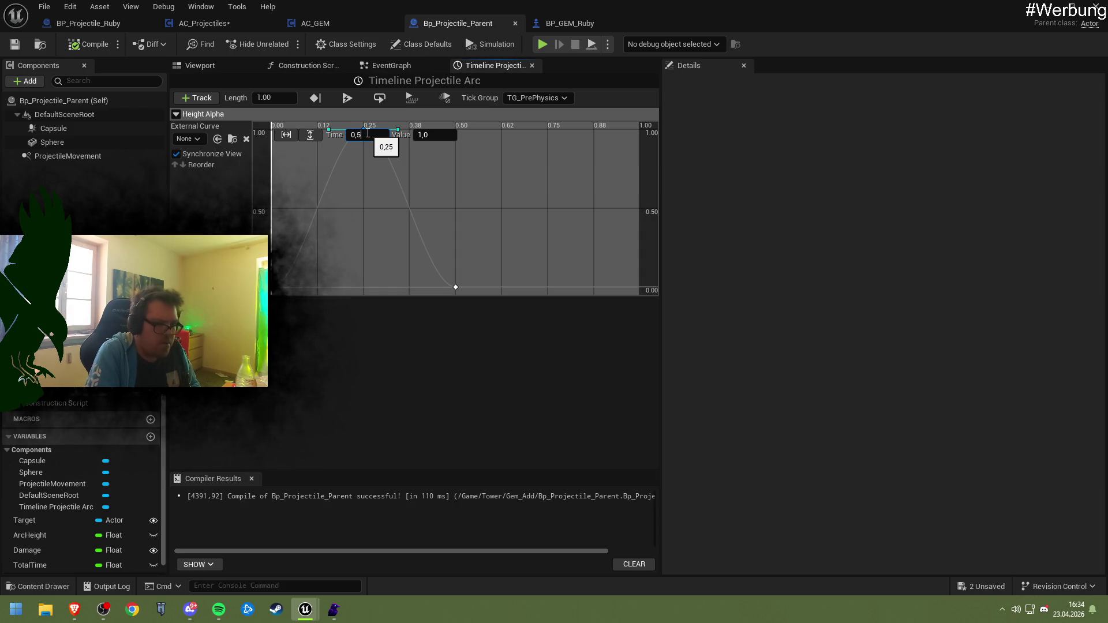
{"action": "key", "text": "Return"}
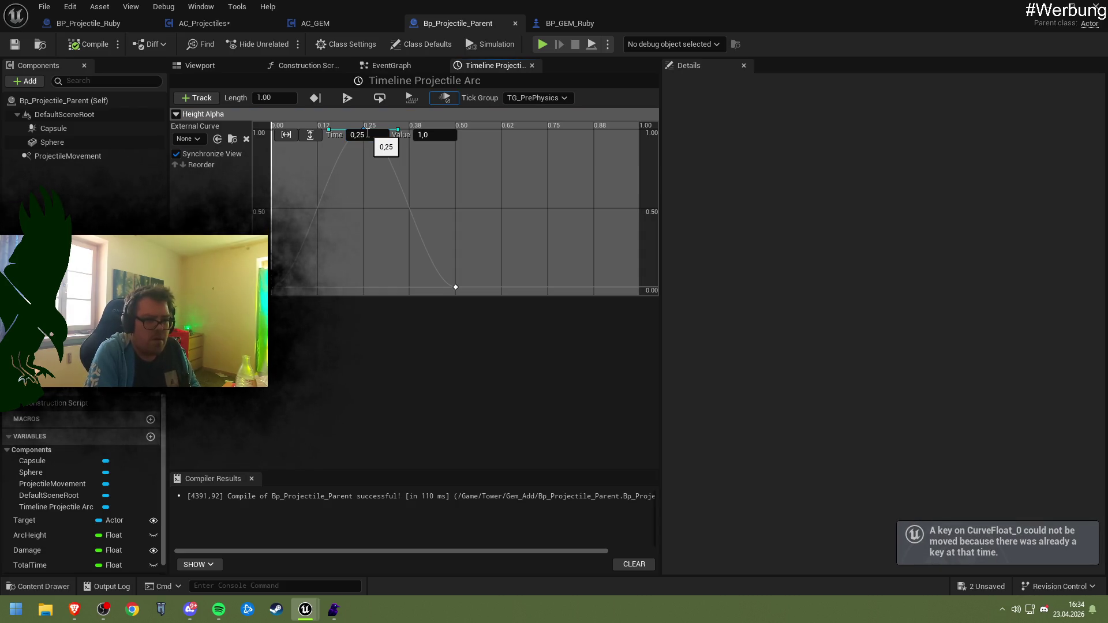
{"action": "scroll", "coordinate": [363, 178], "scroll_direction": "down", "scroll_amount": 2}
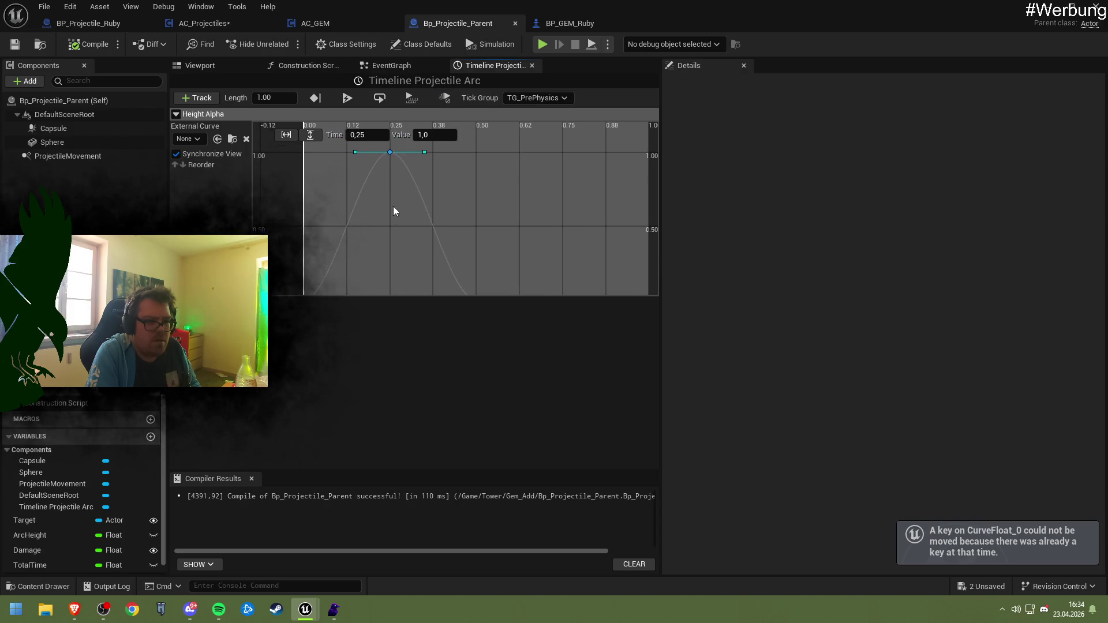
{"action": "left_click_drag", "start_coordinate": [389, 144], "coordinate": [460, 145]}
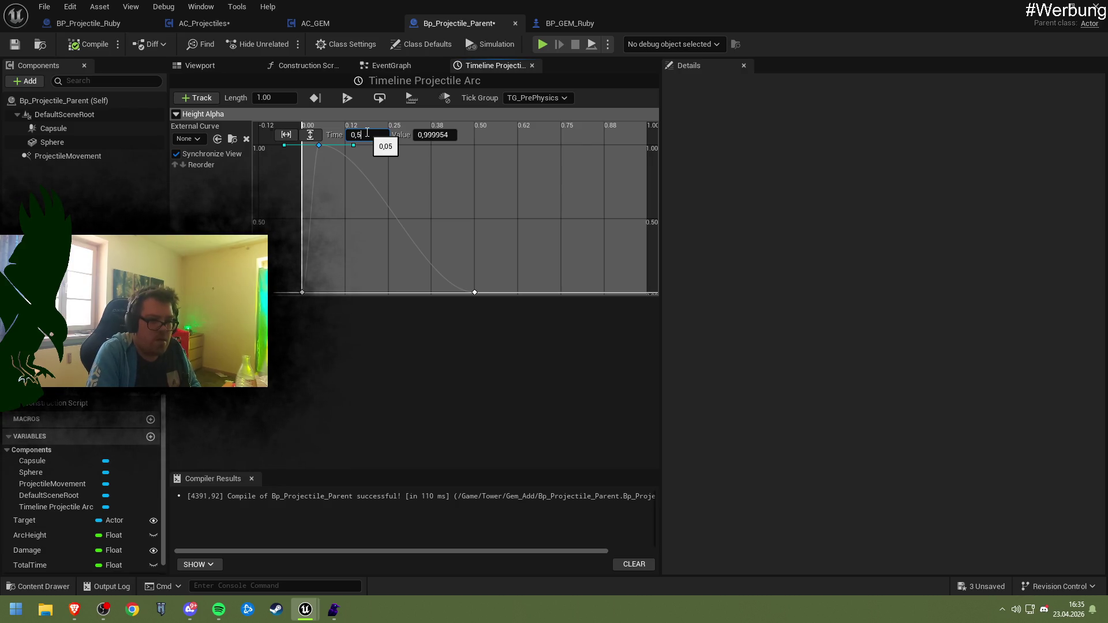
{"action": "key", "text": "Return"}
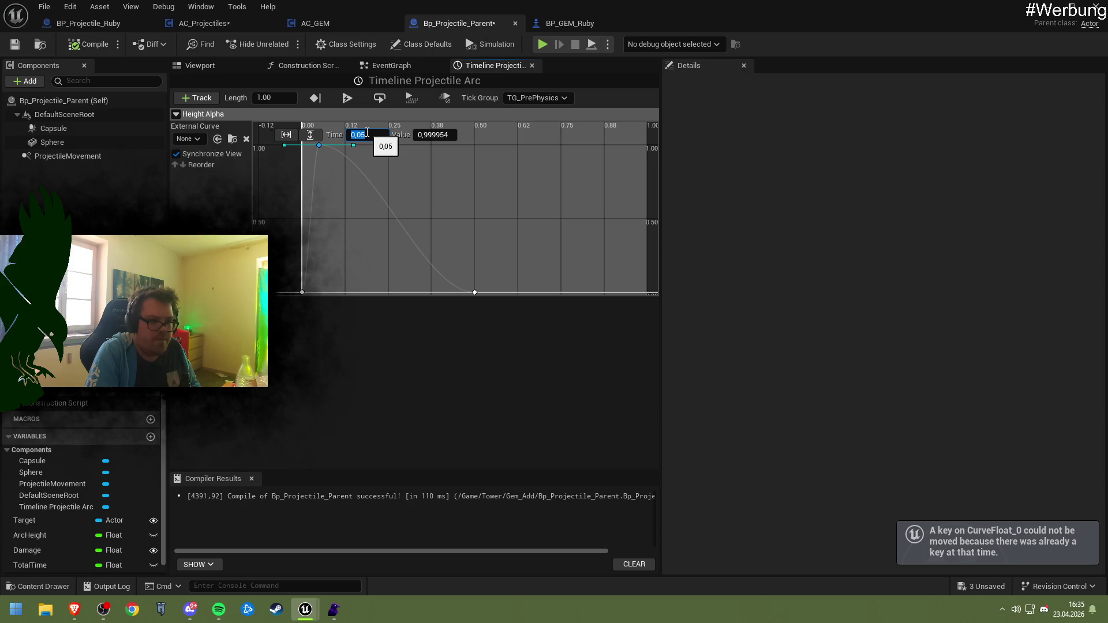
{"action": "key", "text": "Return"}
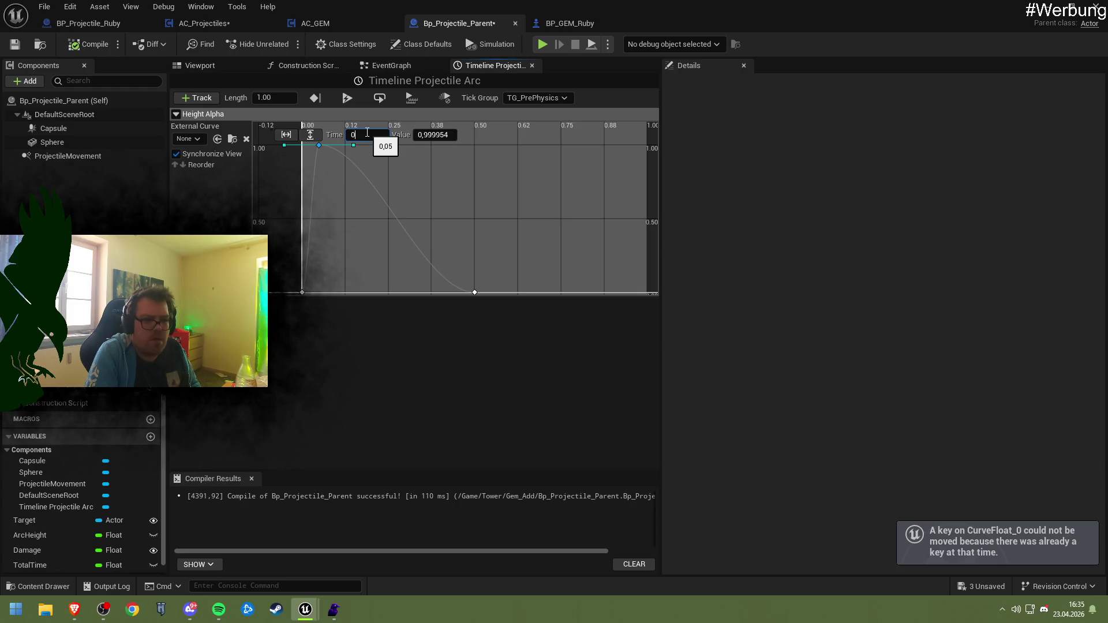
{"action": "type", "text": ",5"}
{"action": "left_click", "coordinate": [475, 293]}
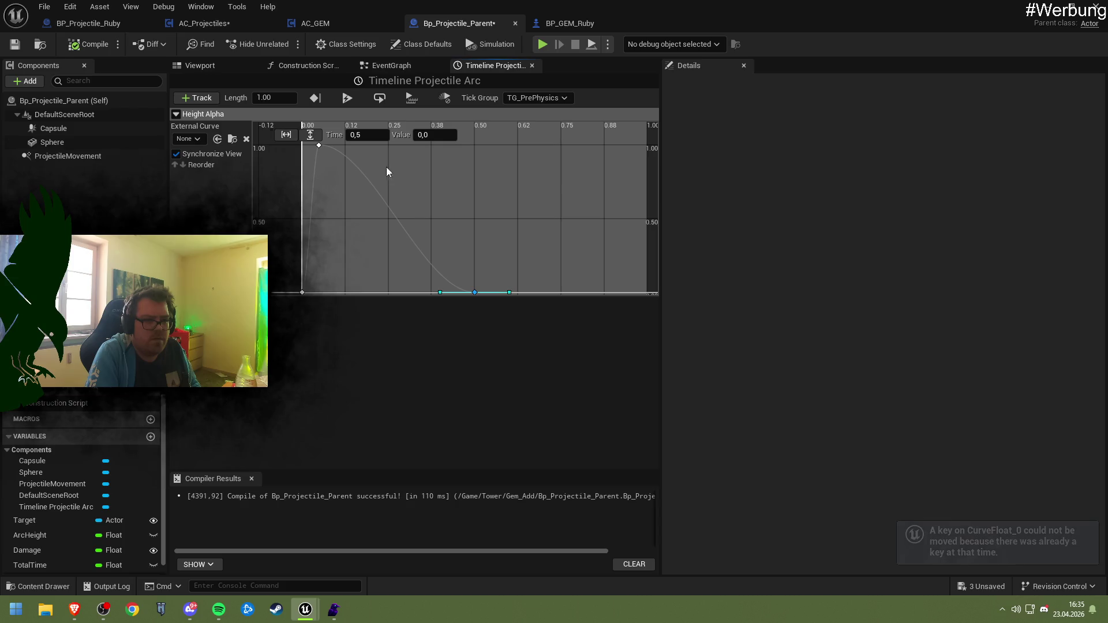
{"action": "left_click", "coordinate": [365, 136]}
{"action": "type", "text": "1"}
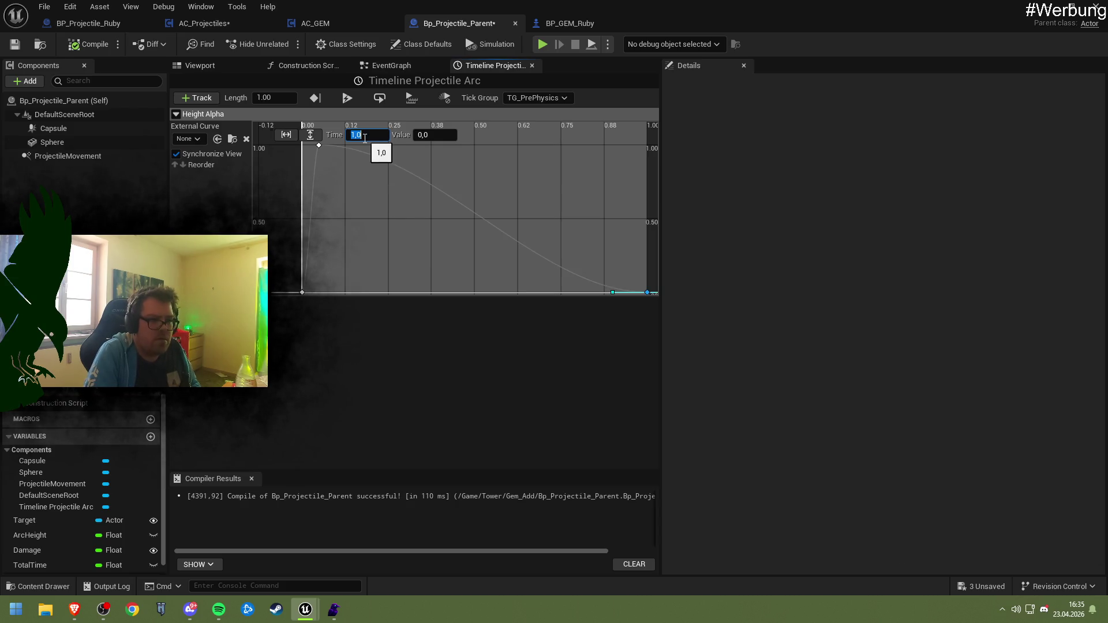
{"action": "left_click", "coordinate": [319, 145]}
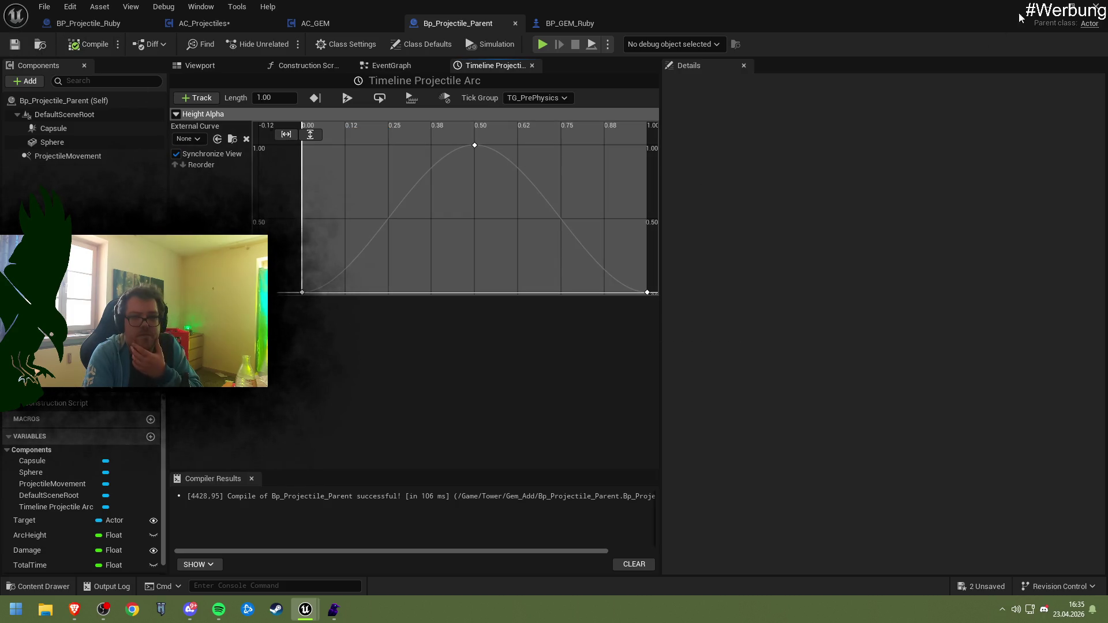
{"action": "left_click", "coordinate": [1047, 6]}
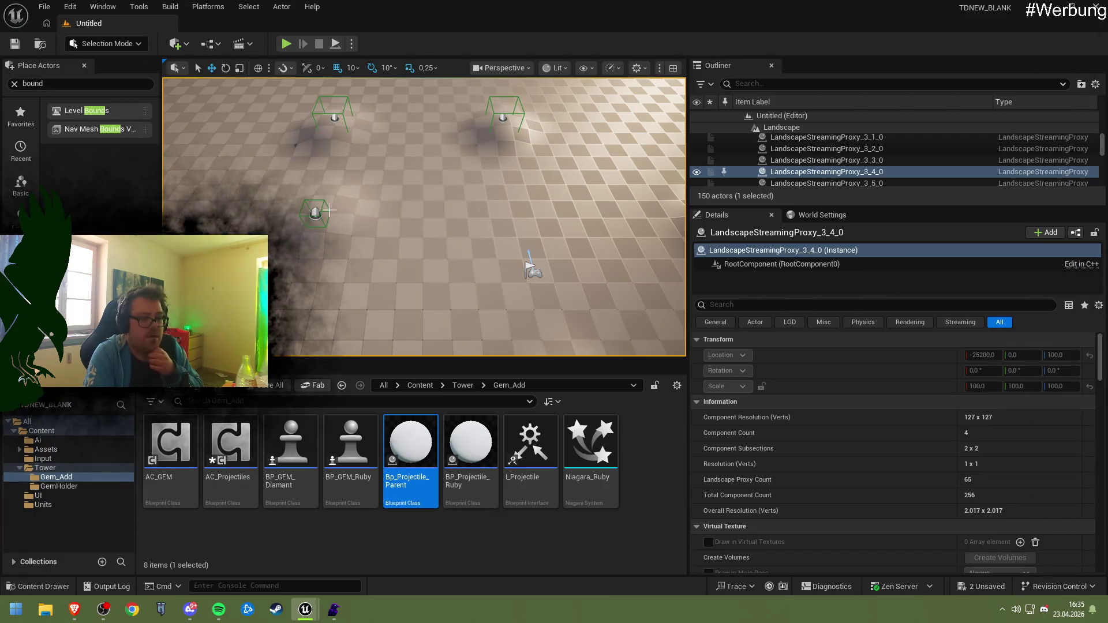
- Play-test the level with Alt+P, watch the projectiles, then stop and return to Bp_Projectile_Parent
{"action": "mouse_move", "coordinate": [329, 210]}
{"action": "left_mouse_down"}
{"action": "mouse_move", "coordinate": [483, 162]}
{"action": "mouse_move", "coordinate": [292, 203]}
{"action": "left_mouse_up"}
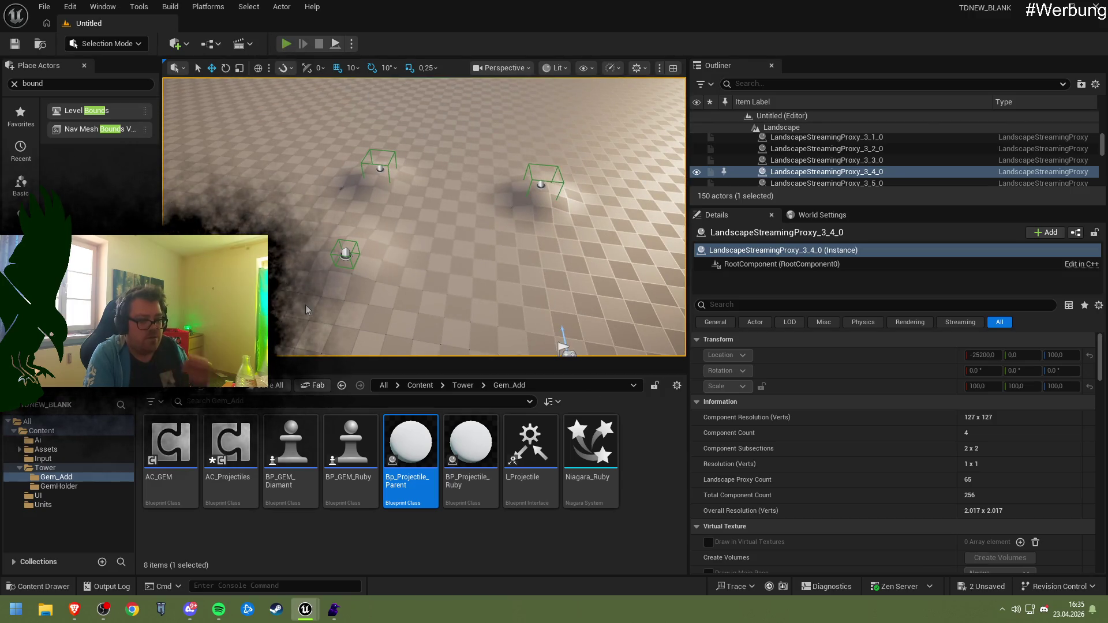
{"action": "key", "text": "alt+p"}
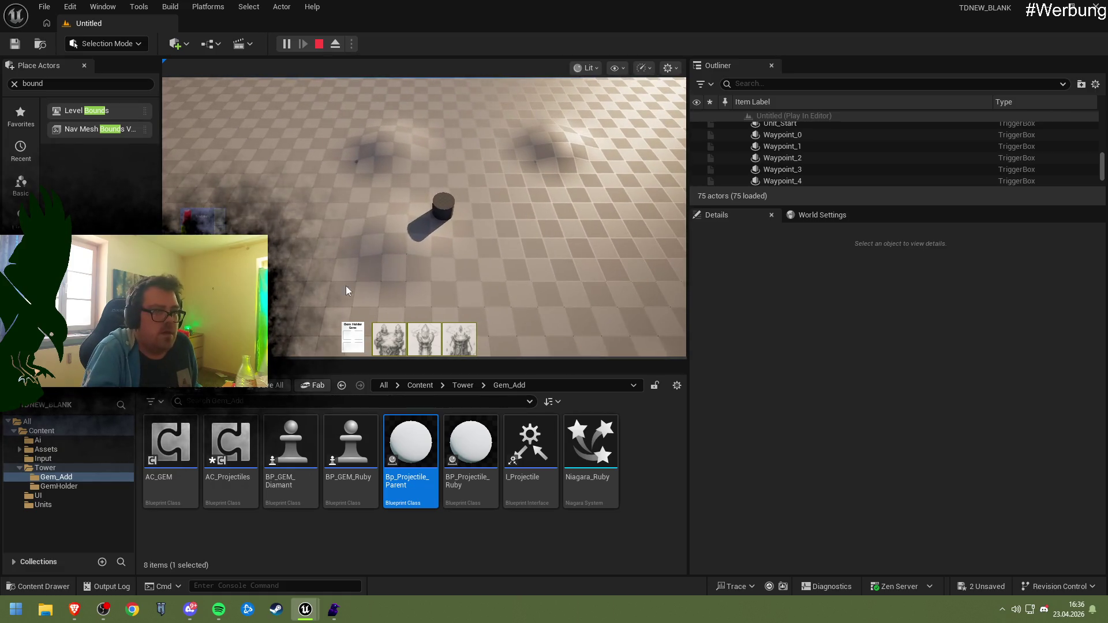
{"action": "key", "text": "Escape"}
{"action": "left_click", "coordinate": [564, 341]}
{"action": "mouse_move", "coordinate": [306, 610]}
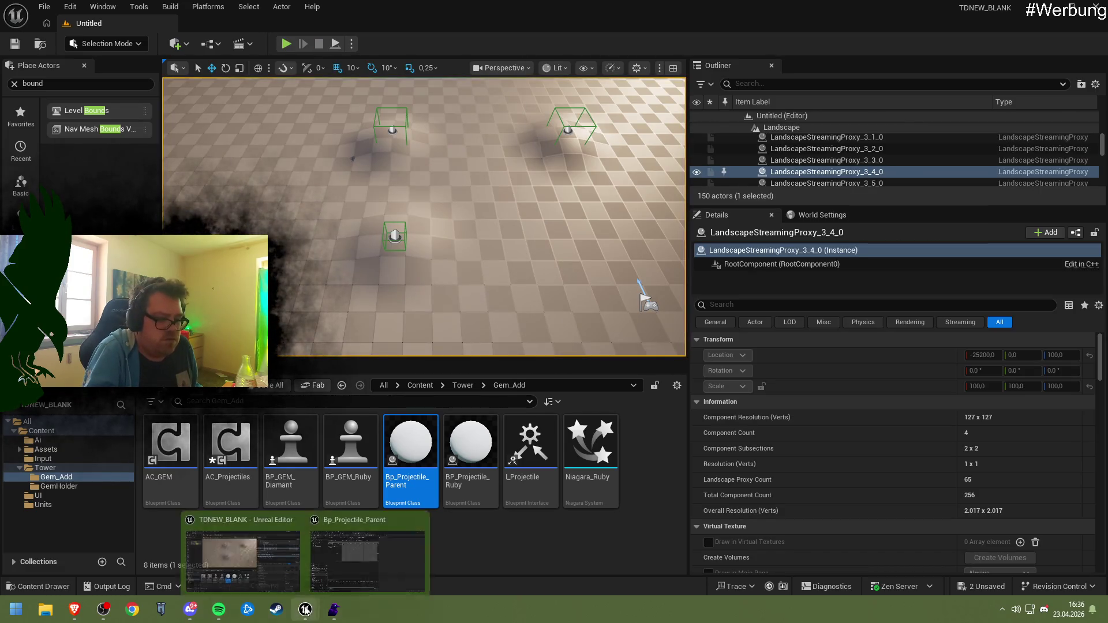
{"action": "left_click", "coordinate": [323, 561]}
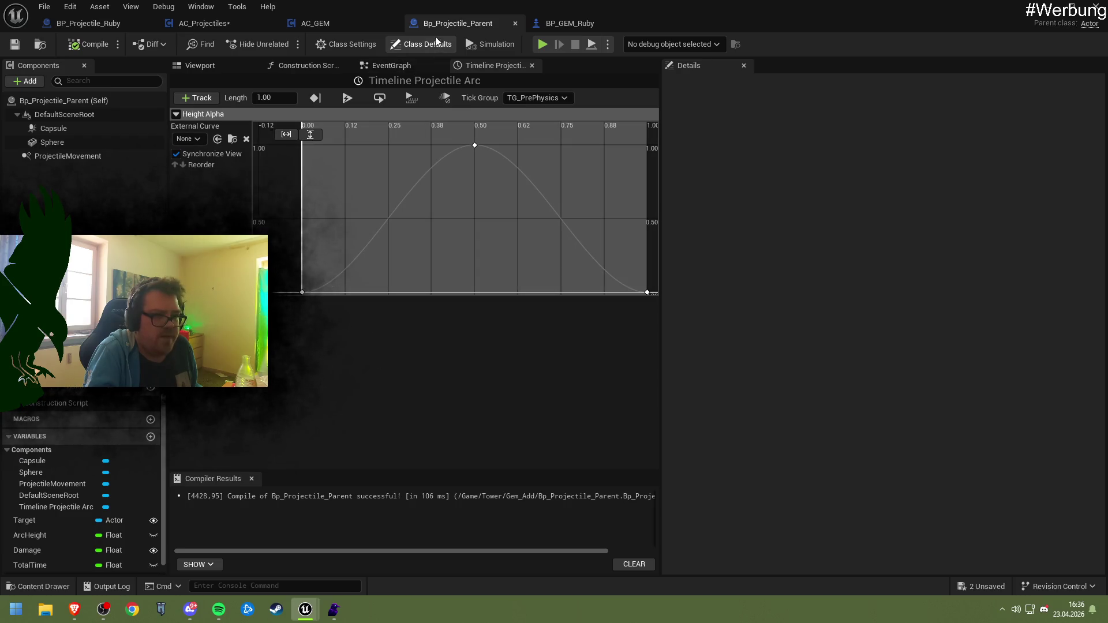
- Inspect the spawn nodes in the AC_GEM event graph
{"action": "left_click", "coordinate": [332, 21]}
{"action": "left_click", "coordinate": [232, 24]}
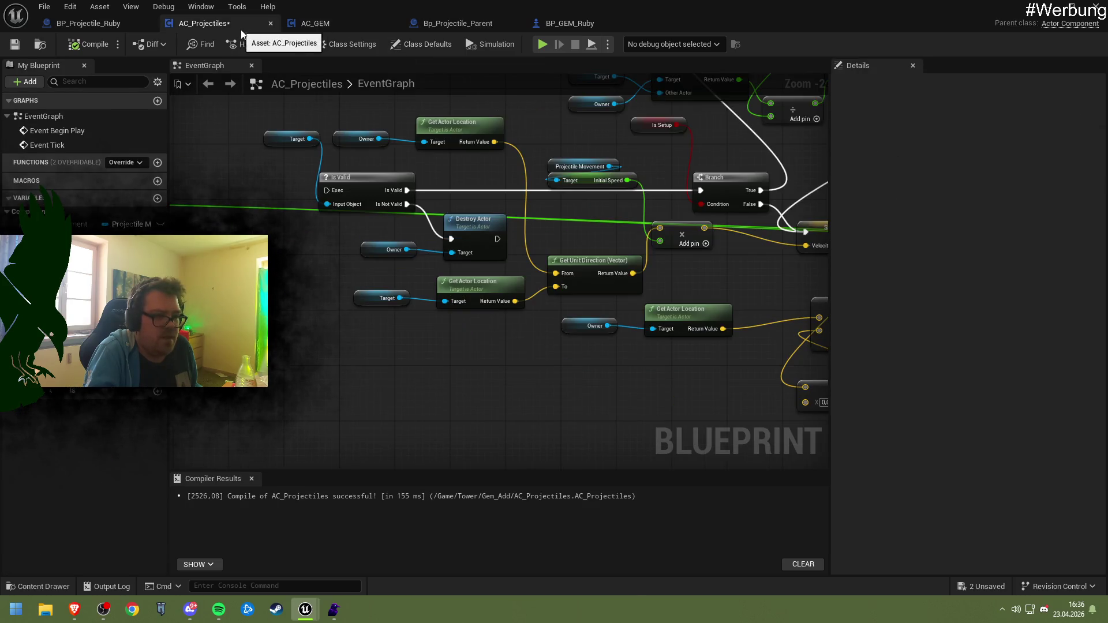
{"action": "left_click", "coordinate": [312, 19]}
{"action": "scroll", "coordinate": [340, 137], "scroll_direction": "down", "scroll_amount": 3}
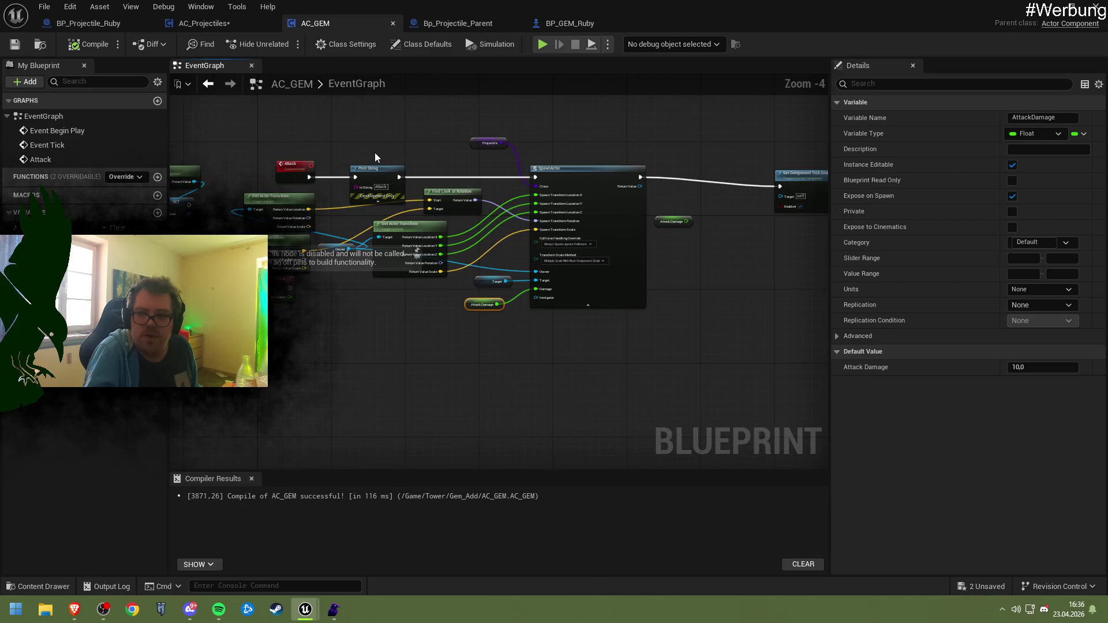
{"action": "mouse_move", "coordinate": [375, 152]}
{"action": "left_mouse_down"}
{"action": "mouse_move", "coordinate": [448, 210]}
{"action": "mouse_move", "coordinate": [424, 221]}
{"action": "left_mouse_up"}
{"action": "left_click", "coordinate": [457, 23]}
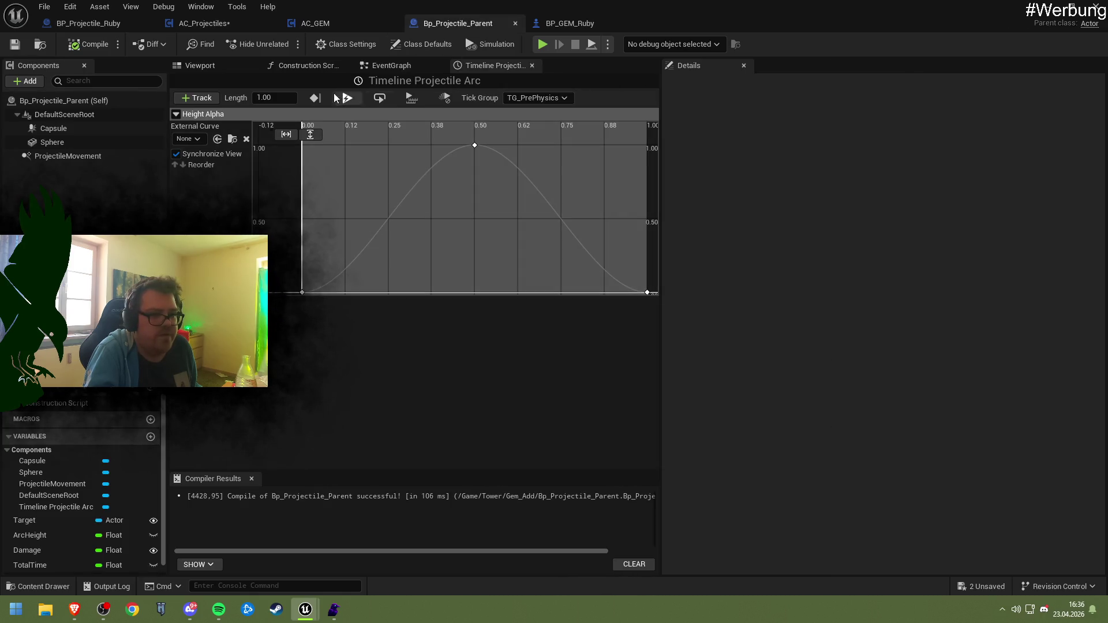
- Survey Bp_Projectile_Parent's event graph: BeginPlay, timeline, Lerp and Event Tick chains
{"action": "left_click", "coordinate": [221, 67]}
{"action": "left_click", "coordinate": [287, 67]}
{"action": "left_click", "coordinate": [391, 65]}
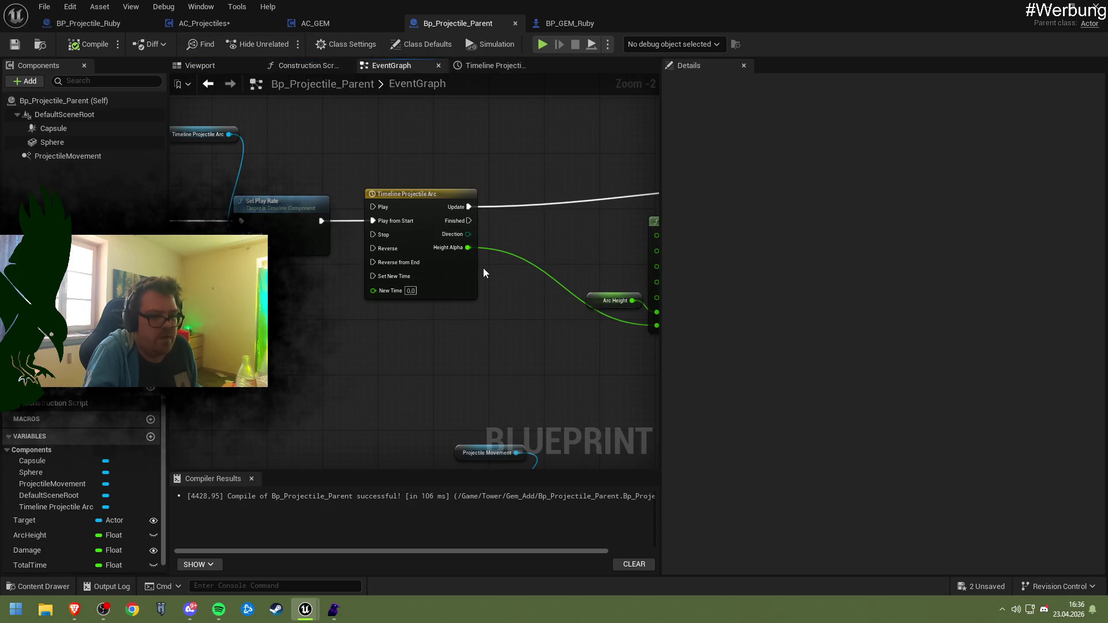
{"action": "mouse_move", "coordinate": [429, 321]}
{"action": "left_mouse_down"}
{"action": "mouse_move", "coordinate": [490, 321]}
{"action": "mouse_move", "coordinate": [459, 301]}
{"action": "mouse_move", "coordinate": [518, 300]}
{"action": "mouse_move", "coordinate": [310, 272]}
{"action": "mouse_move", "coordinate": [330, 275]}
{"action": "left_mouse_up"}
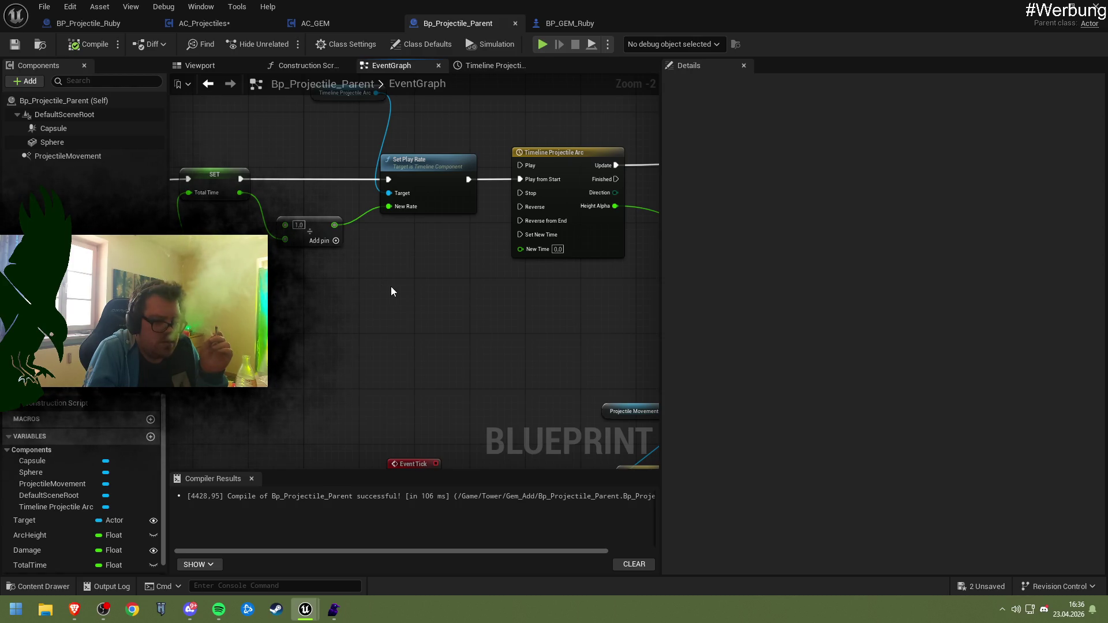
{"action": "mouse_move", "coordinate": [466, 292]}
{"action": "left_mouse_down"}
{"action": "mouse_move", "coordinate": [270, 306]}
{"action": "mouse_move", "coordinate": [118, 300]}
{"action": "left_mouse_up"}
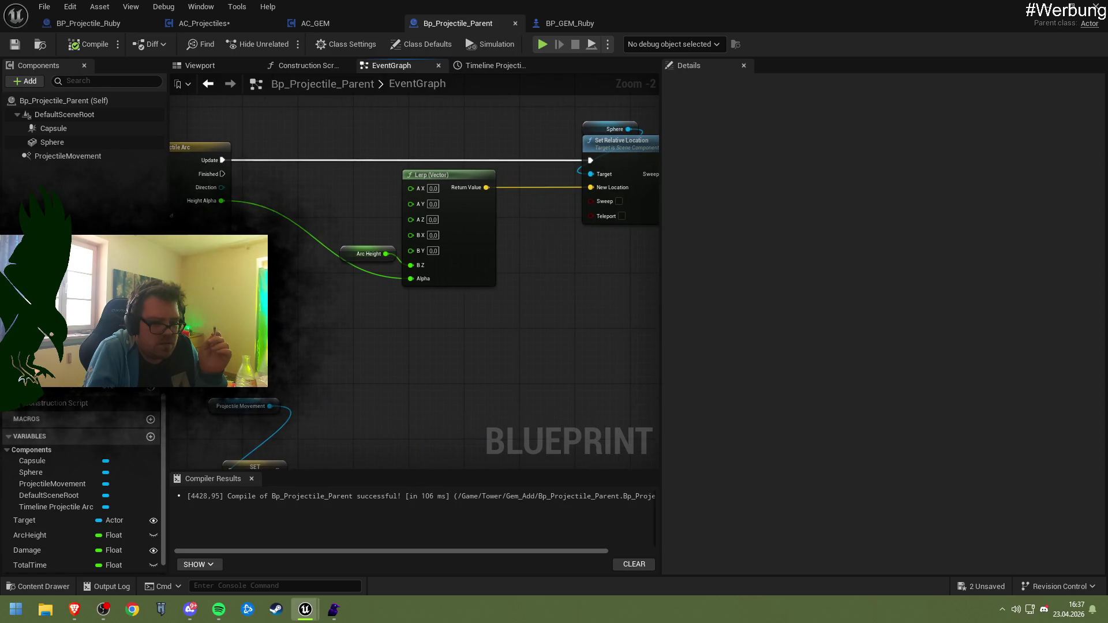
{"action": "mouse_move", "coordinate": [173, 324]}
{"action": "left_mouse_down"}
{"action": "mouse_move", "coordinate": [498, 327]}
{"action": "mouse_move", "coordinate": [374, 245]}
{"action": "mouse_move", "coordinate": [441, 272]}
{"action": "mouse_move", "coordinate": [421, 287]}
{"action": "mouse_move", "coordinate": [343, 288]}
{"action": "mouse_move", "coordinate": [367, 279]}
{"action": "left_mouse_up"}
{"action": "scroll", "coordinate": [497, 328], "scroll_direction": "down", "scroll_amount": 2}
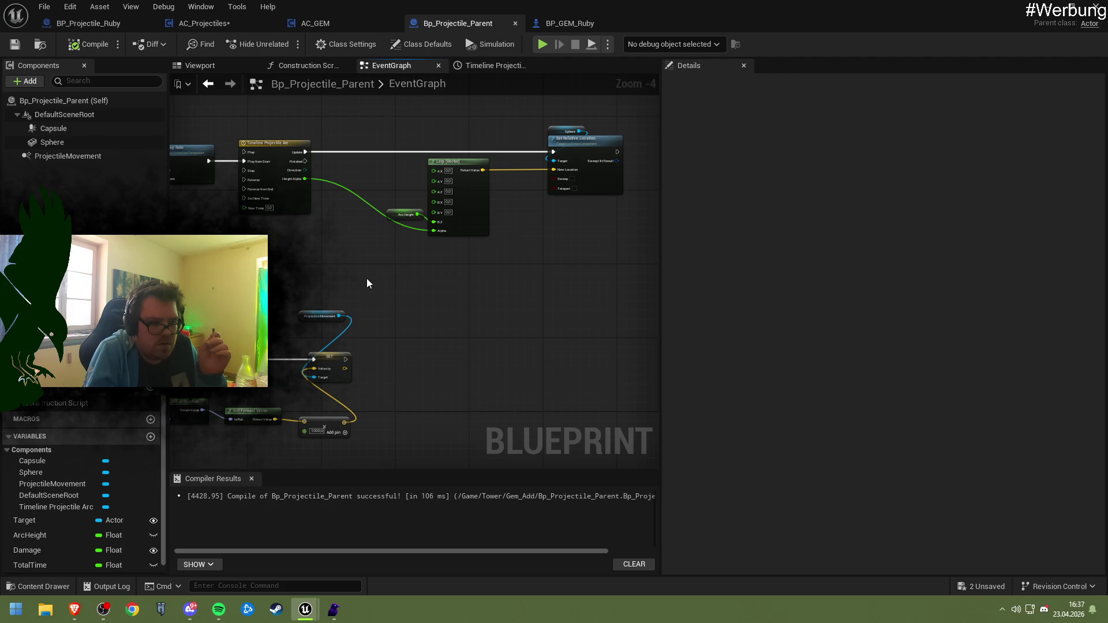
{"action": "left_click_drag", "start_coordinate": [367, 279], "coordinate": [580, 251]}
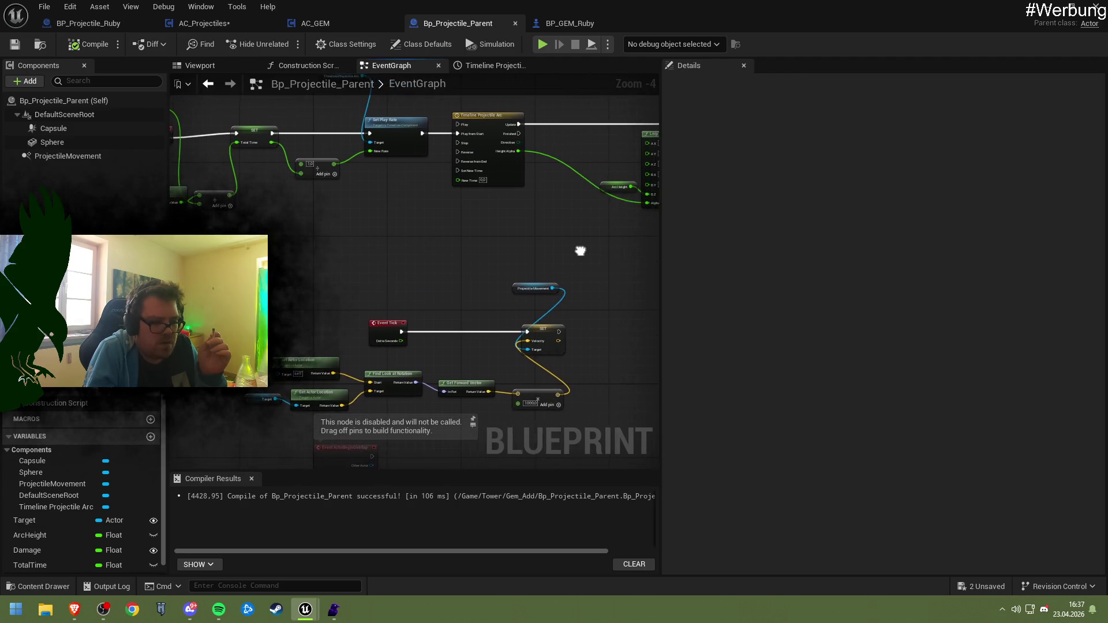
{"action": "mouse_move", "coordinate": [507, 265]}
{"action": "left_mouse_down"}
{"action": "mouse_move", "coordinate": [471, 179]}
{"action": "mouse_move", "coordinate": [289, 213]}
{"action": "mouse_move", "coordinate": [311, 209]}
{"action": "left_mouse_up"}
{"action": "left_click_drag", "start_coordinate": [260, 160], "coordinate": [397, 228]}
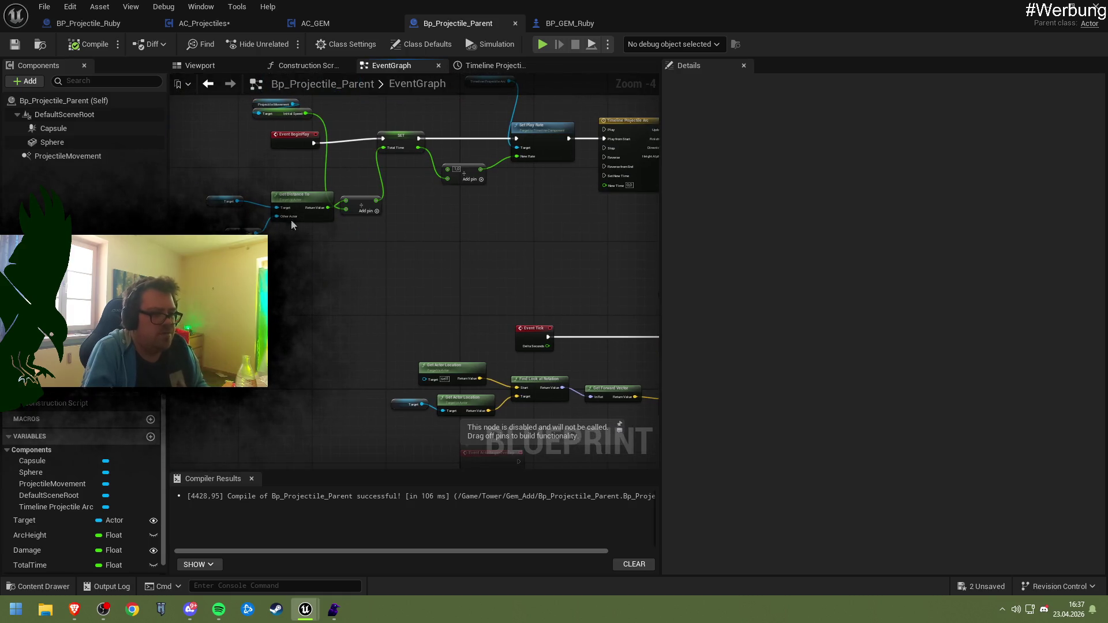
- Duplicate the distance-divided-by-Initial-Speed nodes and chain SET Total Time after SET Velocity
{"action": "left_click_drag", "start_coordinate": [218, 177], "coordinate": [400, 257]}
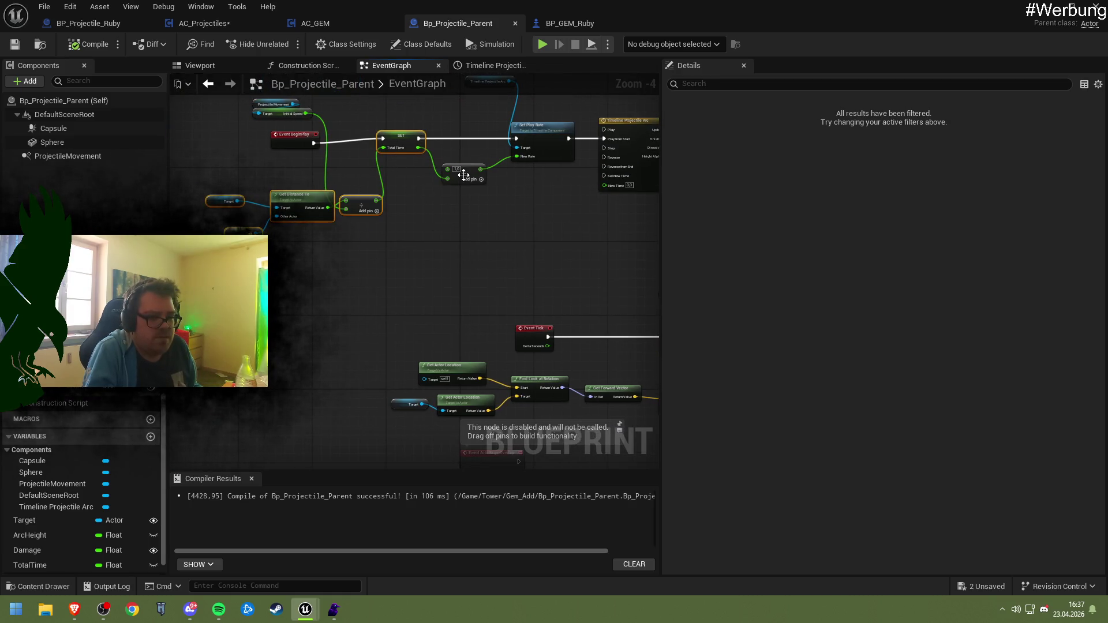
{"action": "key", "text": "ctrl+v"}
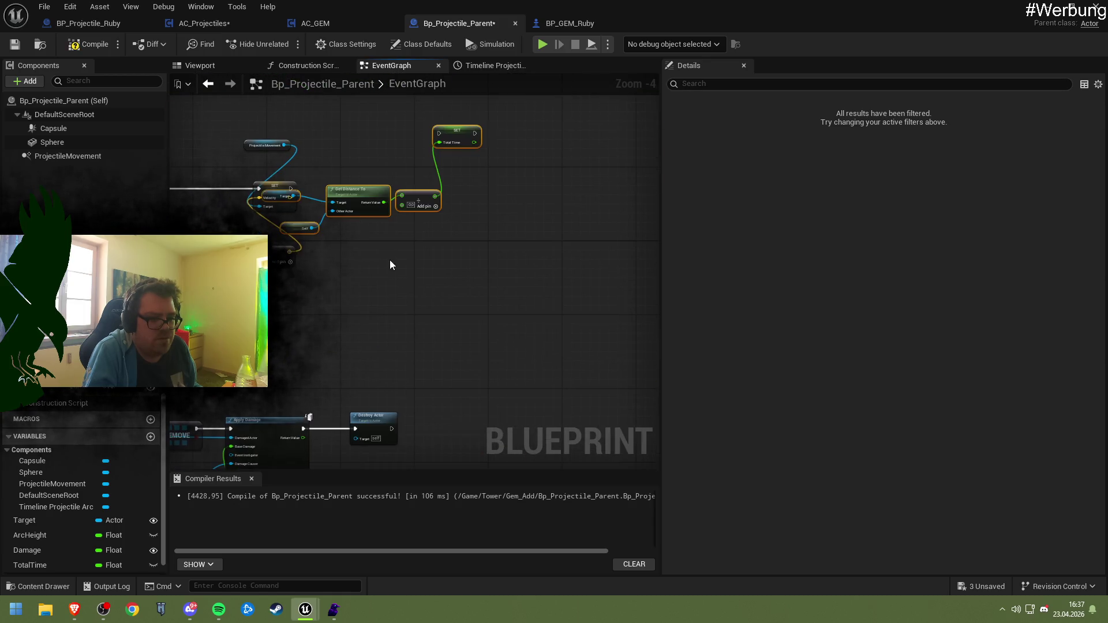
{"action": "left_click_drag", "start_coordinate": [369, 191], "coordinate": [390, 284]}
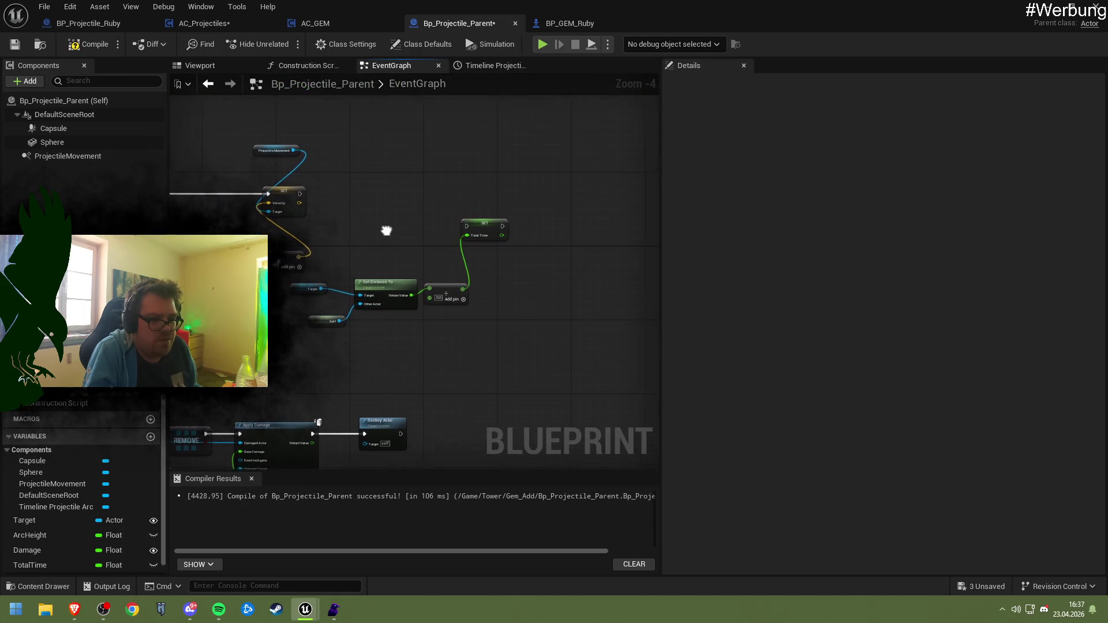
{"action": "left_click_drag", "start_coordinate": [484, 245], "coordinate": [379, 212]}
{"action": "left_click_drag", "start_coordinate": [307, 209], "coordinate": [368, 209]}
{"action": "left_click", "coordinate": [377, 153]}
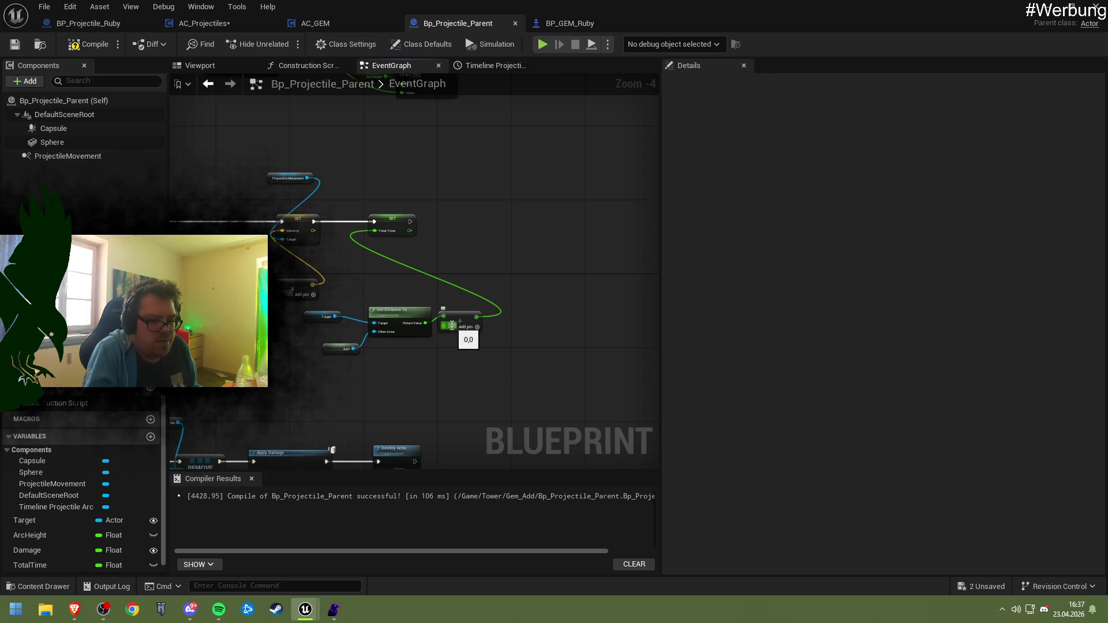
- Compile Bp_Projectile_Parent and bring up AC_Projectiles' Flat Pos and Lerp nodes
{"action": "mouse_move", "coordinate": [391, 280]}
{"action": "left_mouse_down"}
{"action": "mouse_move", "coordinate": [425, 282]}
{"action": "mouse_move", "coordinate": [436, 301]}
{"action": "left_mouse_up"}
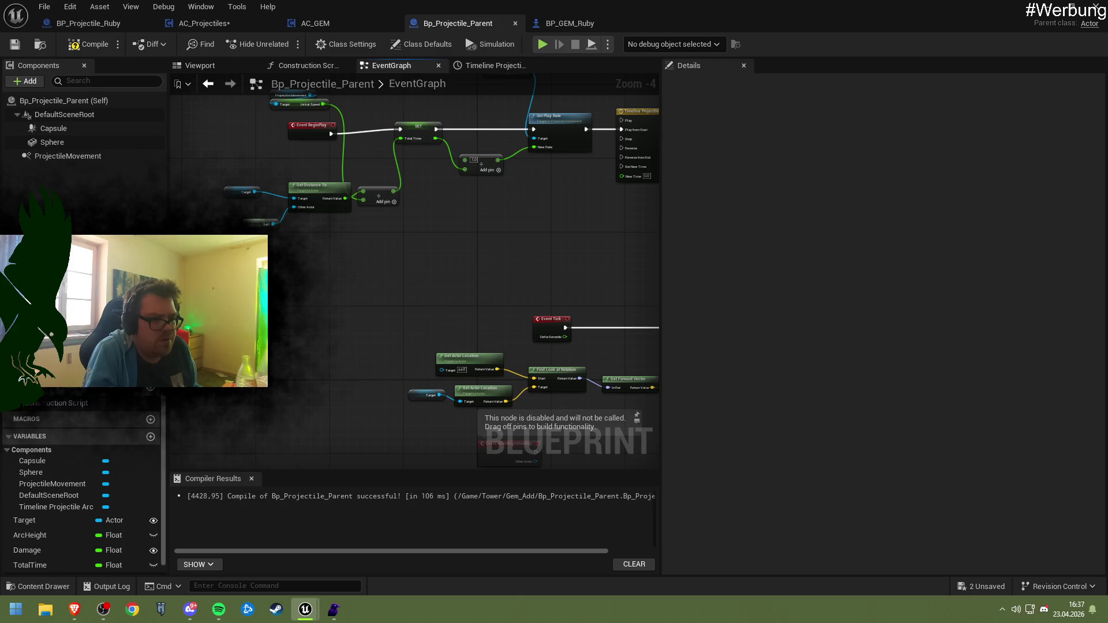
{"action": "left_click_drag", "start_coordinate": [265, 85], "coordinate": [278, 137]}
{"action": "left_click_drag", "start_coordinate": [552, 291], "coordinate": [340, 269]}
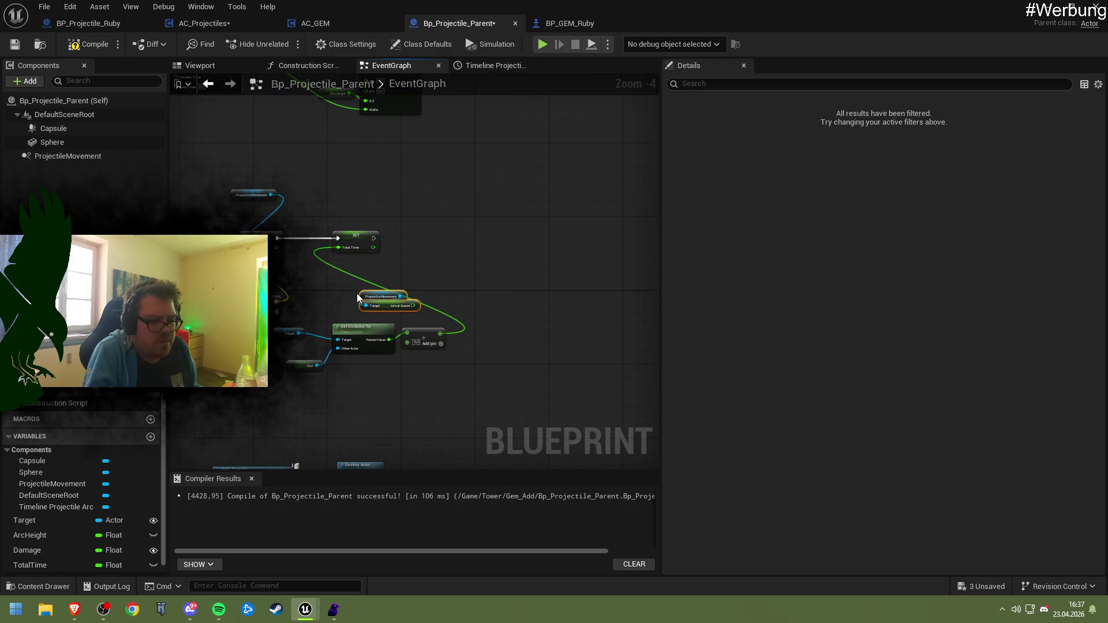
{"action": "mouse_move", "coordinate": [403, 279]}
{"action": "left_mouse_down"}
{"action": "mouse_move", "coordinate": [418, 255]}
{"action": "mouse_move", "coordinate": [408, 251]}
{"action": "left_mouse_up"}
{"action": "scroll", "coordinate": [409, 252], "scroll_direction": "up", "scroll_amount": 2}
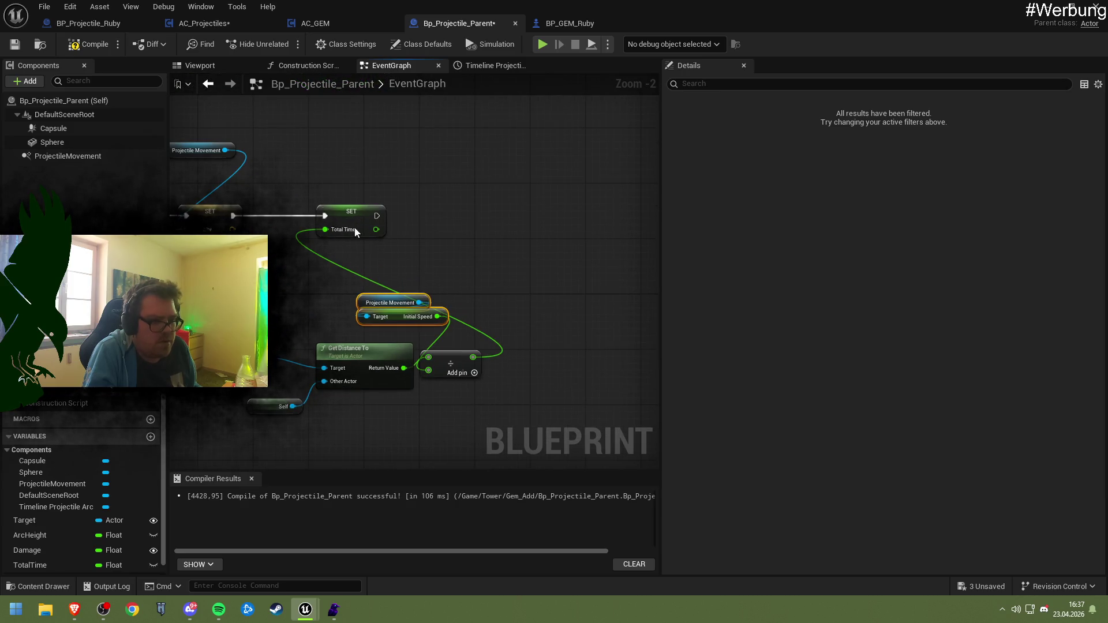
{"action": "left_click", "coordinate": [13, 44]}
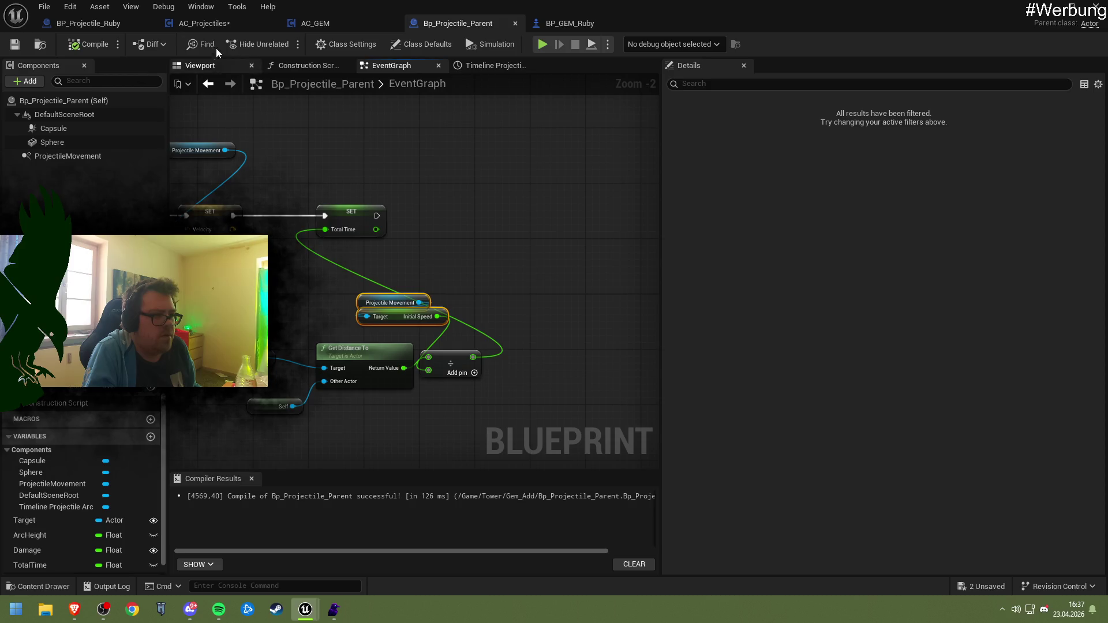
{"action": "left_click", "coordinate": [216, 25]}
{"action": "mouse_move", "coordinate": [298, 161]}
{"action": "left_mouse_down"}
{"action": "mouse_move", "coordinate": [352, 223]}
{"action": "mouse_move", "coordinate": [322, 255]}
{"action": "mouse_move", "coordinate": [153, 214]}
{"action": "mouse_move", "coordinate": [294, 265]}
{"action": "left_mouse_up"}
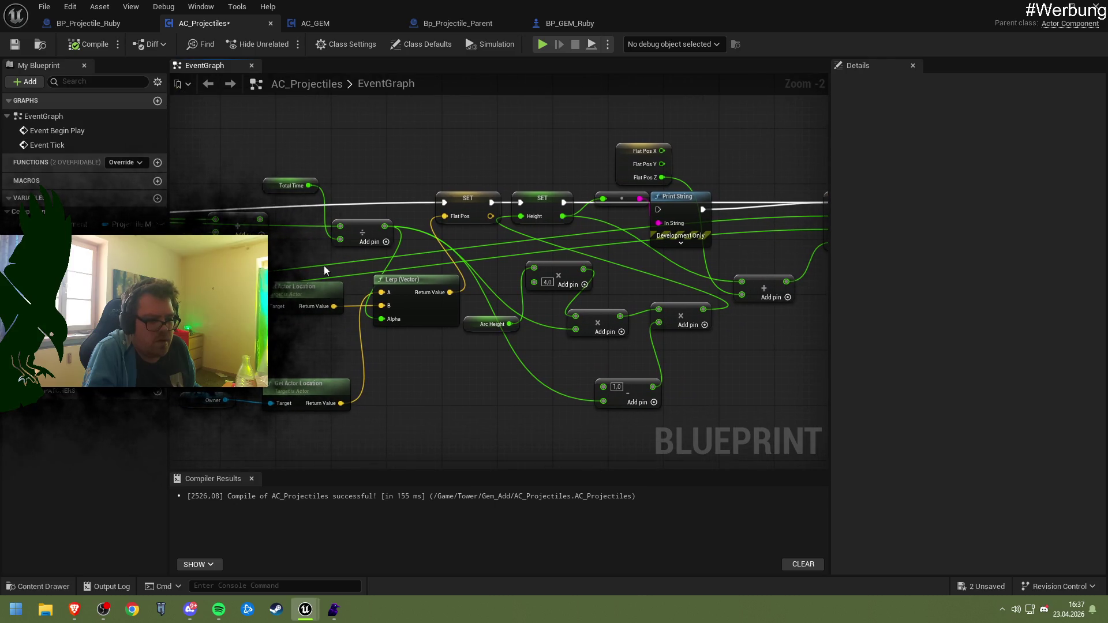
- Paste AC_Projectiles' Lerp (Vector) and SET Flat Pos into Bp_Projectile_Parent after SET Total Time
{"action": "left_click", "coordinate": [393, 280]}
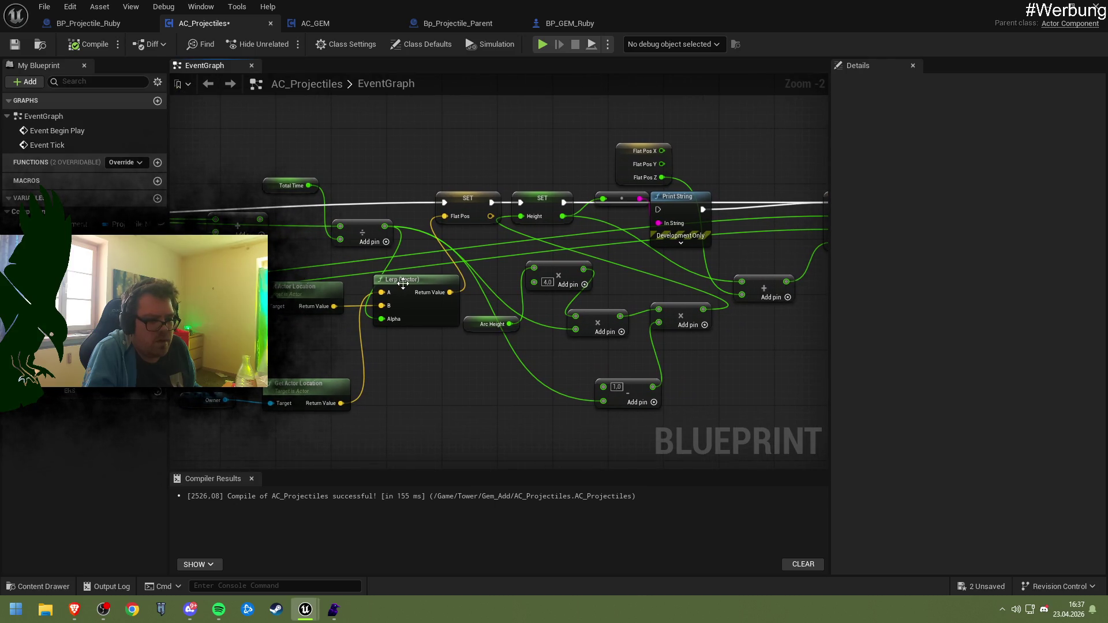
{"action": "left_click", "coordinate": [465, 195], "text": "ctrl"}
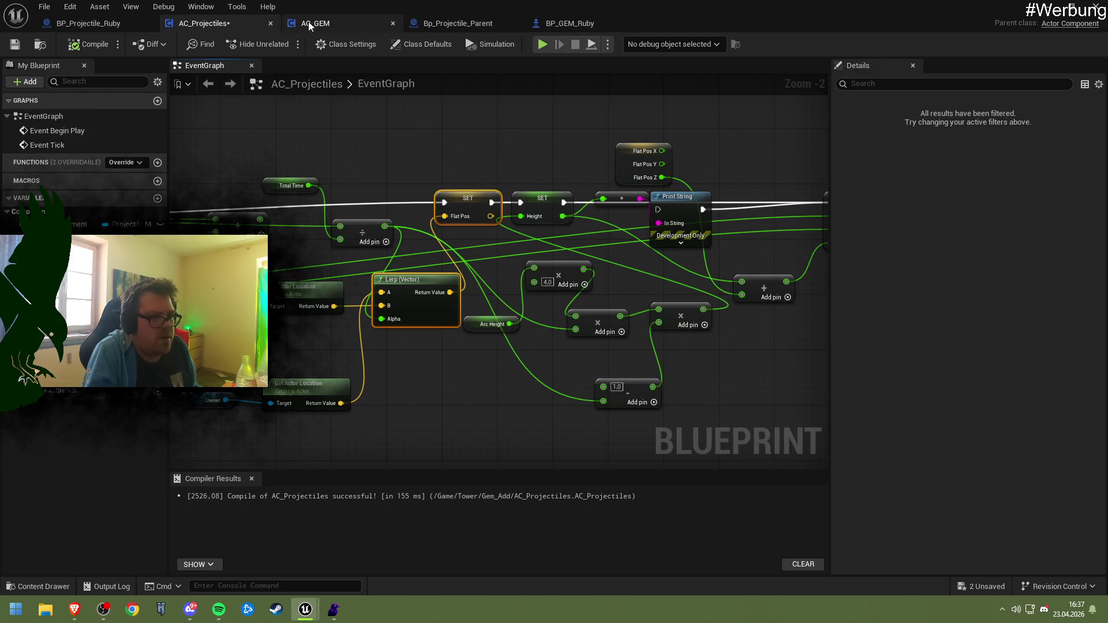
{"action": "left_click", "coordinate": [86, 44]}
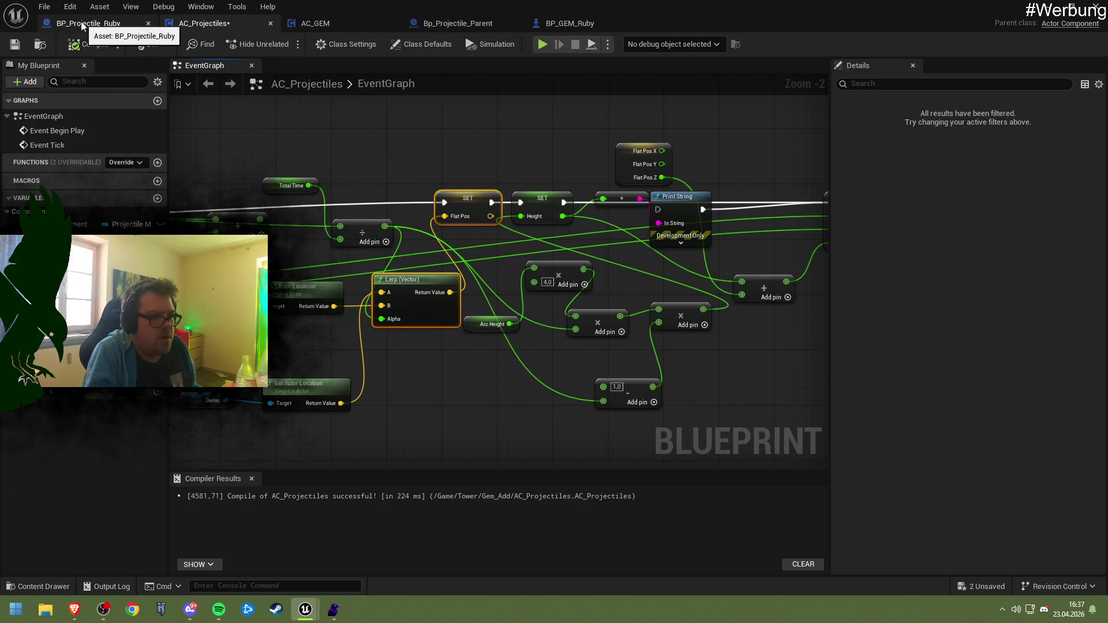
{"action": "left_click", "coordinate": [439, 25]}
{"action": "key", "text": "ctrl+v"}
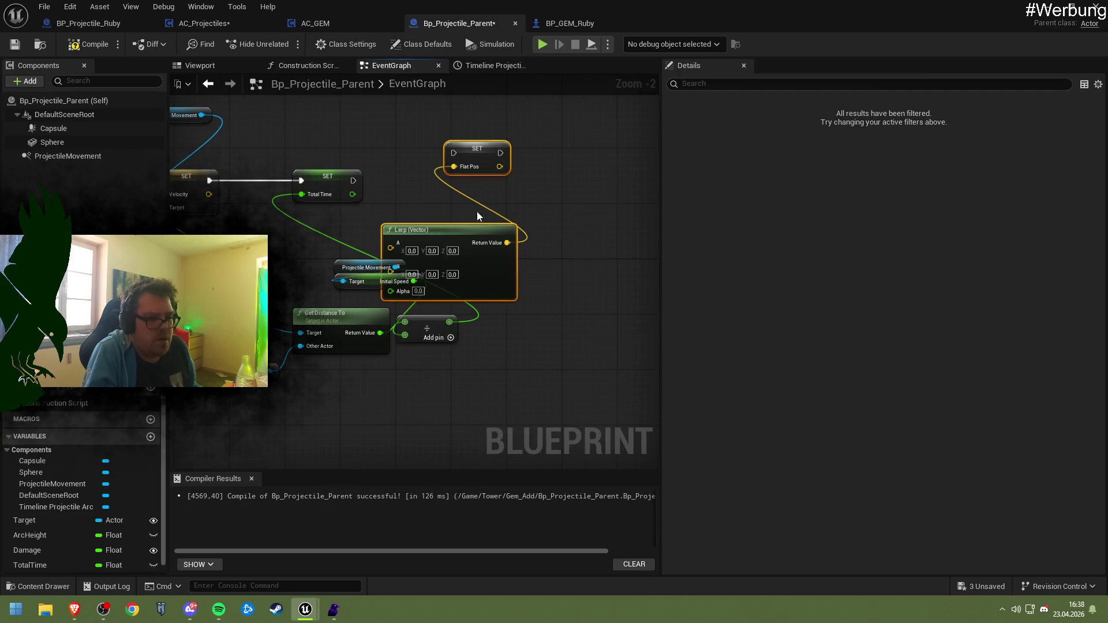
{"action": "mouse_move", "coordinate": [456, 146]}
{"action": "left_mouse_down"}
{"action": "mouse_move", "coordinate": [491, 184]}
{"action": "mouse_move", "coordinate": [552, 194]}
{"action": "left_mouse_up"}
{"action": "left_click_drag", "start_coordinate": [353, 180], "coordinate": [551, 201]}
{"action": "left_click_drag", "start_coordinate": [591, 314], "coordinate": [620, 291]}
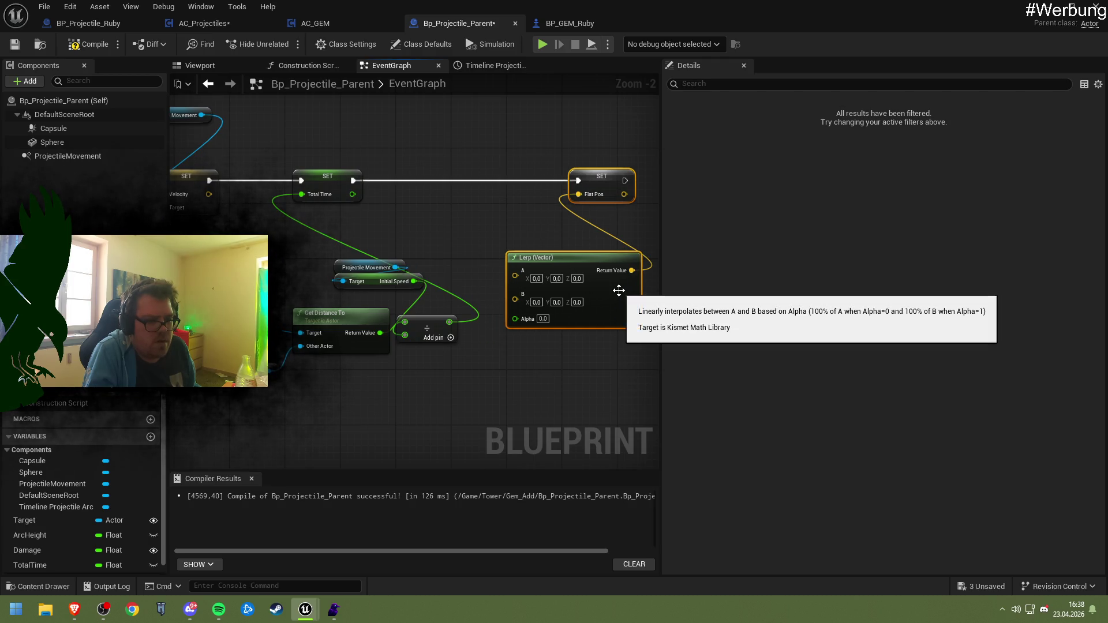
{"action": "left_click", "coordinate": [485, 237]}
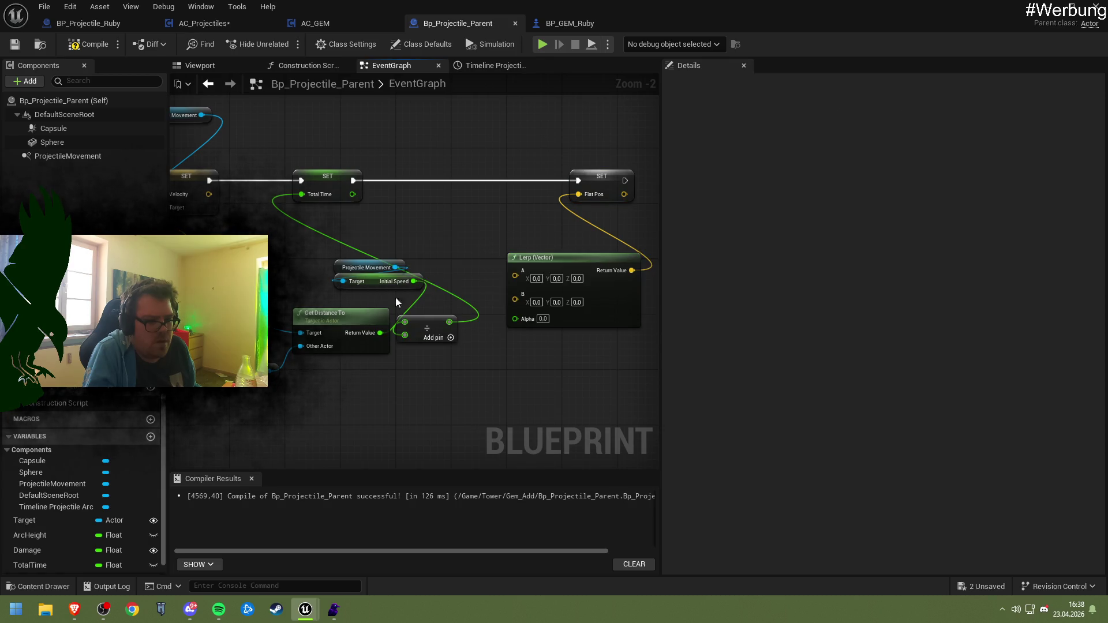
- Wire a Target getter's Get Actor Location into the Lerp (Vector) A input
{"action": "mouse_move", "coordinate": [272, 370]}
{"action": "left_mouse_down"}
{"action": "mouse_move", "coordinate": [356, 375]}
{"action": "mouse_move", "coordinate": [346, 373]}
{"action": "left_mouse_up"}
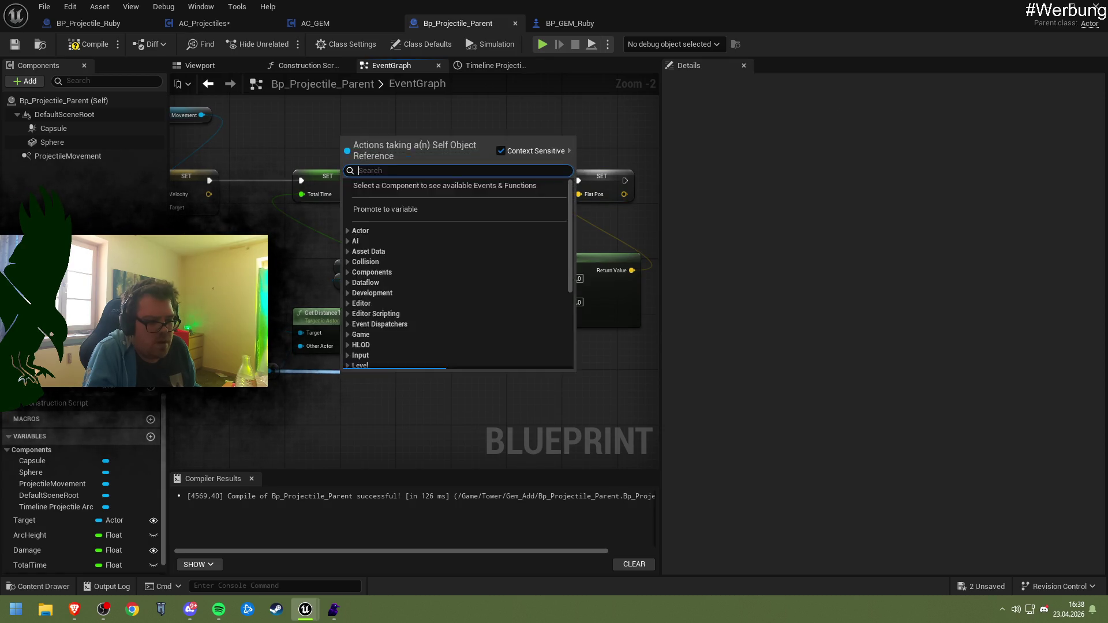
{"action": "key", "text": "Escape"}
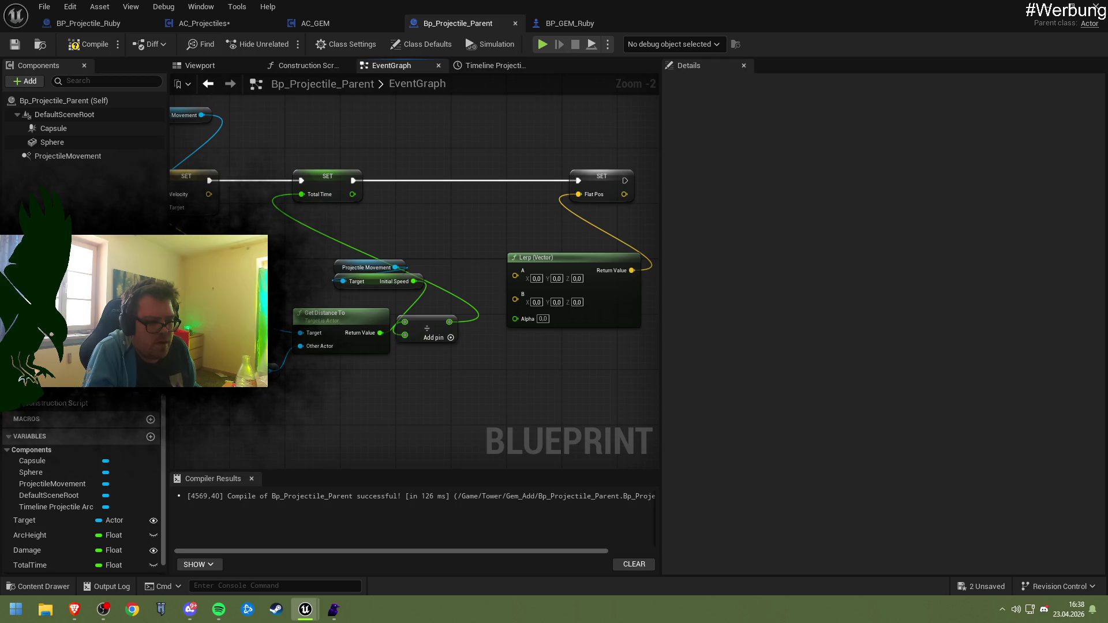
{"action": "left_click", "coordinate": [351, 319]}
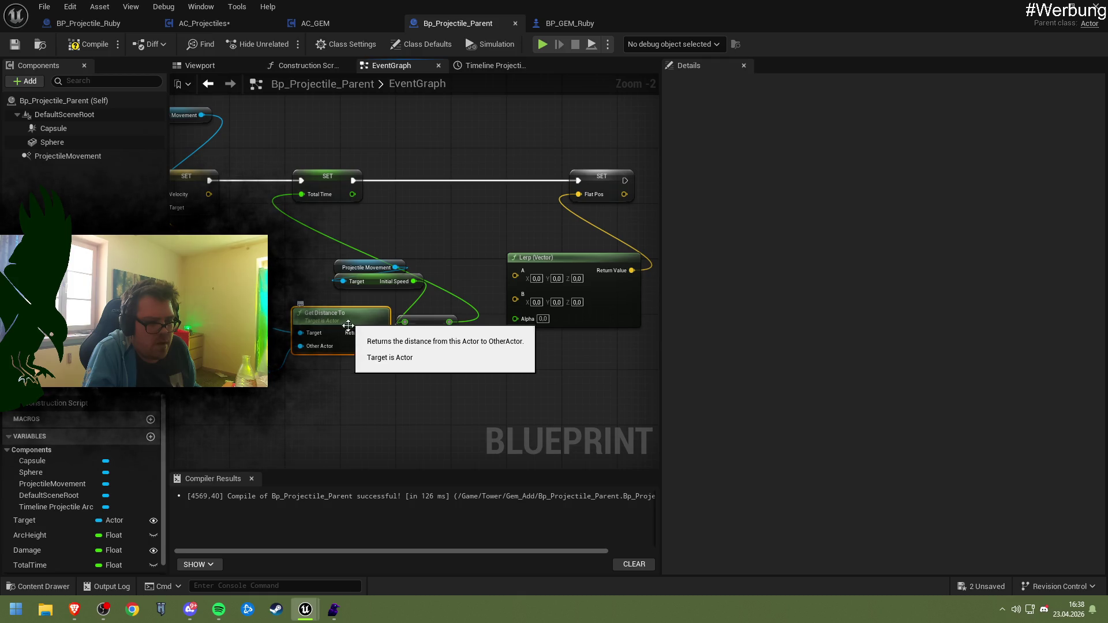
{"action": "mouse_move", "coordinate": [24, 520]}
{"action": "left_mouse_down"}
{"action": "mouse_move", "coordinate": [317, 380]}
{"action": "mouse_move", "coordinate": [452, 380]}
{"action": "left_mouse_up"}
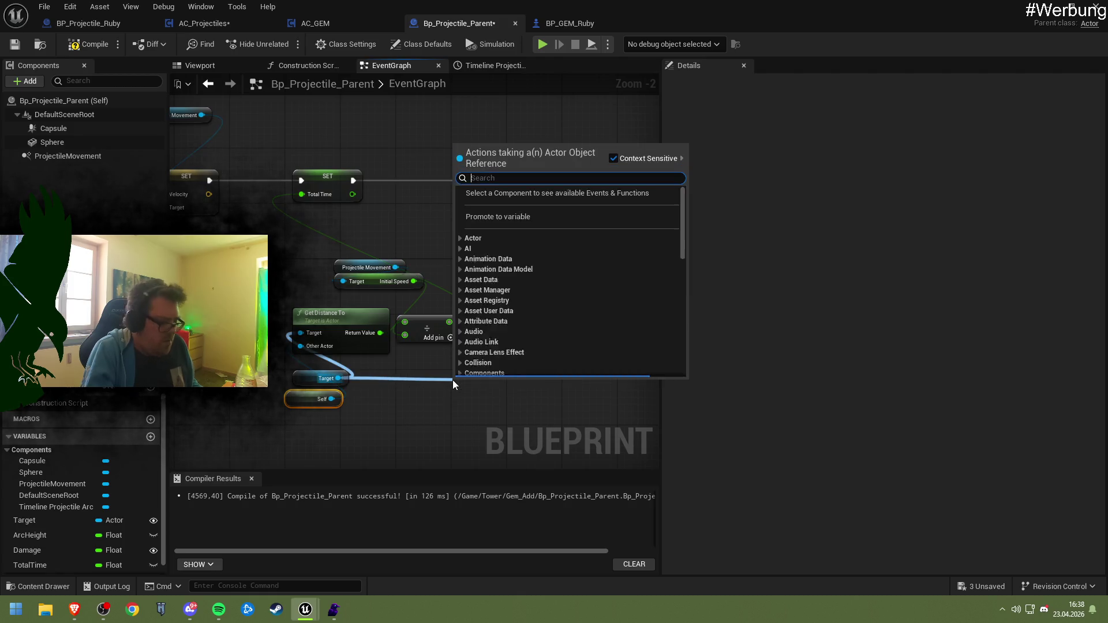
{"action": "type", "text": "getactorloc"}
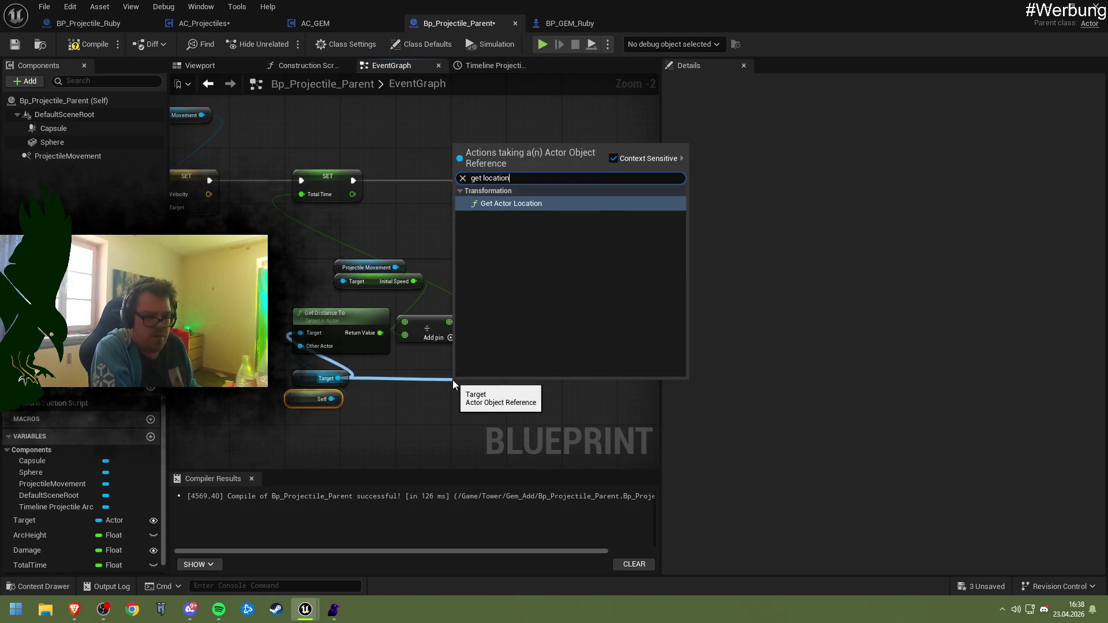
{"action": "key", "text": "Return"}
{"action": "mouse_move", "coordinate": [530, 401]}
{"action": "left_mouse_down"}
{"action": "mouse_move", "coordinate": [499, 305]}
{"action": "mouse_move", "coordinate": [516, 270]}
{"action": "left_mouse_up"}
- Move the Self node aside, review the graph, and add a new float variable NewVar
{"action": "left_click_drag", "start_coordinate": [320, 406], "coordinate": [326, 419]}
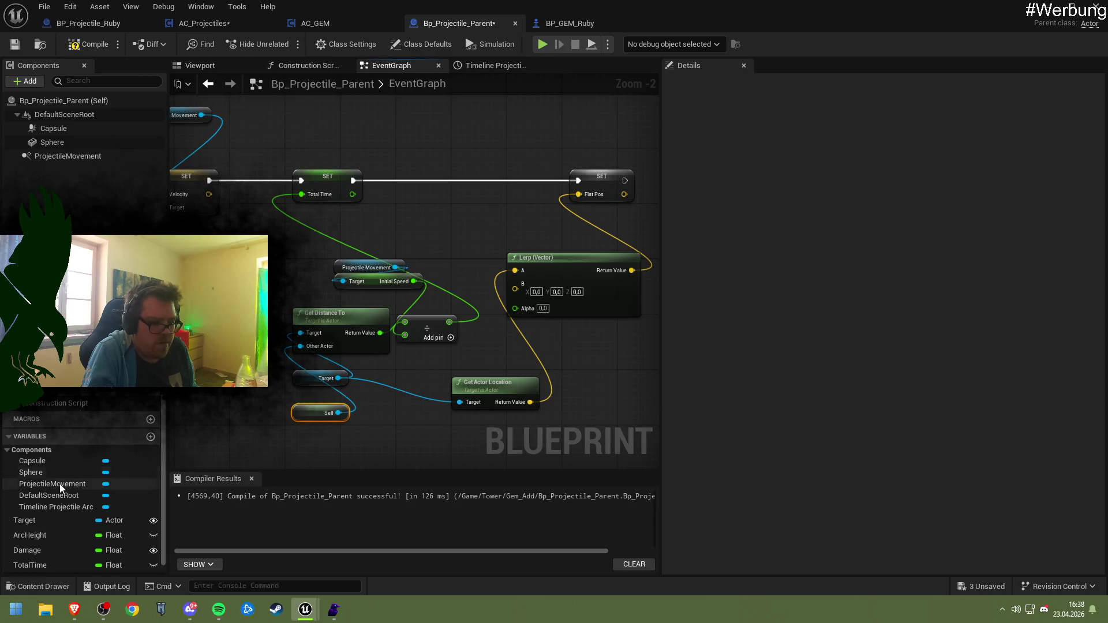
{"action": "scroll", "coordinate": [72, 487], "scroll_direction": "up", "scroll_amount": 3}
{"action": "scroll", "coordinate": [73, 485], "scroll_direction": "down", "scroll_amount": 3}
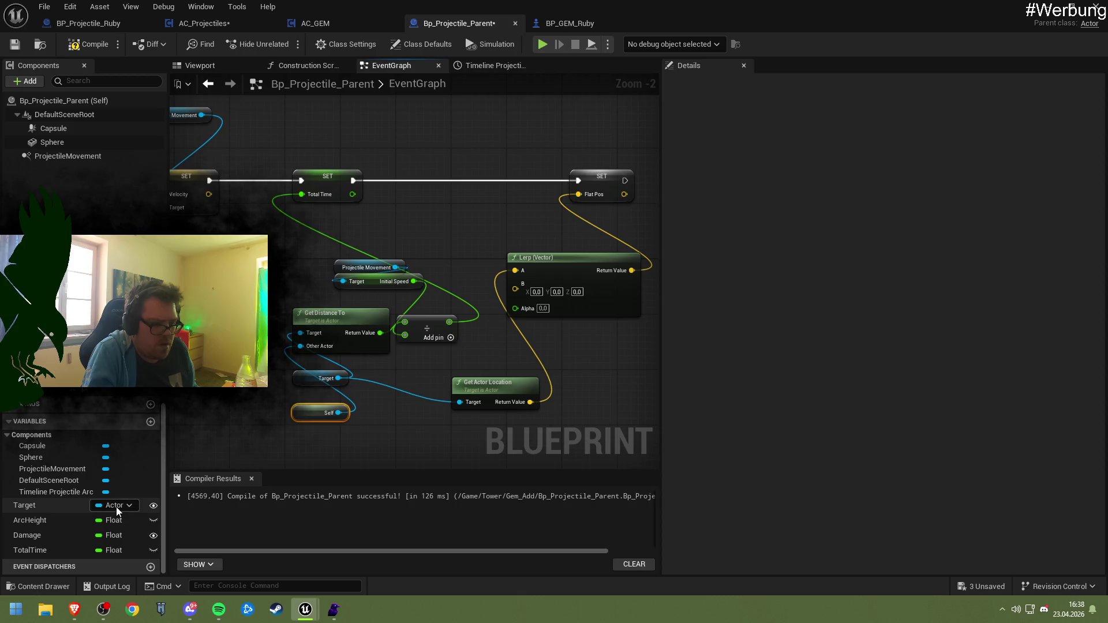
{"action": "left_click_drag", "start_coordinate": [277, 416], "coordinate": [629, 389]}
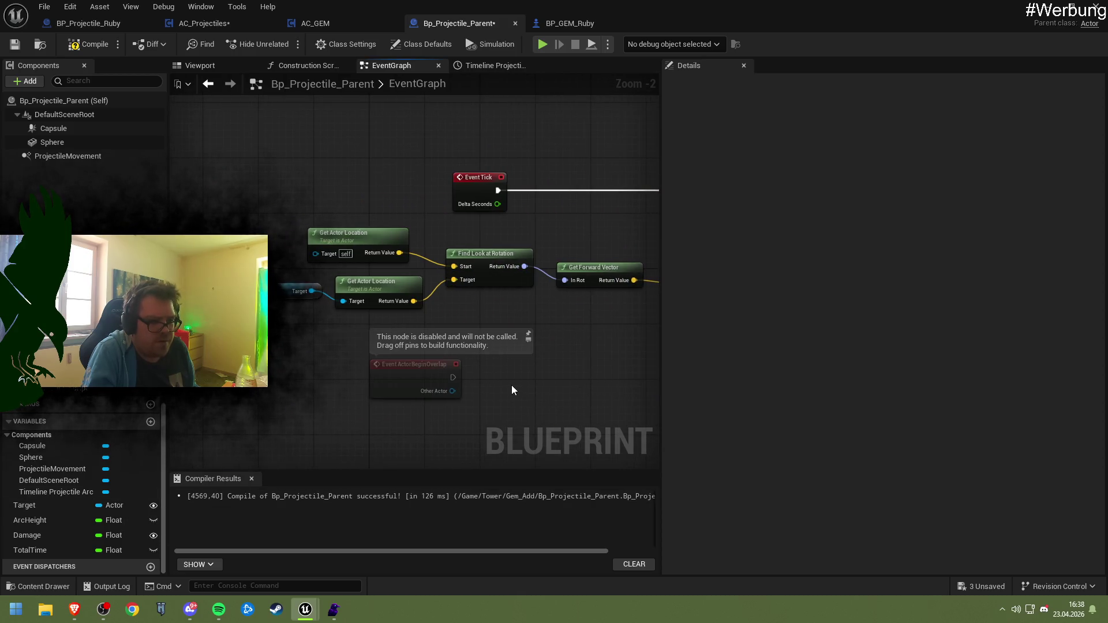
{"action": "left_click_drag", "start_coordinate": [556, 348], "coordinate": [383, 450]}
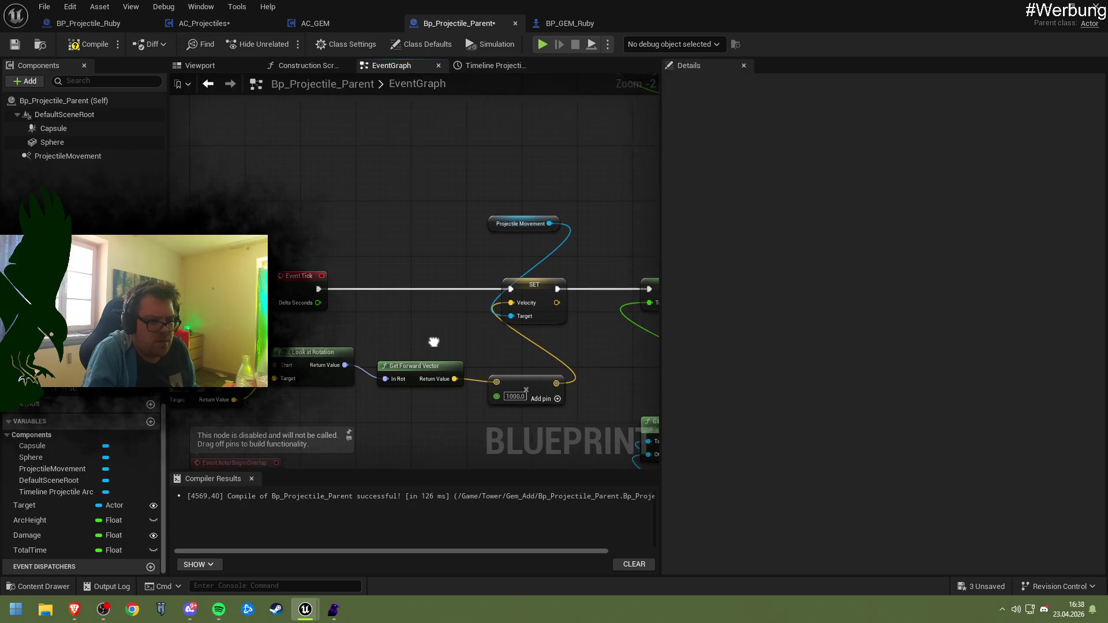
{"action": "scroll", "coordinate": [421, 340], "scroll_direction": "down", "scroll_amount": 2}
{"action": "mouse_move", "coordinate": [421, 339]}
{"action": "left_mouse_down"}
{"action": "mouse_move", "coordinate": [433, 329]}
{"action": "mouse_move", "coordinate": [466, 389]}
{"action": "mouse_move", "coordinate": [433, 386]}
{"action": "mouse_move", "coordinate": [548, 383]}
{"action": "mouse_move", "coordinate": [462, 328]}
{"action": "mouse_move", "coordinate": [427, 271]}
{"action": "mouse_move", "coordinate": [294, 217]}
{"action": "left_mouse_up"}
{"action": "left_click", "coordinate": [151, 421]}
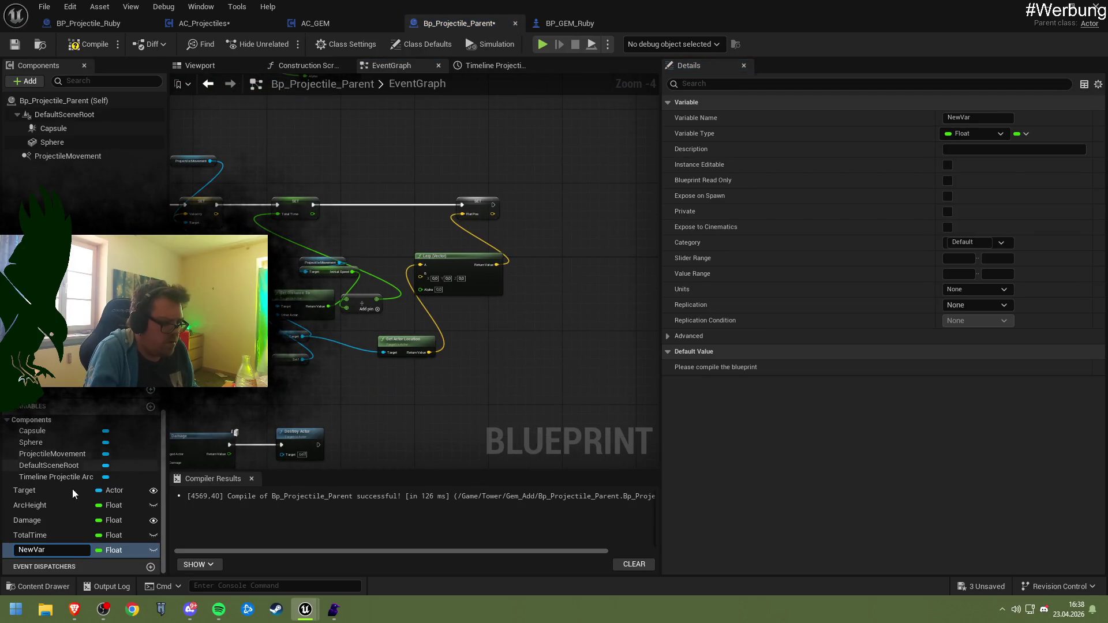
- Name the new Bp_Projectile_Parent variable OwnerActor
{"action": "scroll", "coordinate": [64, 489], "scroll_direction": "up", "scroll_amount": 2}
{"action": "scroll", "coordinate": [64, 489], "scroll_direction": "down", "scroll_amount": 2}
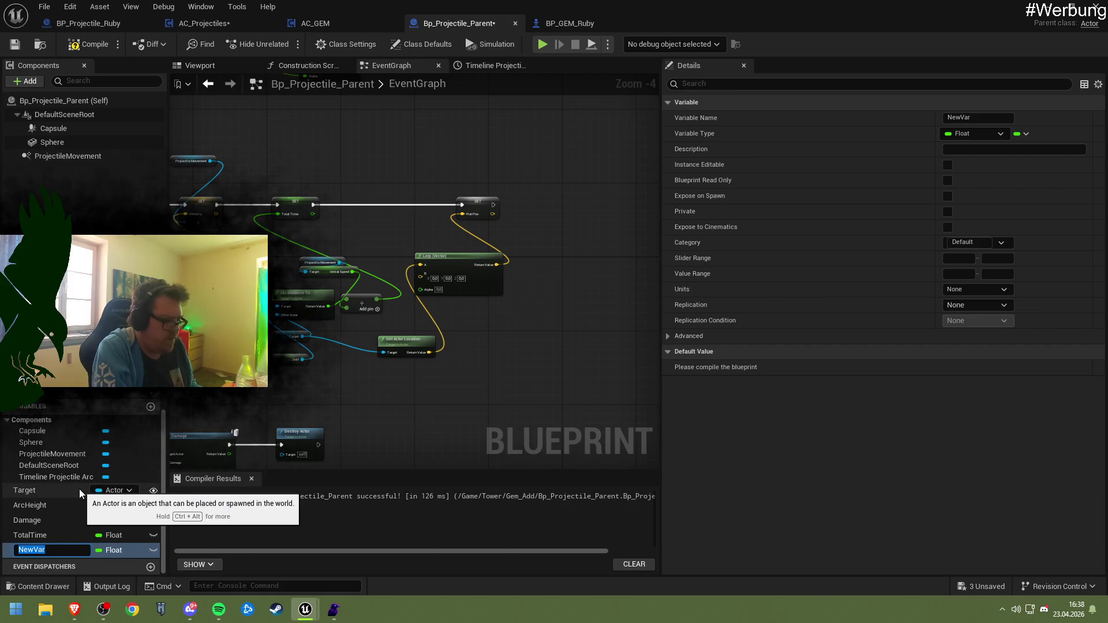
{"action": "type", "text": "OwnerAc"}
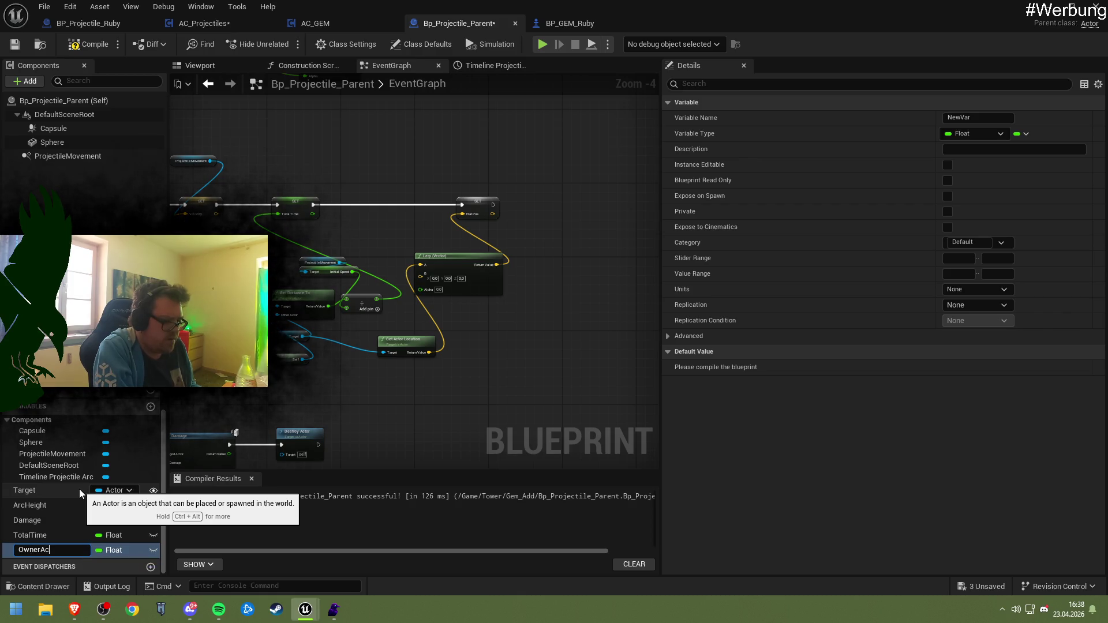
{"action": "type", "text": "tor"}
{"action": "key", "text": "Return"}
- Set OwnerActor's variable type to Actor Object Reference
{"action": "scroll", "coordinate": [311, 361], "scroll_direction": "up", "scroll_amount": 1}
{"action": "scroll", "coordinate": [311, 361], "scroll_direction": "up", "scroll_amount": 1}
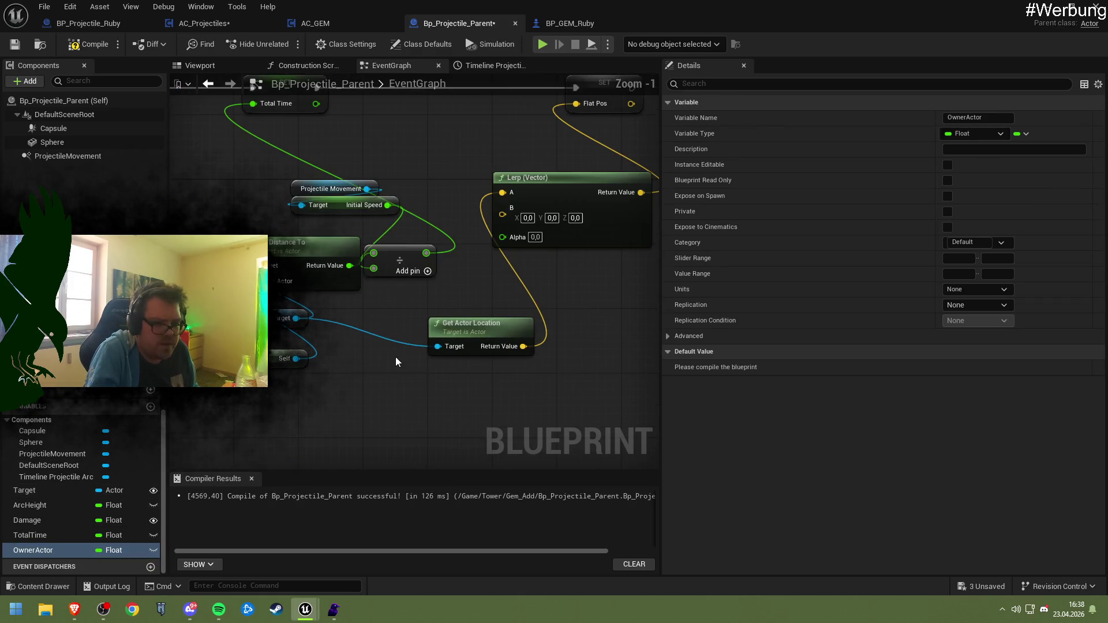
{"action": "scroll", "coordinate": [396, 357], "scroll_direction": "up", "scroll_amount": 1}
{"action": "left_click", "coordinate": [969, 132]}
{"action": "type", "text": "Actor"}
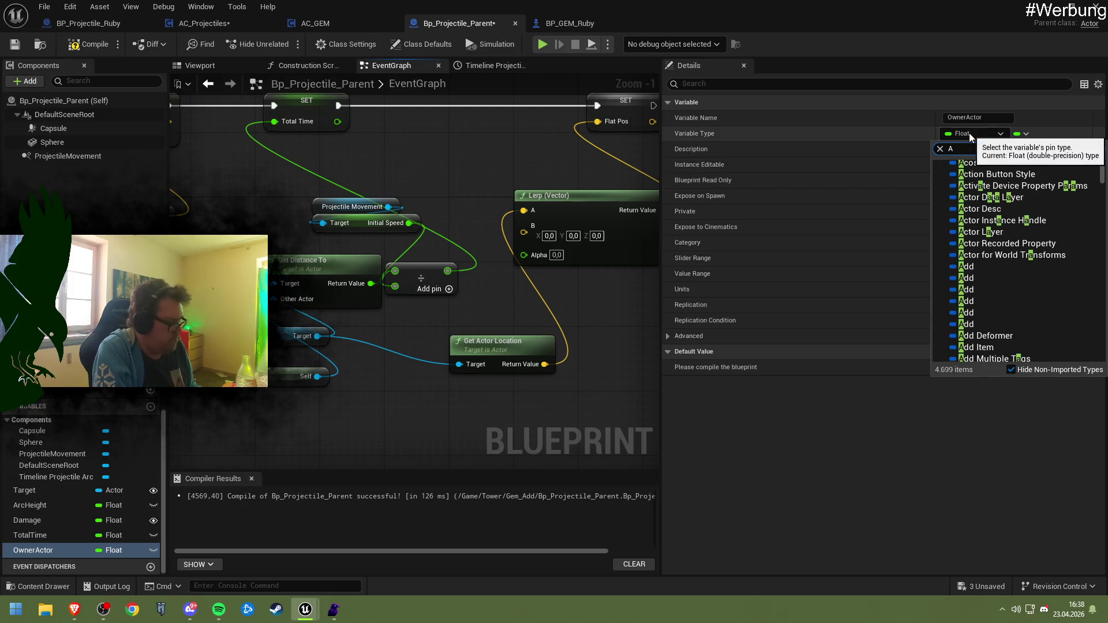
{"action": "key", "text": "Return"}
{"action": "left_click", "coordinate": [969, 133]}
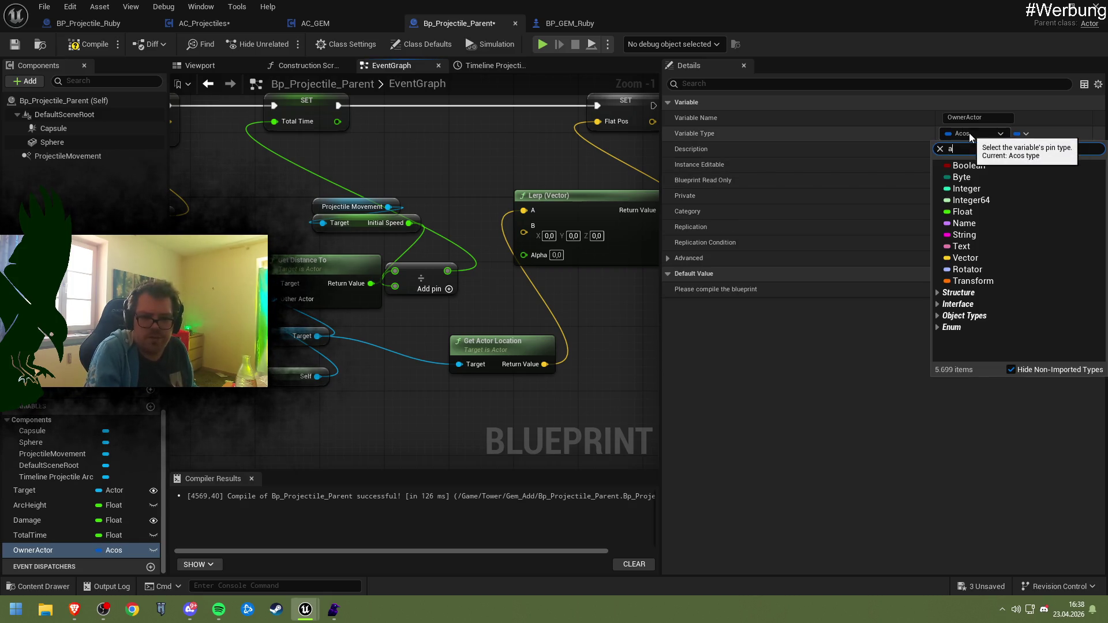
{"action": "type", "text": "actor"}
{"action": "scroll", "coordinate": [985, 237], "scroll_direction": "up", "scroll_amount": 3}
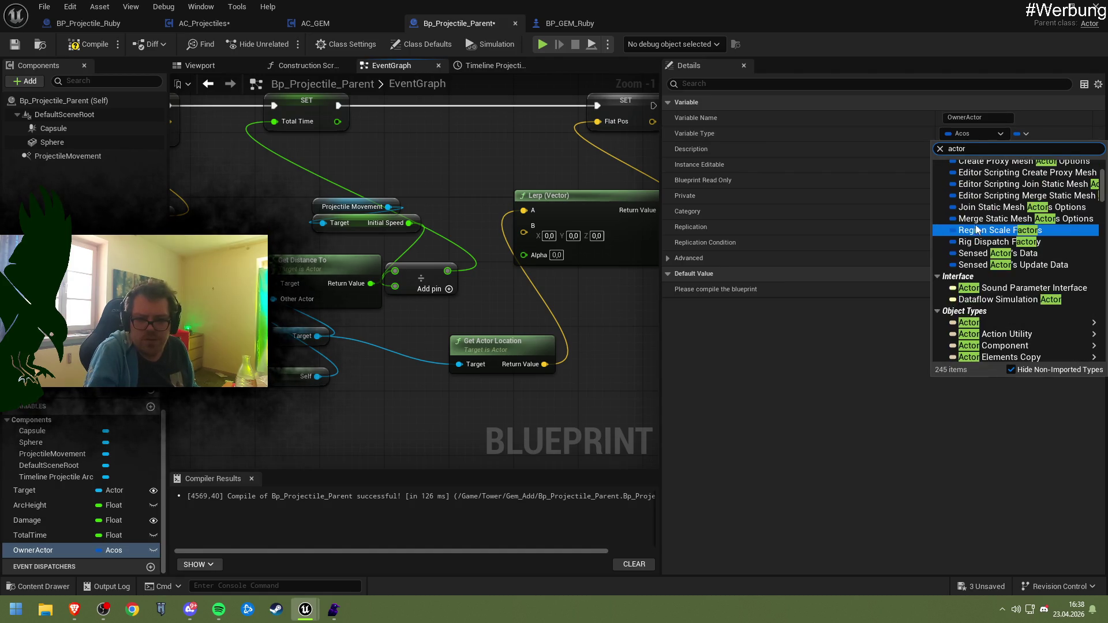
{"action": "scroll", "coordinate": [985, 237], "scroll_direction": "down", "scroll_amount": 4}
{"action": "scroll", "coordinate": [984, 237], "scroll_direction": "down", "scroll_amount": 20}
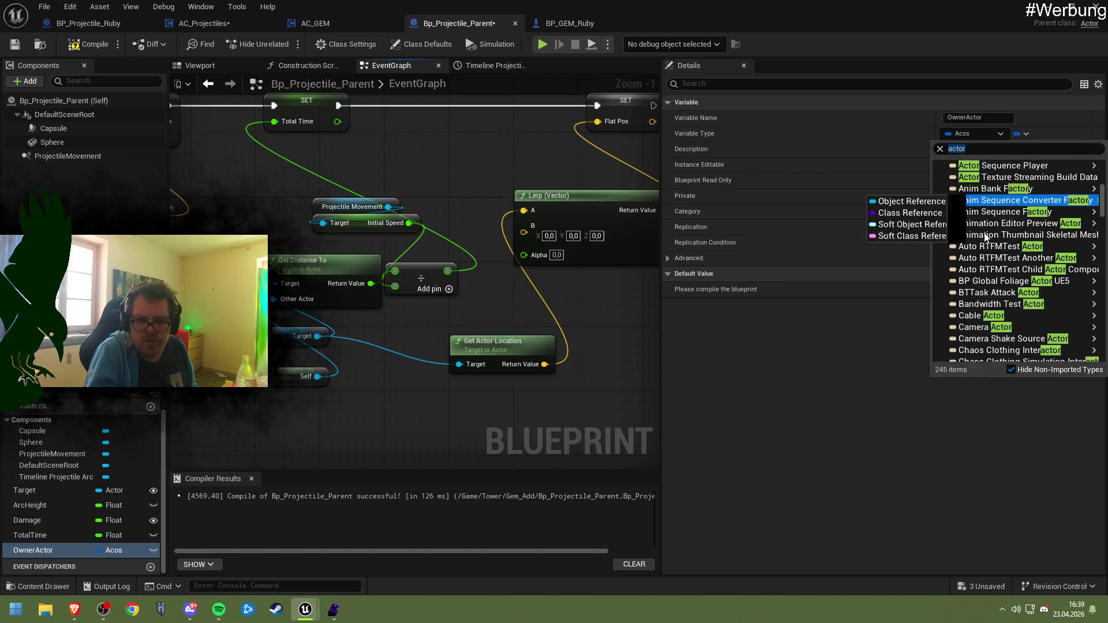
{"action": "scroll", "coordinate": [989, 241], "scroll_direction": "down", "scroll_amount": 15}
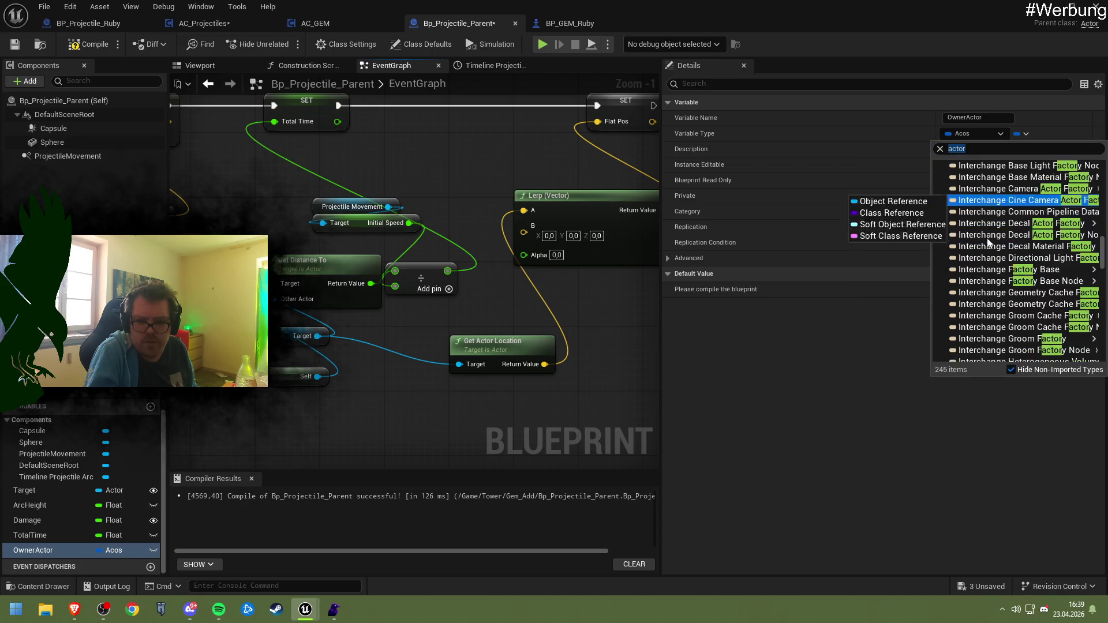
{"action": "scroll", "coordinate": [989, 242], "scroll_direction": "down", "scroll_amount": 15}
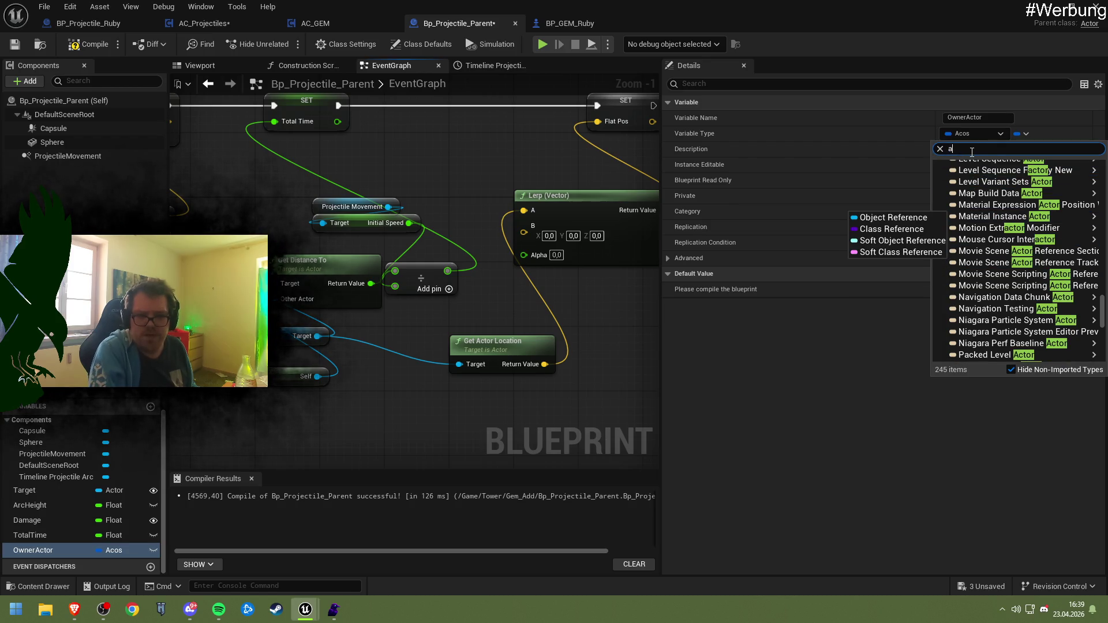
{"action": "type", "text": "actor"}
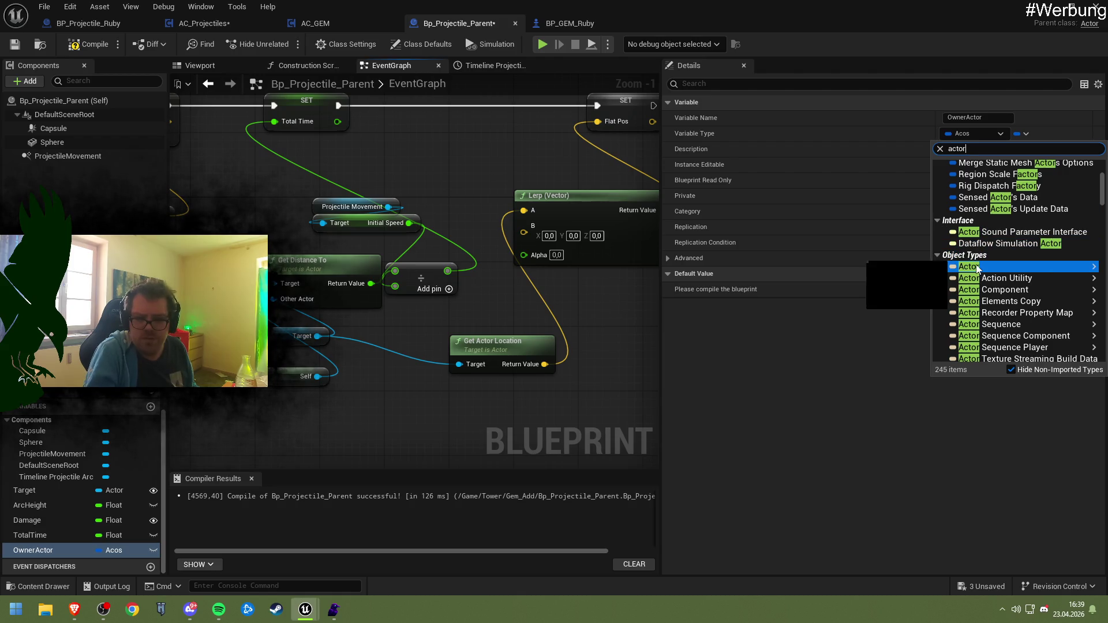
{"action": "mouse_move", "coordinate": [970, 266]}
{"action": "left_click", "coordinate": [897, 268]}
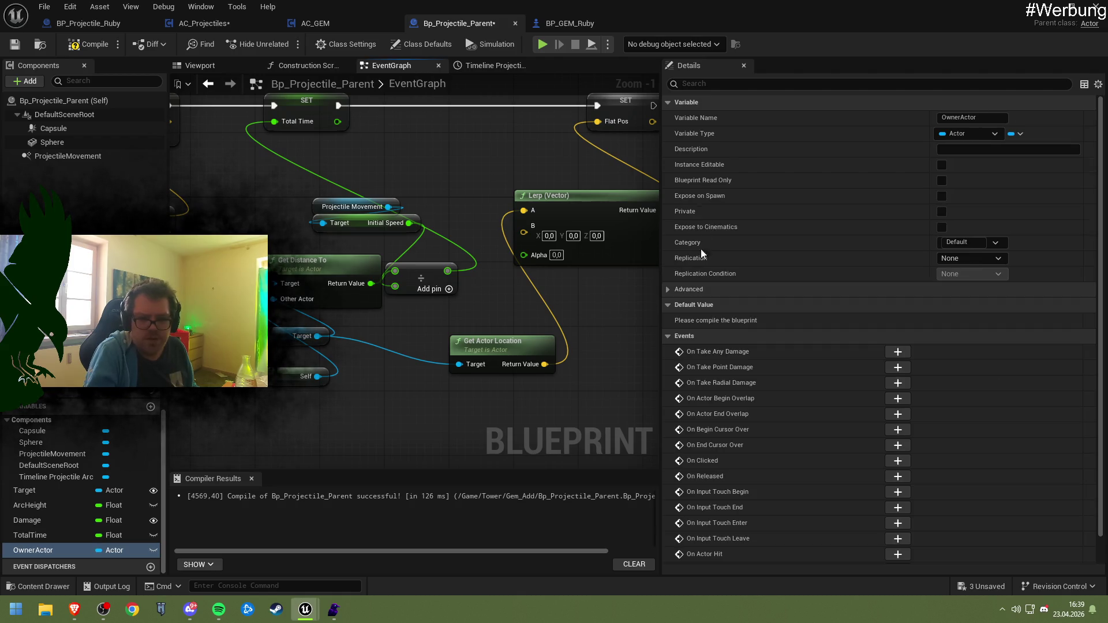
- Compile, then create a FlatPos variable from the Flat Pos pin to clear the error
{"action": "left_click", "coordinate": [89, 42]}
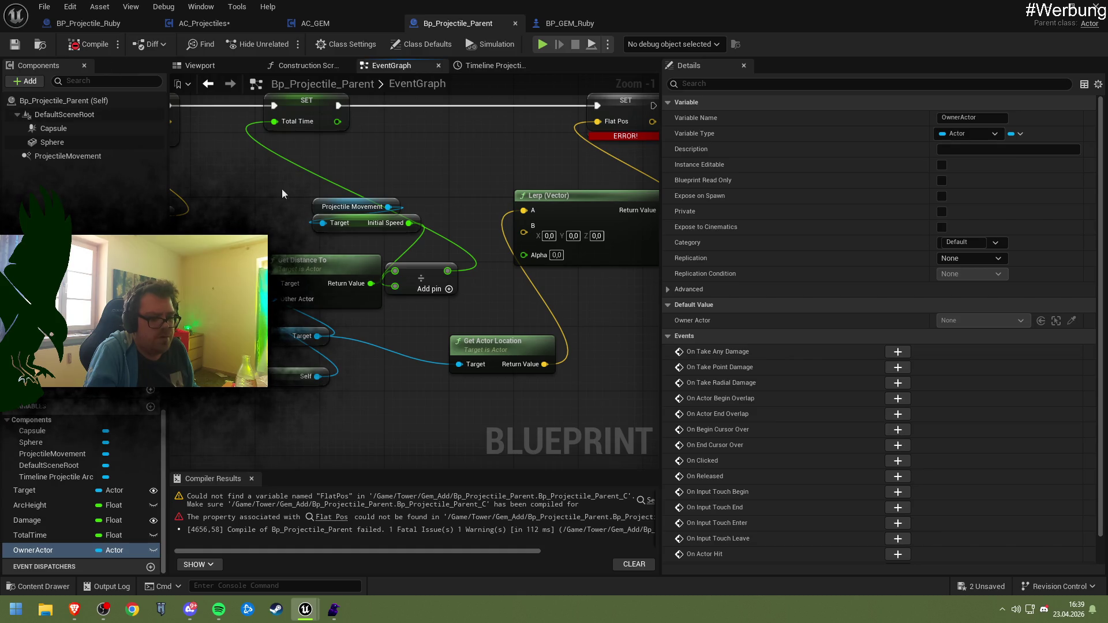
{"action": "mouse_move", "coordinate": [397, 199]}
{"action": "left_mouse_down"}
{"action": "mouse_move", "coordinate": [306, 192]}
{"action": "mouse_move", "coordinate": [340, 209]}
{"action": "left_mouse_up"}
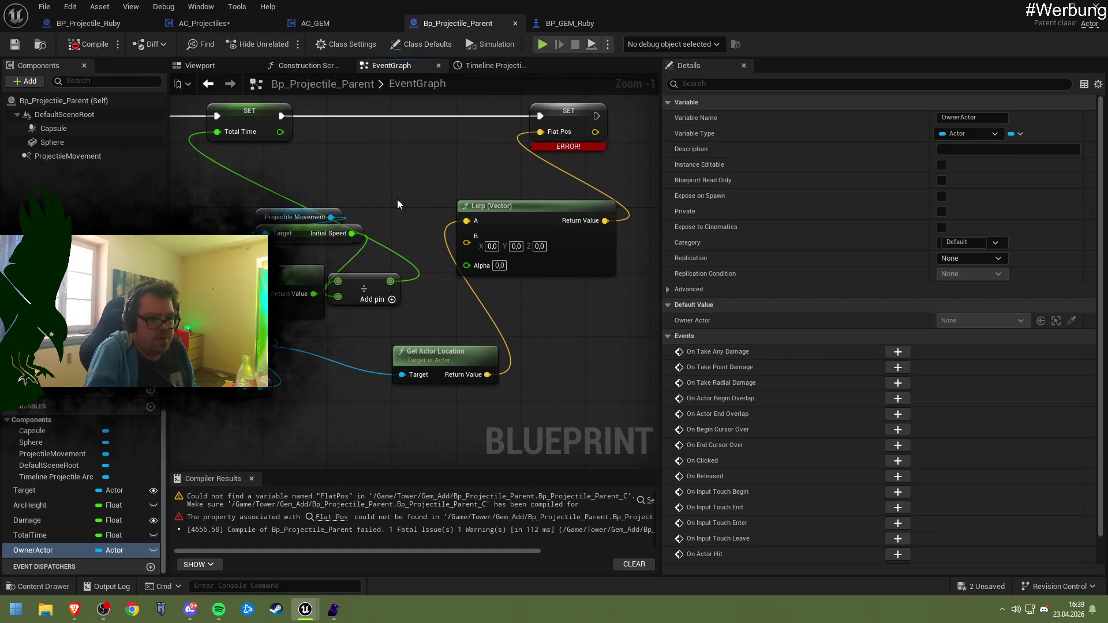
{"action": "right_click", "coordinate": [560, 127]}
{"action": "left_click", "coordinate": [612, 146]}
{"action": "left_click_drag", "start_coordinate": [332, 269], "coordinate": [369, 274]}
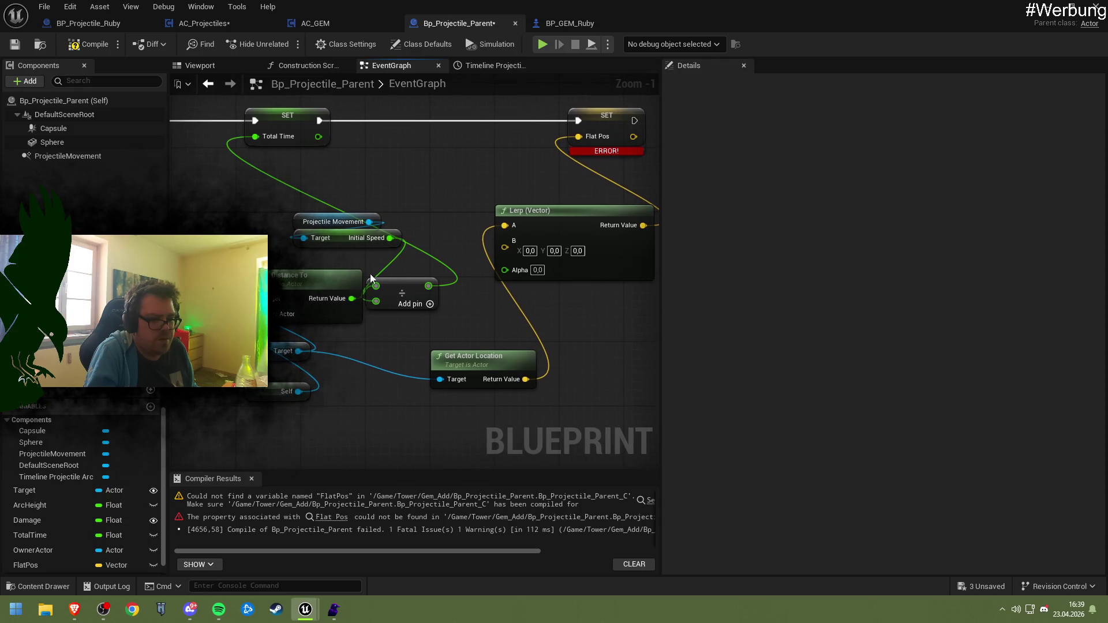
{"action": "left_click_drag", "start_coordinate": [298, 352], "coordinate": [440, 379]}
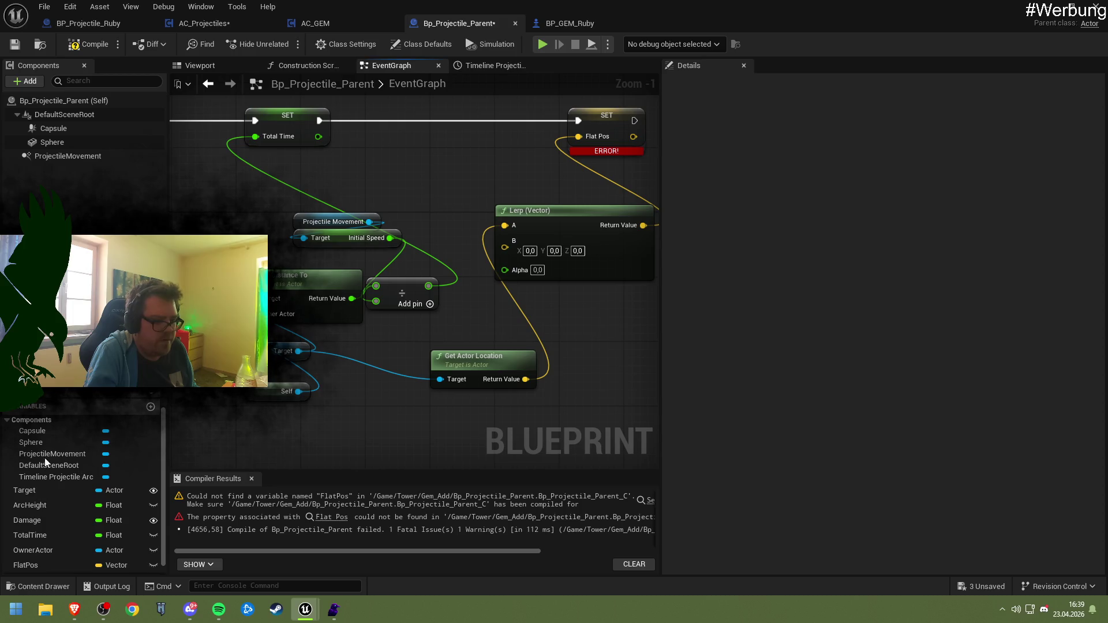
- Make OwnerActor Instance Editable and Expose on Spawn, then compile and save
{"action": "double_click", "coordinate": [46, 552]}
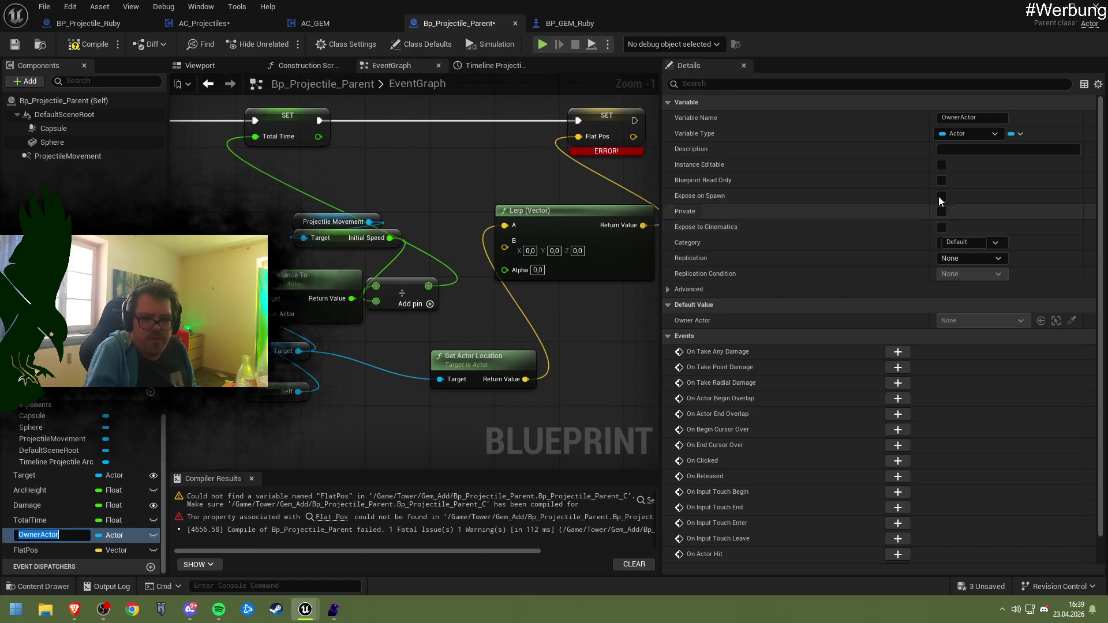
{"action": "left_click", "coordinate": [942, 165]}
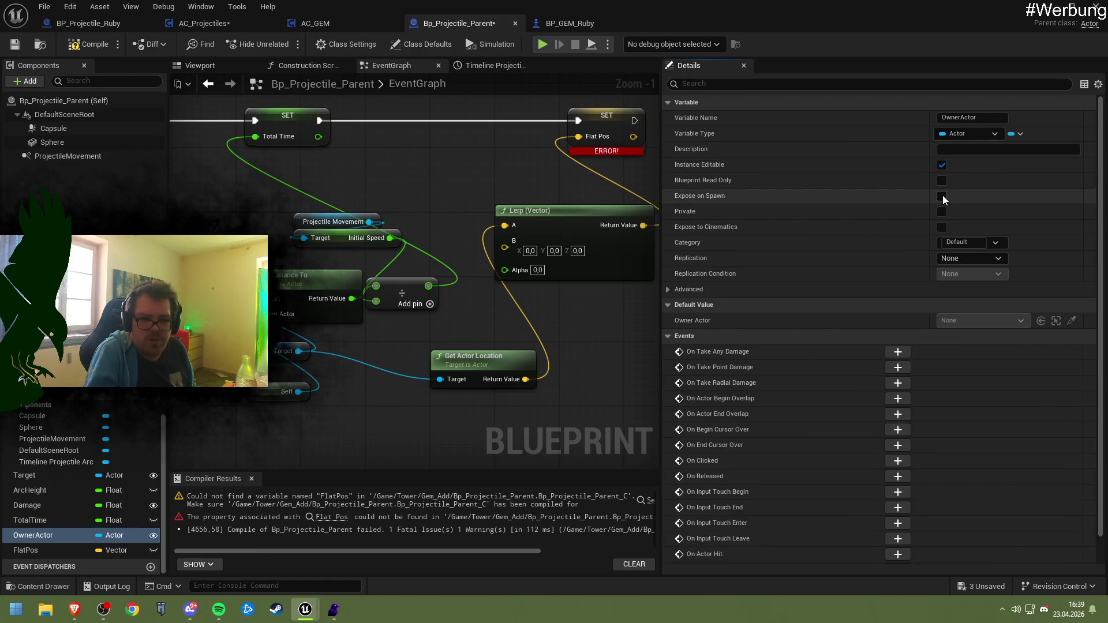
{"action": "left_click", "coordinate": [942, 195]}
{"action": "left_click", "coordinate": [89, 44]}
{"action": "left_click", "coordinate": [15, 44]}
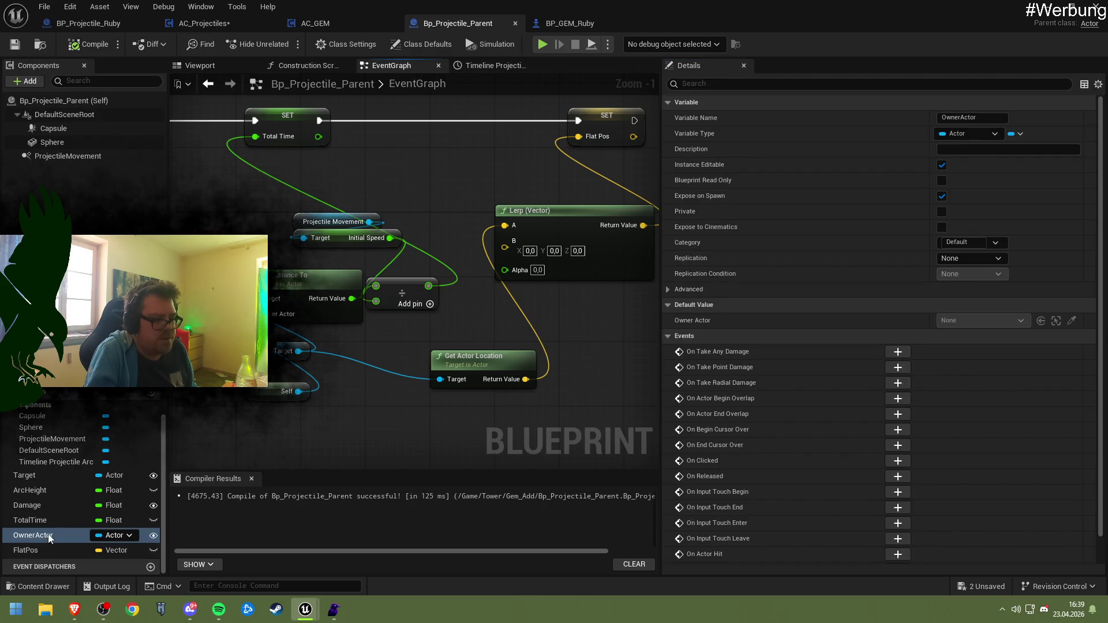
- Add an OwnerActor getter with Get Actor Location and wire both actor locations into Lerp A and B
{"action": "mouse_move", "coordinate": [47, 535]}
{"action": "left_mouse_down"}
{"action": "mouse_move", "coordinate": [297, 472]}
{"action": "mouse_move", "coordinate": [430, 324]}
{"action": "mouse_move", "coordinate": [441, 346]}
{"action": "mouse_move", "coordinate": [382, 337]}
{"action": "mouse_move", "coordinate": [488, 334]}
{"action": "left_mouse_up"}
{"action": "left_click", "coordinate": [410, 354]}
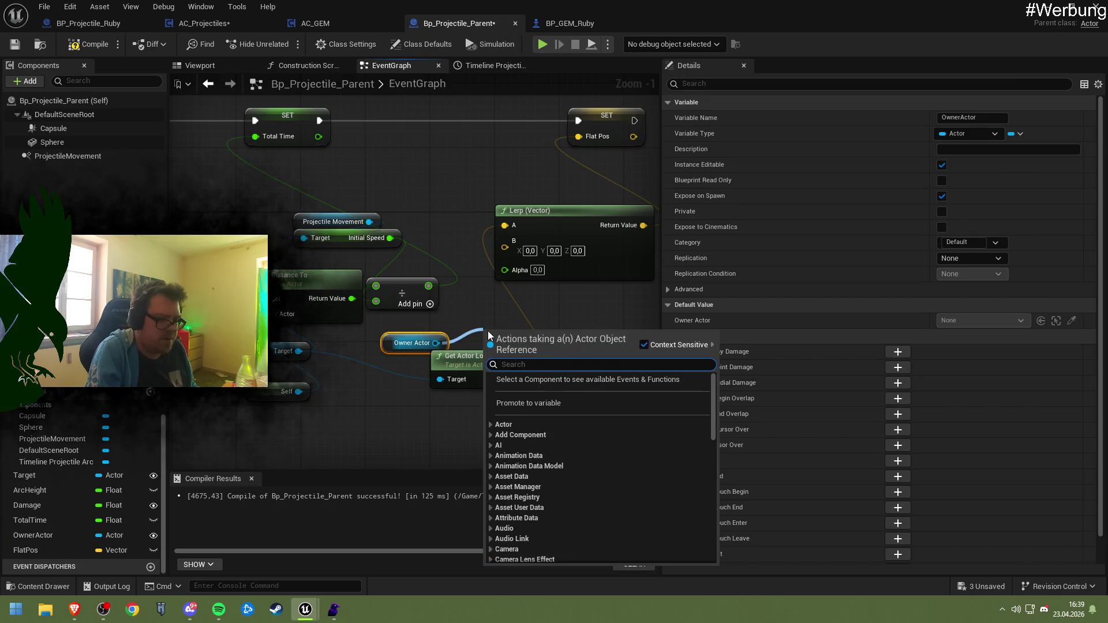
{"action": "type", "text": "get acot"}
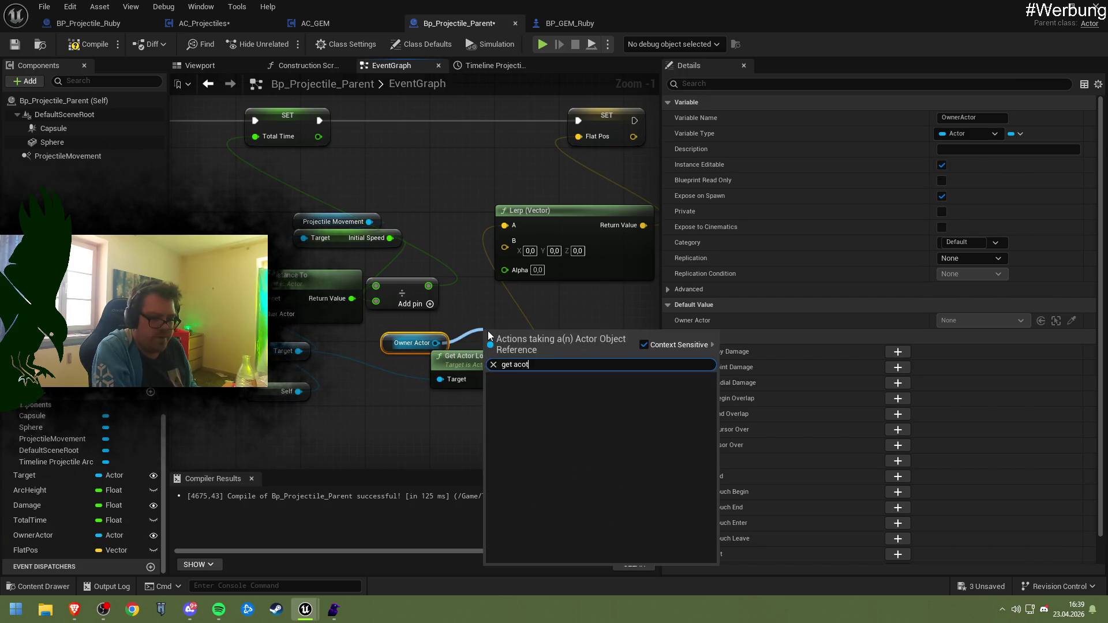
{"action": "key", "text": "BackSpace"}
{"action": "key", "text": "BackSpace"}
{"action": "type", "text": "tor location"}
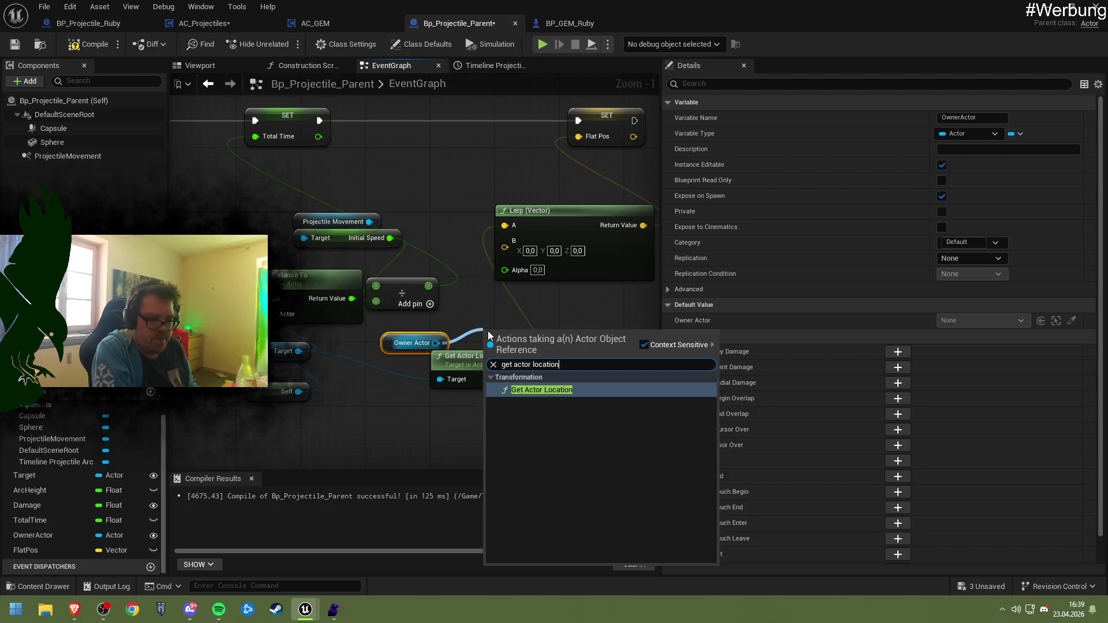
{"action": "key", "text": "Return"}
{"action": "left_click_drag", "start_coordinate": [509, 332], "coordinate": [495, 312]}
{"action": "left_click_drag", "start_coordinate": [558, 331], "coordinate": [508, 249]}
{"action": "left_click_drag", "start_coordinate": [525, 380], "coordinate": [505, 248]}
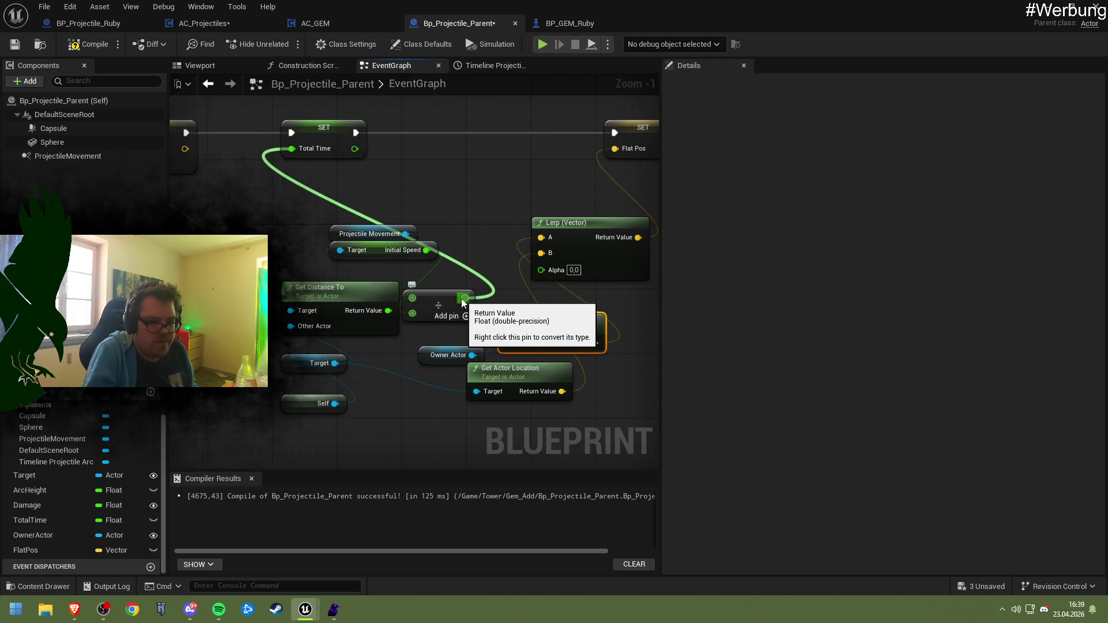
- Add a trial division node off the divide result and wire it into Lerp Alpha
{"action": "left_click_drag", "start_coordinate": [464, 298], "coordinate": [461, 192]}
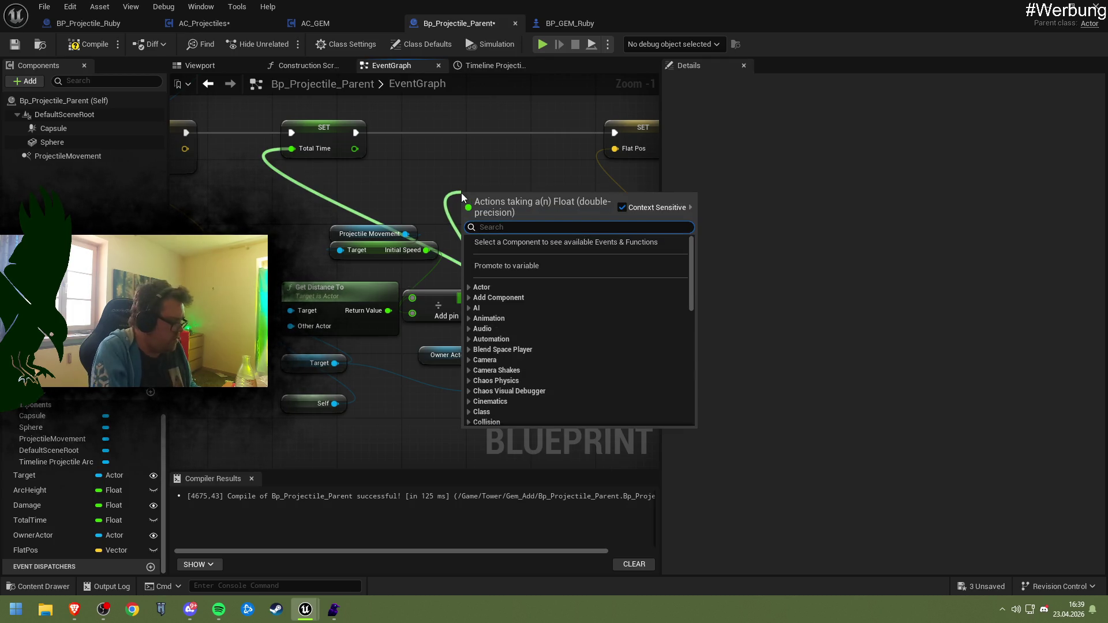
{"action": "type", "text": "/"}
{"action": "key", "text": "Return"}
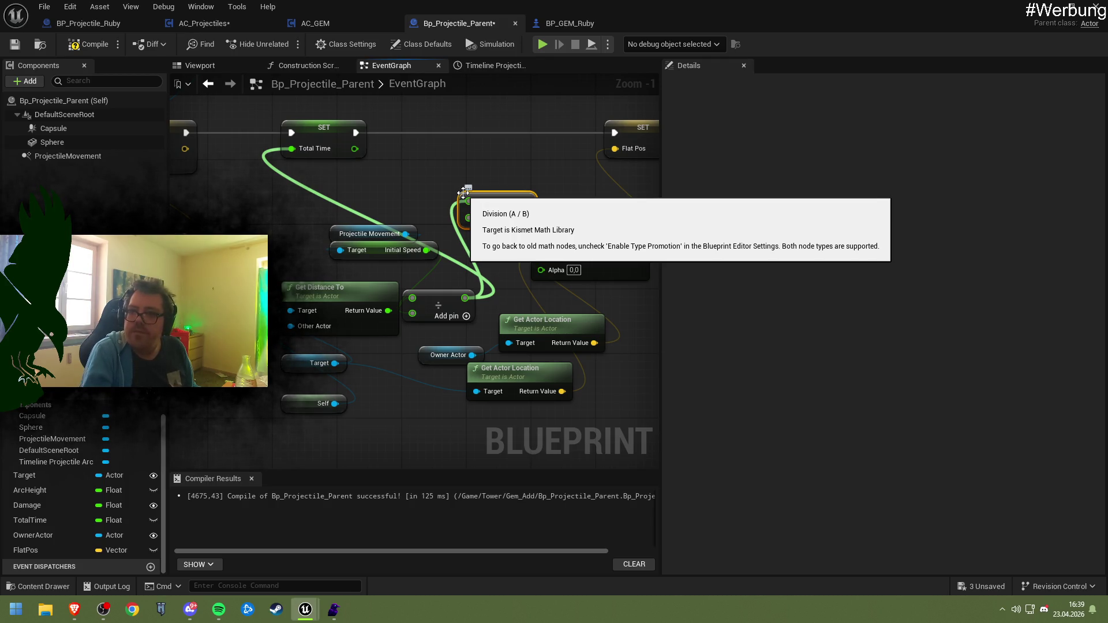
{"action": "mouse_move", "coordinate": [501, 204]}
{"action": "left_mouse_down"}
{"action": "mouse_move", "coordinate": [478, 234]}
{"action": "mouse_move", "coordinate": [442, 209]}
{"action": "left_mouse_up"}
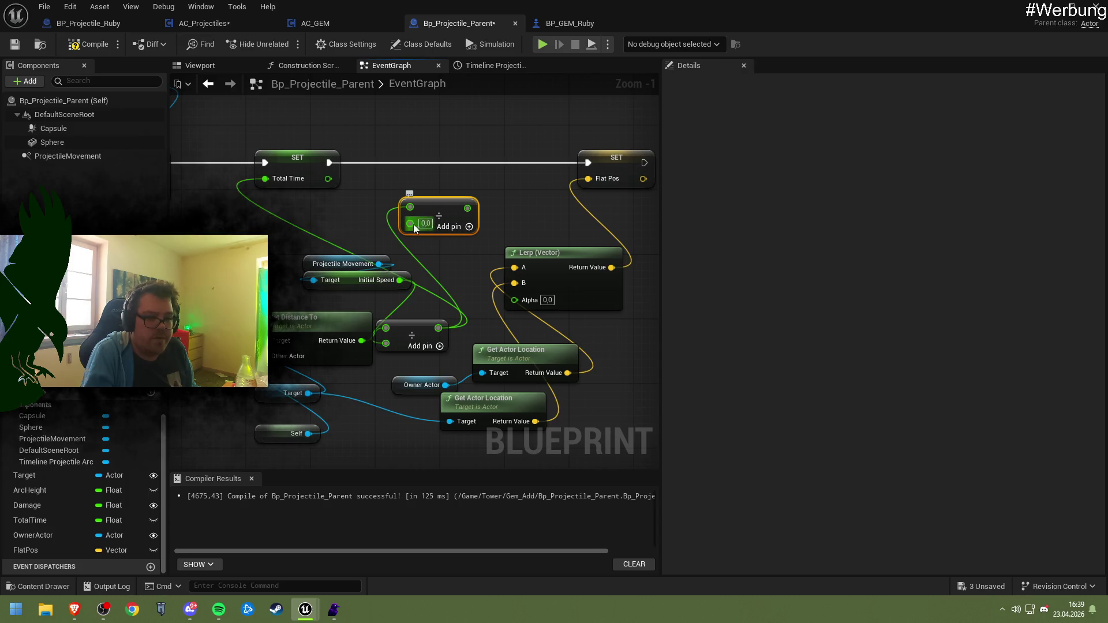
{"action": "left_click_drag", "start_coordinate": [437, 329], "coordinate": [410, 225]}
{"action": "right_click", "coordinate": [410, 208]}
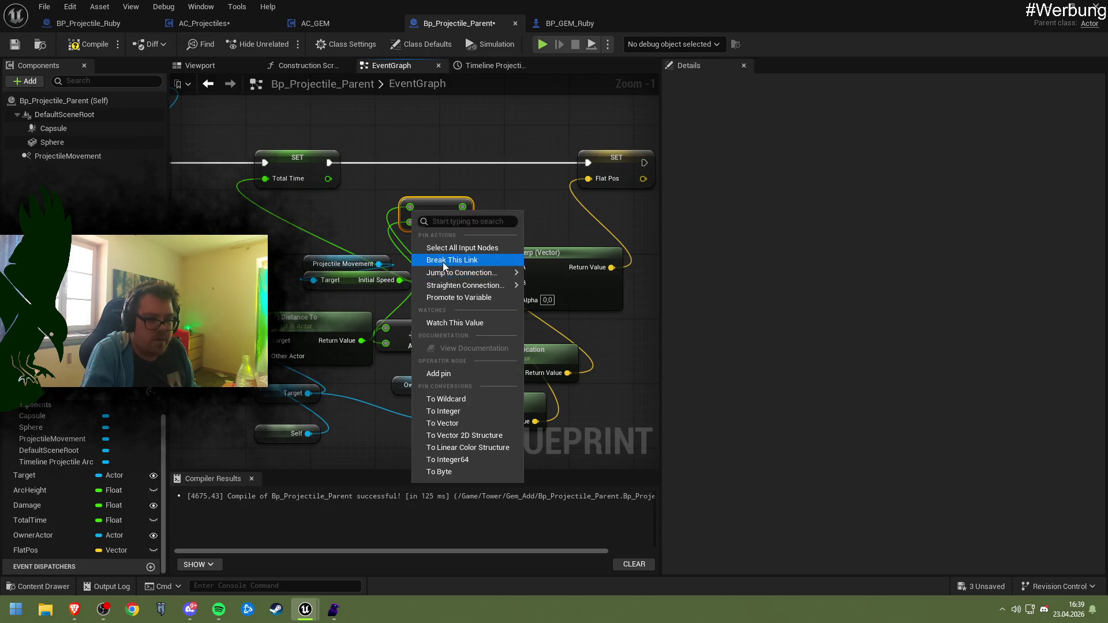
{"action": "left_click", "coordinate": [439, 235]}
{"action": "left_click_drag", "start_coordinate": [462, 208], "coordinate": [514, 301]}
{"action": "mouse_move", "coordinate": [531, 255]}
{"action": "left_mouse_down"}
{"action": "mouse_move", "coordinate": [434, 206]}
{"action": "mouse_move", "coordinate": [508, 223]}
{"action": "left_mouse_up"}
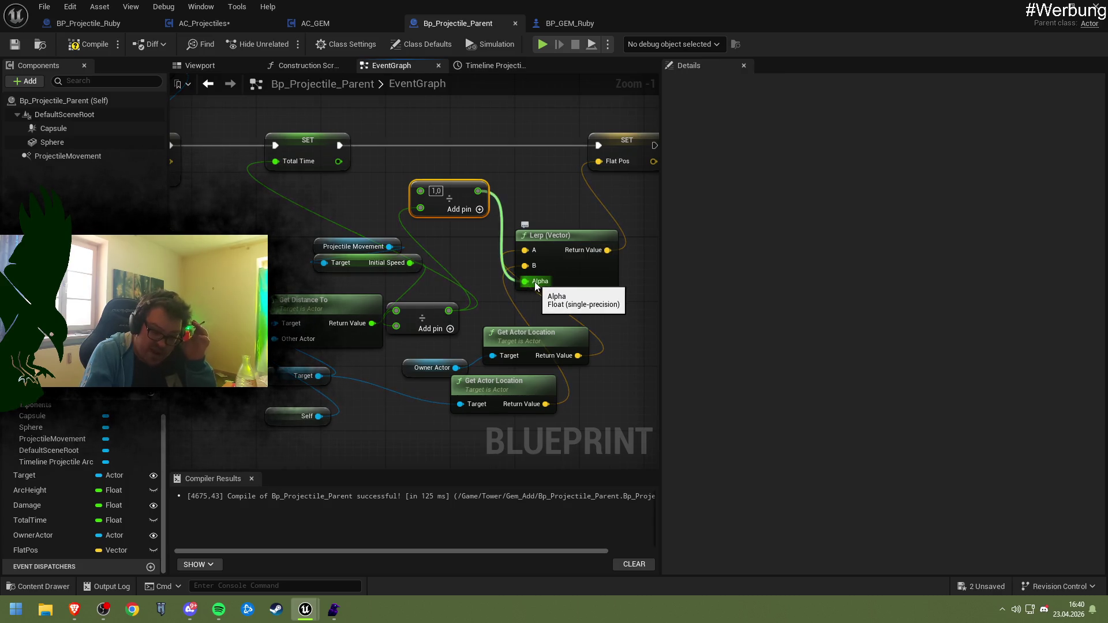
- Move Lerp (Vector) right and delete the trial division node, leaving Alpha unconnected
{"action": "mouse_move", "coordinate": [574, 287]}
{"action": "left_mouse_down"}
{"action": "mouse_move", "coordinate": [506, 310]}
{"action": "mouse_move", "coordinate": [494, 299]}
{"action": "left_mouse_up"}
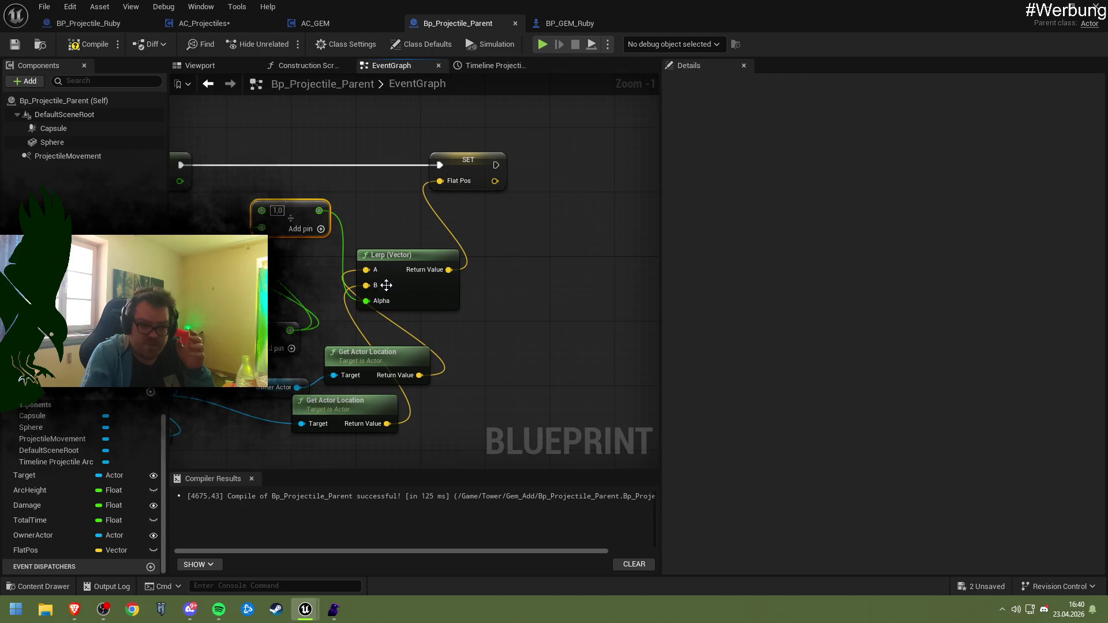
{"action": "mouse_move", "coordinate": [392, 282]}
{"action": "left_mouse_down"}
{"action": "mouse_move", "coordinate": [456, 281]}
{"action": "mouse_move", "coordinate": [435, 285]}
{"action": "mouse_move", "coordinate": [445, 287]}
{"action": "left_mouse_up"}
{"action": "left_click", "coordinate": [386, 327]}
{"action": "left_click_drag", "start_coordinate": [386, 327], "coordinate": [378, 328]}
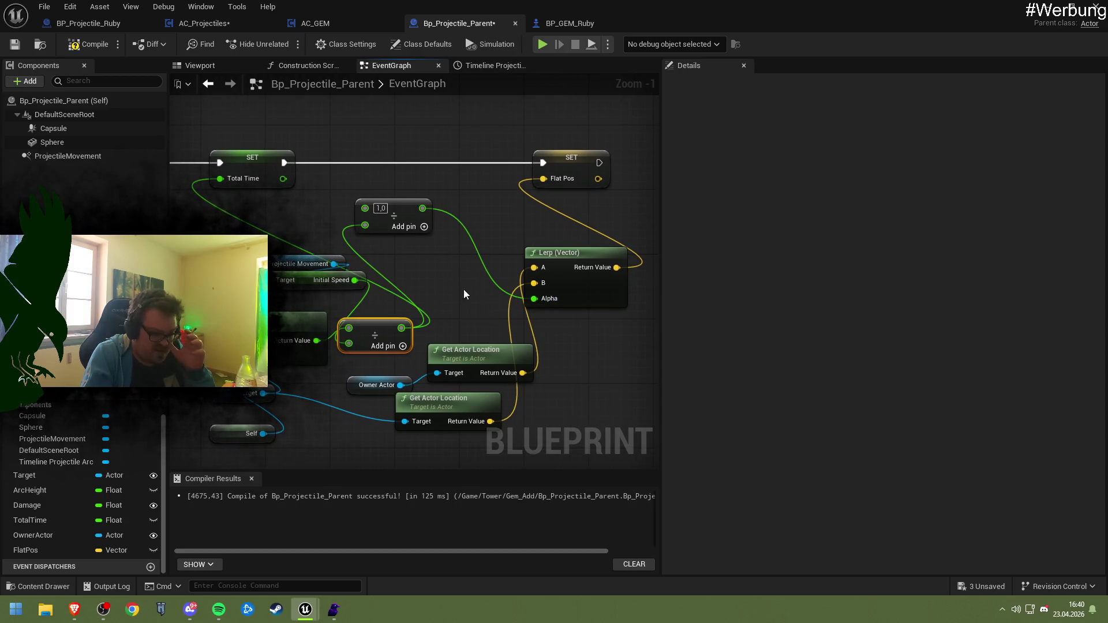
{"action": "left_click_drag", "start_coordinate": [464, 294], "coordinate": [412, 289]}
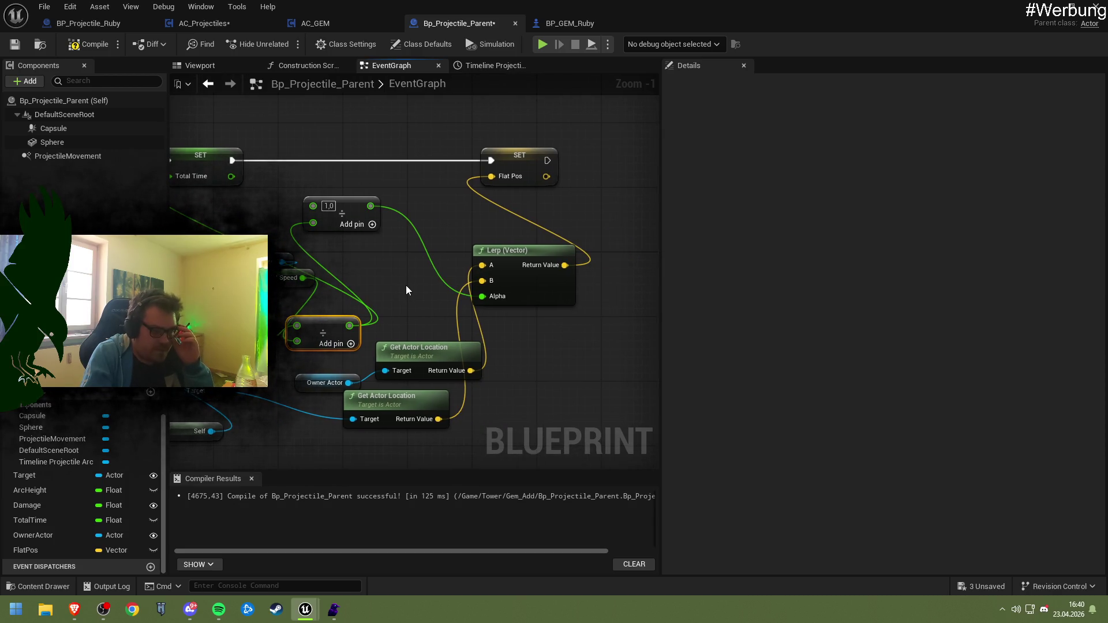
{"action": "left_click", "coordinate": [357, 225]}
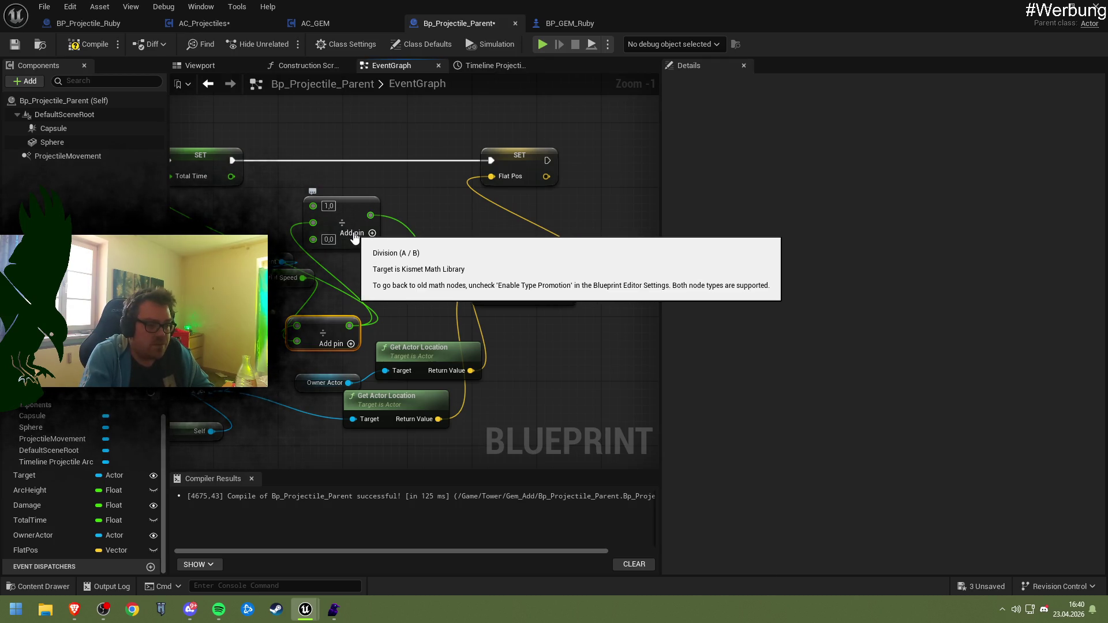
{"action": "key", "text": "Delete"}
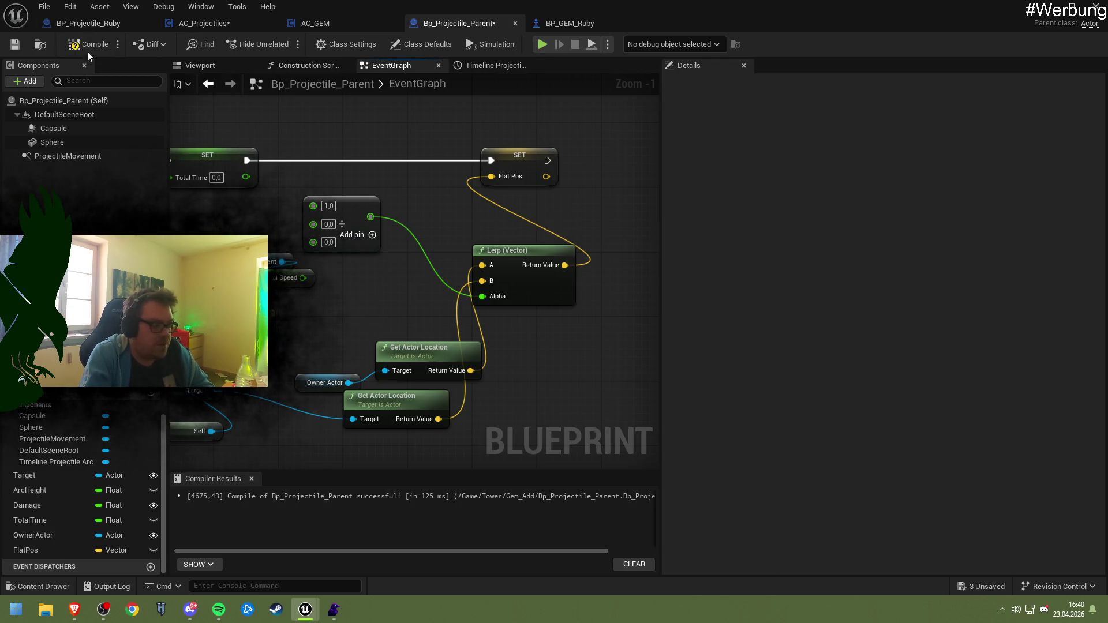
{"action": "key", "text": "ctrl+z"}
{"action": "left_click", "coordinate": [346, 211]}
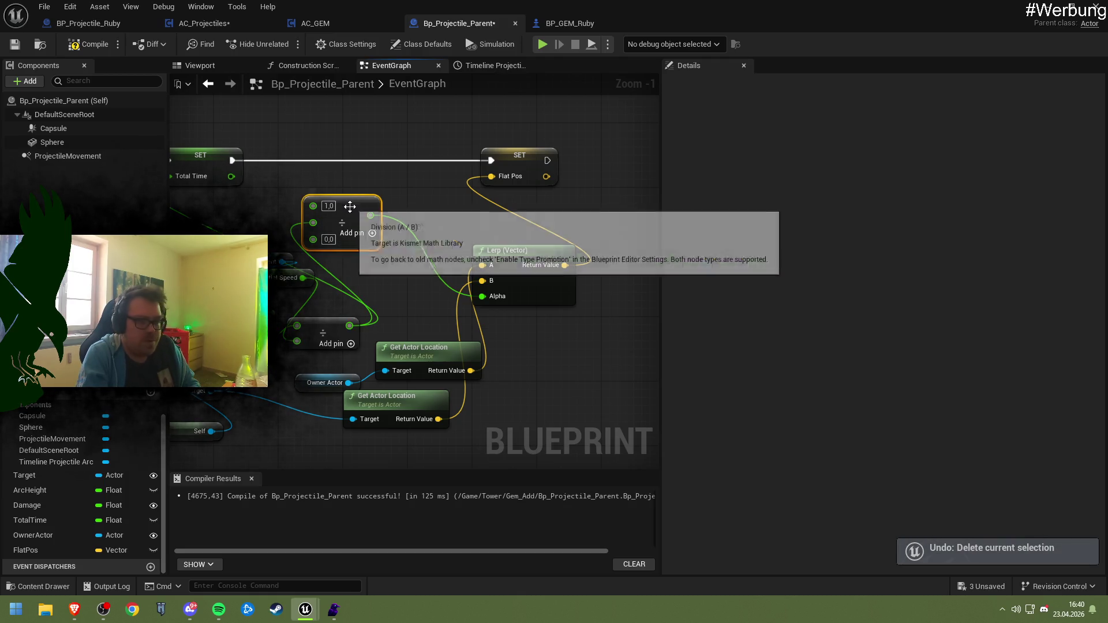
{"action": "key", "text": "Delete"}
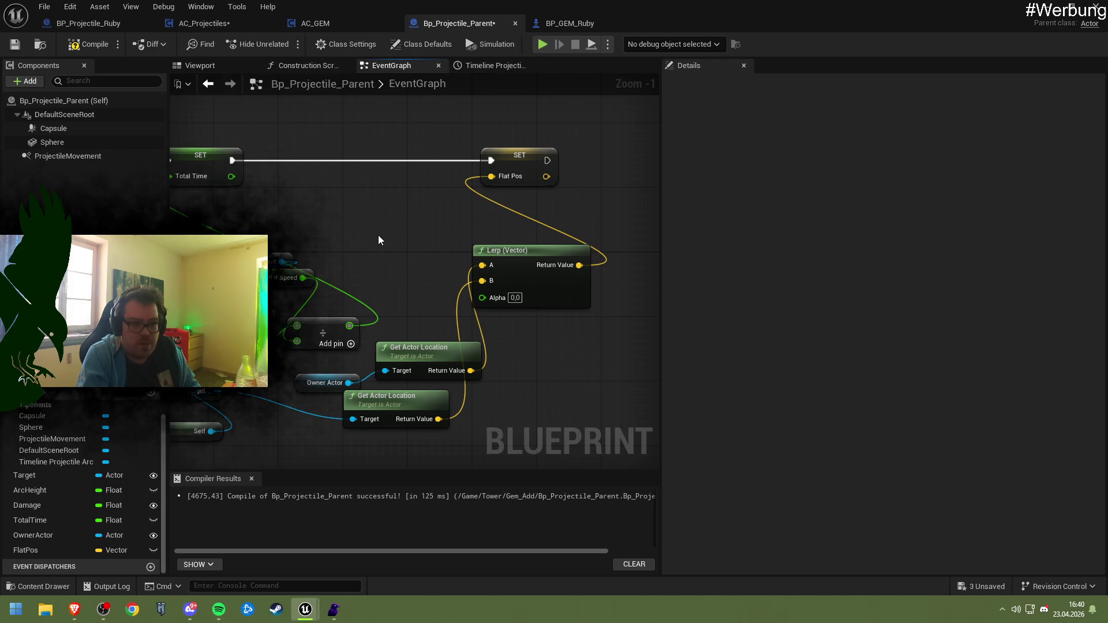
- Add a Subtract node computing 1 minus the divide result for Lerp Alpha, then compile
{"action": "right_click", "coordinate": [378, 235]}
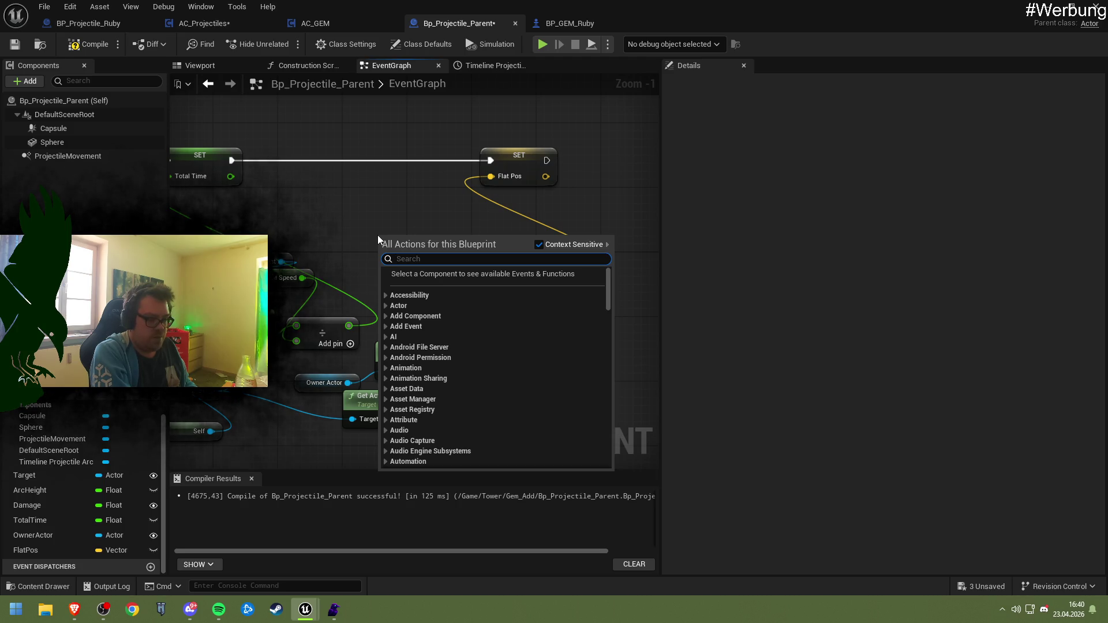
{"action": "type", "text": "-"}
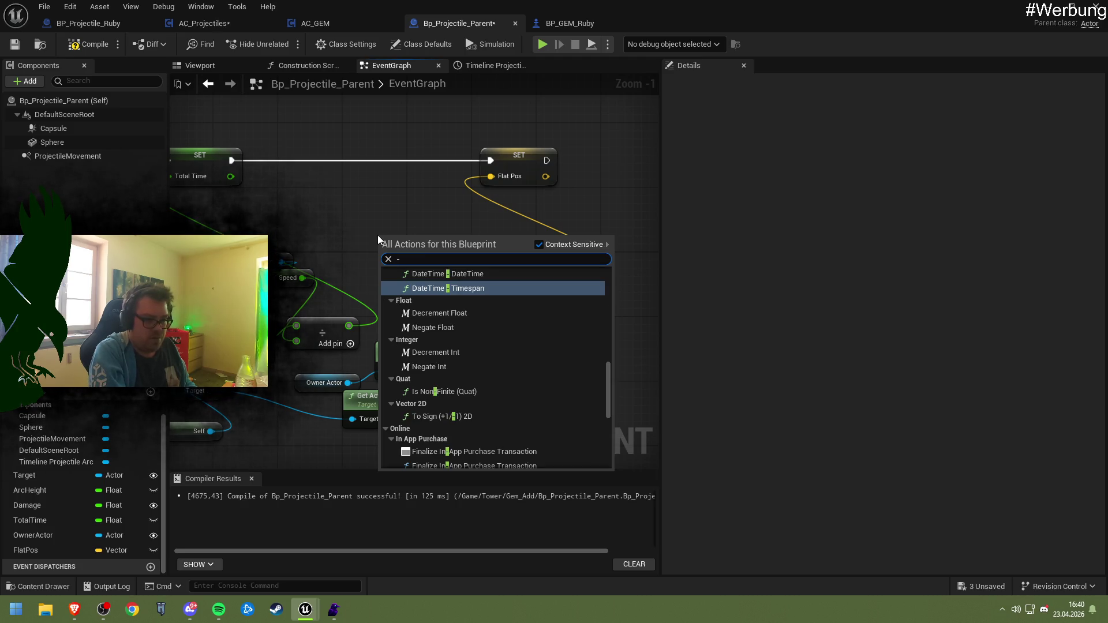
{"action": "scroll", "coordinate": [439, 358], "scroll_direction": "up", "scroll_amount": 8}
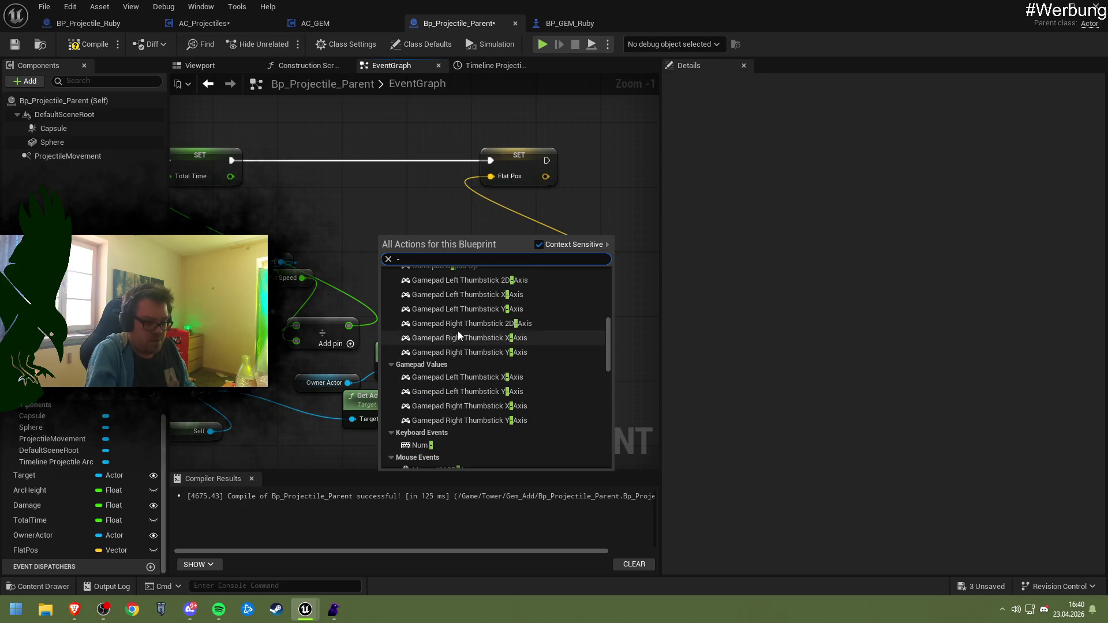
{"action": "key", "text": "BackSpace"}
{"action": "type", "text": "subr"}
{"action": "key", "text": "BackSpace"}
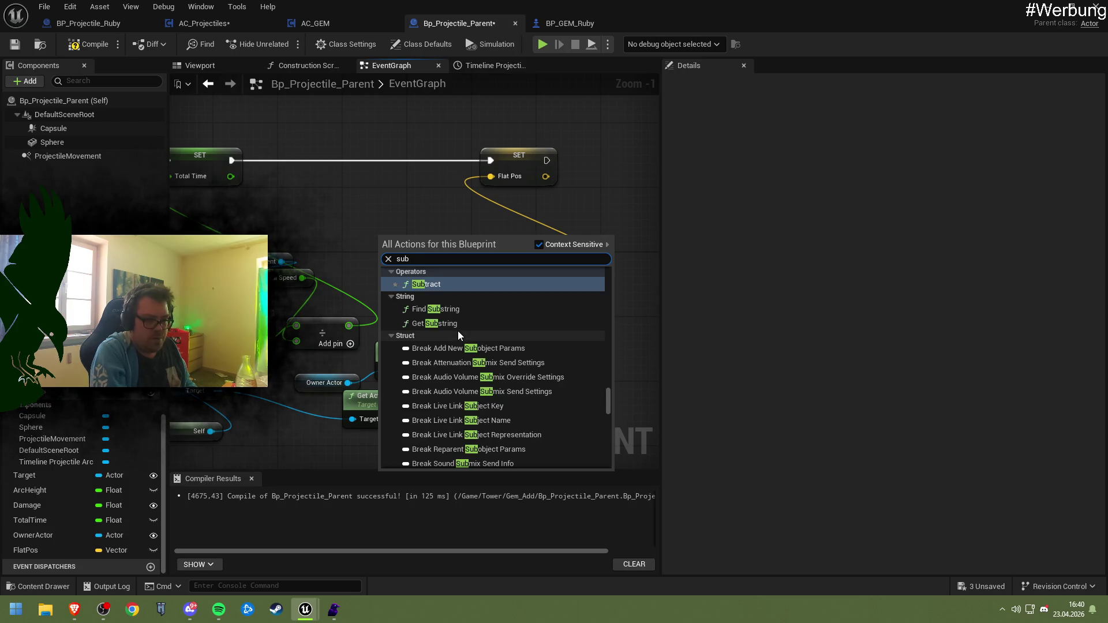
{"action": "key", "text": "Return"}
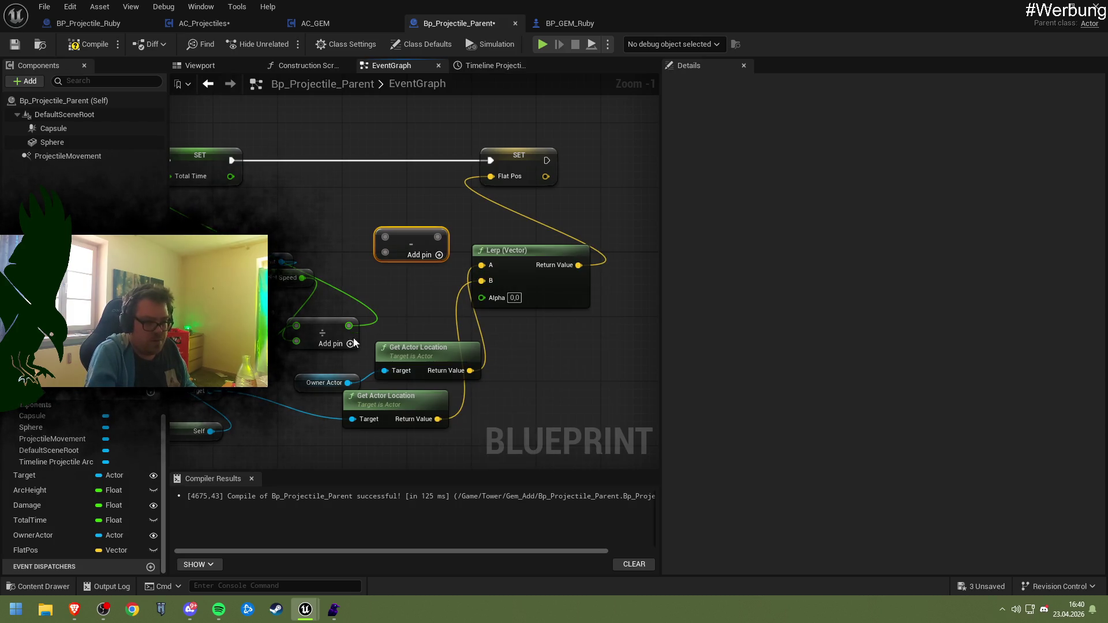
{"action": "mouse_move", "coordinate": [349, 325]}
{"action": "left_mouse_down"}
{"action": "mouse_move", "coordinate": [392, 256]}
{"action": "mouse_move", "coordinate": [482, 297]}
{"action": "left_mouse_up"}
{"action": "left_click", "coordinate": [394, 239]}
{"action": "type", "text": "1"}
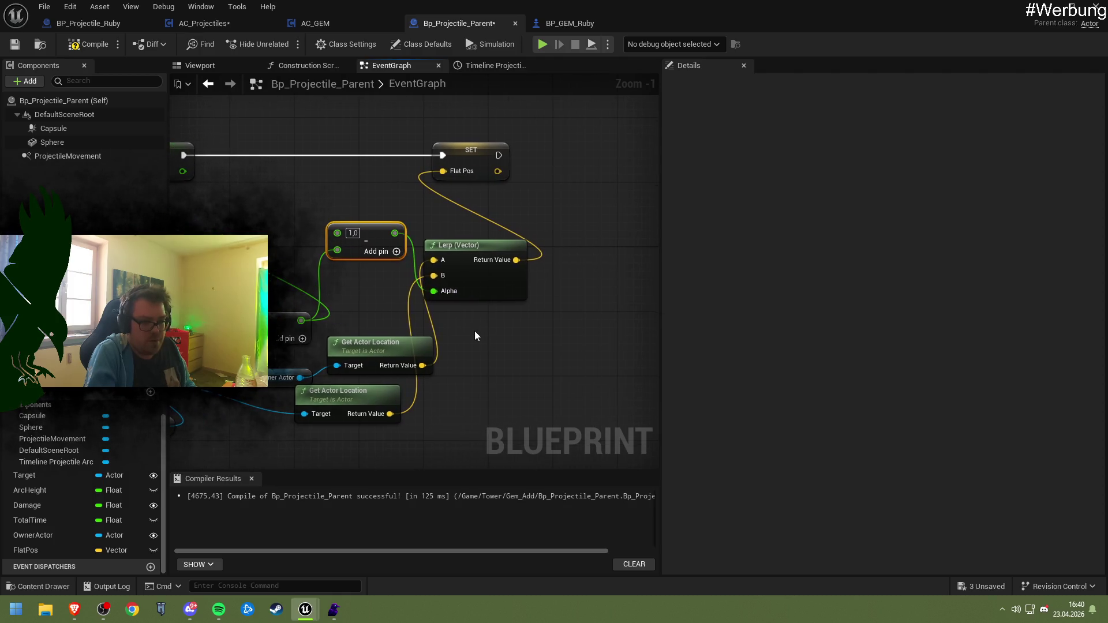
{"action": "left_click", "coordinate": [85, 44]}
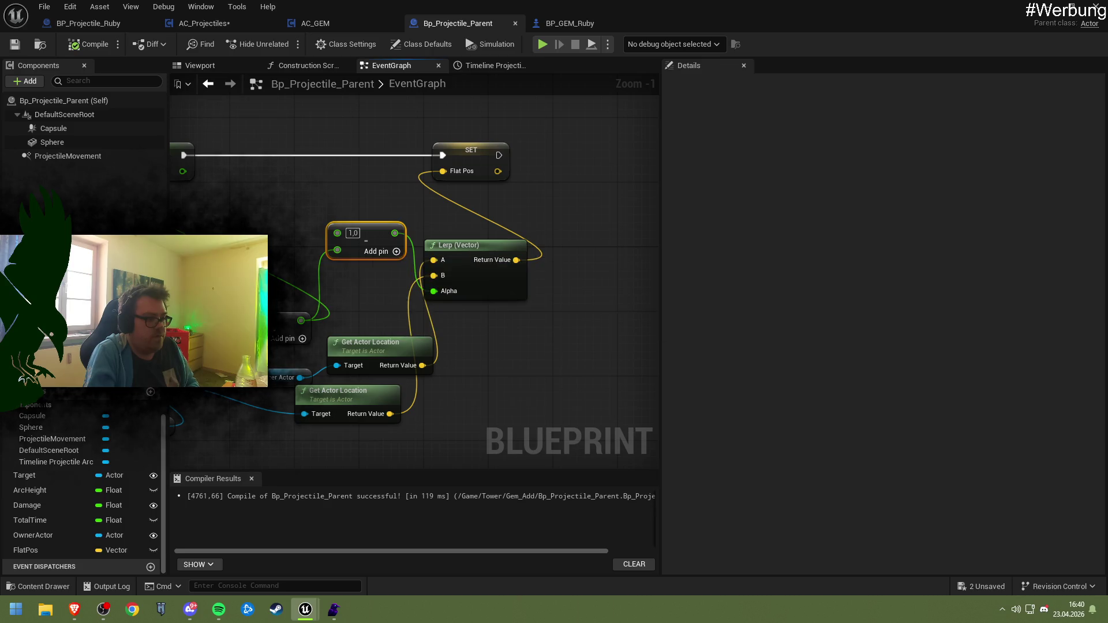
- In AC_Projectiles, select the Arc Height, multiply and SET Height nodes, then compile and save
{"action": "left_click", "coordinate": [189, 23]}
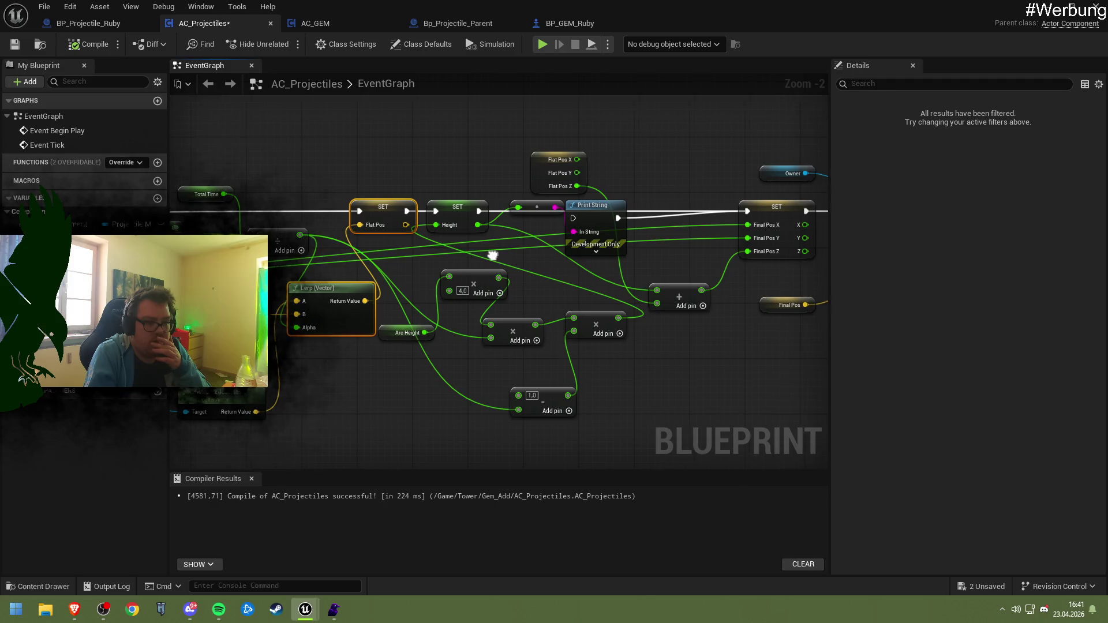
{"action": "left_click_drag", "start_coordinate": [492, 256], "coordinate": [447, 251]}
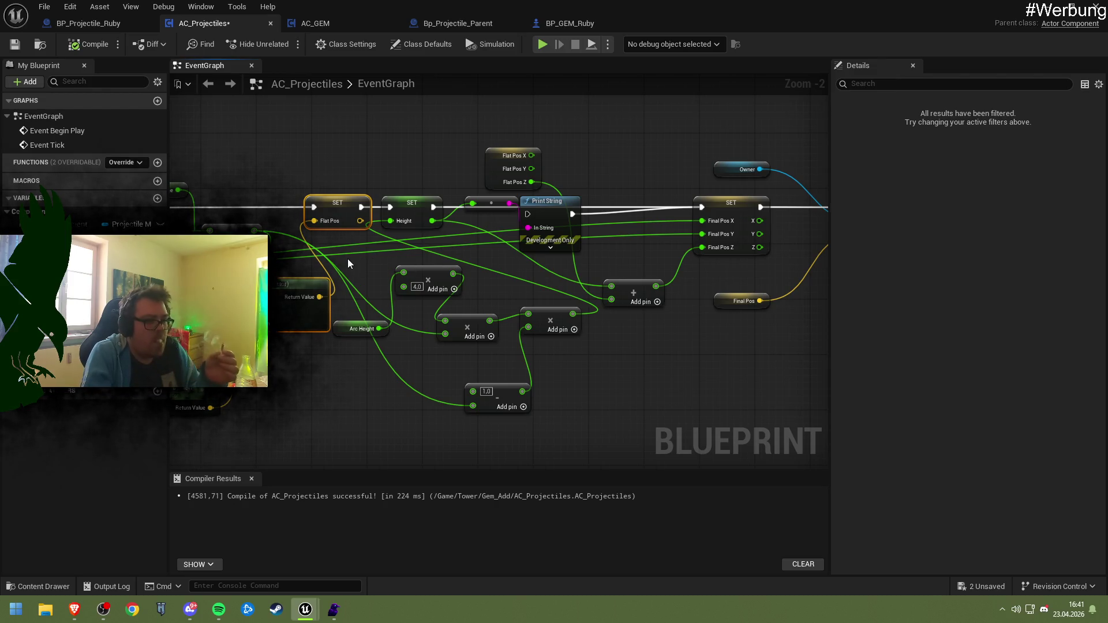
{"action": "mouse_move", "coordinate": [347, 259]}
{"action": "left_mouse_down"}
{"action": "mouse_move", "coordinate": [451, 284]}
{"action": "mouse_move", "coordinate": [438, 280]}
{"action": "mouse_move", "coordinate": [568, 354]}
{"action": "mouse_move", "coordinate": [643, 424]}
{"action": "mouse_move", "coordinate": [647, 374]}
{"action": "left_mouse_up"}
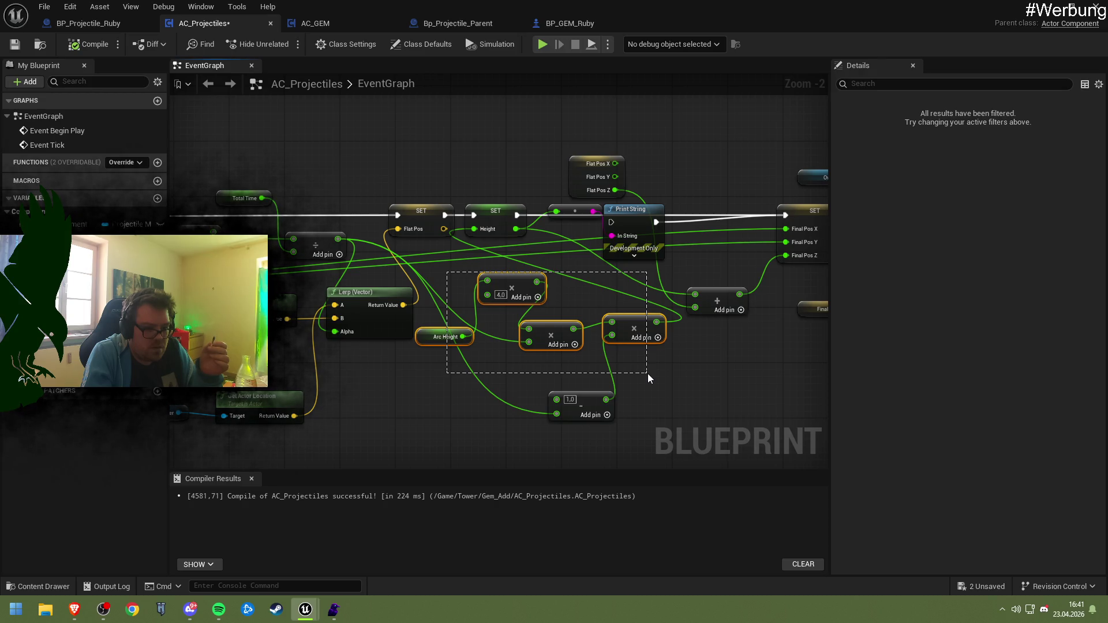
{"action": "left_click_drag", "start_coordinate": [648, 373], "coordinate": [648, 372]}
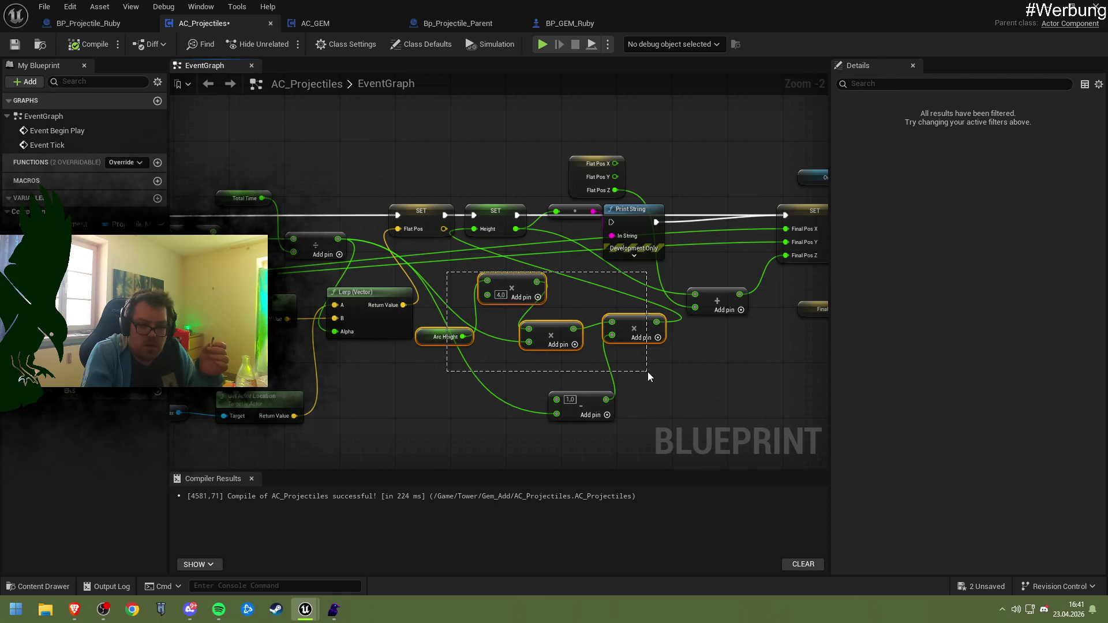
{"action": "left_click_drag", "start_coordinate": [648, 372], "coordinate": [646, 372]}
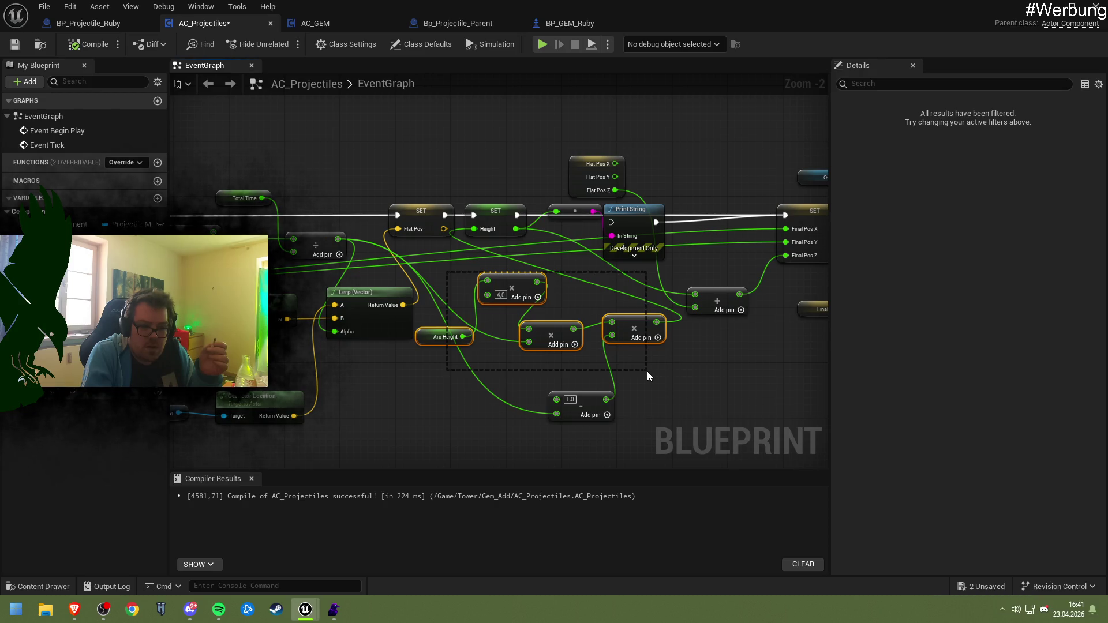
{"action": "left_click_drag", "start_coordinate": [647, 372], "coordinate": [646, 372]}
{"action": "left_click", "coordinate": [492, 209], "text": "ctrl"}
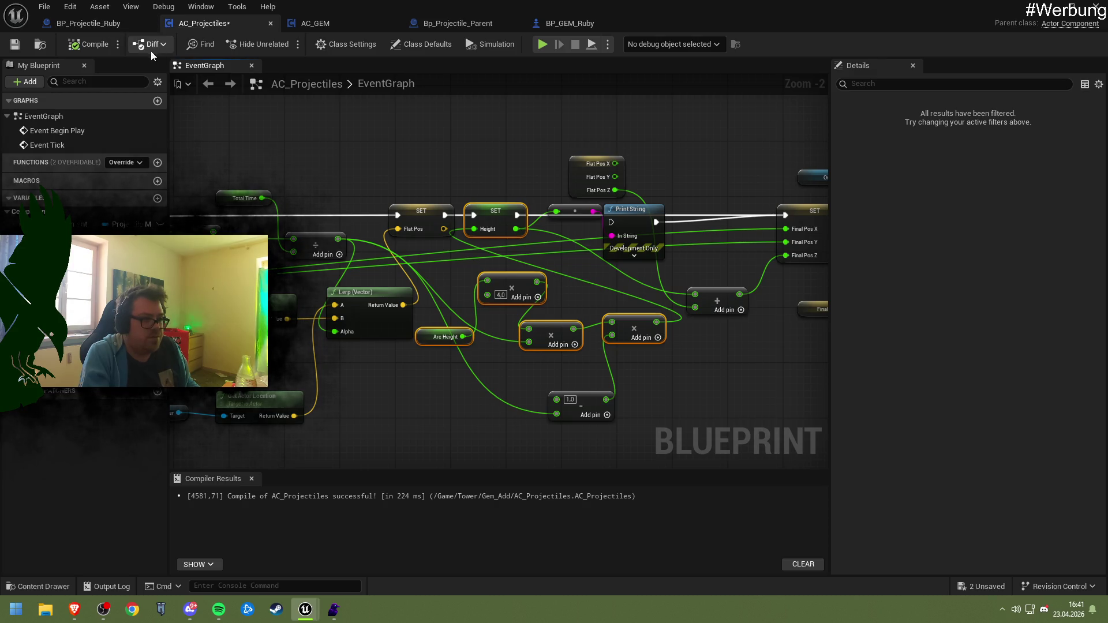
{"action": "left_click", "coordinate": [86, 44]}
{"action": "left_click", "coordinate": [15, 45]}
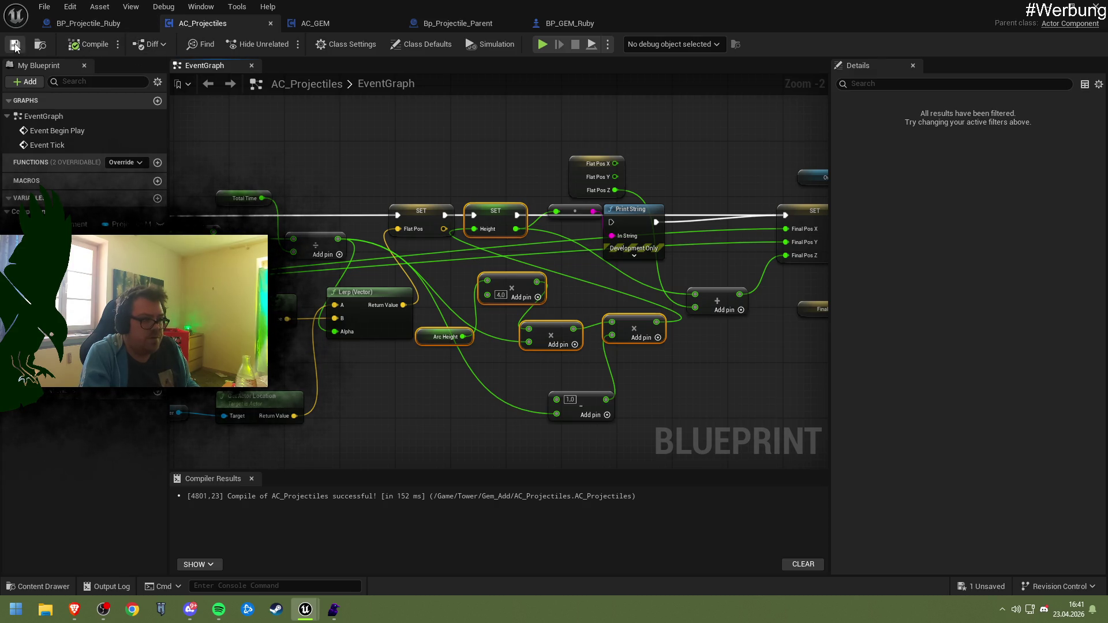
- In Bp_Projectile_Parent, position the pasted arc-height nodes and run SET Height after SET Flat Pos
{"action": "left_click", "coordinate": [347, 23]}
{"action": "left_click", "coordinate": [226, 24]}
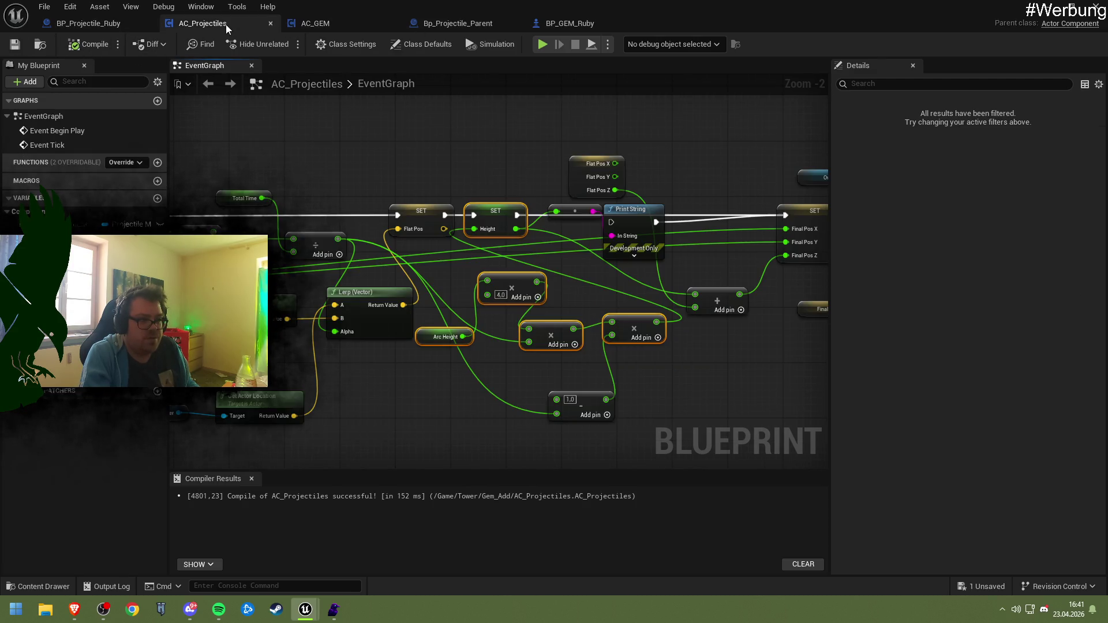
{"action": "left_click", "coordinate": [468, 23]}
{"action": "scroll", "coordinate": [431, 286], "scroll_direction": "up", "scroll_amount": 2}
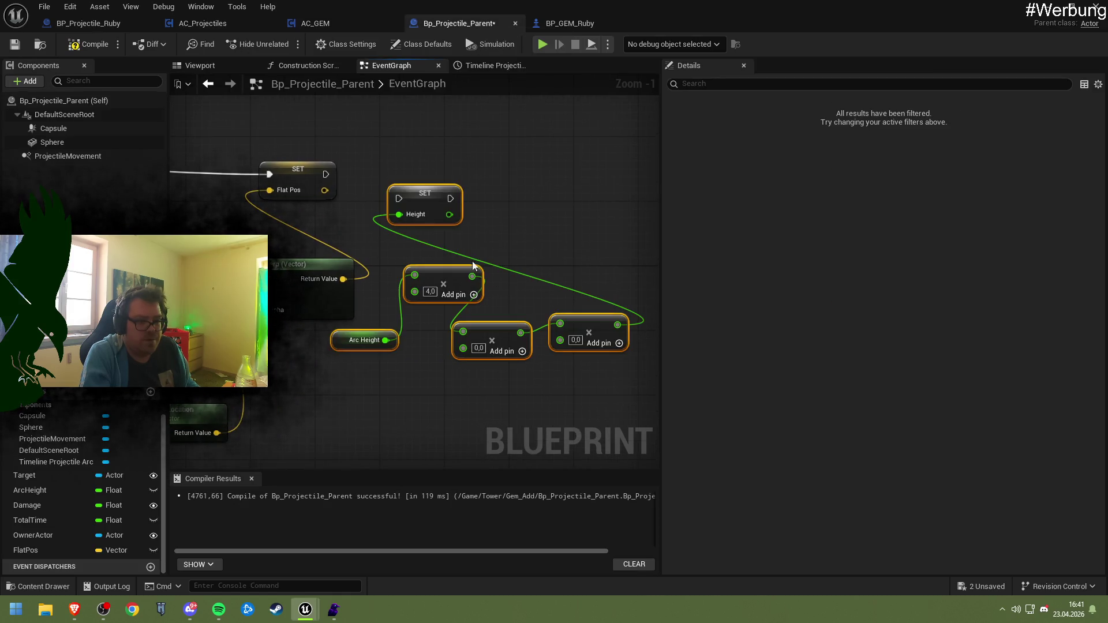
{"action": "left_click_drag", "start_coordinate": [427, 189], "coordinate": [436, 173]}
{"action": "left_click_drag", "start_coordinate": [327, 175], "coordinate": [424, 182]}
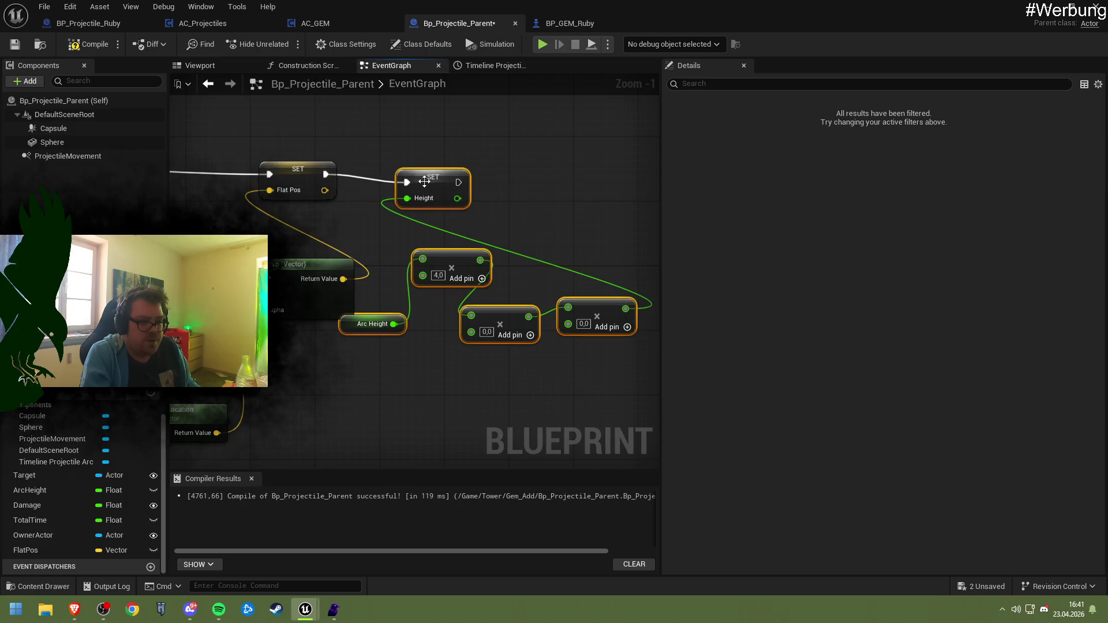
{"action": "right_click", "coordinate": [424, 183]}
{"action": "key", "text": "Escape"}
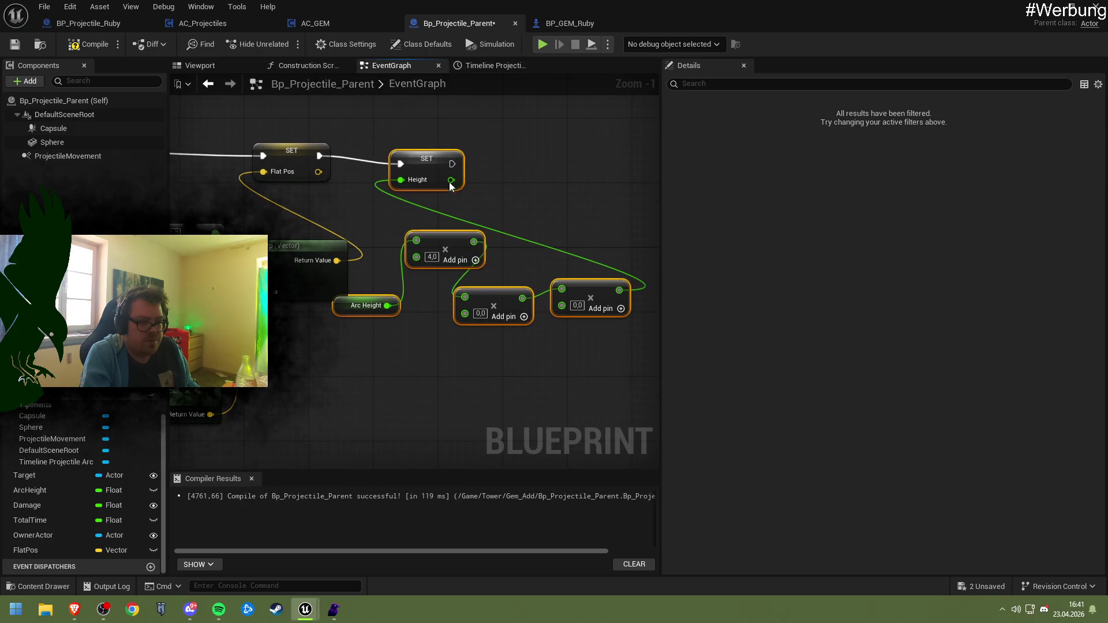
{"action": "left_click", "coordinate": [425, 155]}
{"action": "left_click_drag", "start_coordinate": [417, 310], "coordinate": [475, 334]}
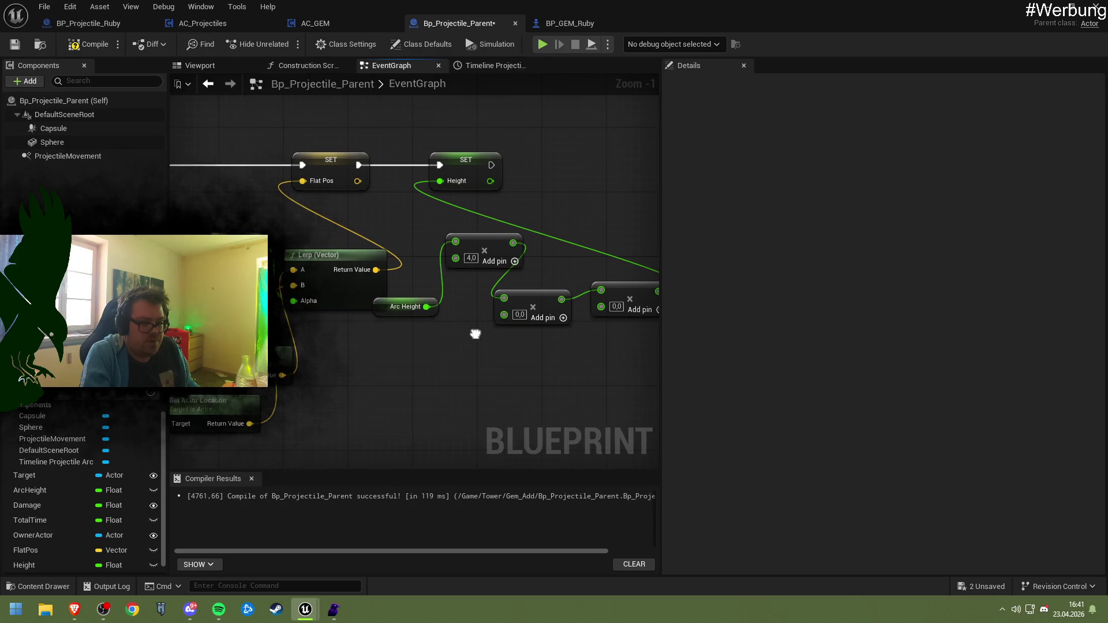
{"action": "left_click_drag", "start_coordinate": [422, 306], "coordinate": [436, 339]}
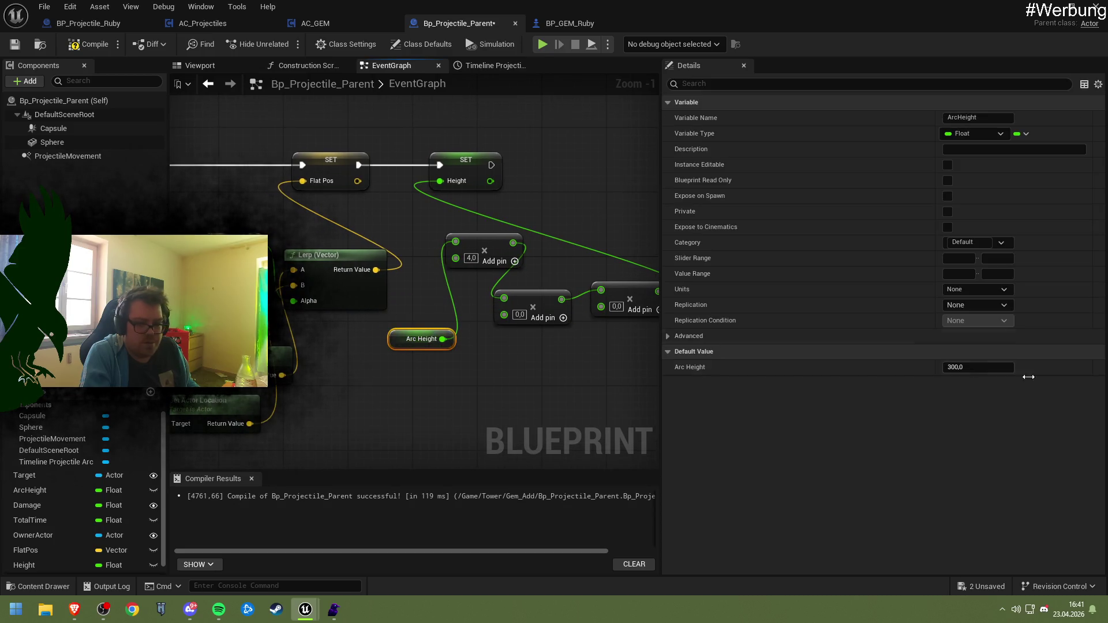
- Set Arc Height's default value to 50 and wire the divide result into the multiply node
{"action": "left_click", "coordinate": [984, 368]}
{"action": "type", "text": "50"}
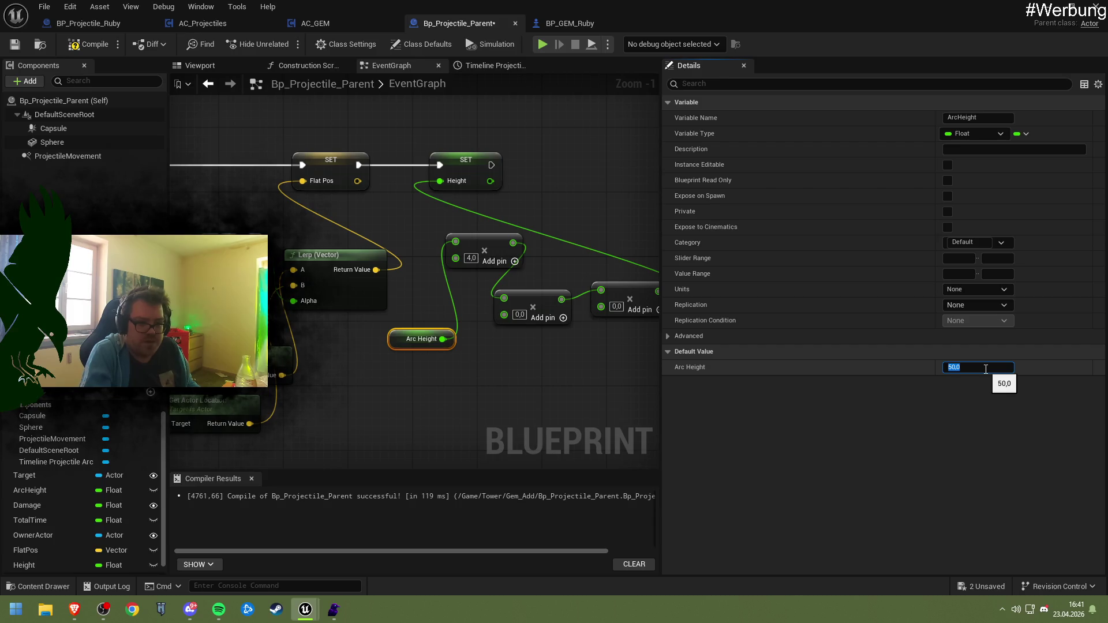
{"action": "left_click", "coordinate": [462, 391]}
{"action": "left_click_drag", "start_coordinate": [445, 379], "coordinate": [486, 372]}
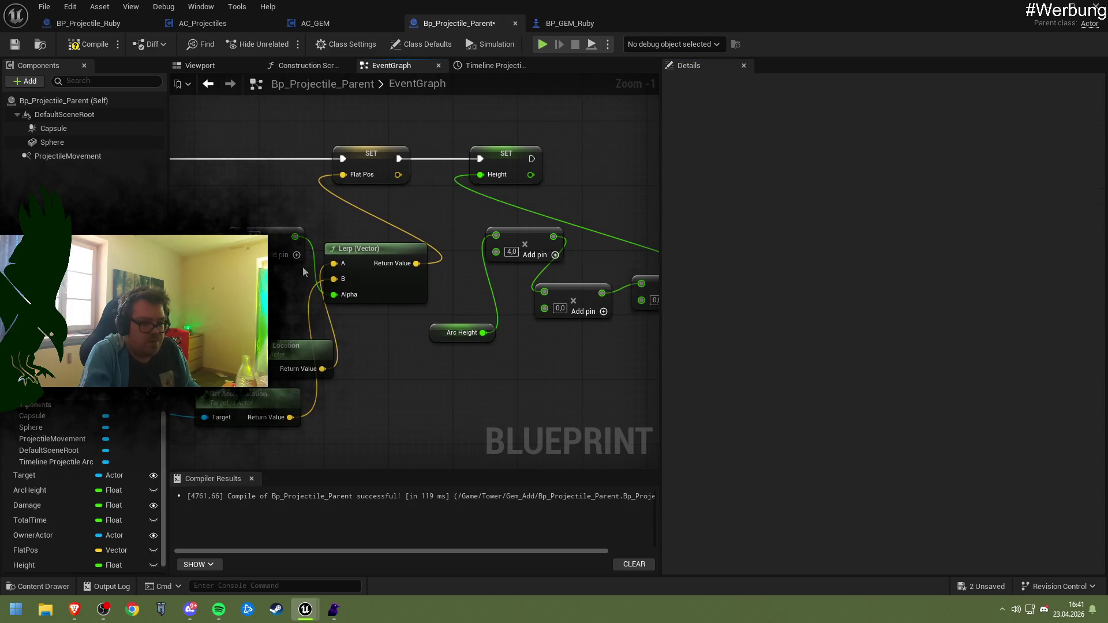
{"action": "mouse_move", "coordinate": [303, 265]}
{"action": "left_mouse_down"}
{"action": "mouse_move", "coordinate": [345, 290]}
{"action": "mouse_move", "coordinate": [326, 279]}
{"action": "left_mouse_up"}
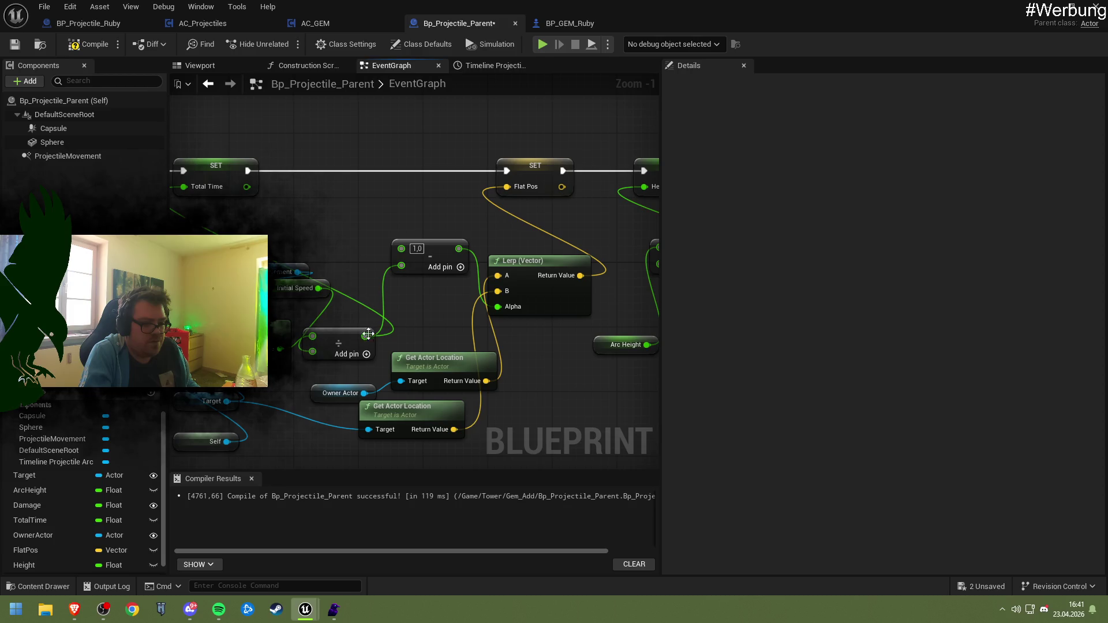
{"action": "mouse_move", "coordinate": [365, 336]}
{"action": "left_mouse_down"}
{"action": "mouse_move", "coordinate": [577, 344]}
{"action": "mouse_move", "coordinate": [512, 323]}
{"action": "mouse_move", "coordinate": [520, 348]}
{"action": "left_mouse_up"}
{"action": "left_click", "coordinate": [520, 311]}
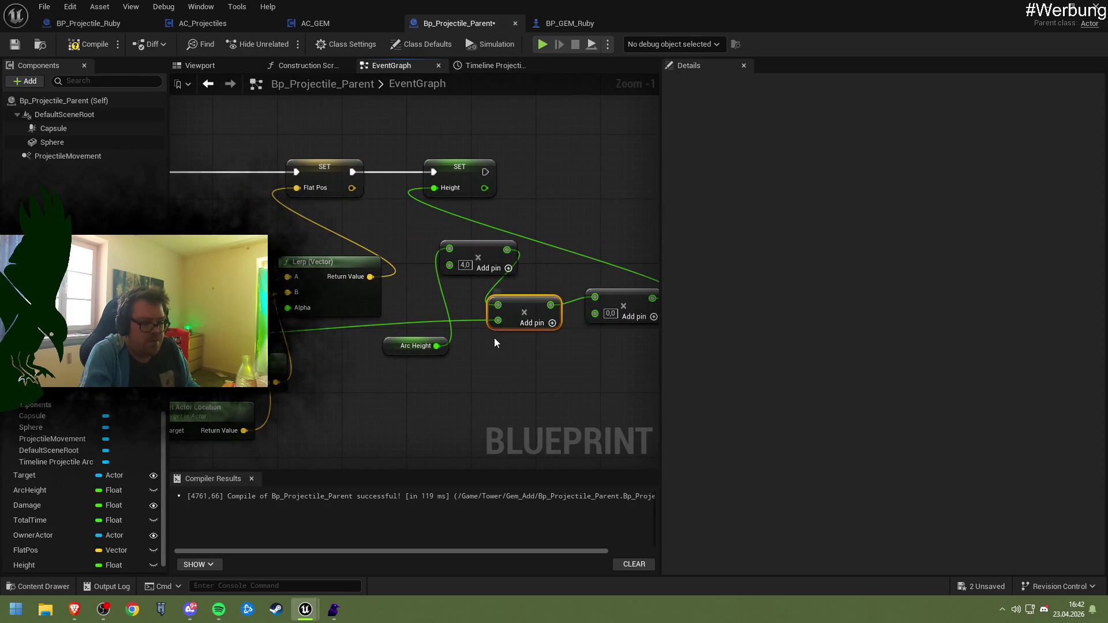
- Open BP_Projectile_Ruby's graph and bring its Print String section into view
{"action": "left_click", "coordinate": [542, 23]}
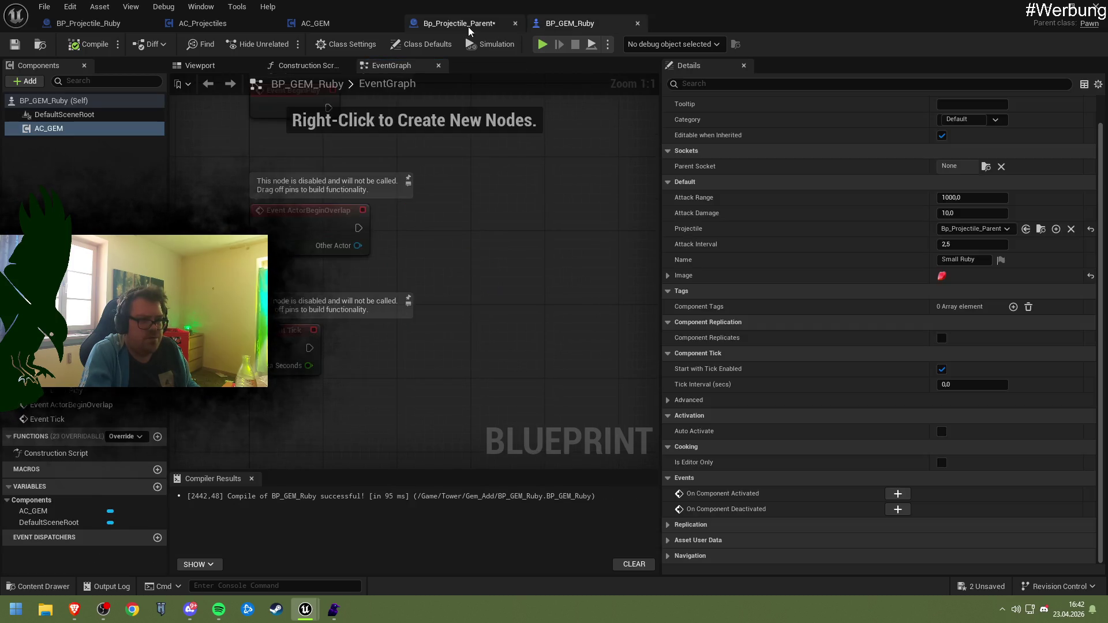
{"action": "left_click", "coordinate": [456, 23]}
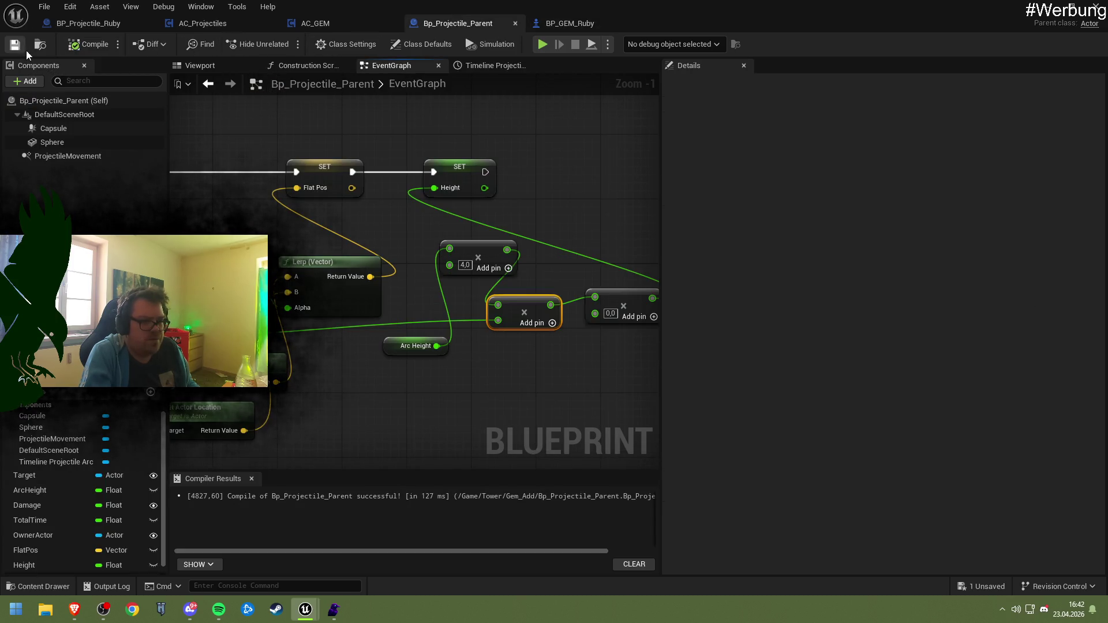
{"action": "left_click", "coordinate": [217, 23]}
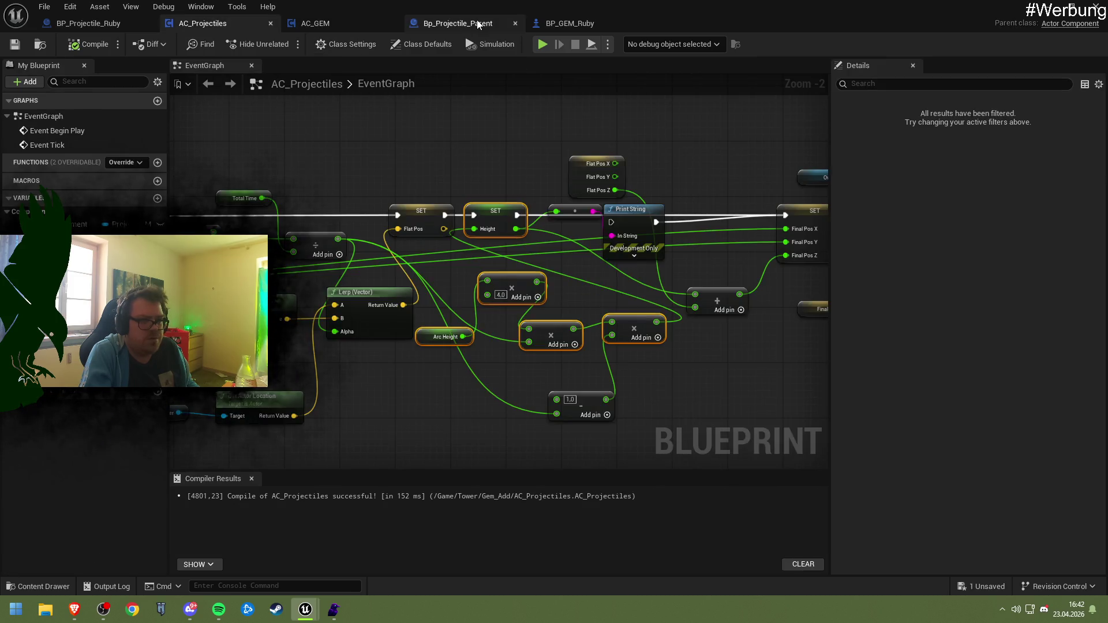
{"action": "left_click", "coordinate": [104, 29]}
{"action": "mouse_move", "coordinate": [499, 302]}
{"action": "left_mouse_down"}
{"action": "mouse_move", "coordinate": [564, 289]}
{"action": "mouse_move", "coordinate": [475, 285]}
{"action": "mouse_move", "coordinate": [341, 226]}
{"action": "mouse_move", "coordinate": [372, 266]}
{"action": "mouse_move", "coordinate": [339, 284]}
{"action": "left_mouse_up"}
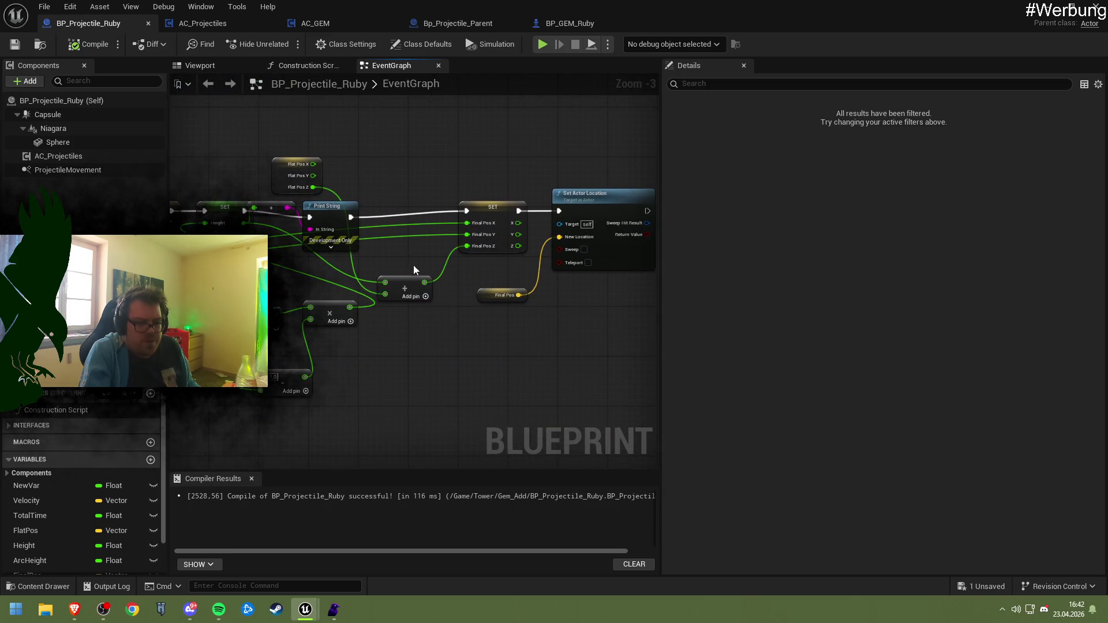
- Copy the Flat Pos break node from BP_Projectile_Ruby into Bp_Projectile_Parent and link Flat Pos Z to the add node
{"action": "mouse_move", "coordinate": [413, 265]}
{"action": "left_mouse_down"}
{"action": "mouse_move", "coordinate": [449, 297]}
{"action": "mouse_move", "coordinate": [439, 300]}
{"action": "left_mouse_up"}
{"action": "left_click", "coordinate": [451, 302]}
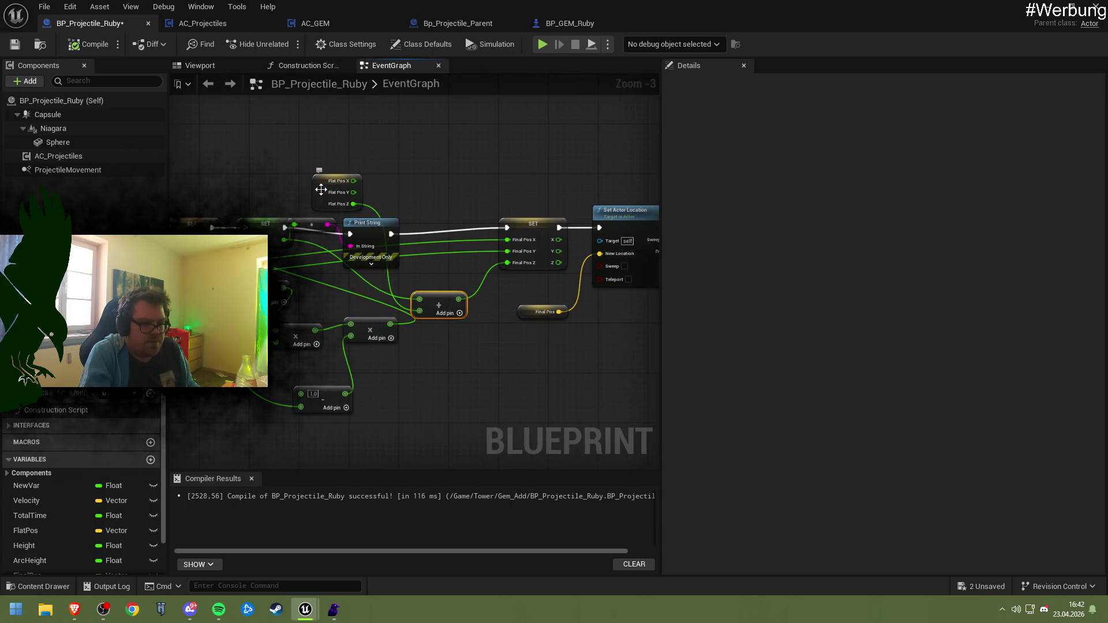
{"action": "left_click", "coordinate": [321, 189]}
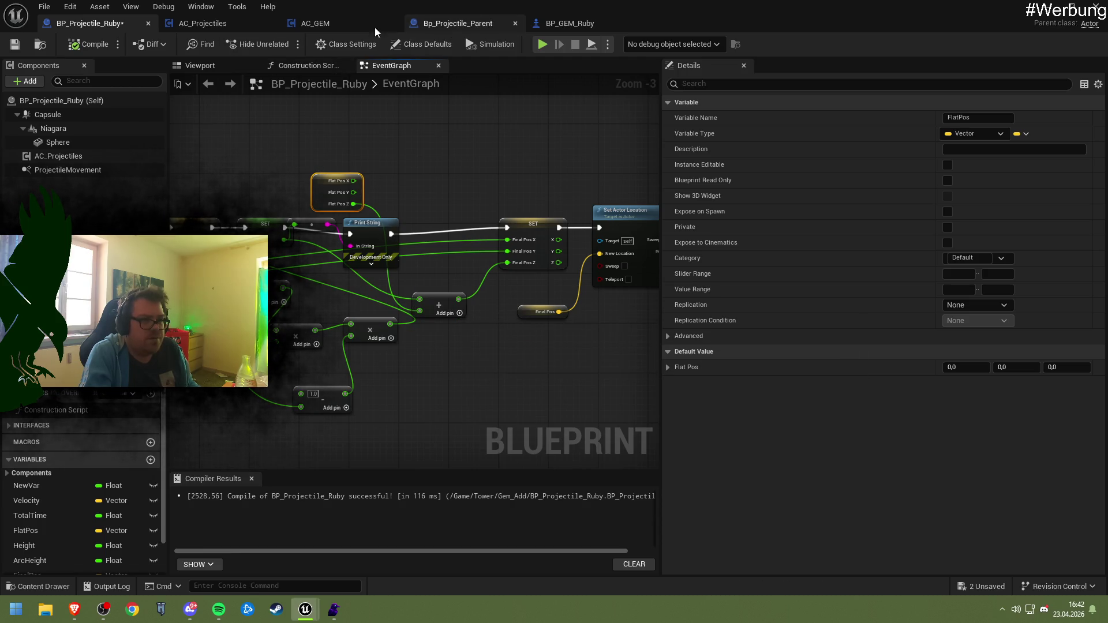
{"action": "left_click", "coordinate": [202, 23]}
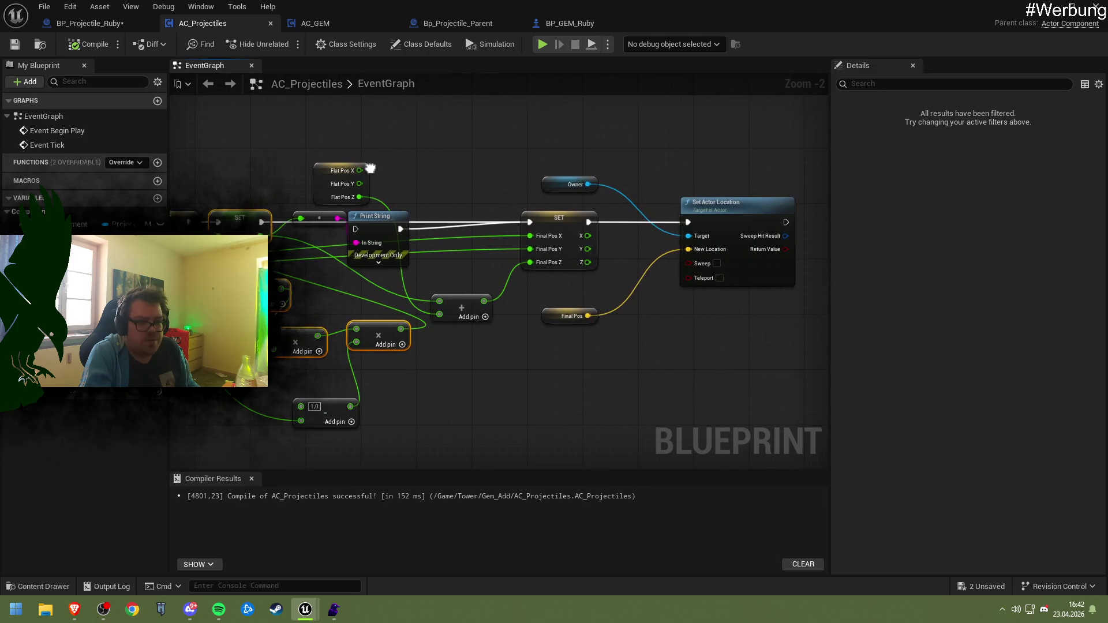
{"action": "left_click_drag", "start_coordinate": [370, 168], "coordinate": [394, 173]}
{"action": "left_click", "coordinate": [459, 23]}
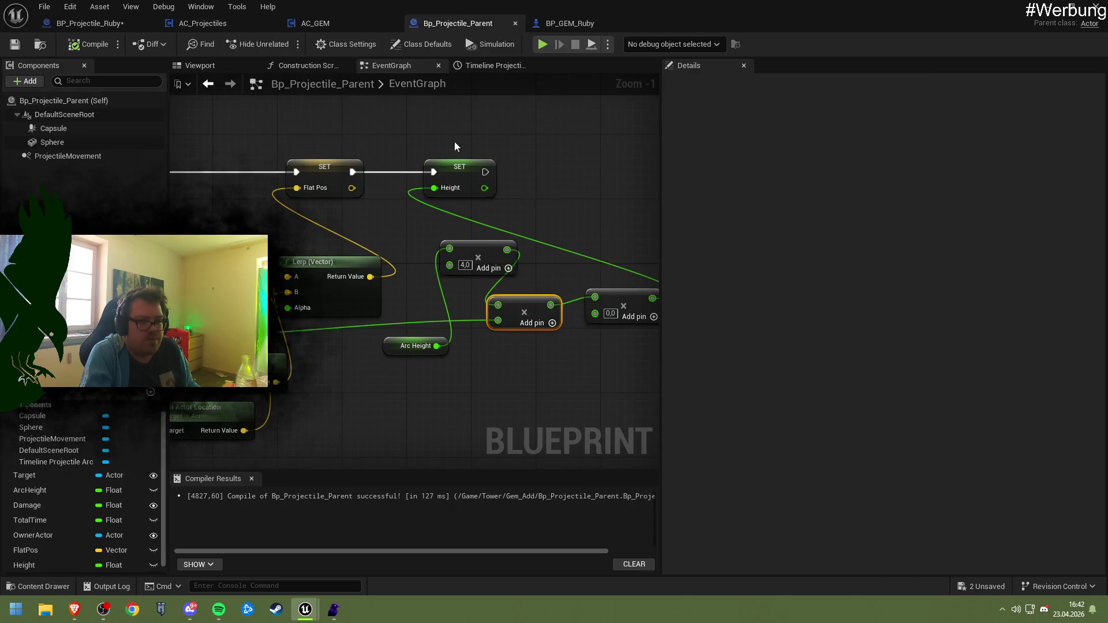
{"action": "left_click", "coordinate": [484, 210]}
{"action": "left_click_drag", "start_coordinate": [486, 217], "coordinate": [500, 332]}
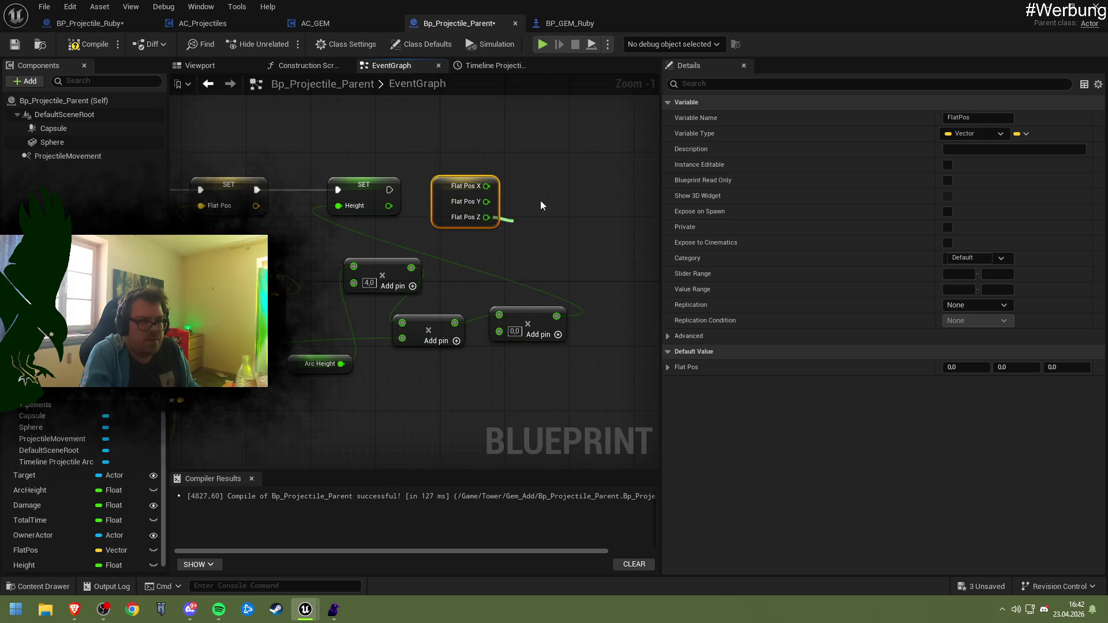
- Reframe Bp_Projectile_Parent around the Lerp, Total Time and divide nodes and drag a new node off the divide result
{"action": "left_click", "coordinate": [200, 23]}
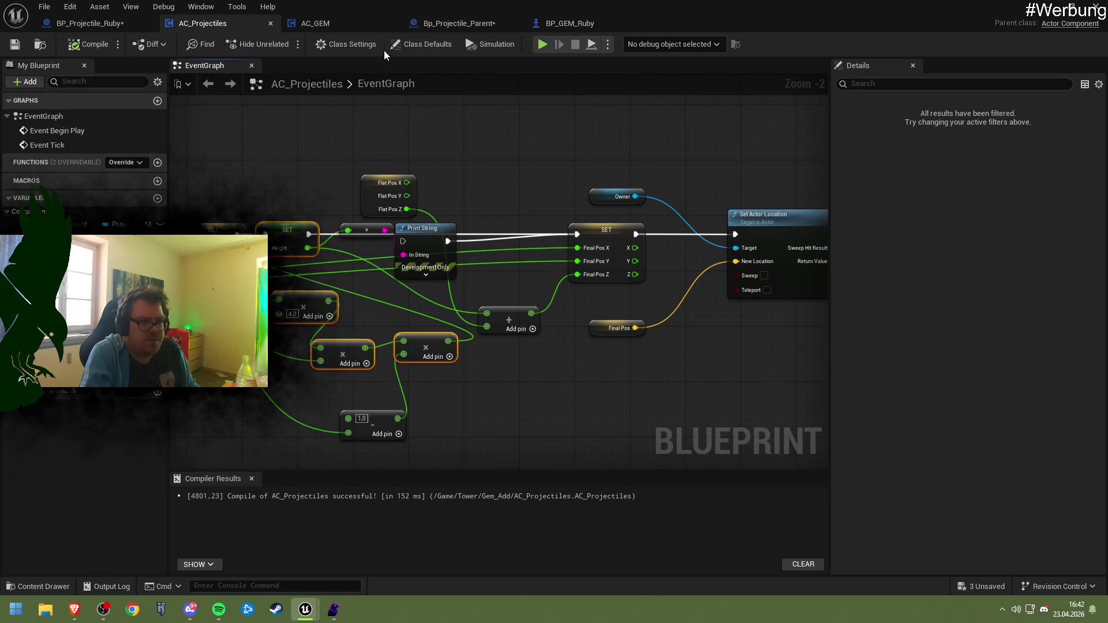
{"action": "left_click", "coordinate": [352, 21]}
{"action": "left_click", "coordinate": [444, 23]}
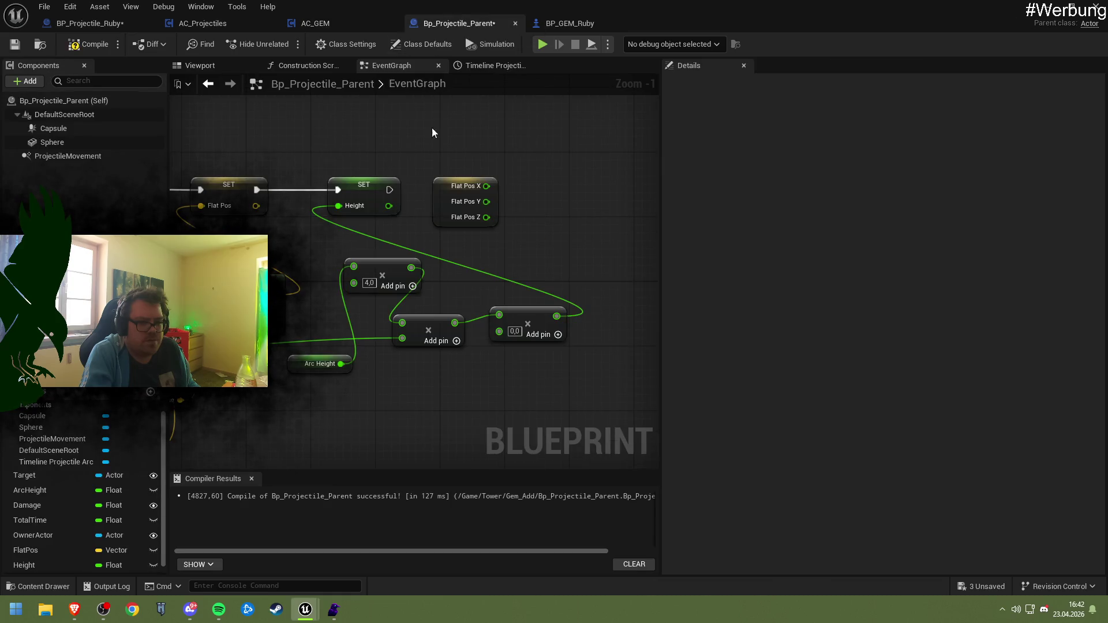
{"action": "mouse_move", "coordinate": [451, 273]}
{"action": "left_mouse_down"}
{"action": "mouse_move", "coordinate": [573, 250]}
{"action": "mouse_move", "coordinate": [471, 237]}
{"action": "left_mouse_up"}
{"action": "left_click_drag", "start_coordinate": [303, 229], "coordinate": [345, 215]}
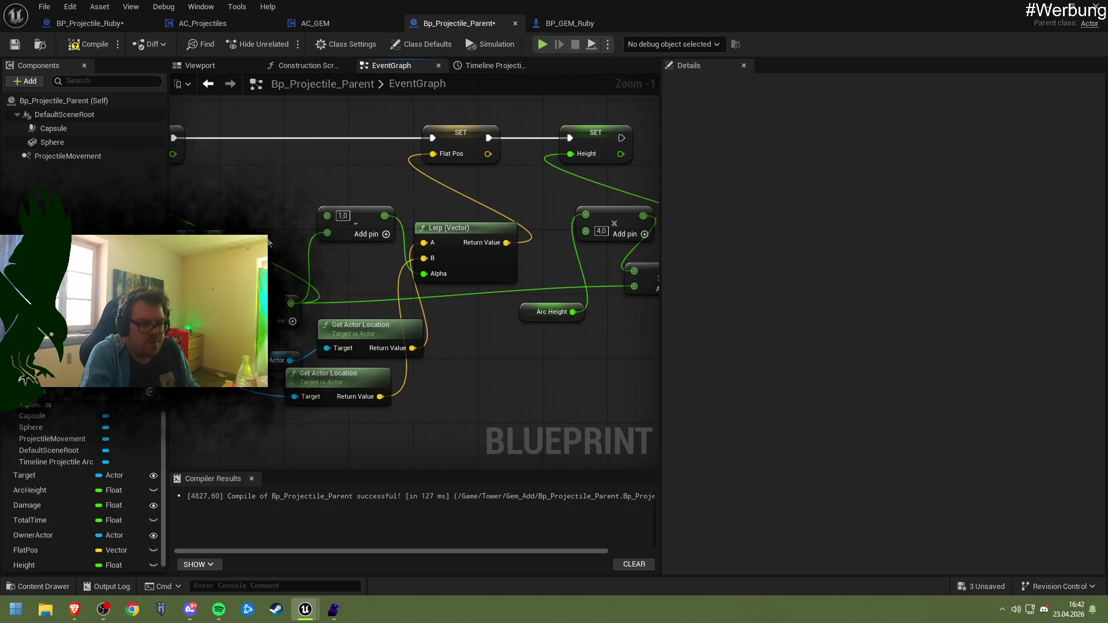
{"action": "left_click_drag", "start_coordinate": [288, 292], "coordinate": [365, 294]}
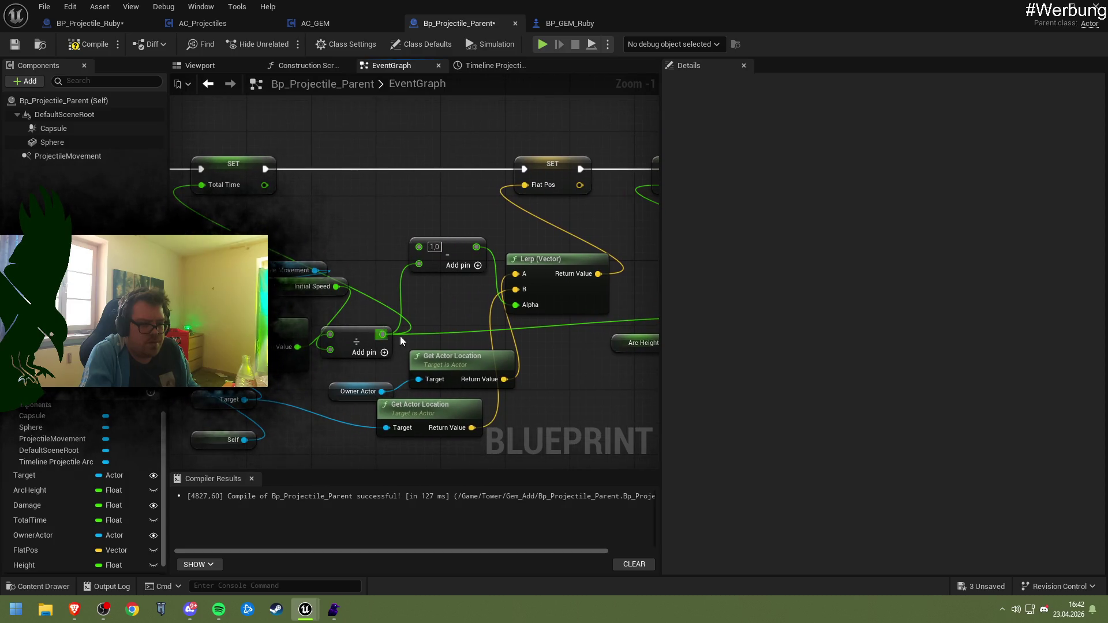
{"action": "mouse_move", "coordinate": [383, 334]}
{"action": "left_mouse_down"}
{"action": "mouse_move", "coordinate": [514, 380]}
{"action": "mouse_move", "coordinate": [459, 371]}
{"action": "left_mouse_up"}
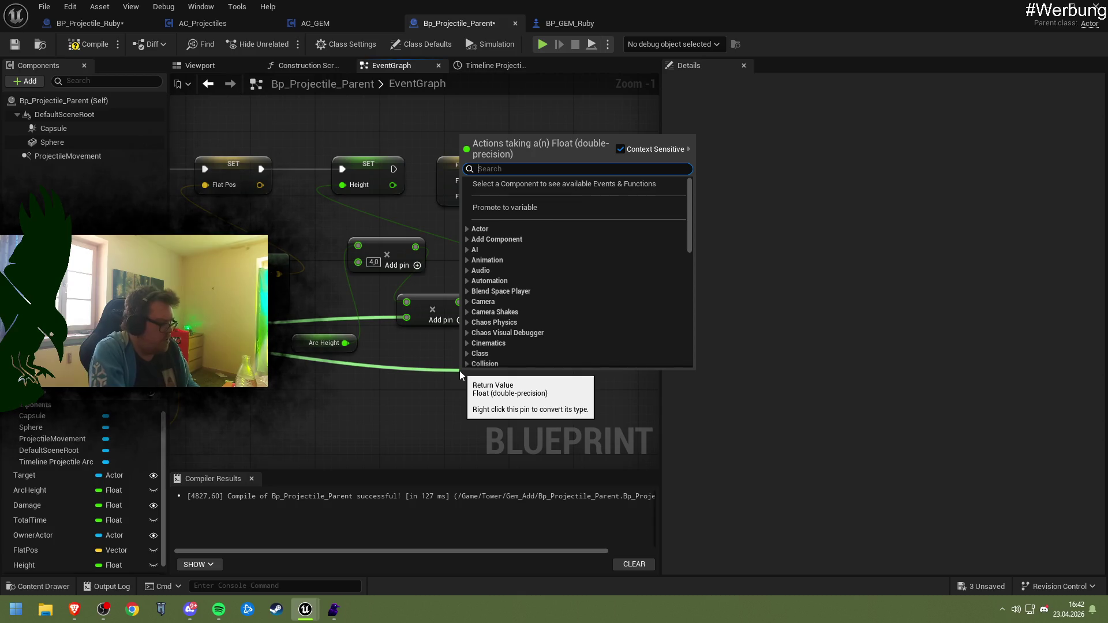
- Add a Subtract computing 1.0 minus the divide result and feed it into the 0,0 multiply
{"action": "type", "text": "-"}
{"action": "key", "text": "Return"}
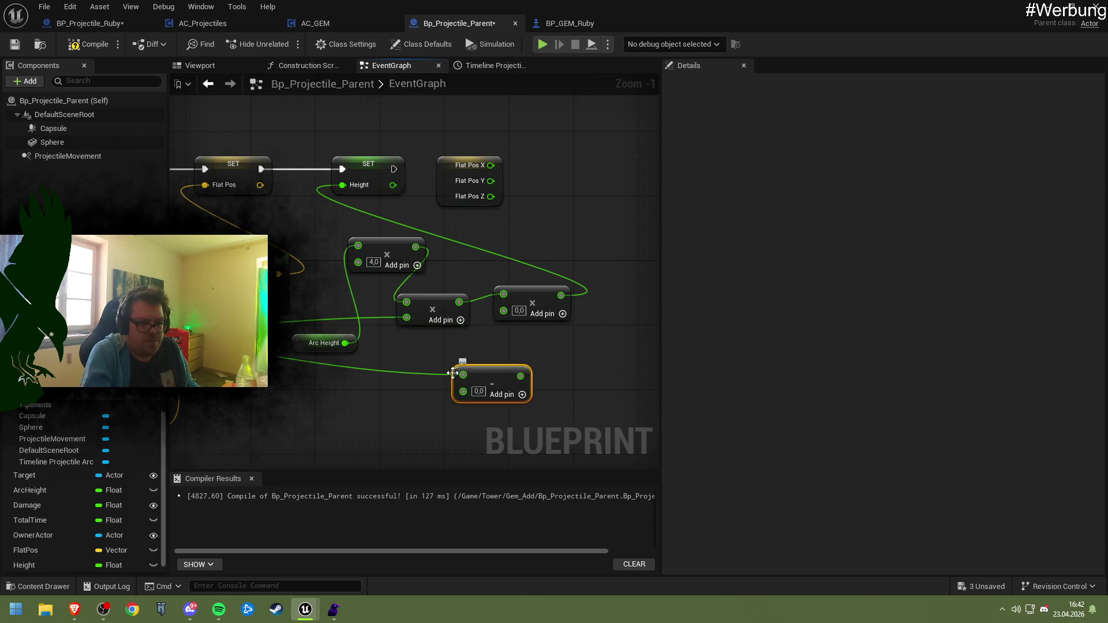
{"action": "right_click", "coordinate": [462, 375]}
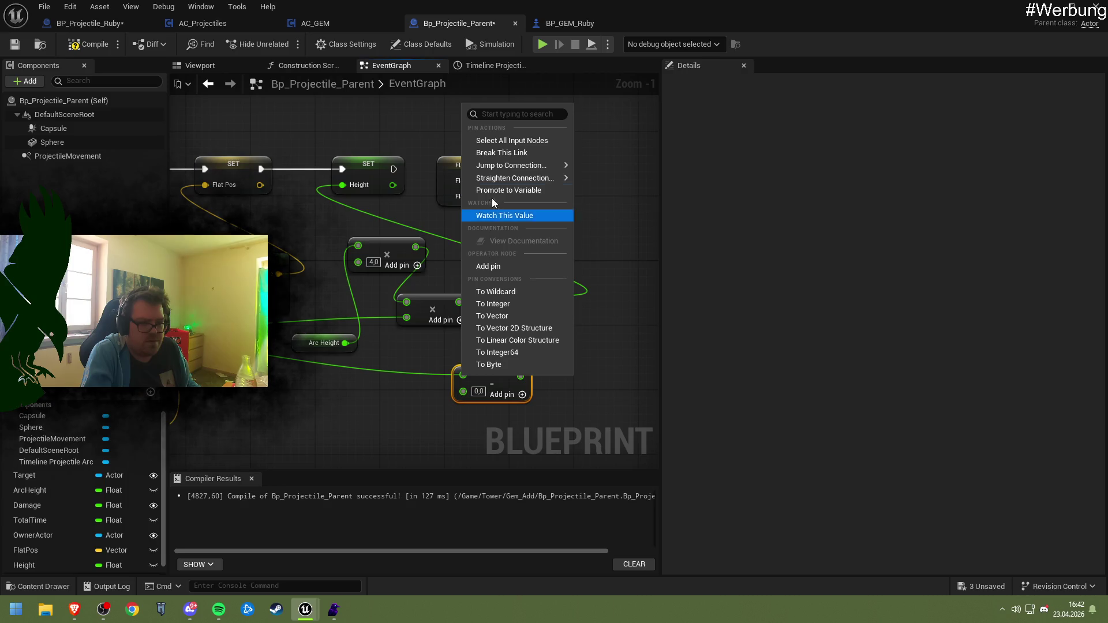
{"action": "left_click", "coordinate": [501, 152]}
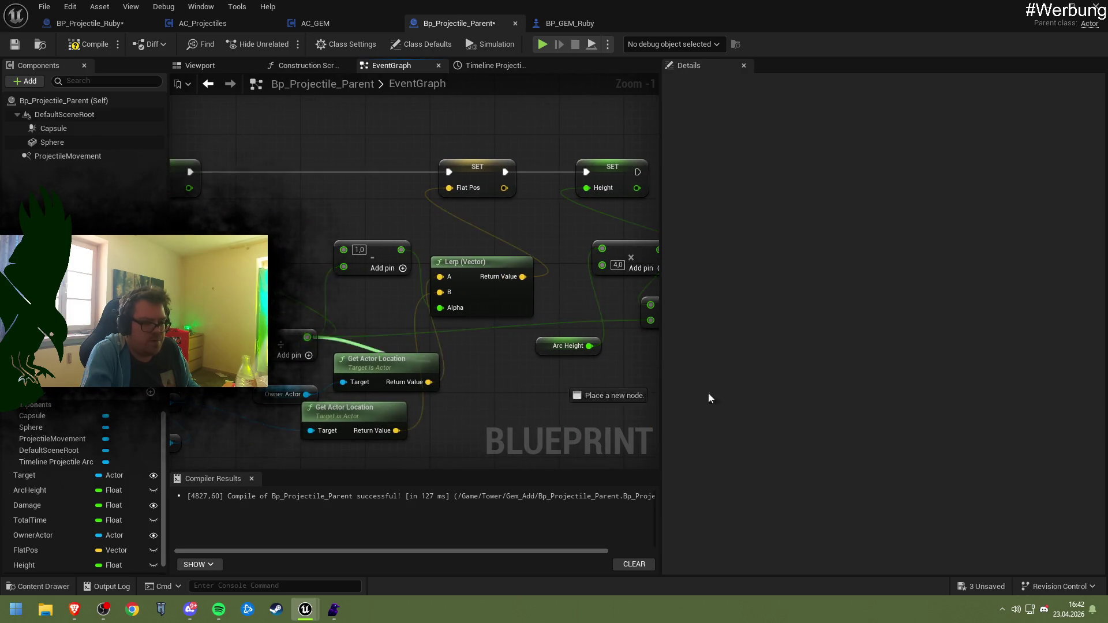
{"action": "left_click_drag", "start_coordinate": [709, 398], "coordinate": [531, 402]}
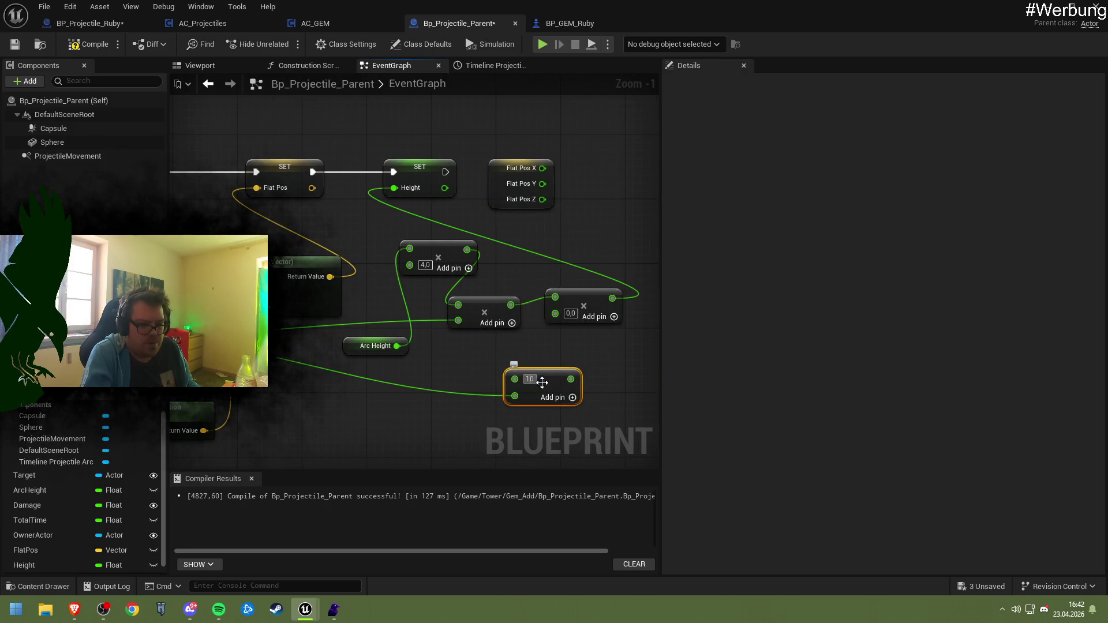
{"action": "left_click", "coordinate": [541, 356]}
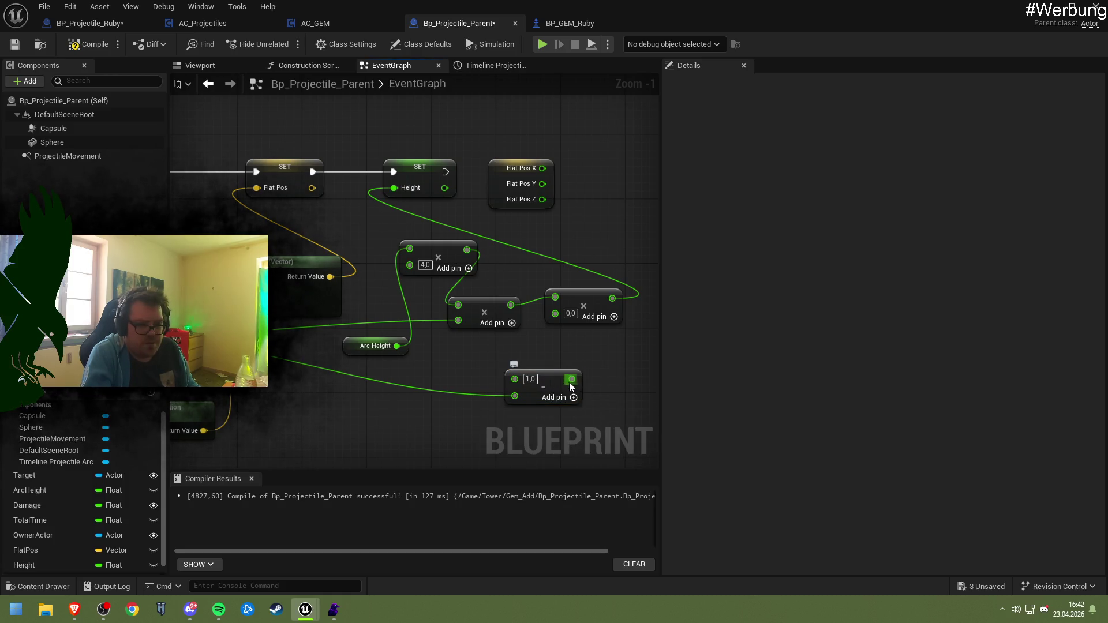
{"action": "mouse_move", "coordinate": [571, 380]}
{"action": "left_mouse_down"}
{"action": "mouse_move", "coordinate": [546, 329]}
{"action": "mouse_move", "coordinate": [556, 313]}
{"action": "left_mouse_up"}
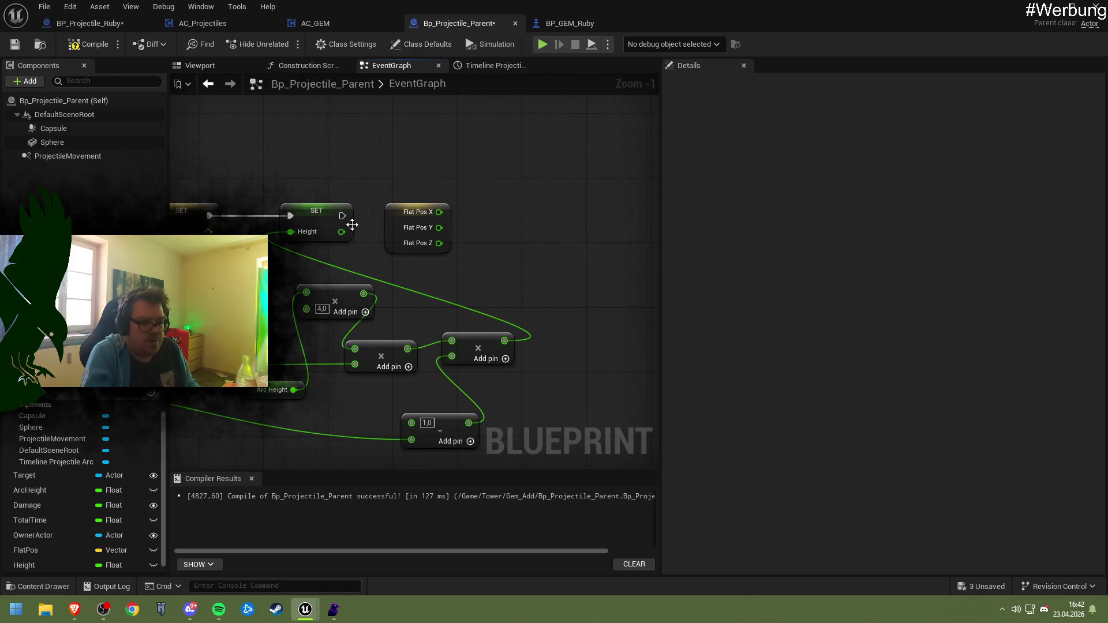
{"action": "left_click_drag", "start_coordinate": [397, 235], "coordinate": [440, 185]}
- Copy the Final Pos calculation, SET and Set Actor Location nodes from BP_Projectile_Ruby into Bp_Projectile_Parent
{"action": "key", "text": "ctrl+Tab"}
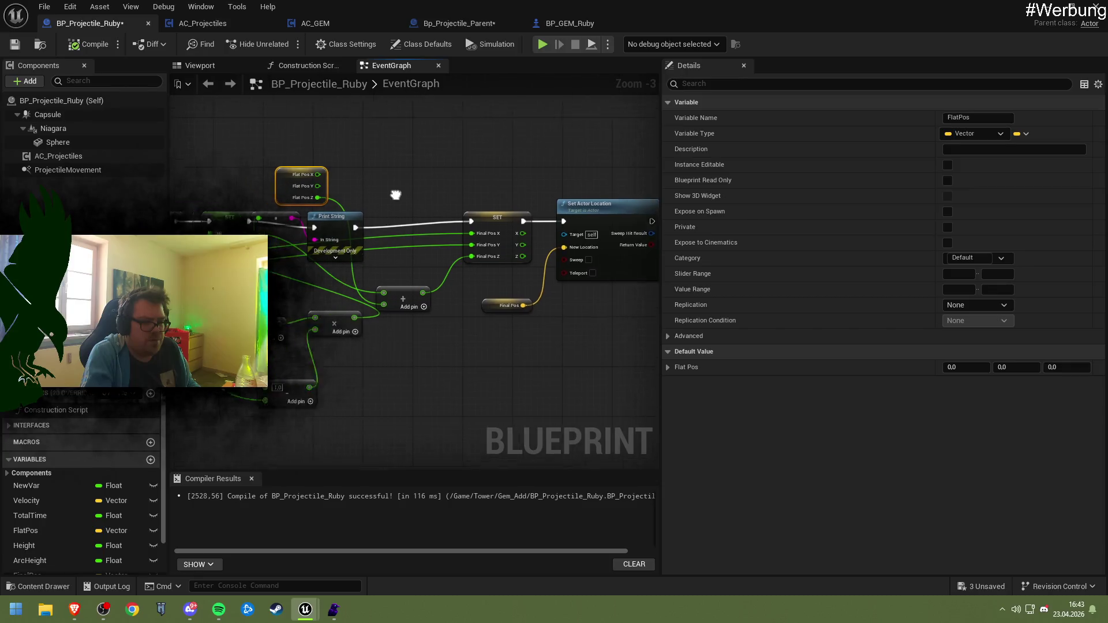
{"action": "left_click_drag", "start_coordinate": [452, 302], "coordinate": [458, 293]}
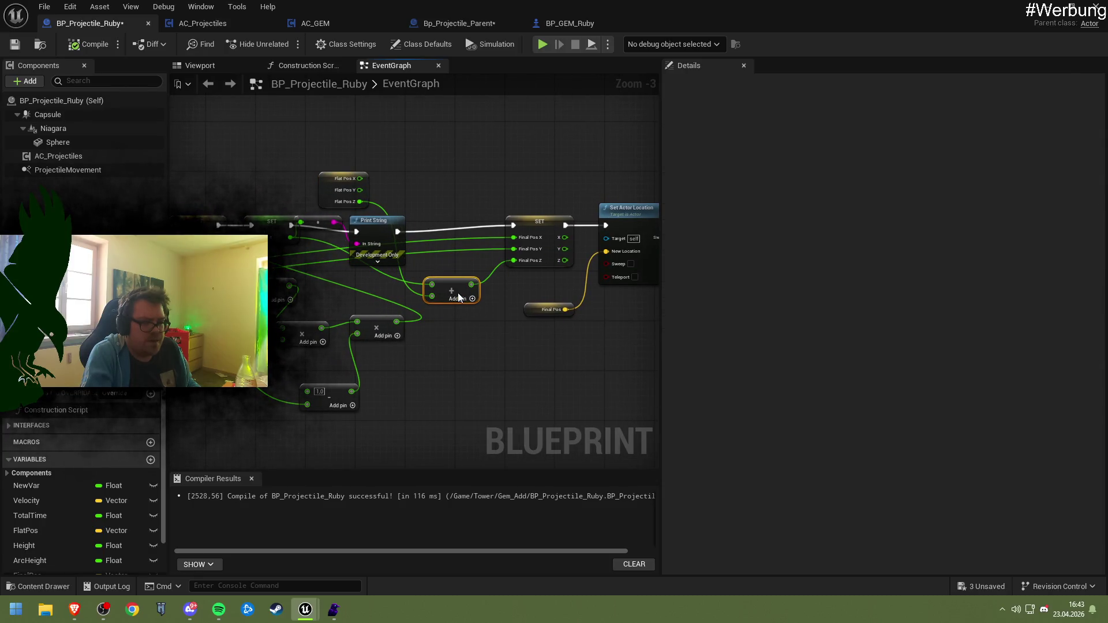
{"action": "left_click_drag", "start_coordinate": [597, 350], "coordinate": [621, 354]}
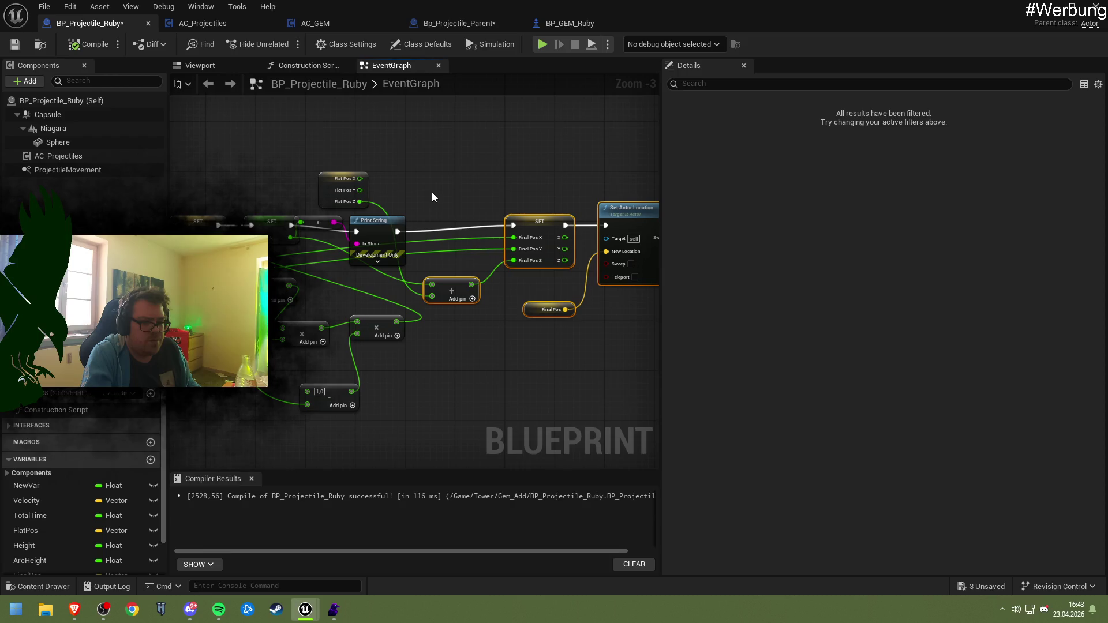
{"action": "left_click", "coordinate": [441, 22]}
{"action": "scroll", "coordinate": [383, 262], "scroll_direction": "up", "scroll_amount": 2}
{"action": "key", "text": "ctrl+v"}
- Feed Flat Pos Z and Height into an Add node placed to the right
{"action": "left_click_drag", "start_coordinate": [444, 249], "coordinate": [557, 242]}
{"action": "left_click_drag", "start_coordinate": [368, 194], "coordinate": [369, 205]}
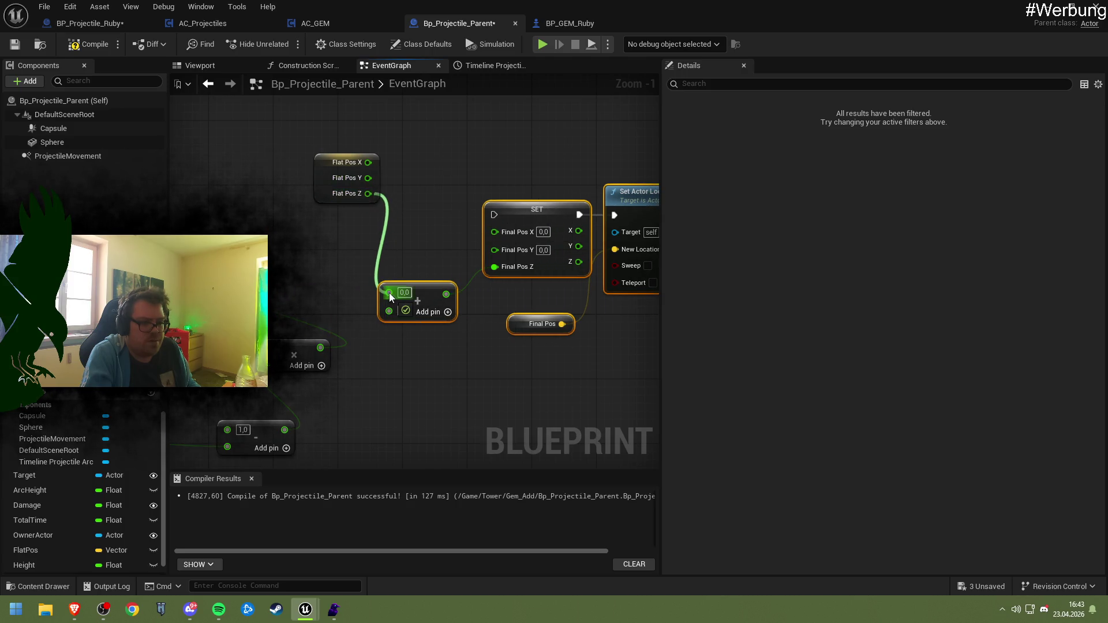
{"action": "left_click_drag", "start_coordinate": [389, 293], "coordinate": [389, 292]}
{"action": "left_click_drag", "start_coordinate": [342, 262], "coordinate": [575, 330]}
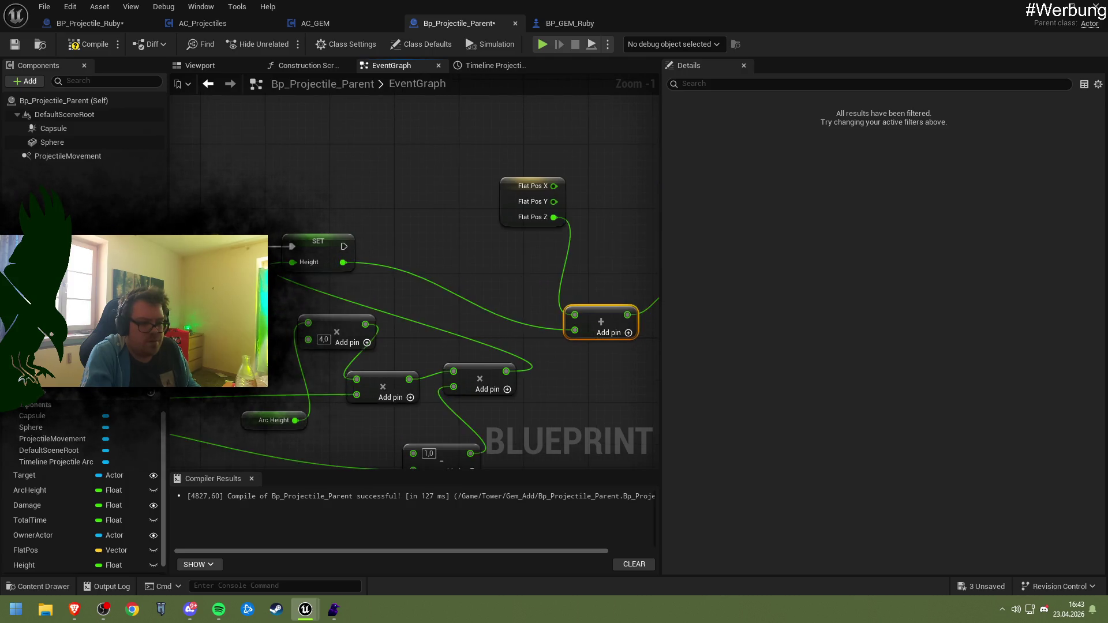
- Run SET Final Pos after SET Height and wire the sum into Final Pos Z
{"action": "mouse_move", "coordinate": [205, 254]}
{"action": "left_mouse_down"}
{"action": "mouse_move", "coordinate": [420, 266]}
{"action": "mouse_move", "coordinate": [479, 245]}
{"action": "mouse_move", "coordinate": [518, 246]}
{"action": "left_mouse_up"}
{"action": "left_click_drag", "start_coordinate": [504, 197], "coordinate": [387, 192]}
{"action": "right_click", "coordinate": [400, 248]}
{"action": "key", "text": "Escape"}
{"action": "left_click", "coordinate": [265, 192]}
{"action": "mouse_move", "coordinate": [302, 194]}
{"action": "left_mouse_down"}
{"action": "mouse_move", "coordinate": [345, 190]}
{"action": "mouse_move", "coordinate": [361, 207]}
{"action": "left_mouse_up"}
- Save and compile Bp_Projectile_Parent, then start a play-in-editor test from the level
{"action": "key", "text": "ctrl+s"}
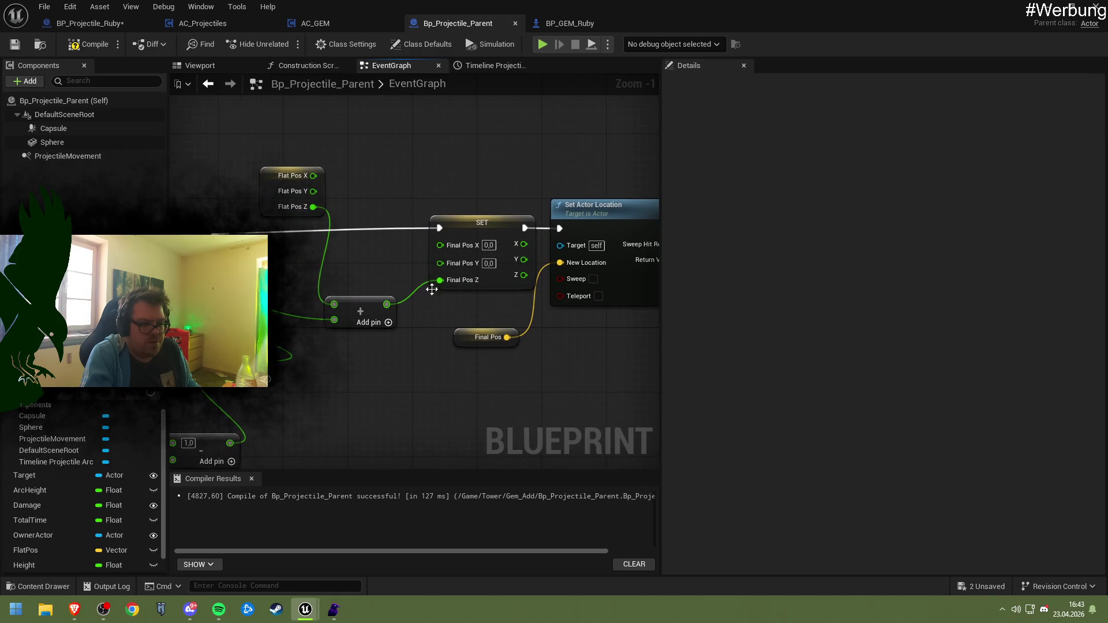
{"action": "left_click_drag", "start_coordinate": [404, 257], "coordinate": [339, 247]}
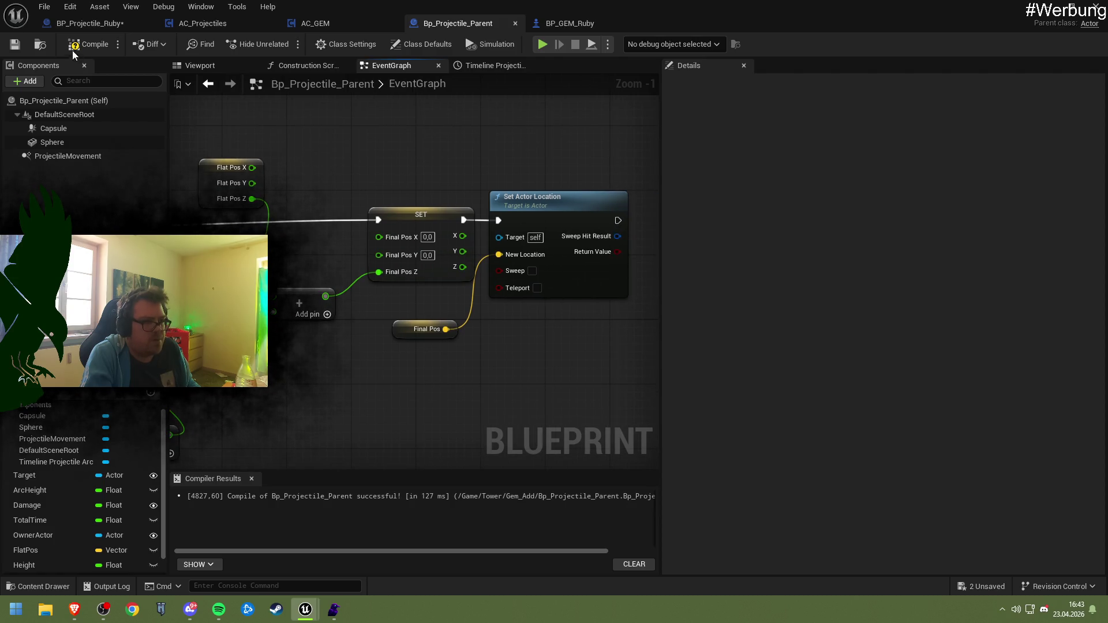
{"action": "key", "text": "F7"}
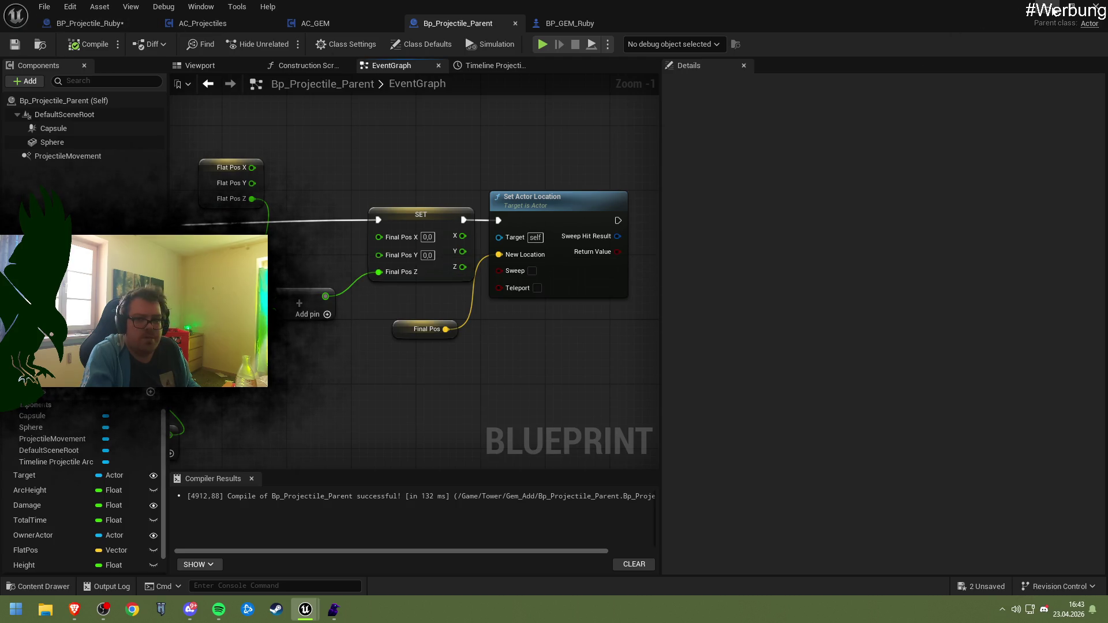
{"action": "left_click", "coordinate": [1054, 8]}
{"action": "left_click", "coordinate": [287, 45]}
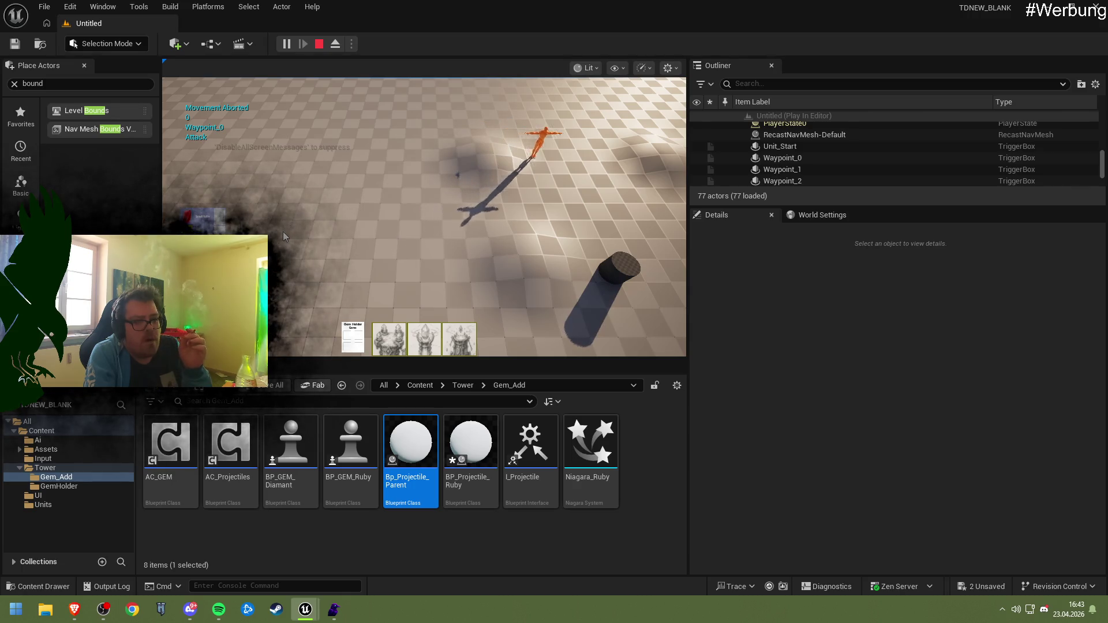
- Stop the play test, dismiss the error log, and inspect AC_Projectiles' arc Add node
{"action": "key", "text": "Escape"}
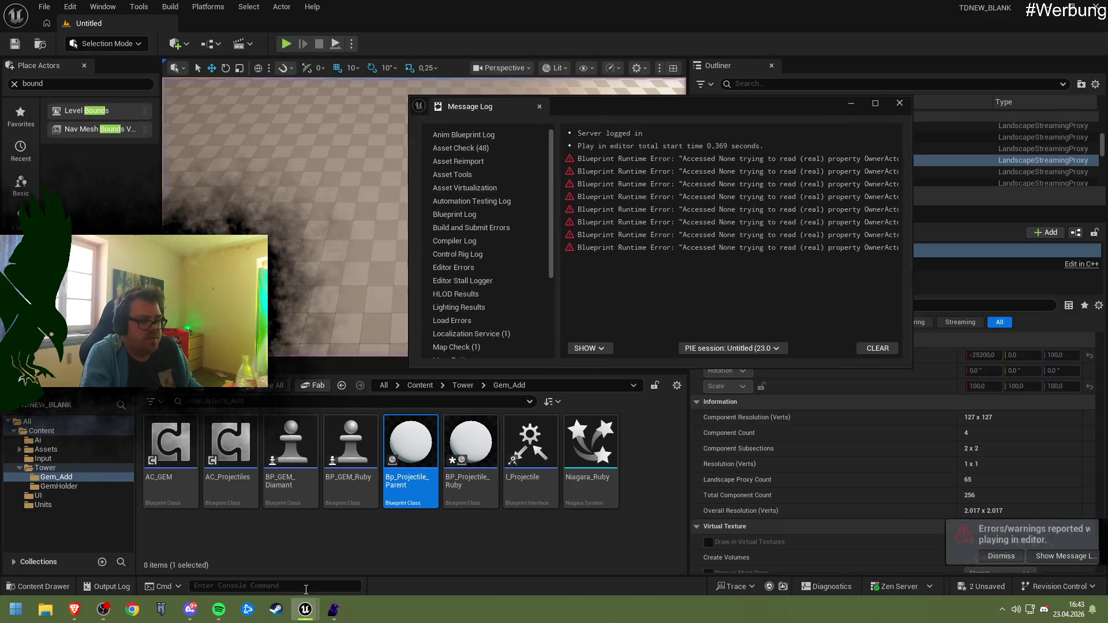
{"action": "left_click", "coordinate": [899, 103]}
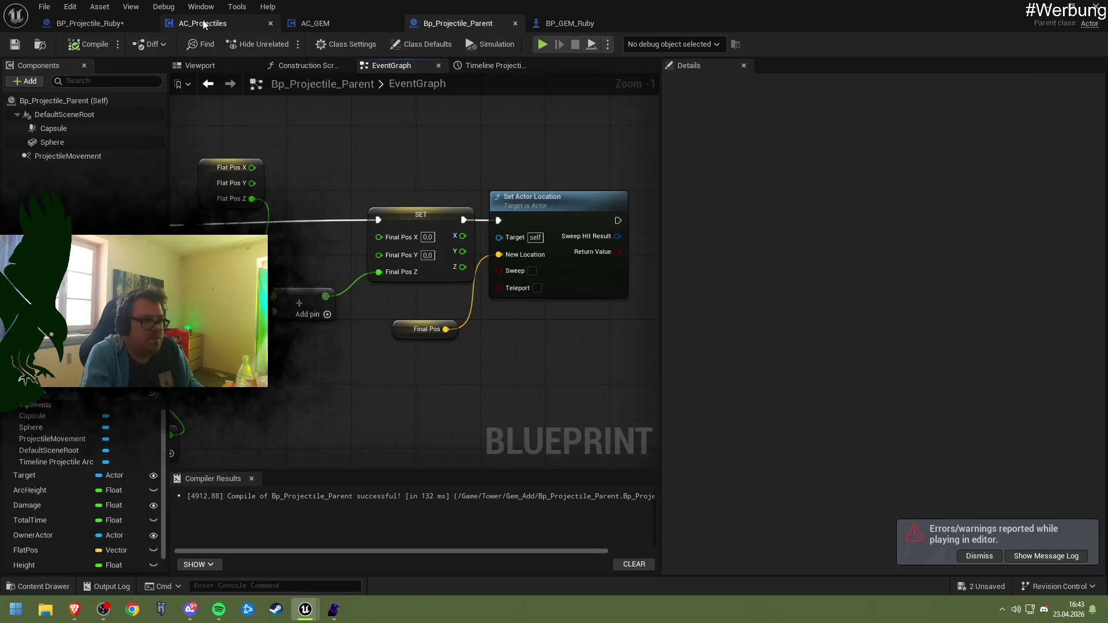
{"action": "left_click", "coordinate": [202, 23]}
{"action": "mouse_move", "coordinate": [444, 312]}
{"action": "left_mouse_down"}
{"action": "mouse_move", "coordinate": [416, 272]}
{"action": "mouse_move", "coordinate": [381, 271]}
{"action": "mouse_move", "coordinate": [363, 245]}
{"action": "mouse_move", "coordinate": [388, 257]}
{"action": "left_mouse_up"}
{"action": "left_click", "coordinate": [386, 287]}
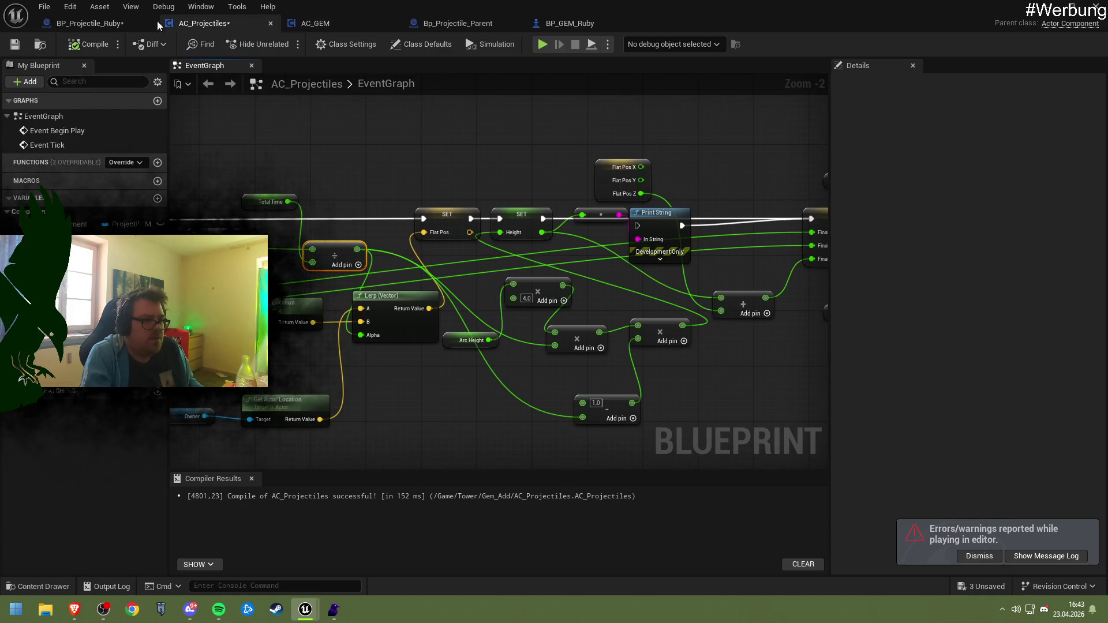
- Check BP_Projectile_Ruby and BP_GEM_Ruby, then bring Bp_Projectile_Parent's SET Flat Pos and Lerp into view
{"action": "left_click", "coordinate": [90, 23]}
{"action": "left_click", "coordinate": [449, 26]}
{"action": "left_click", "coordinate": [580, 26]}
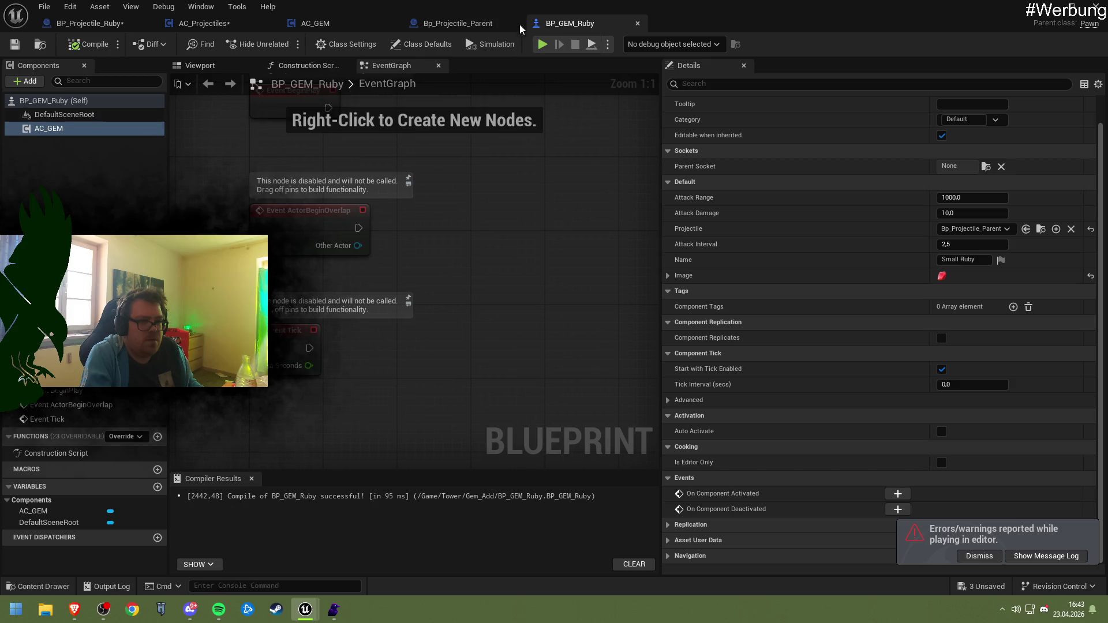
{"action": "left_click", "coordinate": [450, 23]}
{"action": "mouse_move", "coordinate": [179, 242]}
{"action": "left_mouse_down"}
{"action": "mouse_move", "coordinate": [387, 223]}
{"action": "mouse_move", "coordinate": [462, 187]}
{"action": "left_mouse_up"}
- Reconnect the wire into Lerp's Alpha, move the 1,0 node, save, and play-test again
{"action": "left_click_drag", "start_coordinate": [358, 224], "coordinate": [397, 282]}
{"action": "mouse_move", "coordinate": [338, 237]}
{"action": "left_mouse_down"}
{"action": "mouse_move", "coordinate": [307, 202]}
{"action": "mouse_move", "coordinate": [278, 218]}
{"action": "mouse_move", "coordinate": [211, 207]}
{"action": "left_mouse_up"}
{"action": "key", "text": "ctrl+s"}
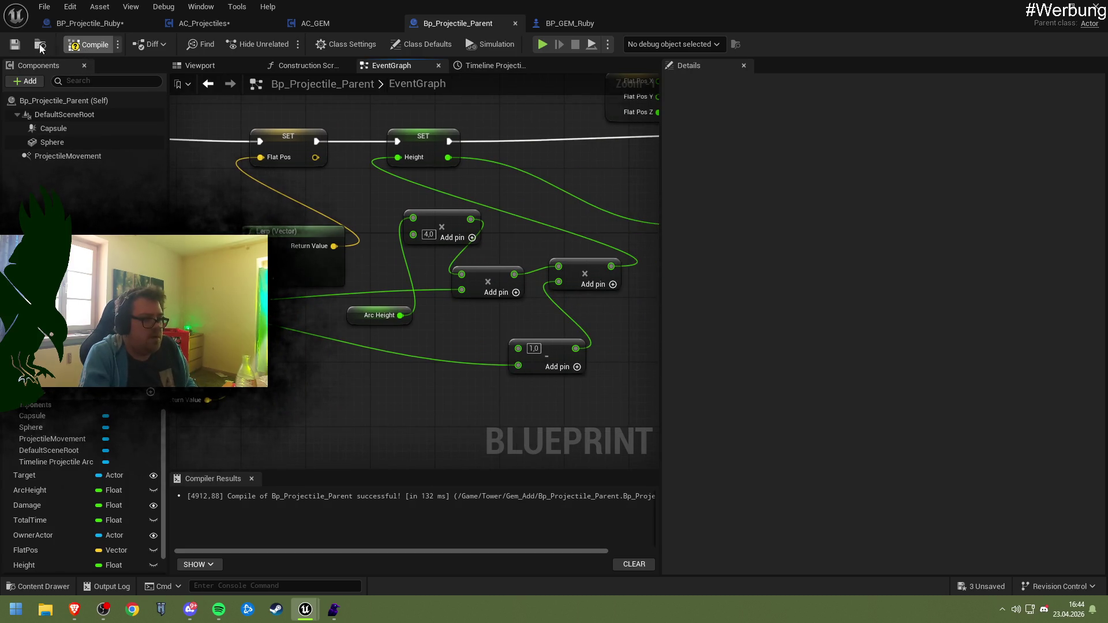
{"action": "key", "text": "alt+p"}
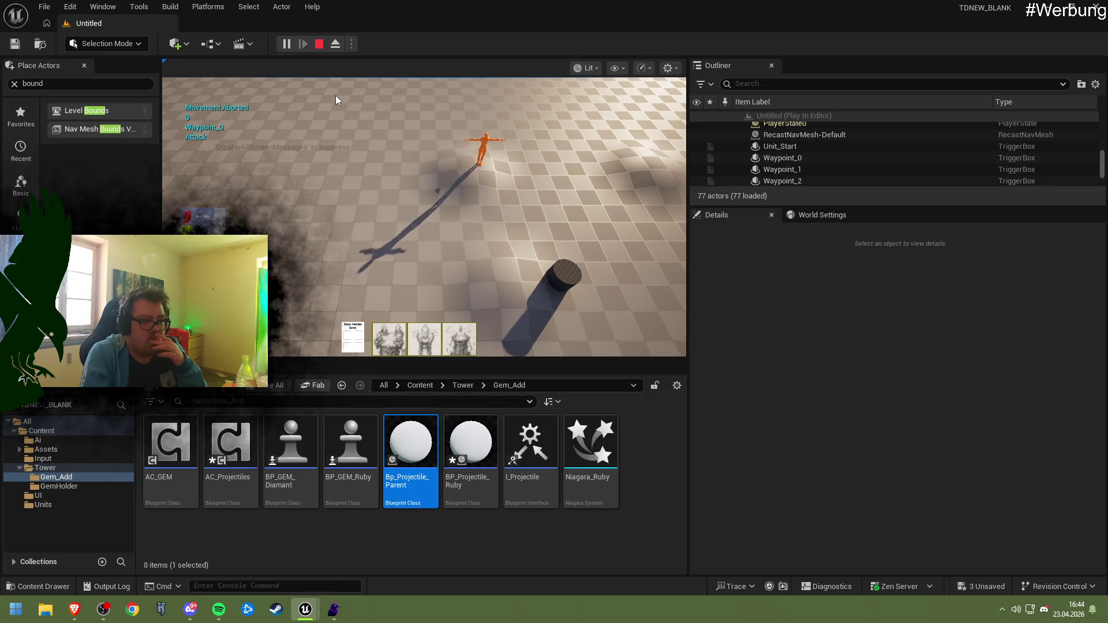
- Stop the play session, review the OwnerActor errors in the Message Log, and open AC_GEM
{"action": "left_click", "coordinate": [319, 44]}
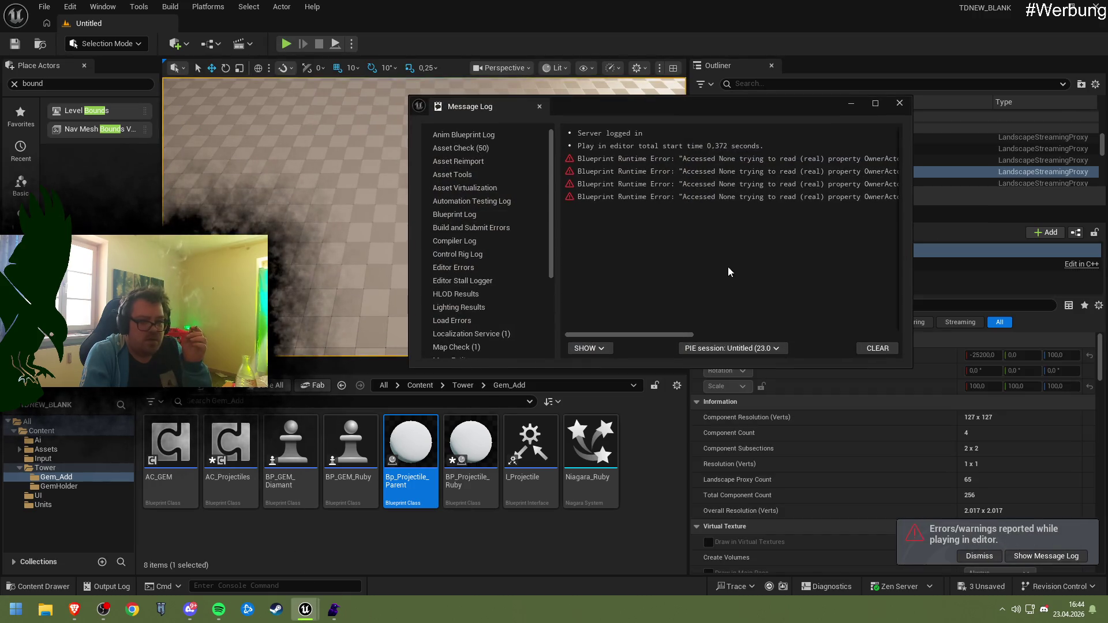
{"action": "left_click_drag", "start_coordinate": [661, 335], "coordinate": [774, 335]}
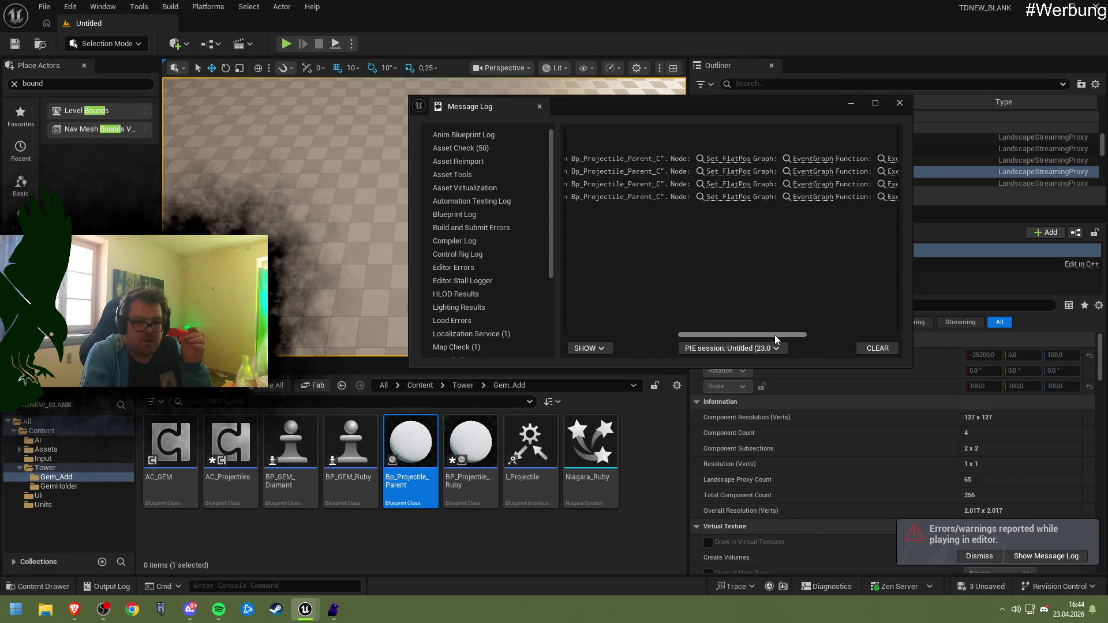
{"action": "left_click", "coordinate": [899, 104]}
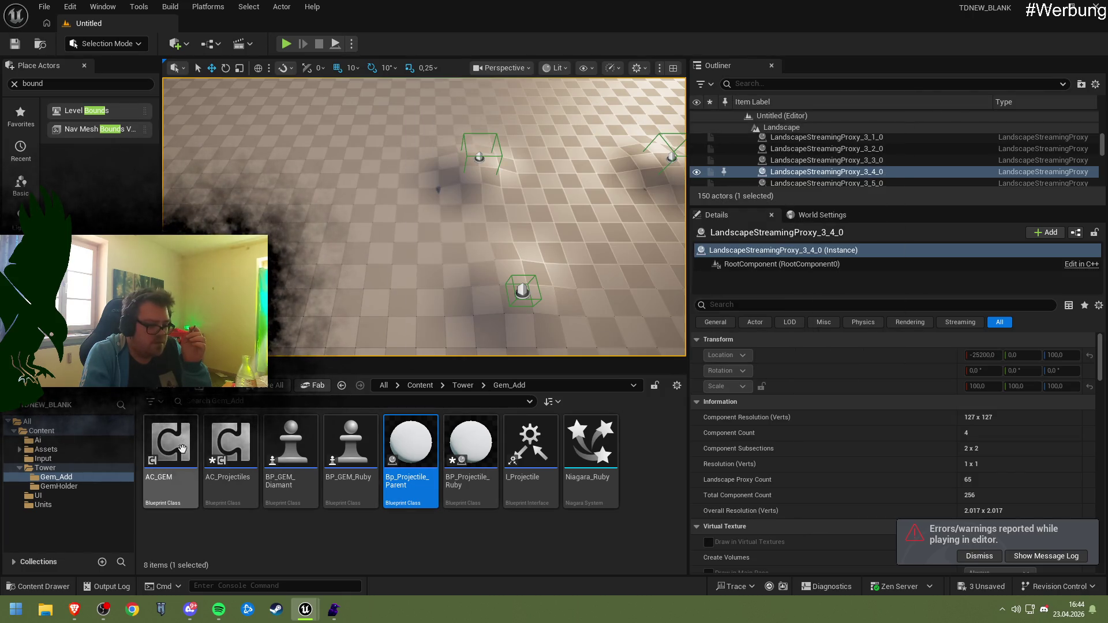
{"action": "double_click", "coordinate": [182, 450]}
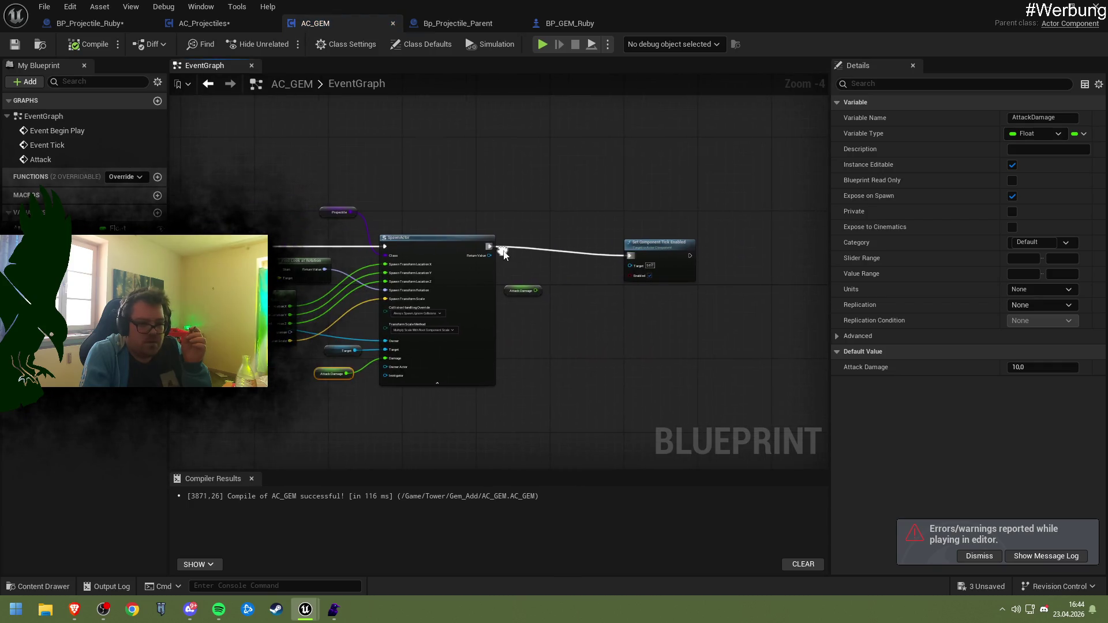
- Wire AC_GEM's Owner variable into SpawnActor's Owner Actor pin, then play-test from the level editor
{"action": "scroll", "coordinate": [505, 255], "scroll_direction": "up", "scroll_amount": 1}
{"action": "scroll", "coordinate": [505, 258], "scroll_direction": "up", "scroll_amount": 1}
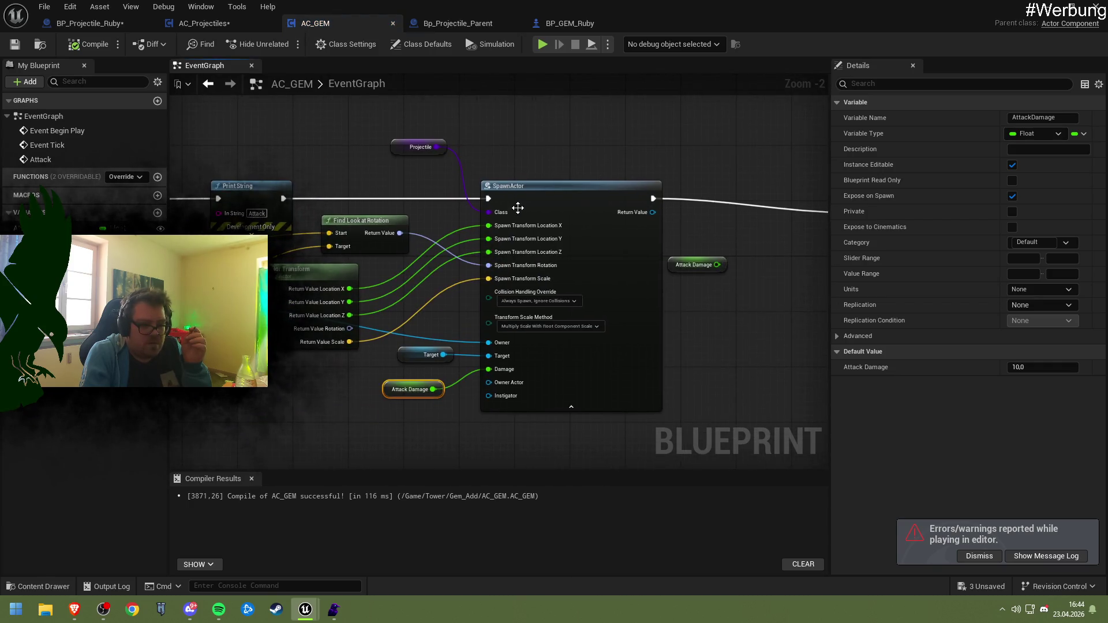
{"action": "left_click_drag", "start_coordinate": [518, 210], "coordinate": [570, 158]}
{"action": "left_click_drag", "start_coordinate": [460, 206], "coordinate": [480, 228]}
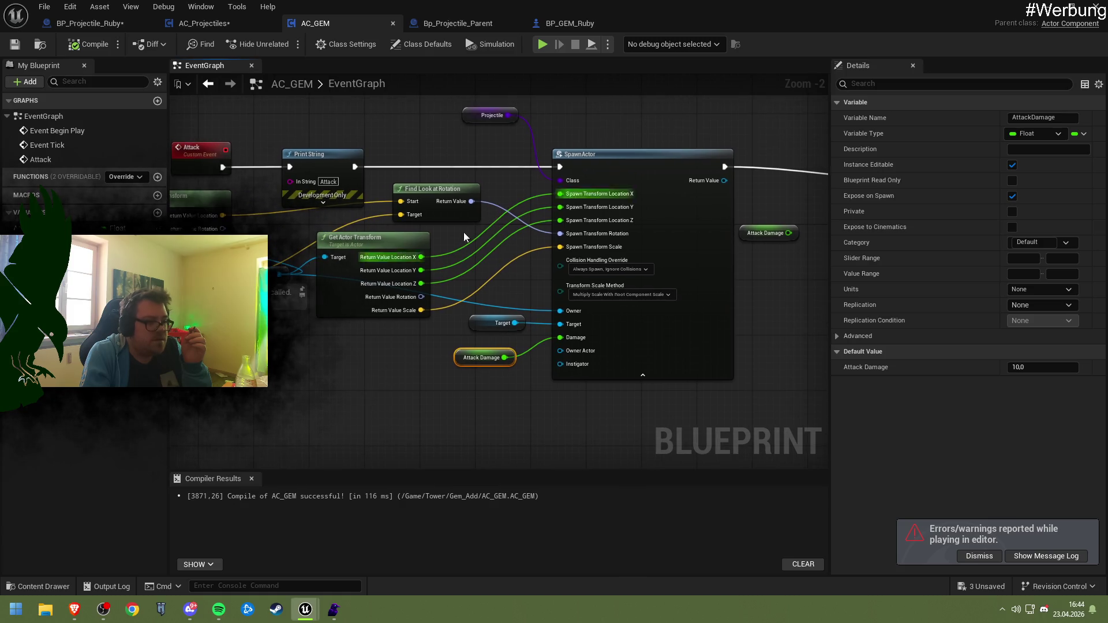
{"action": "mouse_move", "coordinate": [52, 242]}
{"action": "left_mouse_down"}
{"action": "mouse_move", "coordinate": [613, 372]}
{"action": "mouse_move", "coordinate": [559, 351]}
{"action": "left_mouse_up"}
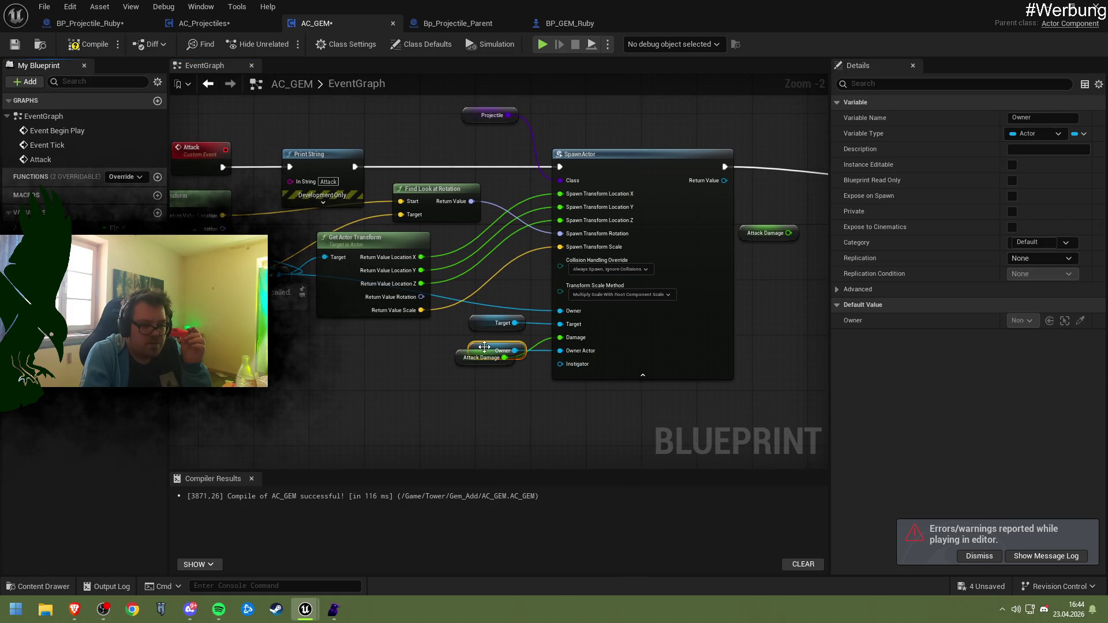
{"action": "left_click_drag", "start_coordinate": [485, 346], "coordinate": [471, 388]}
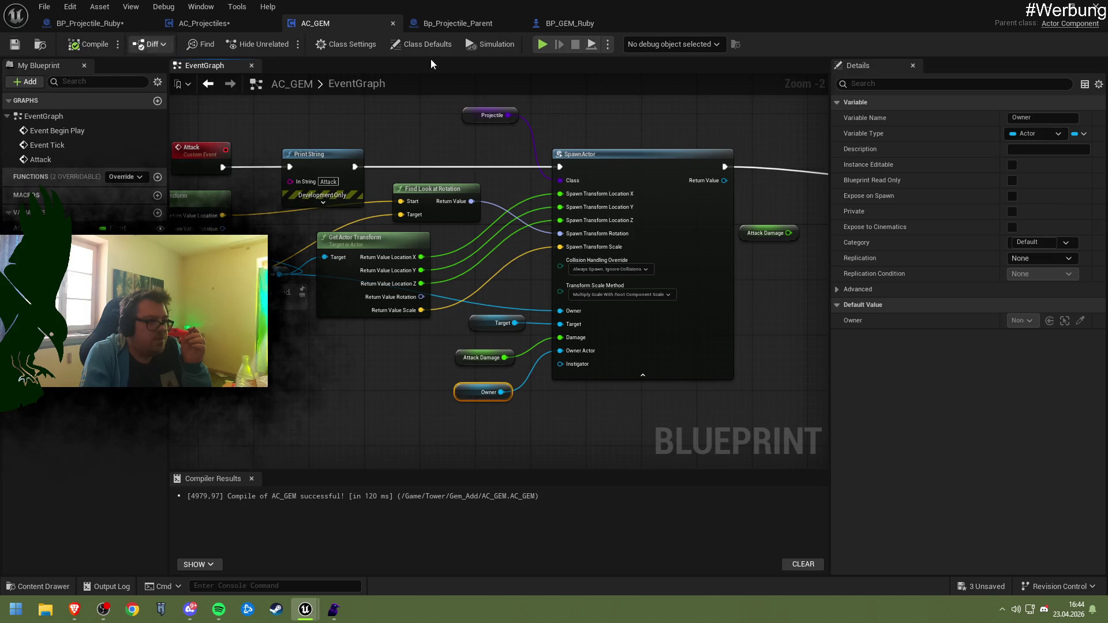
{"action": "left_click", "coordinate": [1047, 7]}
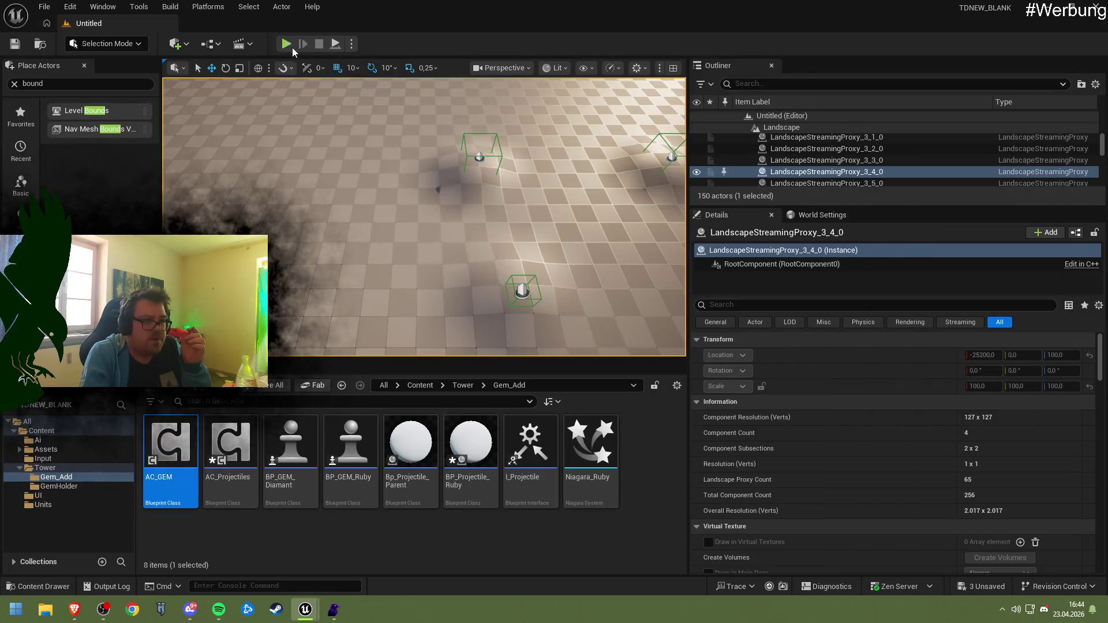
{"action": "key", "text": "alt+p"}
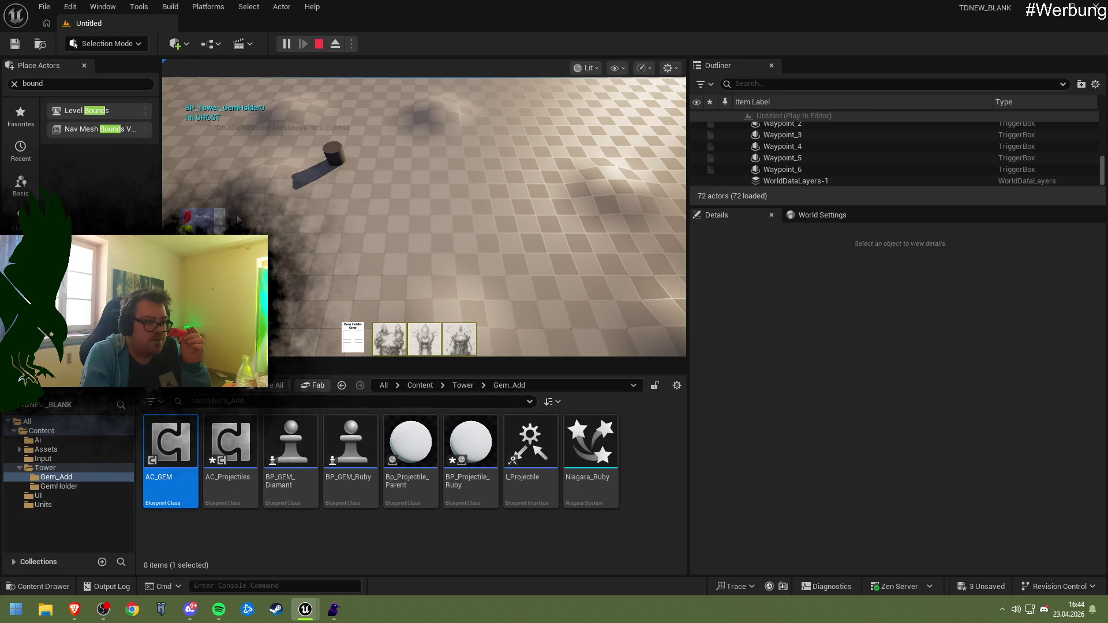
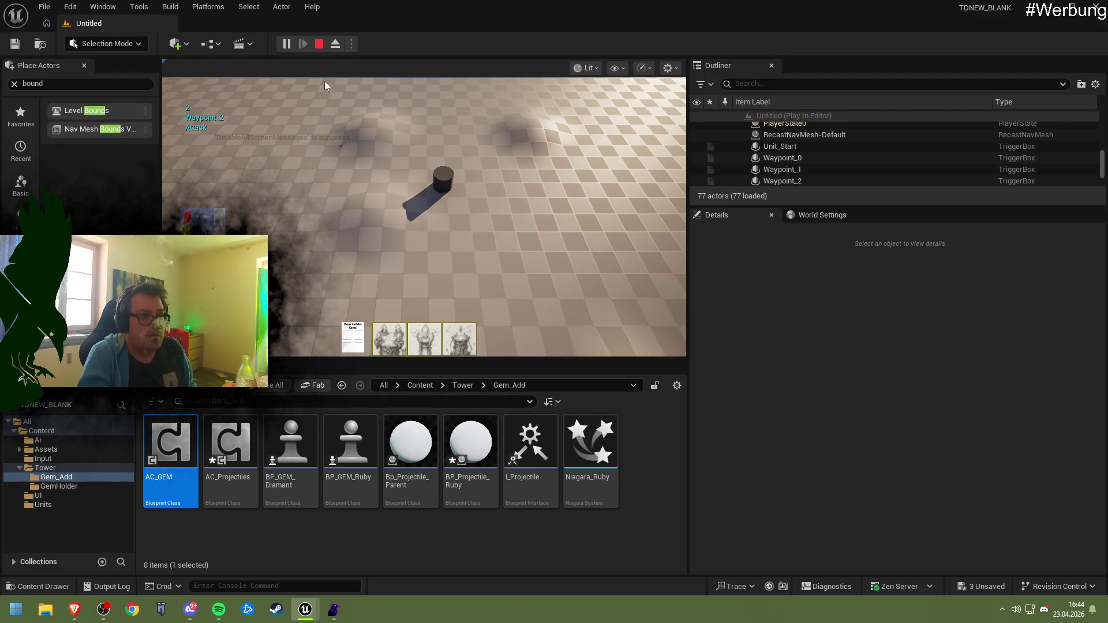
- Stop the test play and bring the AC_GEM blueprint editor back to the front
{"action": "left_click", "coordinate": [319, 44]}
{"action": "mouse_move", "coordinate": [305, 610]}
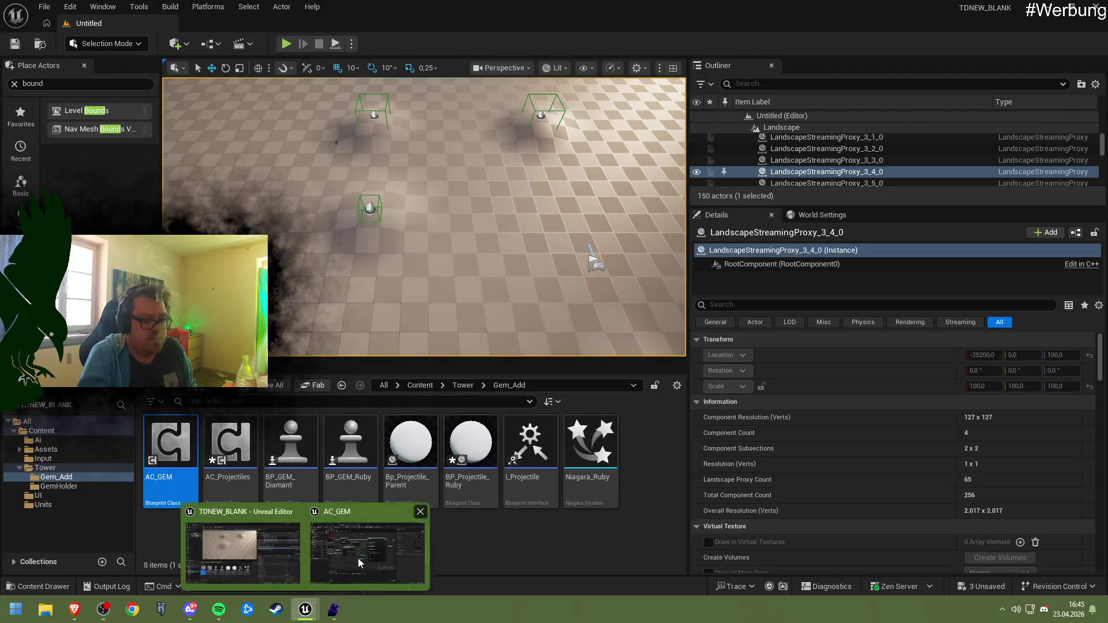
{"action": "left_click", "coordinate": [366, 555]}
{"action": "left_click_drag", "start_coordinate": [466, 375], "coordinate": [504, 369]}
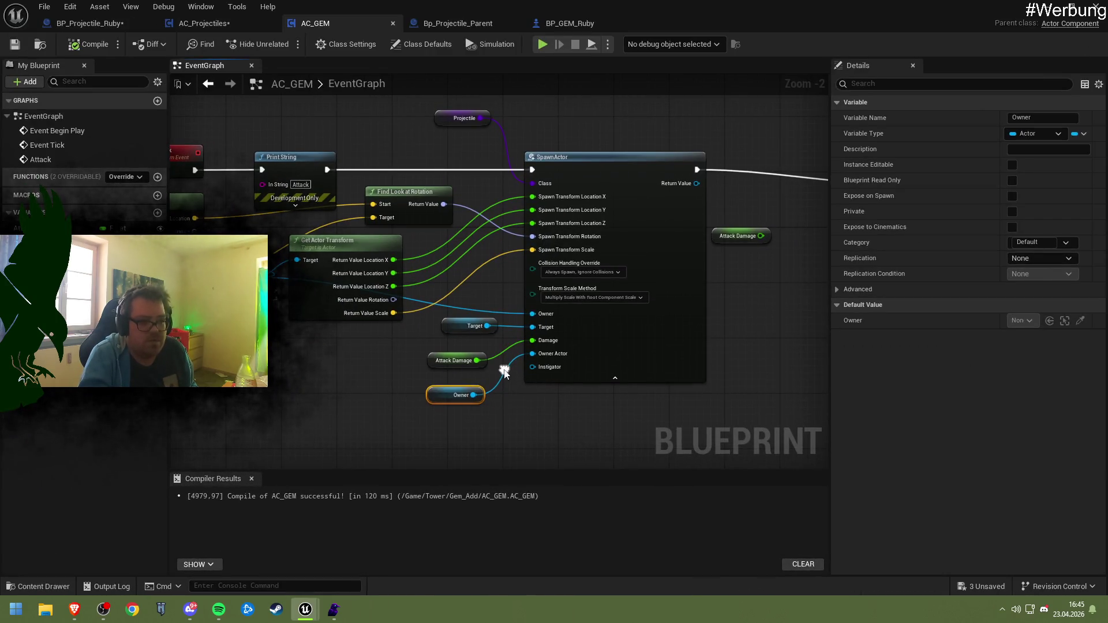
- Switch to Bp_Projectile_Parent and pan its graph to the Set Actor Location node
{"action": "left_click", "coordinate": [456, 25]}
{"action": "left_click_drag", "start_coordinate": [508, 164], "coordinate": [635, 190]}
{"action": "scroll", "coordinate": [406, 254], "scroll_direction": "down", "scroll_amount": 1}
{"action": "mouse_move", "coordinate": [407, 254]}
{"action": "left_mouse_down"}
{"action": "mouse_move", "coordinate": [210, 279]}
{"action": "mouse_move", "coordinate": [549, 375]}
{"action": "mouse_move", "coordinate": [496, 379]}
{"action": "mouse_move", "coordinate": [488, 245]}
{"action": "mouse_move", "coordinate": [479, 263]}
{"action": "left_mouse_up"}
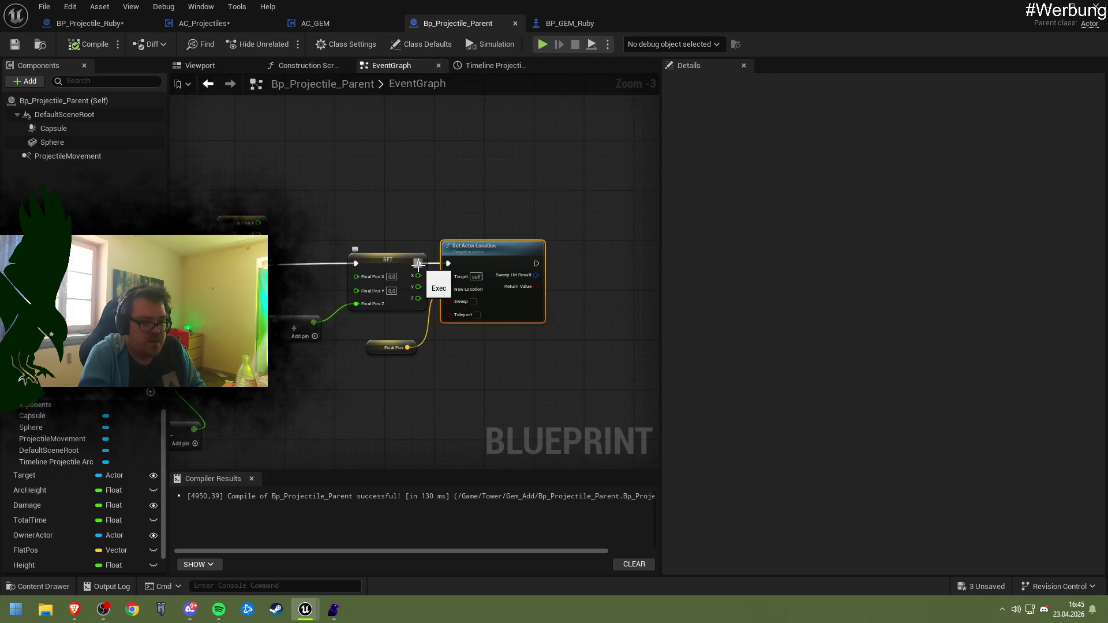
- Replace Set Actor Location with Set Actor Relative Location, split its input, wire Final Pos Z, and save
{"action": "key", "text": "Delete"}
{"action": "left_click_drag", "start_coordinate": [418, 265], "coordinate": [468, 263]}
{"action": "type", "text": "set Re"}
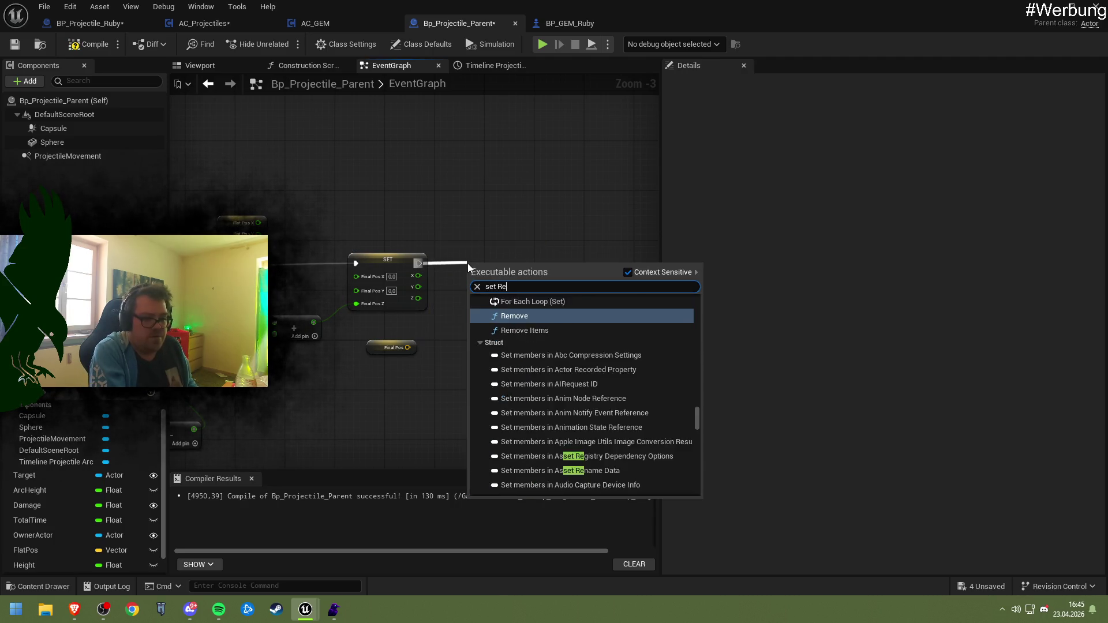
{"action": "type", "text": "lative A"}
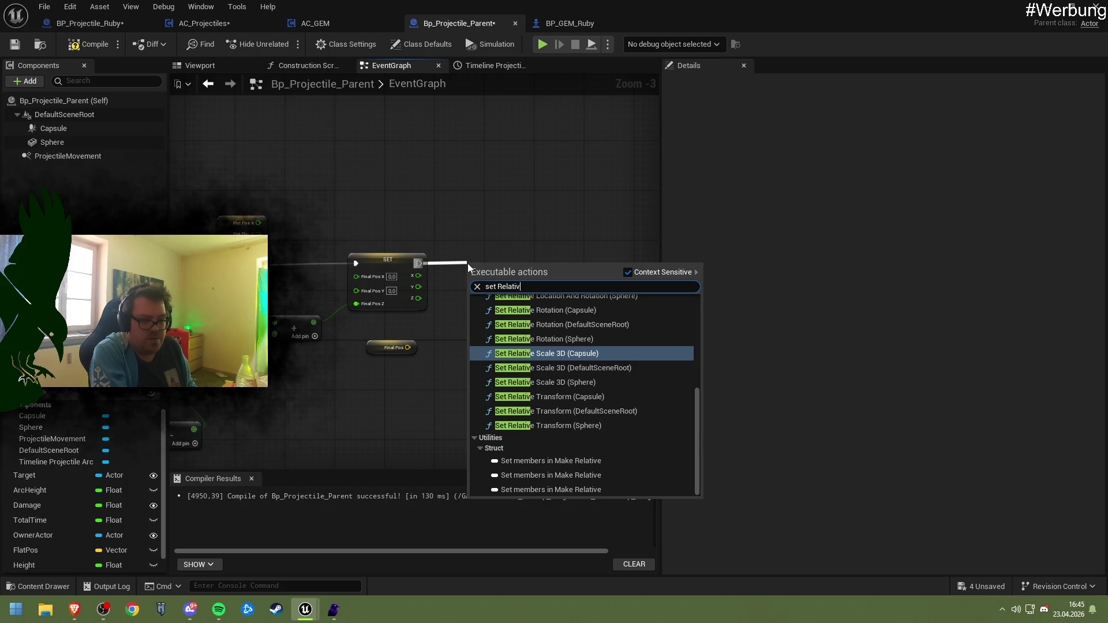
{"action": "type", "text": "c"}
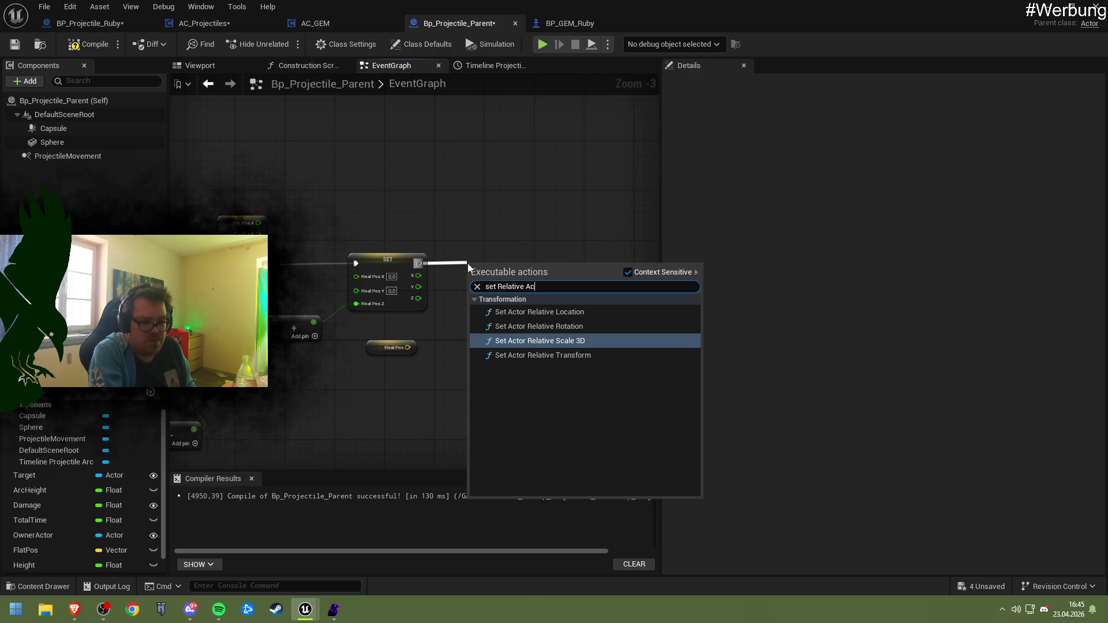
{"action": "key", "text": "Up"}
{"action": "key", "text": "Up"}
{"action": "key", "text": "Return"}
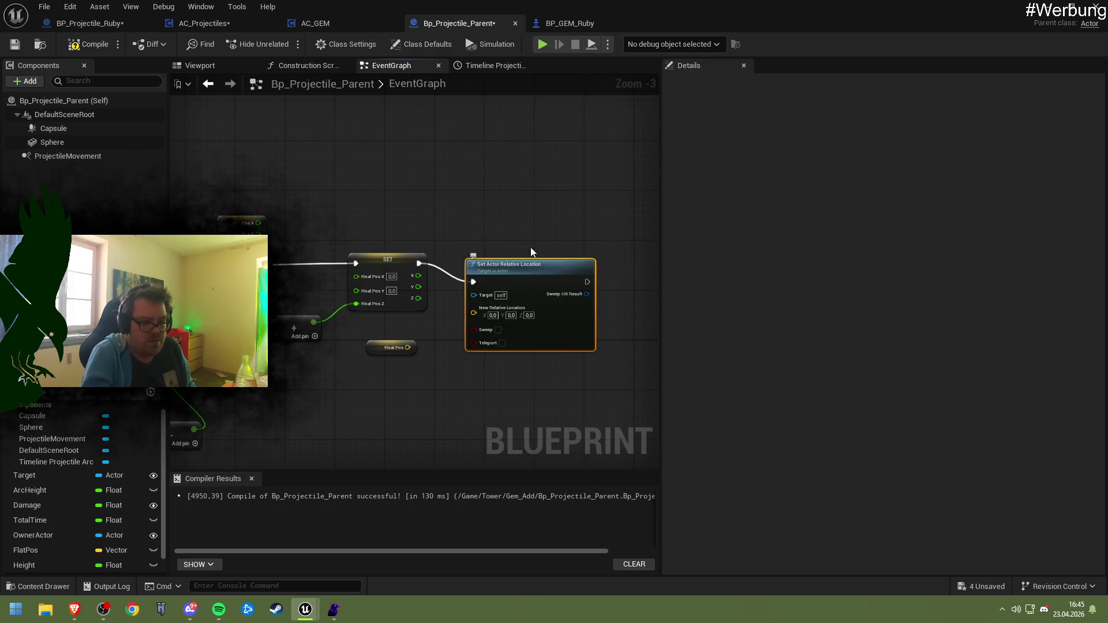
{"action": "right_click", "coordinate": [474, 313]}
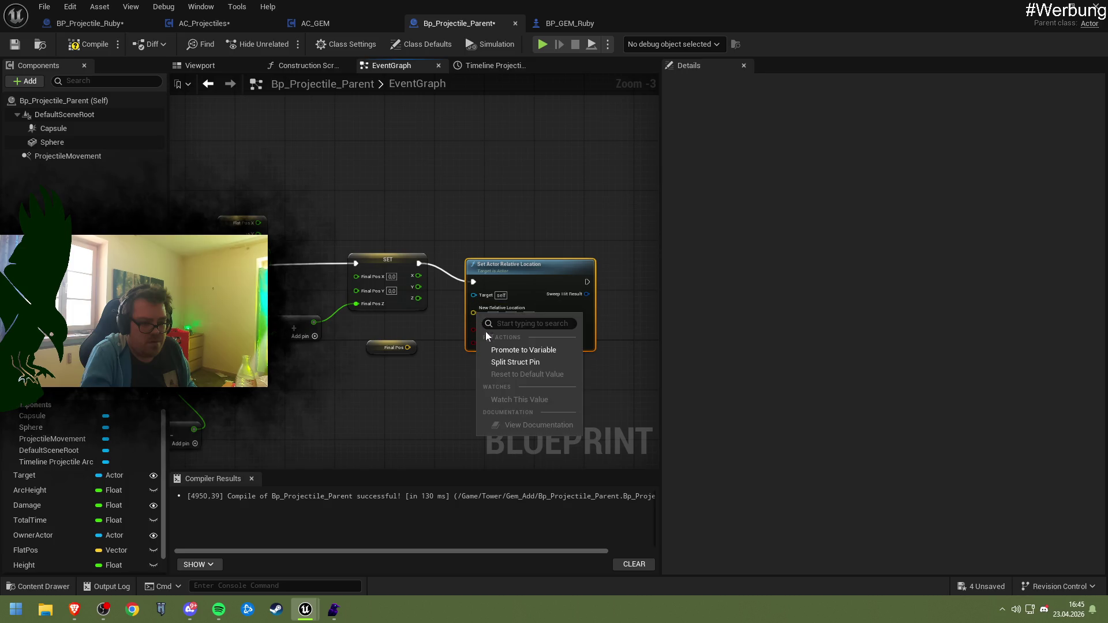
{"action": "left_click", "coordinate": [511, 362]}
{"action": "left_click_drag", "start_coordinate": [419, 298], "coordinate": [474, 340]}
{"action": "key", "text": "ctrl+s"}
- Review the graph from ArcHeight to Event Tick, compile Bp_Projectile_Parent, and start a test play
{"action": "mouse_move", "coordinate": [539, 303]}
{"action": "left_mouse_down"}
{"action": "mouse_move", "coordinate": [509, 297]}
{"action": "mouse_move", "coordinate": [471, 242]}
{"action": "left_mouse_up"}
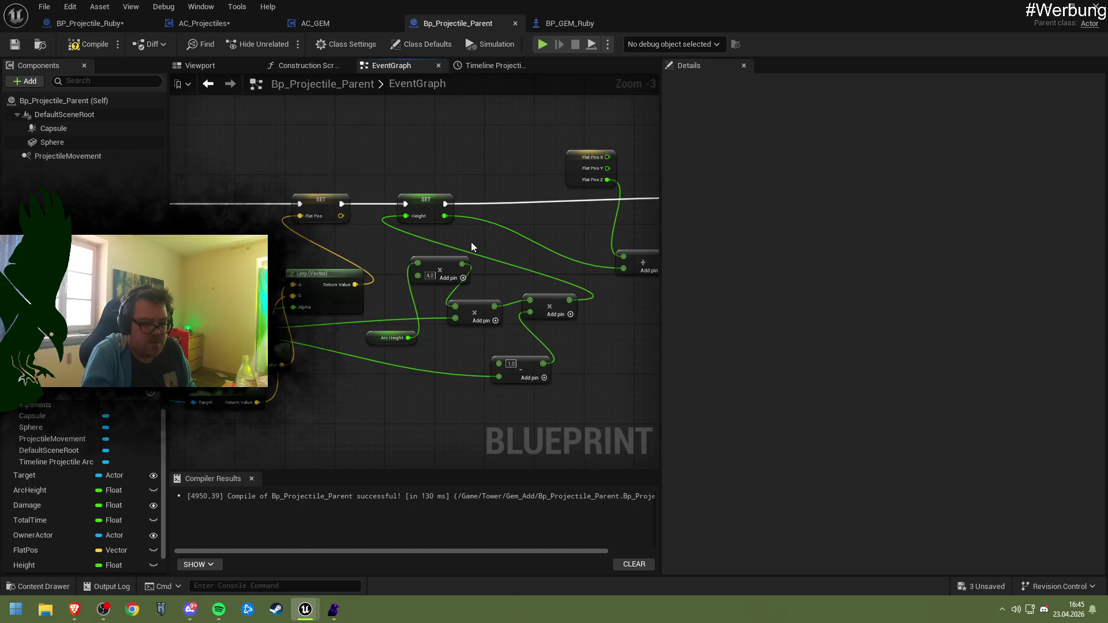
{"action": "left_click", "coordinate": [373, 337]}
{"action": "mouse_move", "coordinate": [373, 338]}
{"action": "left_mouse_down"}
{"action": "mouse_move", "coordinate": [371, 369]}
{"action": "mouse_move", "coordinate": [516, 362]}
{"action": "left_mouse_up"}
{"action": "mouse_move", "coordinate": [404, 289]}
{"action": "left_mouse_down"}
{"action": "mouse_move", "coordinate": [453, 307]}
{"action": "mouse_move", "coordinate": [503, 296]}
{"action": "mouse_move", "coordinate": [557, 306]}
{"action": "left_mouse_up"}
{"action": "left_click_drag", "start_coordinate": [421, 277], "coordinate": [434, 277]}
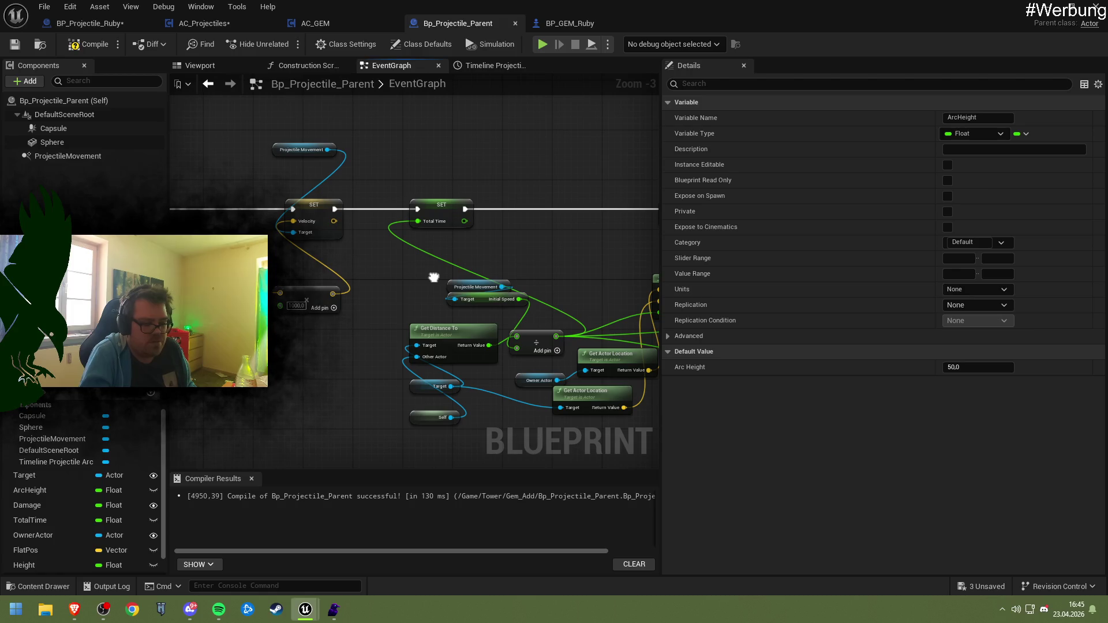
{"action": "mouse_move", "coordinate": [434, 277]}
{"action": "left_mouse_down"}
{"action": "mouse_move", "coordinate": [487, 277]}
{"action": "mouse_move", "coordinate": [470, 267]}
{"action": "mouse_move", "coordinate": [477, 258]}
{"action": "mouse_move", "coordinate": [445, 257]}
{"action": "mouse_move", "coordinate": [24, 263]}
{"action": "left_mouse_up"}
{"action": "left_click", "coordinate": [88, 45]}
{"action": "left_click", "coordinate": [1027, 17]}
{"action": "left_click", "coordinate": [287, 43]}
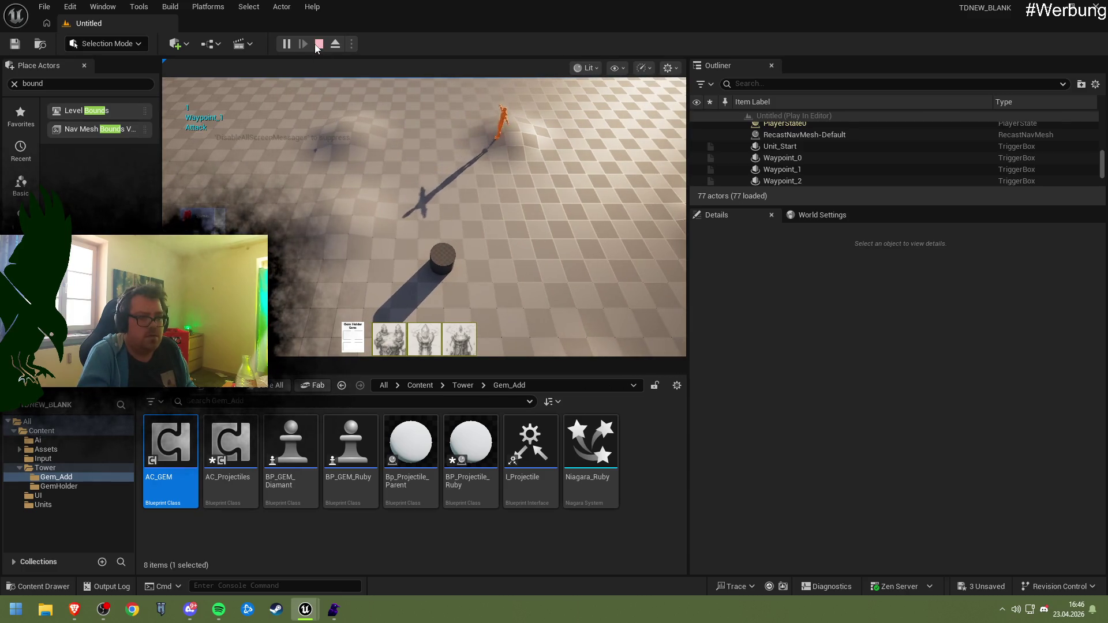
- Stop the test play and return to Bp_Projectile_Parent, checking the ProjectileMovement component settings
{"action": "key", "text": "Escape"}
{"action": "mouse_move", "coordinate": [305, 609]}
{"action": "left_click", "coordinate": [333, 564]}
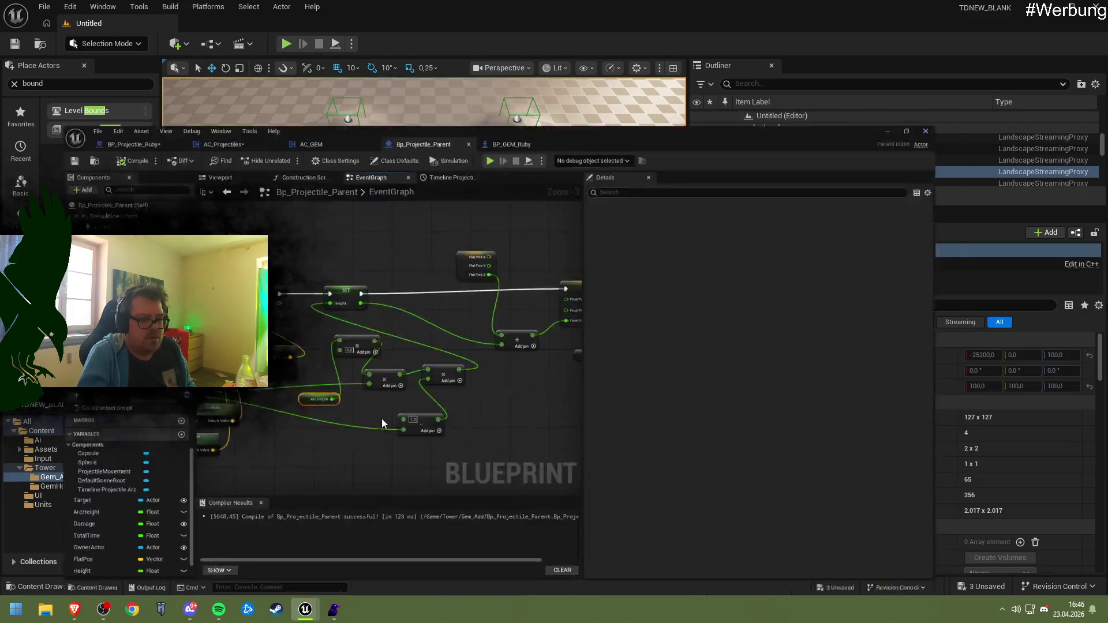
{"action": "mouse_move", "coordinate": [415, 384]}
{"action": "left_mouse_down"}
{"action": "mouse_move", "coordinate": [517, 380]}
{"action": "mouse_move", "coordinate": [533, 354]}
{"action": "left_mouse_up"}
{"action": "mouse_move", "coordinate": [324, 302]}
{"action": "left_mouse_down"}
{"action": "mouse_move", "coordinate": [351, 271]}
{"action": "mouse_move", "coordinate": [508, 259]}
{"action": "mouse_move", "coordinate": [454, 305]}
{"action": "mouse_move", "coordinate": [479, 307]}
{"action": "left_mouse_up"}
{"action": "left_click", "coordinate": [94, 157]}
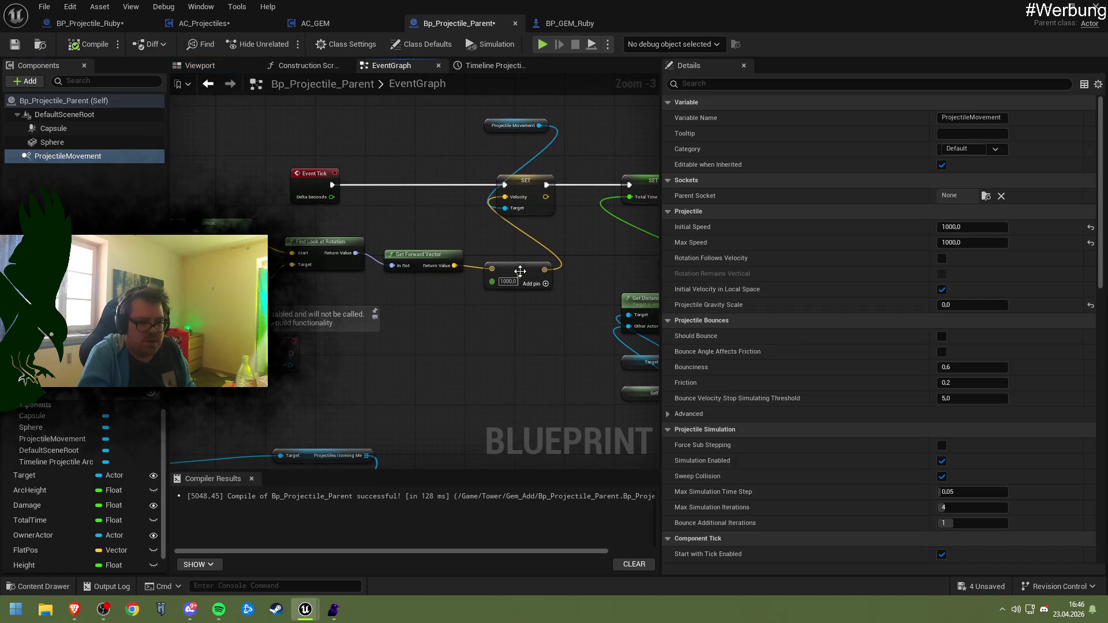
- Wire ProjectileMovement's Initial Speed into the velocity multiply in place of 1000,0 and save
{"action": "left_click", "coordinate": [533, 263]}
{"action": "left_click_drag", "start_coordinate": [532, 264], "coordinate": [419, 289]}
{"action": "scroll", "coordinate": [419, 290], "scroll_direction": "up", "scroll_amount": 3}
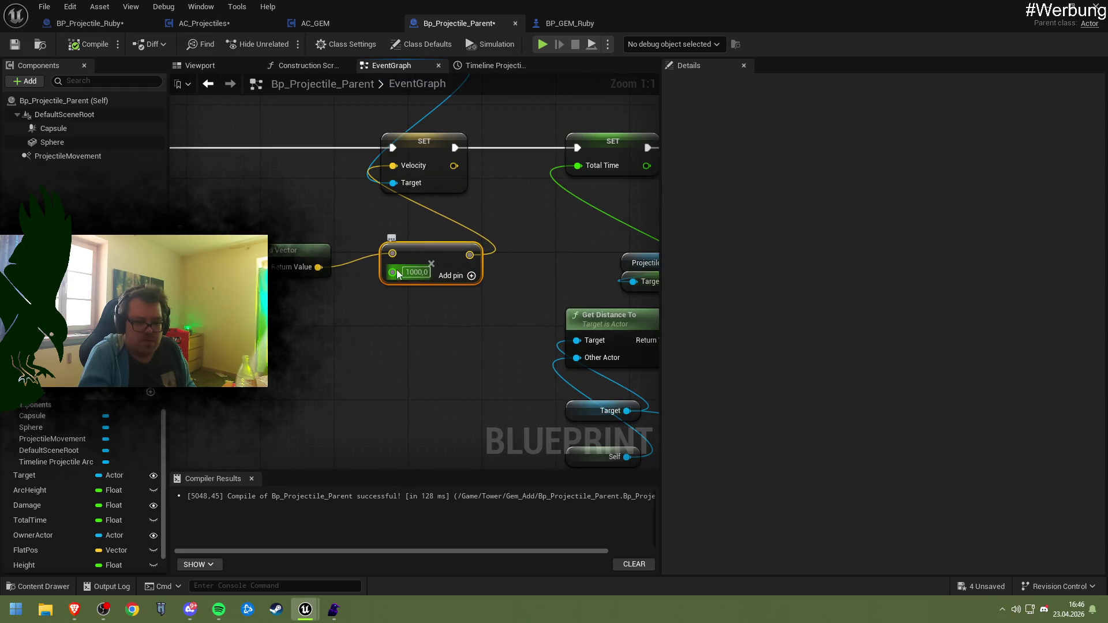
{"action": "left_click_drag", "start_coordinate": [413, 275], "coordinate": [355, 319]}
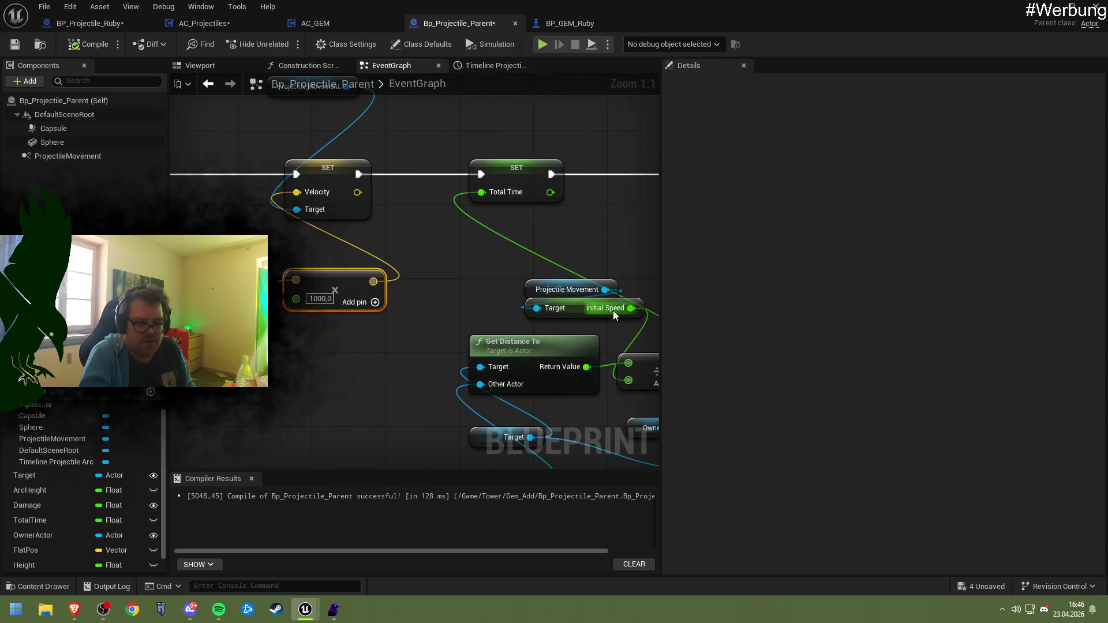
{"action": "left_click_drag", "start_coordinate": [624, 310], "coordinate": [297, 298]}
{"action": "left_click", "coordinate": [572, 288]}
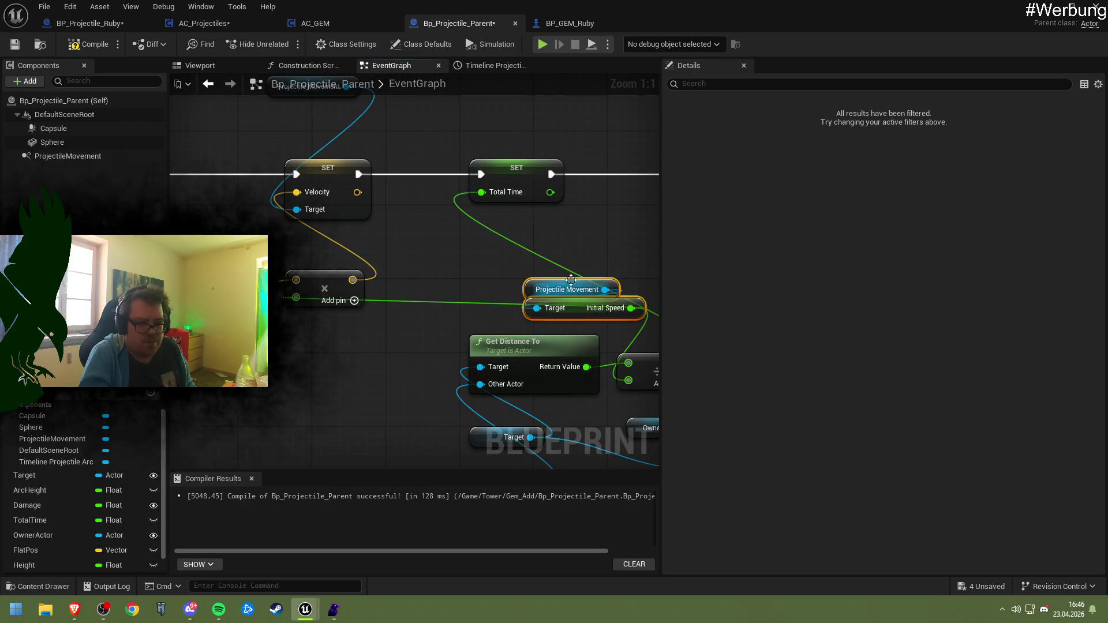
{"action": "mouse_move", "coordinate": [568, 308]}
{"action": "left_mouse_down"}
{"action": "mouse_move", "coordinate": [281, 353]}
{"action": "mouse_move", "coordinate": [264, 371]}
{"action": "left_mouse_up"}
{"action": "left_click", "coordinate": [379, 327]}
{"action": "mouse_move", "coordinate": [327, 344]}
{"action": "left_mouse_down"}
{"action": "mouse_move", "coordinate": [446, 342]}
{"action": "mouse_move", "coordinate": [421, 262]}
{"action": "mouse_move", "coordinate": [521, 293]}
{"action": "mouse_move", "coordinate": [329, 287]}
{"action": "mouse_move", "coordinate": [337, 269]}
{"action": "mouse_move", "coordinate": [425, 276]}
{"action": "mouse_move", "coordinate": [441, 295]}
{"action": "mouse_move", "coordinate": [397, 281]}
{"action": "mouse_move", "coordinate": [417, 280]}
{"action": "mouse_move", "coordinate": [411, 258]}
{"action": "mouse_move", "coordinate": [415, 272]}
{"action": "left_mouse_up"}
{"action": "key", "text": "ctrl+s"}
- Reposition the Get Distance To node, then open AC_Projectiles' graph around SET Velocity
{"action": "scroll", "coordinate": [397, 280], "scroll_direction": "down", "scroll_amount": 1}
{"action": "mouse_move", "coordinate": [397, 314]}
{"action": "left_mouse_down"}
{"action": "mouse_move", "coordinate": [354, 310]}
{"action": "mouse_move", "coordinate": [348, 298]}
{"action": "mouse_move", "coordinate": [366, 306]}
{"action": "mouse_move", "coordinate": [490, 260]}
{"action": "mouse_move", "coordinate": [448, 254]}
{"action": "left_mouse_up"}
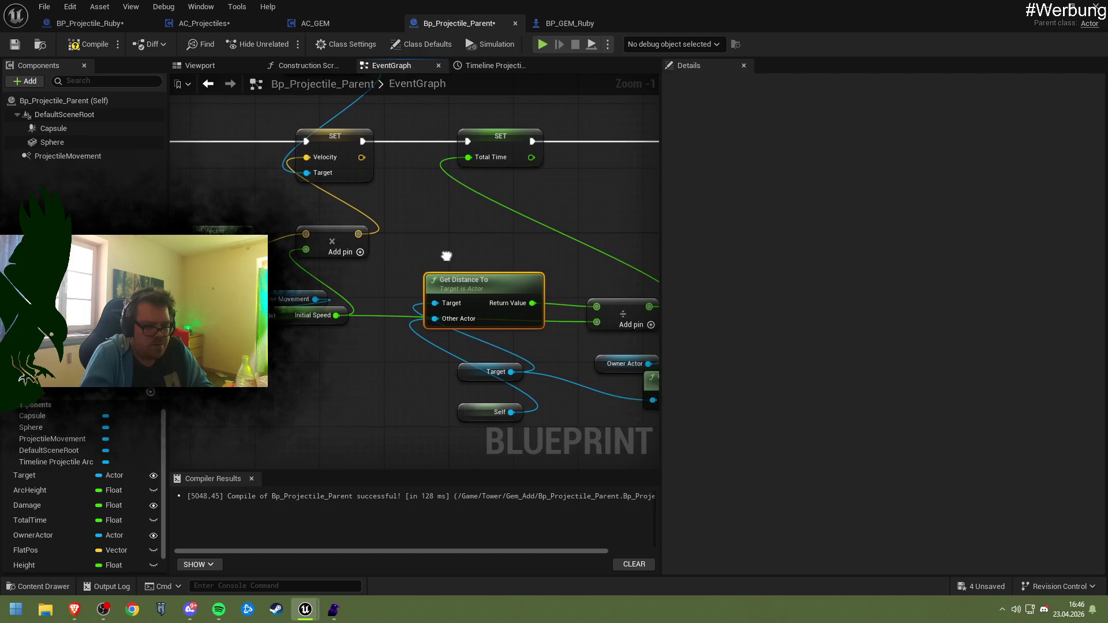
{"action": "left_click", "coordinate": [195, 27]}
{"action": "mouse_move", "coordinate": [342, 200]}
{"action": "left_mouse_down"}
{"action": "mouse_move", "coordinate": [408, 116]}
{"action": "mouse_move", "coordinate": [374, 178]}
{"action": "mouse_move", "coordinate": [585, 197]}
{"action": "mouse_move", "coordinate": [730, 250]}
{"action": "mouse_move", "coordinate": [638, 230]}
{"action": "mouse_move", "coordinate": [393, 230]}
{"action": "left_mouse_up"}
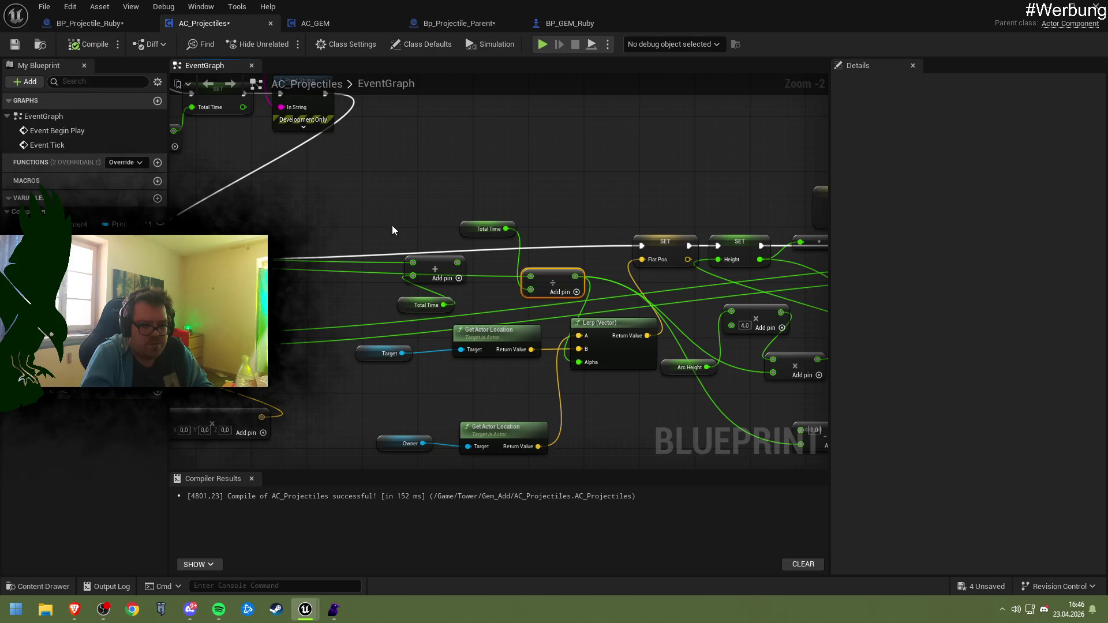
- In Bp_Projectile_Parent, add a divide node on Total Time, wire it into Lerp Alpha, and save
{"action": "mouse_move", "coordinate": [562, 222]}
{"action": "left_mouse_down"}
{"action": "mouse_move", "coordinate": [515, 224]}
{"action": "mouse_move", "coordinate": [480, 192]}
{"action": "mouse_move", "coordinate": [484, 261]}
{"action": "left_mouse_up"}
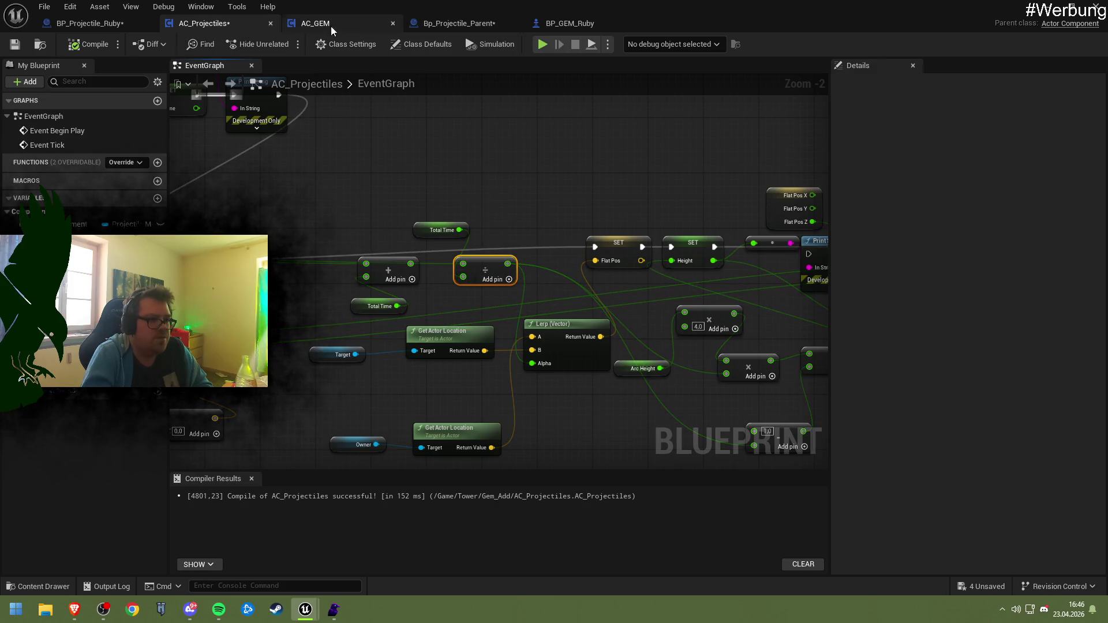
{"action": "left_click", "coordinate": [439, 24]}
{"action": "mouse_move", "coordinate": [555, 243]}
{"action": "left_mouse_down"}
{"action": "mouse_move", "coordinate": [283, 223]}
{"action": "mouse_move", "coordinate": [470, 259]}
{"action": "left_mouse_up"}
{"action": "mouse_move", "coordinate": [340, 154]}
{"action": "left_mouse_down"}
{"action": "mouse_move", "coordinate": [428, 230]}
{"action": "mouse_move", "coordinate": [520, 236]}
{"action": "mouse_move", "coordinate": [507, 254]}
{"action": "mouse_move", "coordinate": [337, 246]}
{"action": "mouse_move", "coordinate": [616, 260]}
{"action": "left_mouse_up"}
{"action": "type", "text": "/"}
{"action": "key", "text": "Return"}
{"action": "mouse_move", "coordinate": [613, 209]}
{"action": "left_mouse_down"}
{"action": "mouse_move", "coordinate": [960, 252]}
{"action": "mouse_move", "coordinate": [808, 243]}
{"action": "left_mouse_up"}
{"action": "left_click_drag", "start_coordinate": [412, 270], "coordinate": [513, 303]}
{"action": "key", "text": "ctrl+s"}
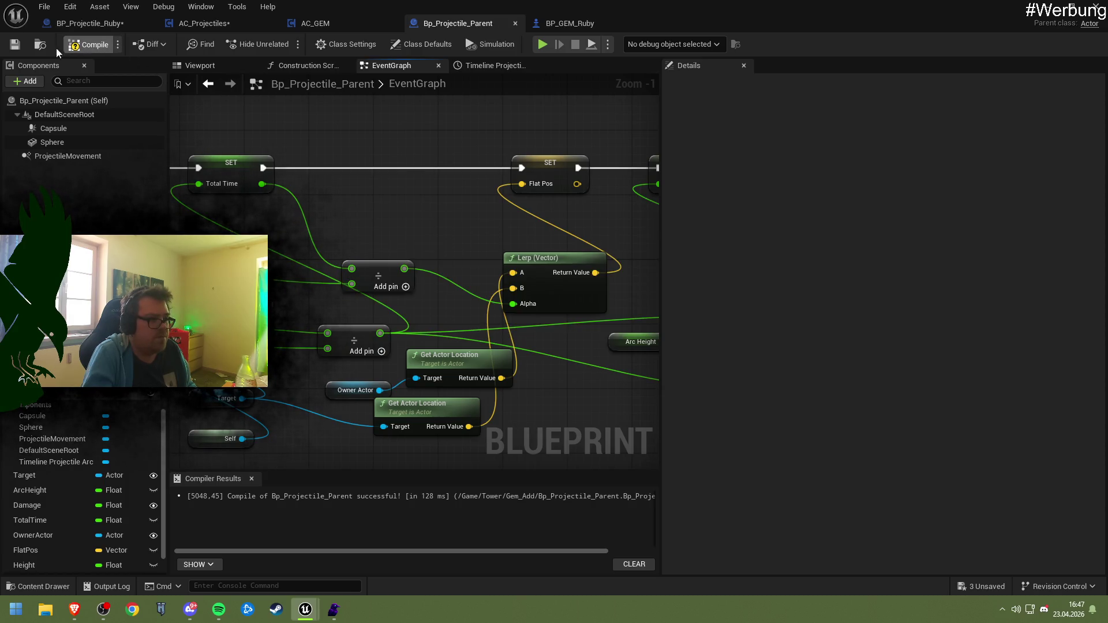
{"action": "key", "text": "alt+Tab"}
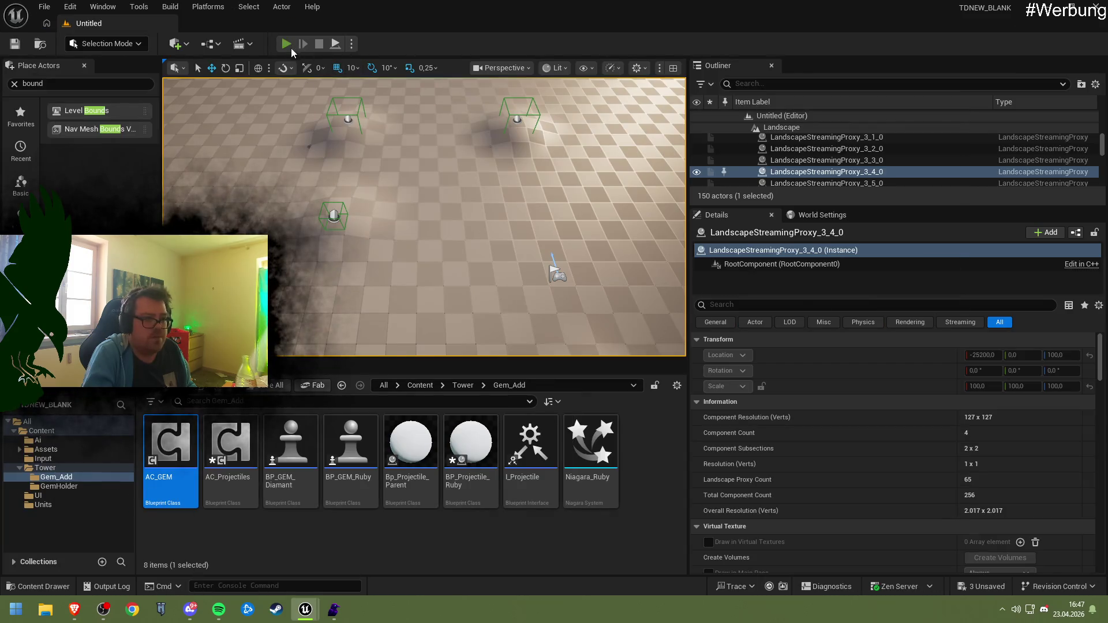
- Play-test the projectile arc, stop, and nudge the Lerp (Vector) node down in Bp_Projectile_Parent
{"action": "left_click", "coordinate": [289, 44]}
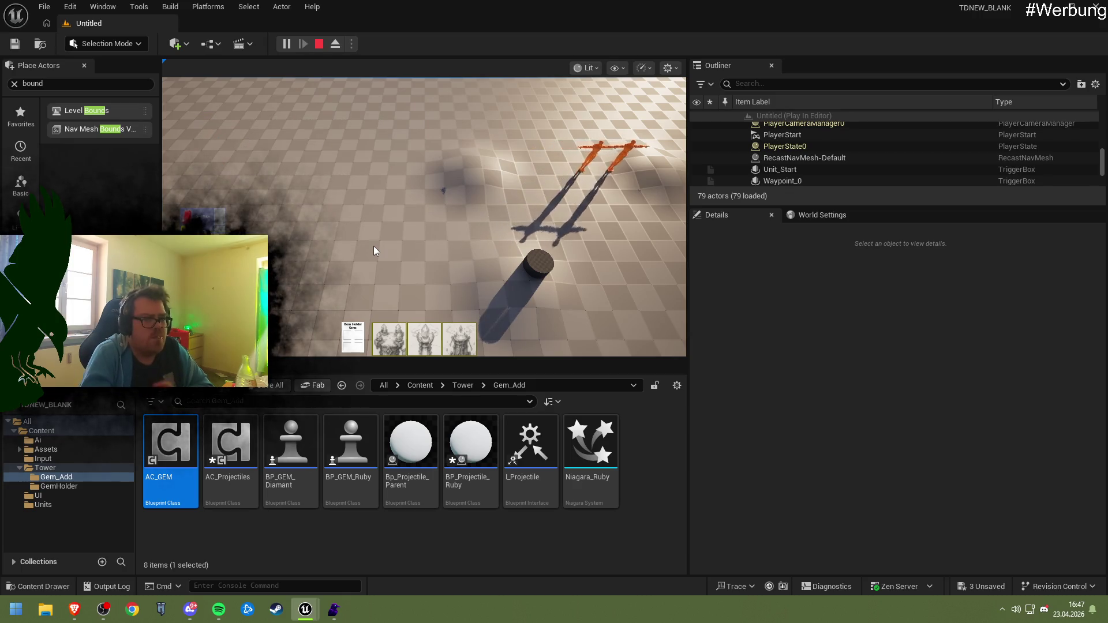
{"action": "key", "text": "Escape"}
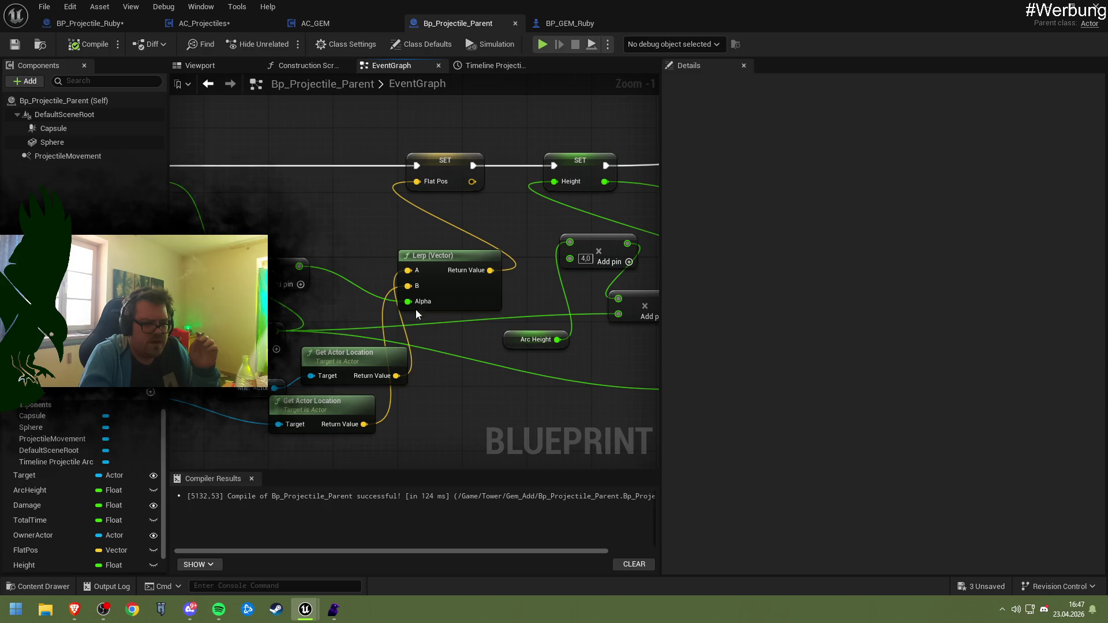
{"action": "mouse_move", "coordinate": [439, 294]}
{"action": "left_mouse_down"}
{"action": "mouse_move", "coordinate": [448, 292]}
{"action": "mouse_move", "coordinate": [410, 295]}
{"action": "mouse_move", "coordinate": [438, 300]}
{"action": "mouse_move", "coordinate": [426, 301]}
{"action": "left_mouse_up"}
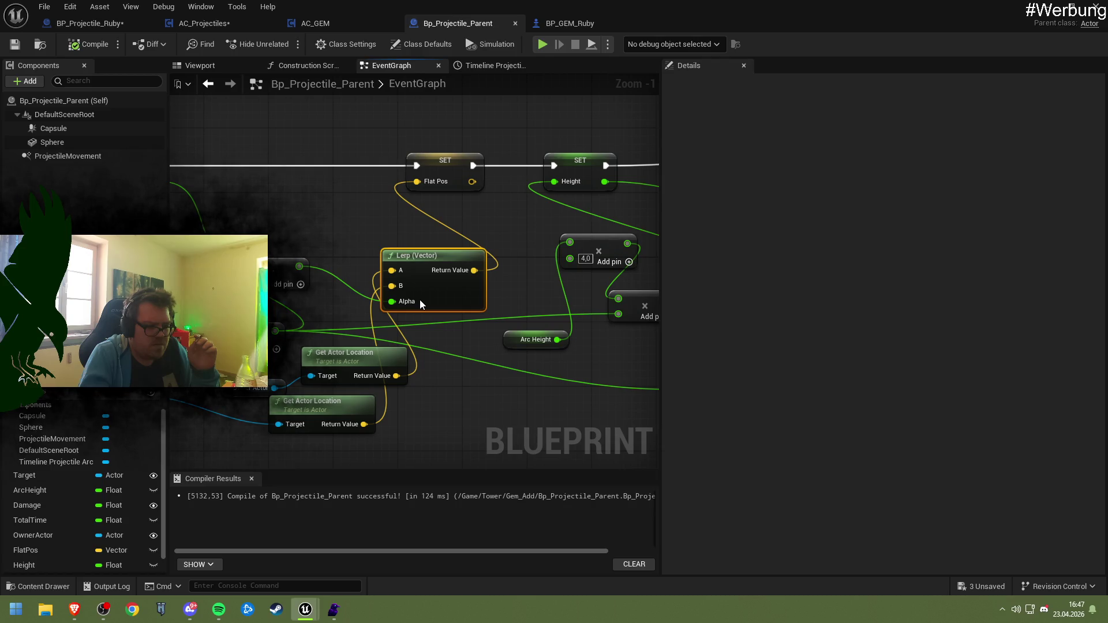
- Compare against AC_Projectiles, then compile and save Bp_Projectile_Parent and switch to the running game
{"action": "mouse_move", "coordinate": [345, 325]}
{"action": "left_mouse_down"}
{"action": "mouse_move", "coordinate": [531, 272]}
{"action": "mouse_move", "coordinate": [440, 267]}
{"action": "mouse_move", "coordinate": [489, 275]}
{"action": "left_mouse_up"}
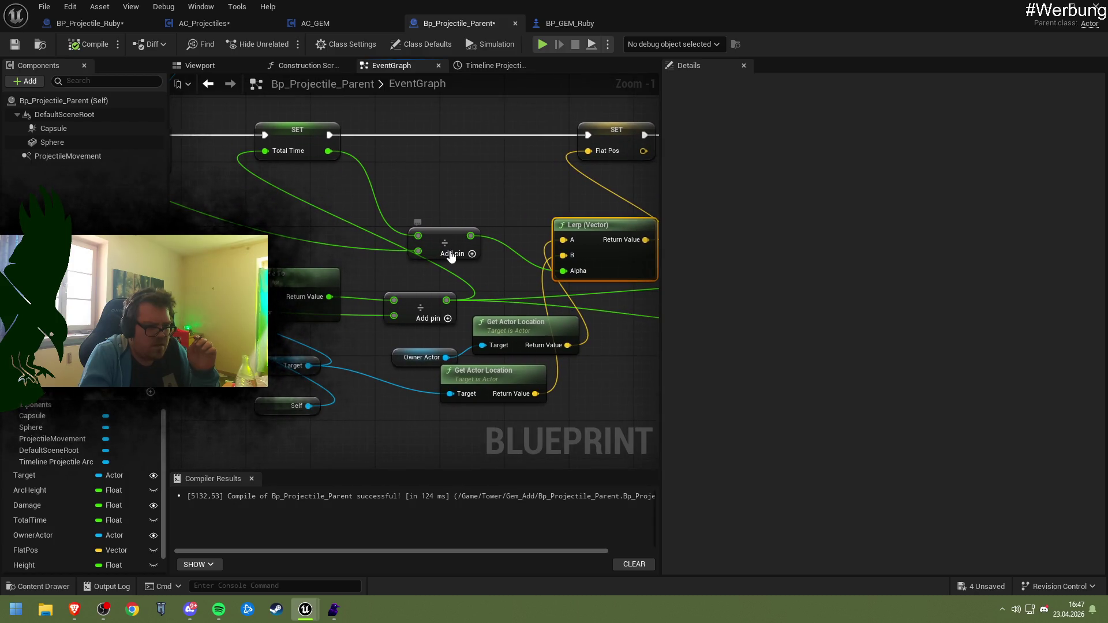
{"action": "left_click", "coordinate": [244, 26]}
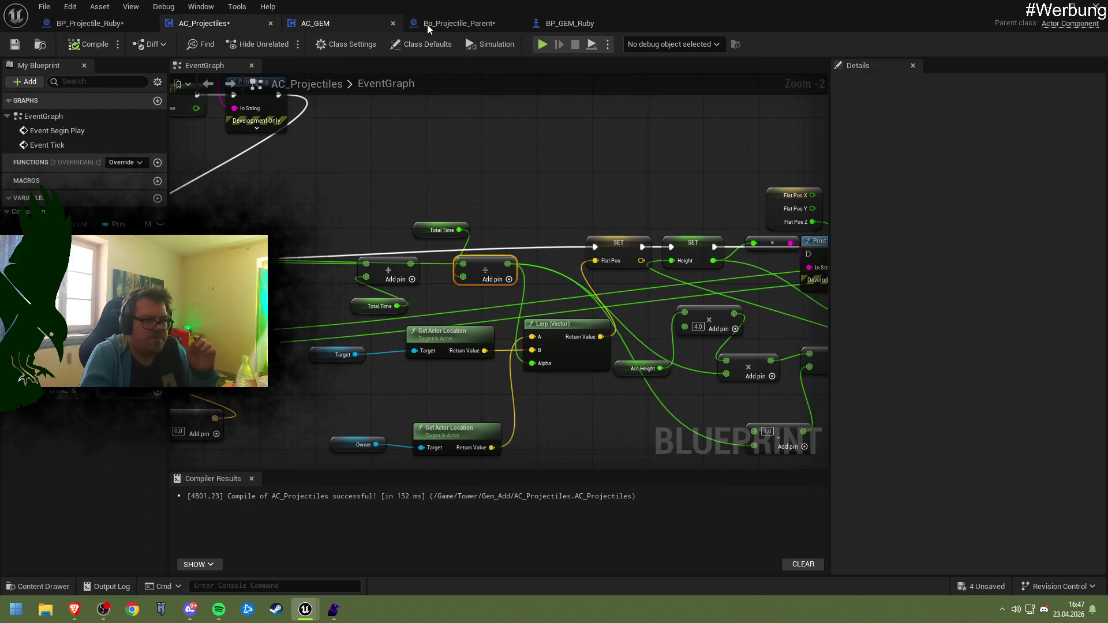
{"action": "left_click", "coordinate": [424, 26]}
{"action": "mouse_move", "coordinate": [420, 254]}
{"action": "left_mouse_down"}
{"action": "mouse_move", "coordinate": [485, 247]}
{"action": "mouse_move", "coordinate": [293, 216]}
{"action": "mouse_move", "coordinate": [387, 219]}
{"action": "mouse_move", "coordinate": [715, 296]}
{"action": "mouse_move", "coordinate": [363, 299]}
{"action": "left_mouse_up"}
{"action": "left_click", "coordinate": [105, 44]}
{"action": "left_click", "coordinate": [14, 43]}
{"action": "left_click", "coordinate": [1032, 14]}
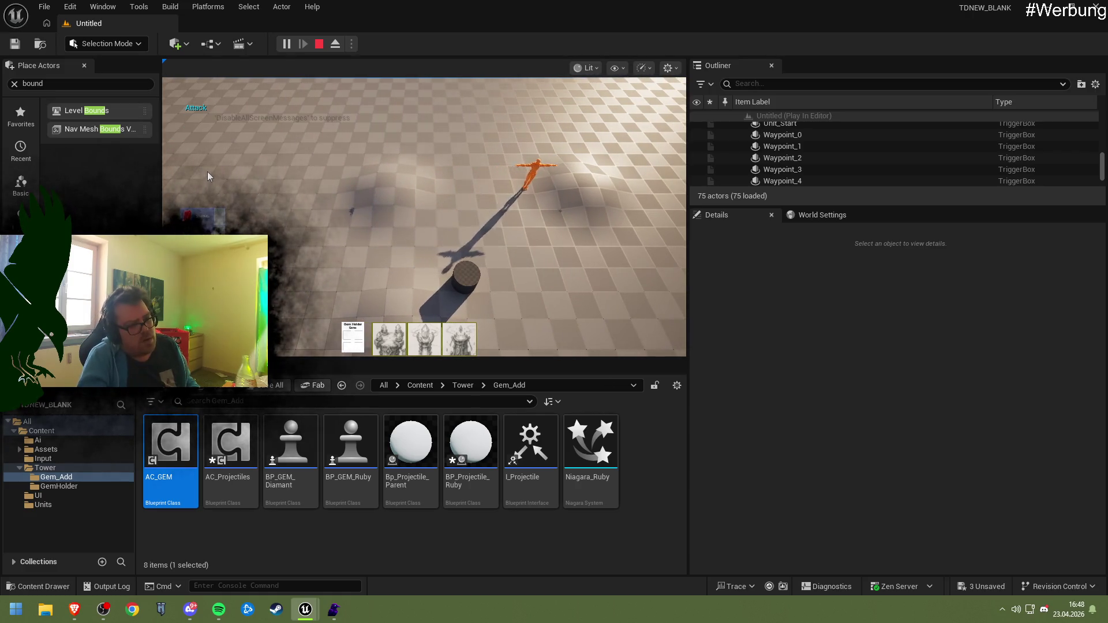
- Stop play, reopen Bp_Projectile_Parent's graph, and shift the Total Time divide node left beside Lerp (Vector)
{"action": "left_click", "coordinate": [320, 44]}
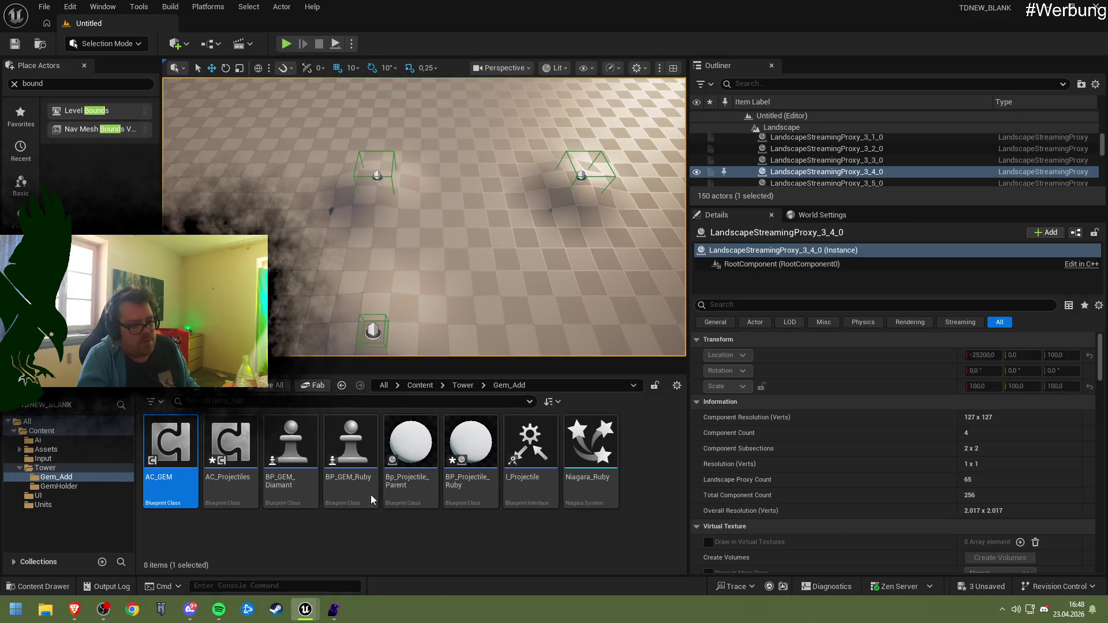
{"action": "double_click", "coordinate": [404, 479]}
{"action": "mouse_move", "coordinate": [444, 341]}
{"action": "left_mouse_down"}
{"action": "mouse_move", "coordinate": [407, 321]}
{"action": "mouse_move", "coordinate": [65, 277]}
{"action": "left_mouse_up"}
{"action": "mouse_move", "coordinate": [338, 338]}
{"action": "left_mouse_down"}
{"action": "mouse_move", "coordinate": [315, 337]}
{"action": "mouse_move", "coordinate": [321, 350]}
{"action": "mouse_move", "coordinate": [544, 347]}
{"action": "left_mouse_up"}
{"action": "left_click_drag", "start_coordinate": [448, 366], "coordinate": [624, 375]}
{"action": "left_click_drag", "start_coordinate": [399, 333], "coordinate": [358, 335]}
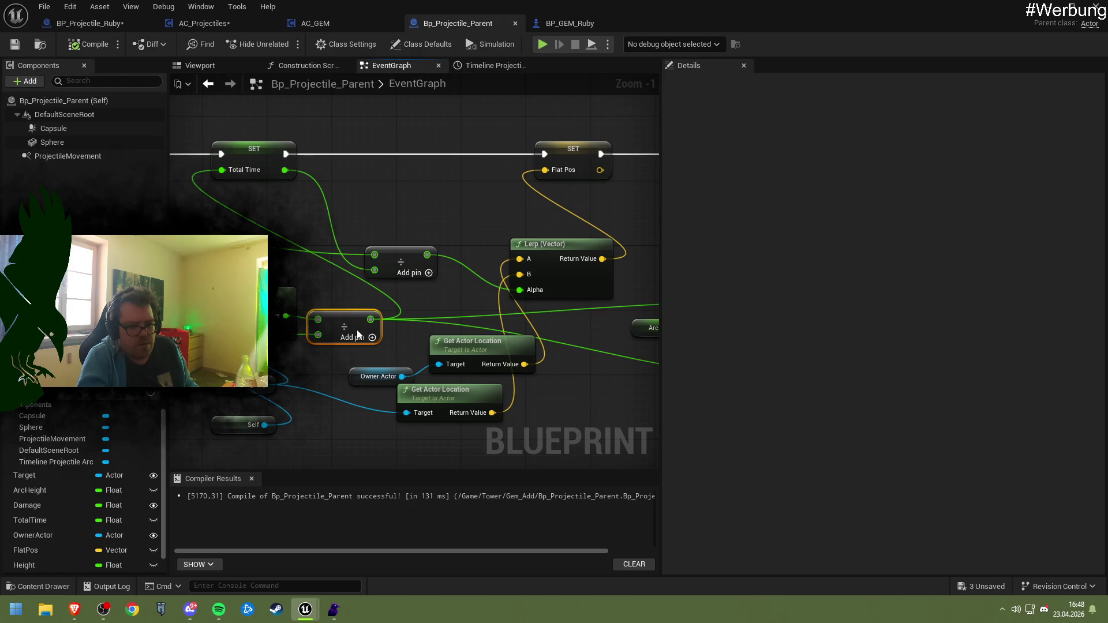
- Add a subtract node after the division, breaking its top input link to leave constant 1.0
{"action": "mouse_move", "coordinate": [385, 259]}
{"action": "left_mouse_down"}
{"action": "mouse_move", "coordinate": [336, 242]}
{"action": "mouse_move", "coordinate": [427, 262]}
{"action": "left_mouse_up"}
{"action": "type", "text": "divide"}
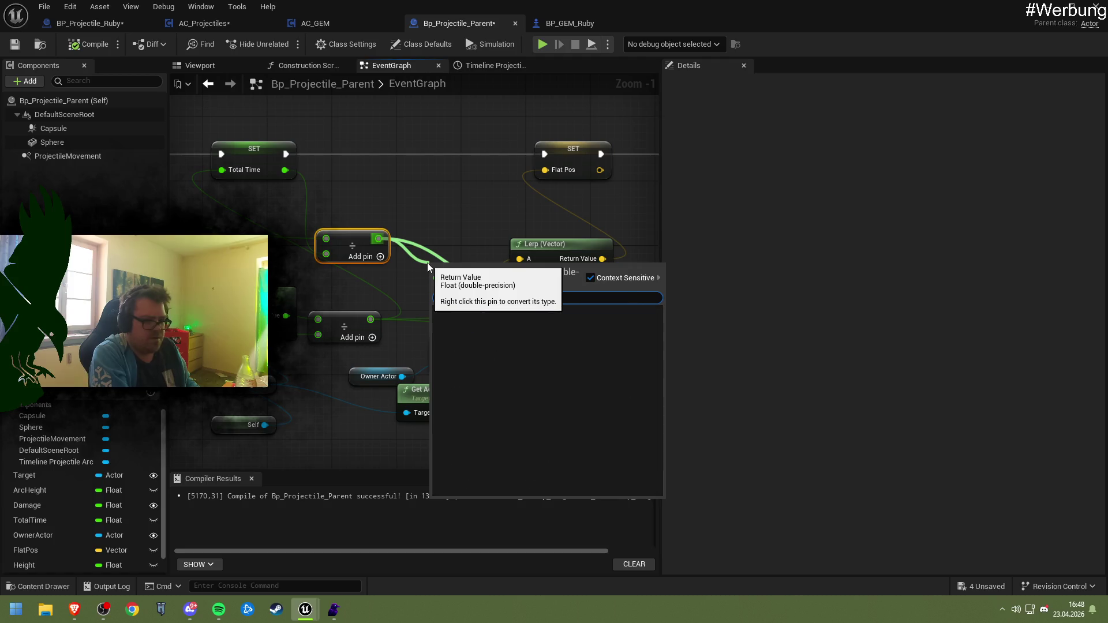
{"action": "key", "text": "Return"}
{"action": "left_click_drag", "start_coordinate": [378, 238], "coordinate": [440, 287]}
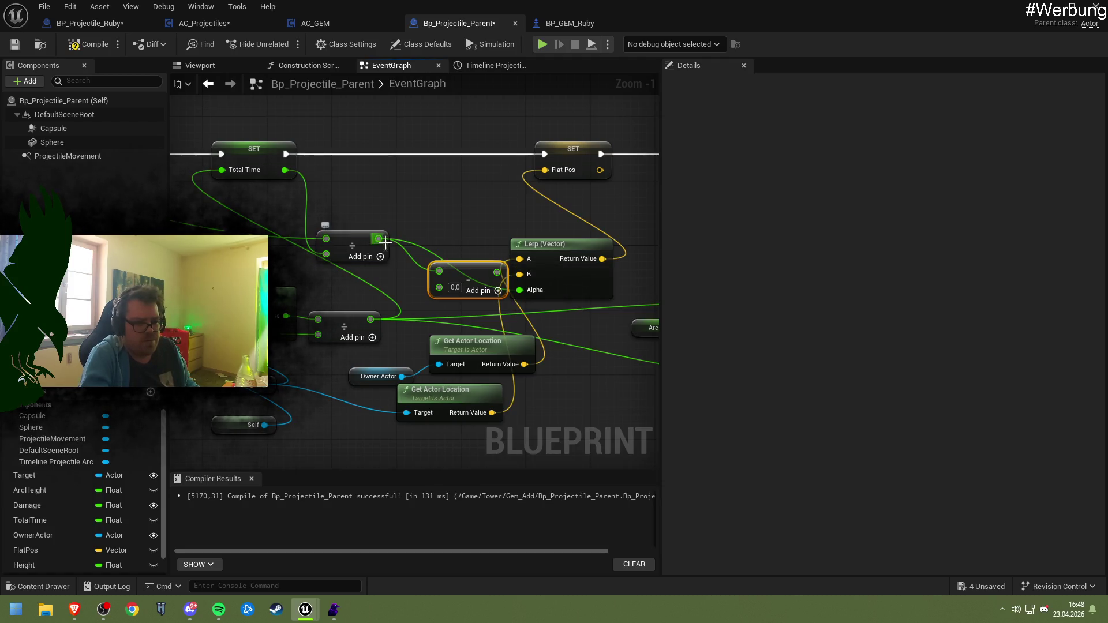
{"action": "right_click", "coordinate": [444, 276]}
{"action": "left_click", "coordinate": [508, 323]}
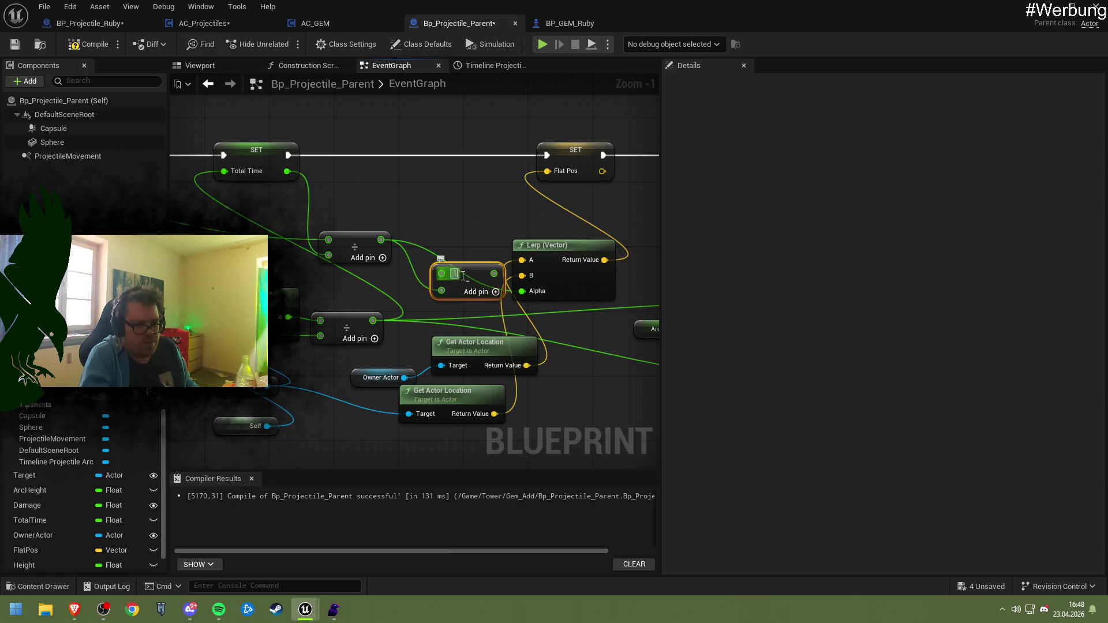
- Save Bp_Projectile_Parent and start a play-in-editor test from the level editor
{"action": "key", "text": "ctrl+s"}
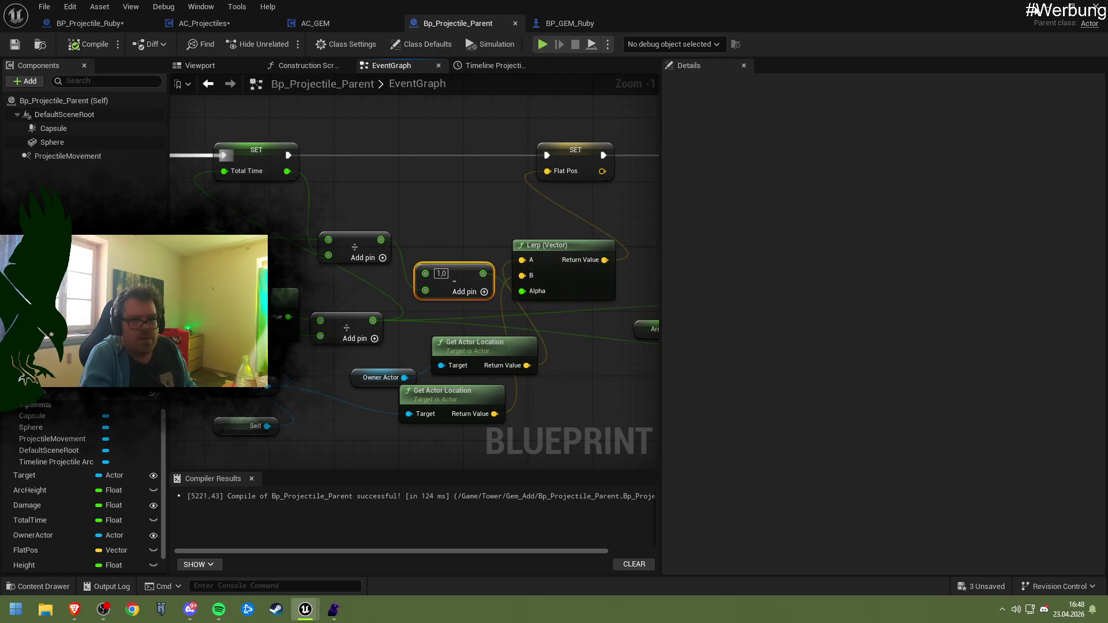
{"action": "left_click", "coordinate": [1047, 7]}
{"action": "key", "text": "alt+p"}
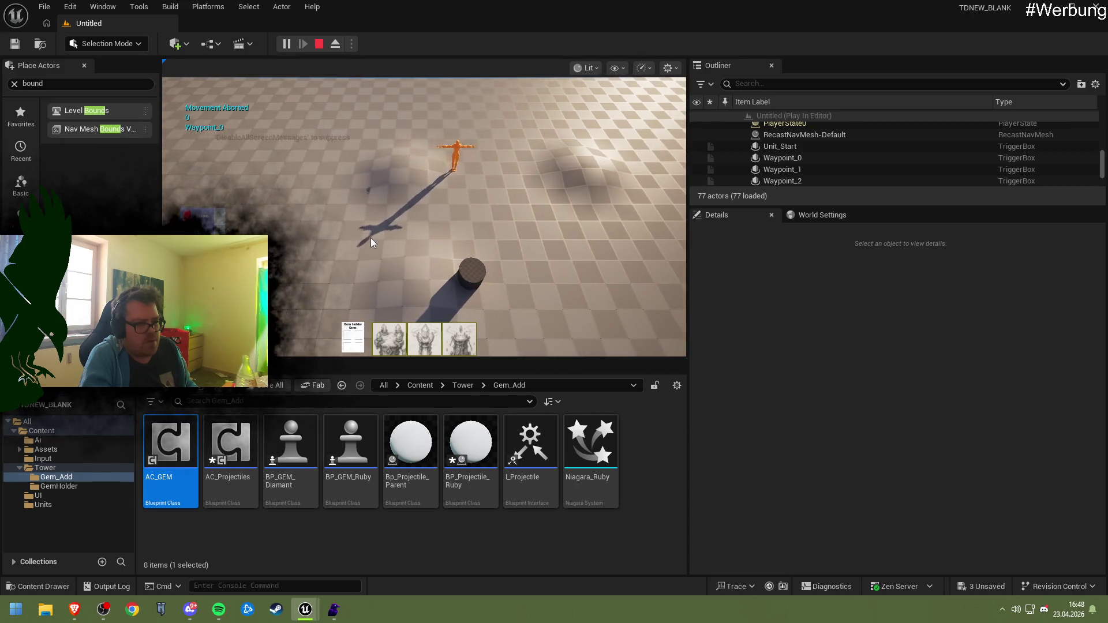
- Eject from the player, filter the Outliner for 'parent', select the tower cylinder, then stop play
{"action": "key", "text": "F8"}
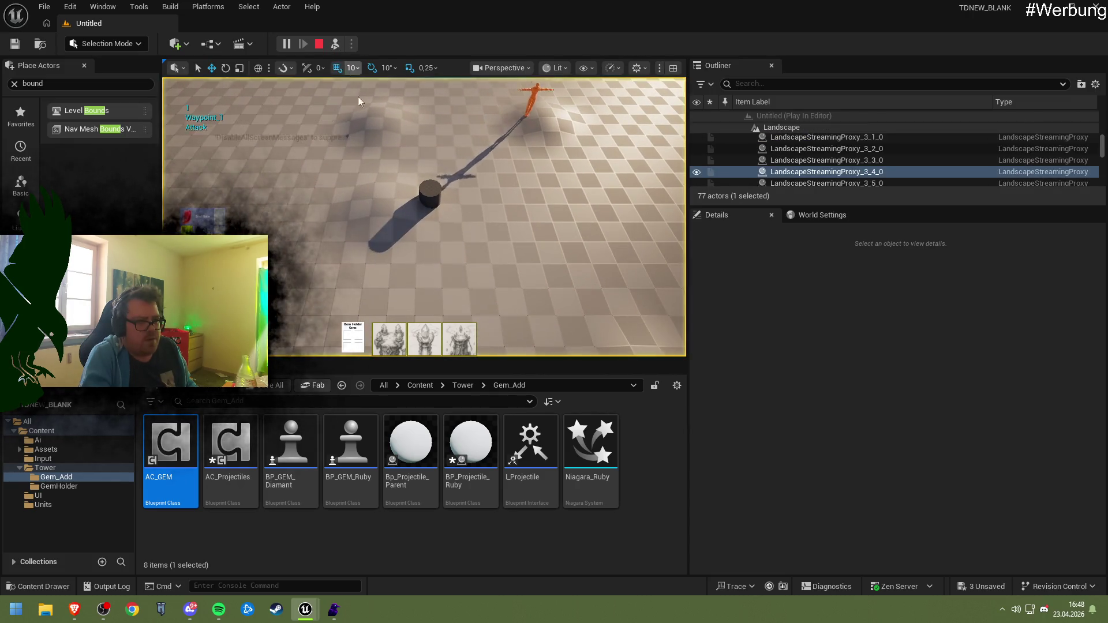
{"action": "scroll", "coordinate": [785, 158], "scroll_direction": "up", "scroll_amount": 5}
{"action": "scroll", "coordinate": [802, 163], "scroll_direction": "down", "scroll_amount": 5}
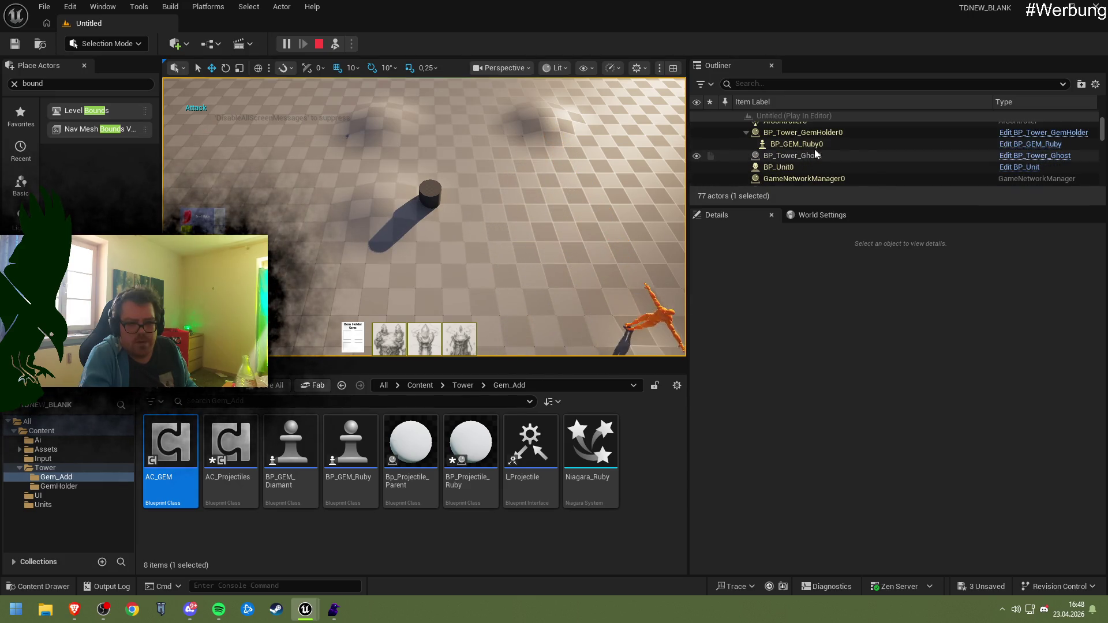
{"action": "scroll", "coordinate": [823, 155], "scroll_direction": "down", "scroll_amount": 2}
{"action": "scroll", "coordinate": [823, 158], "scroll_direction": "up", "scroll_amount": 4}
{"action": "scroll", "coordinate": [821, 161], "scroll_direction": "down", "scroll_amount": 3}
{"action": "left_click", "coordinate": [777, 84]}
{"action": "type", "text": "parent"}
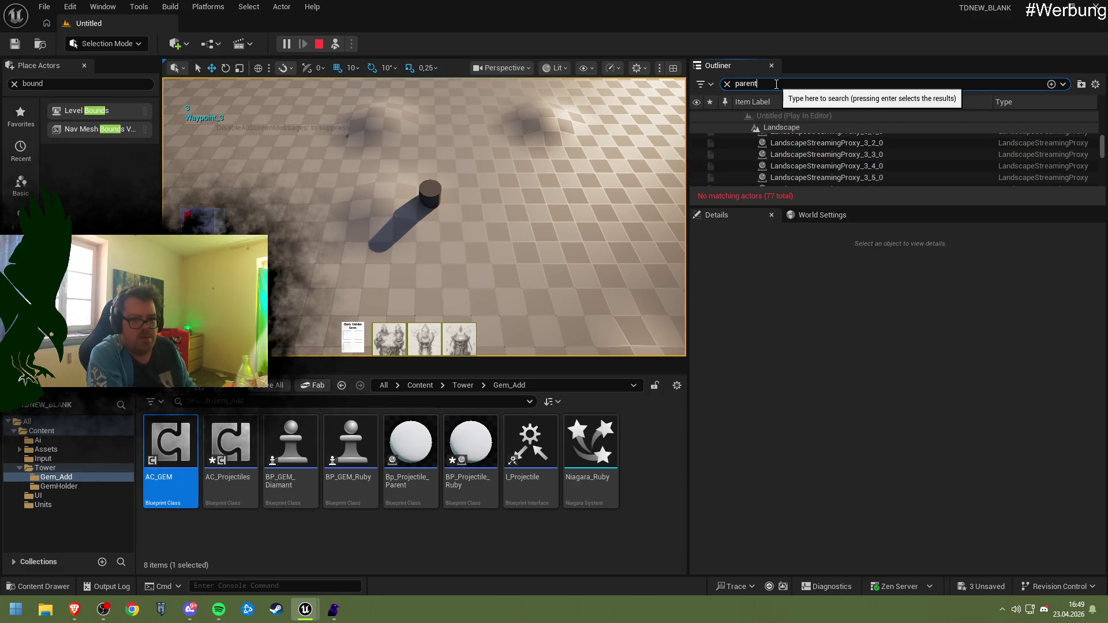
{"action": "left_click", "coordinate": [435, 188]}
{"action": "left_click", "coordinate": [428, 185]}
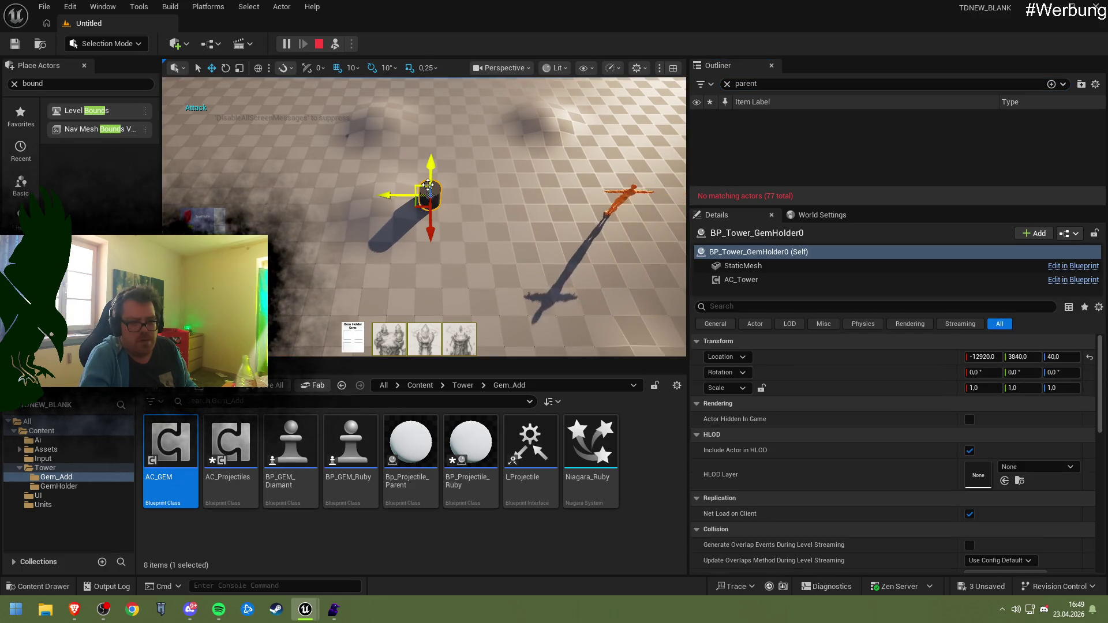
{"action": "left_click", "coordinate": [319, 44]}
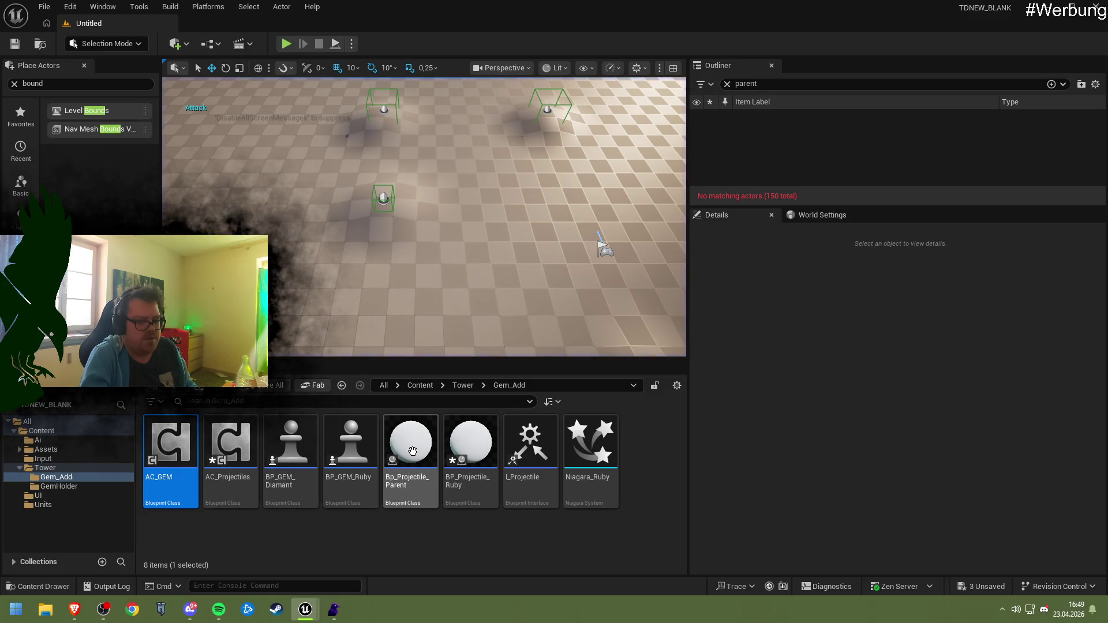
- Reopen Bp_Projectile_Parent and view its Class Defaults, showing Initial Life Span at 0,0
{"action": "double_click", "coordinate": [412, 451]}
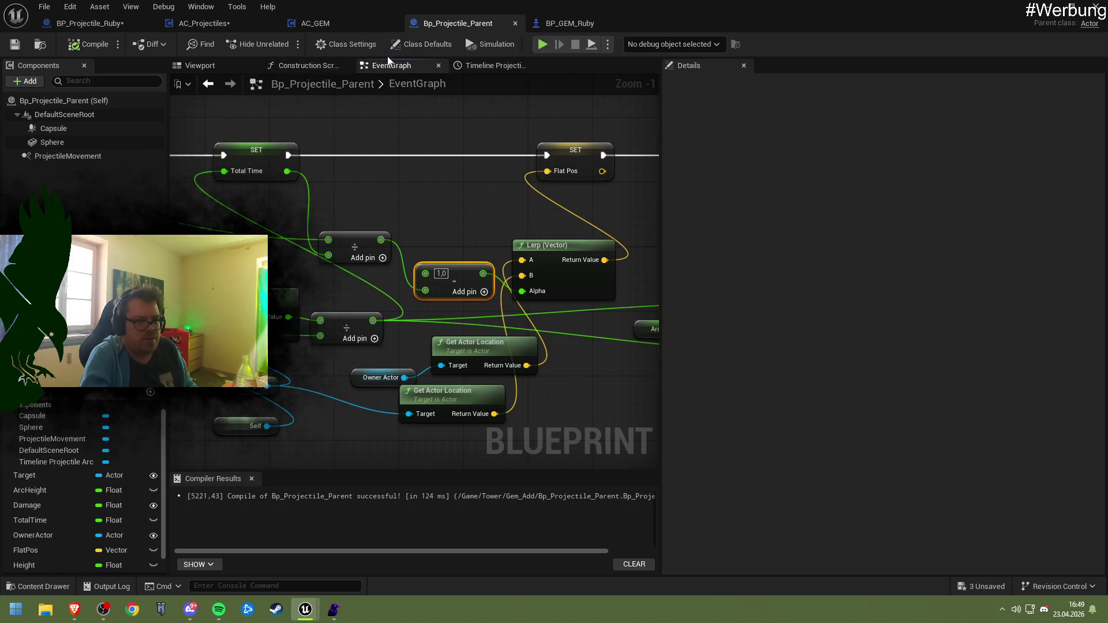
{"action": "left_click", "coordinate": [347, 47]}
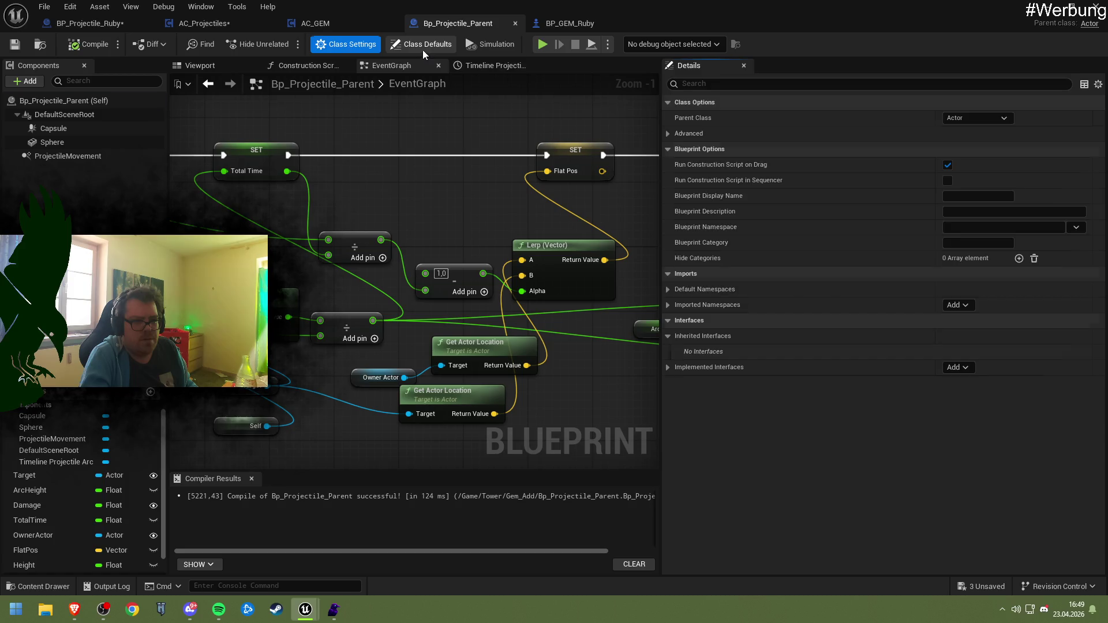
{"action": "left_click", "coordinate": [424, 46]}
{"action": "scroll", "coordinate": [883, 321], "scroll_direction": "down", "scroll_amount": 10}
- Recompile Bp_Projectile_Parent, leaving its spawn collision handling unchanged
{"action": "left_click", "coordinate": [977, 338]}
{"action": "left_click", "coordinate": [977, 363]}
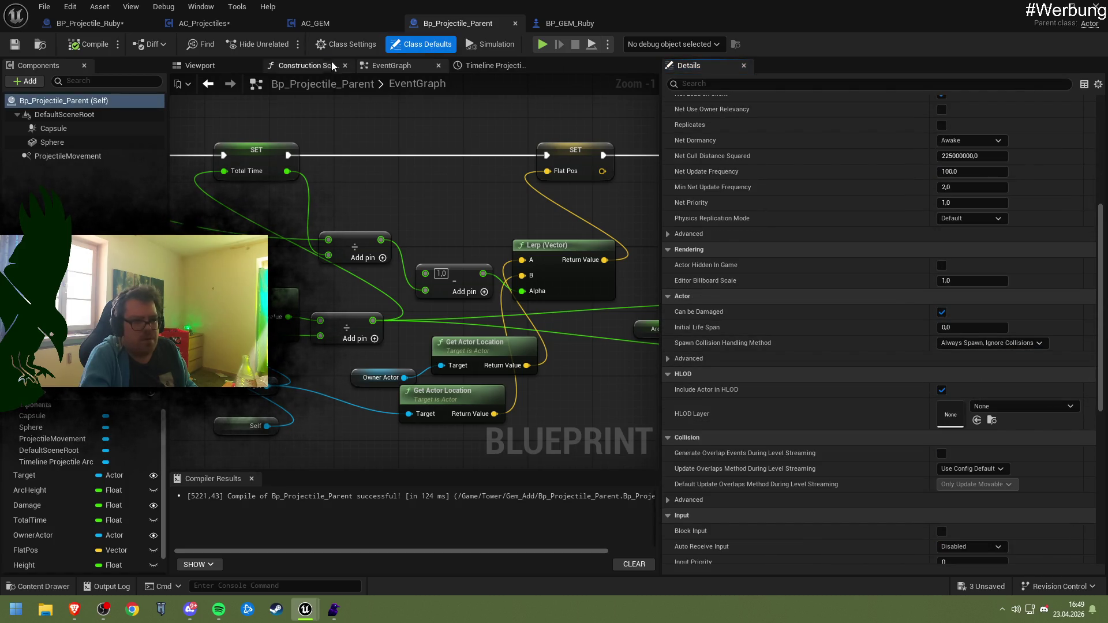
{"action": "left_click", "coordinate": [87, 44]}
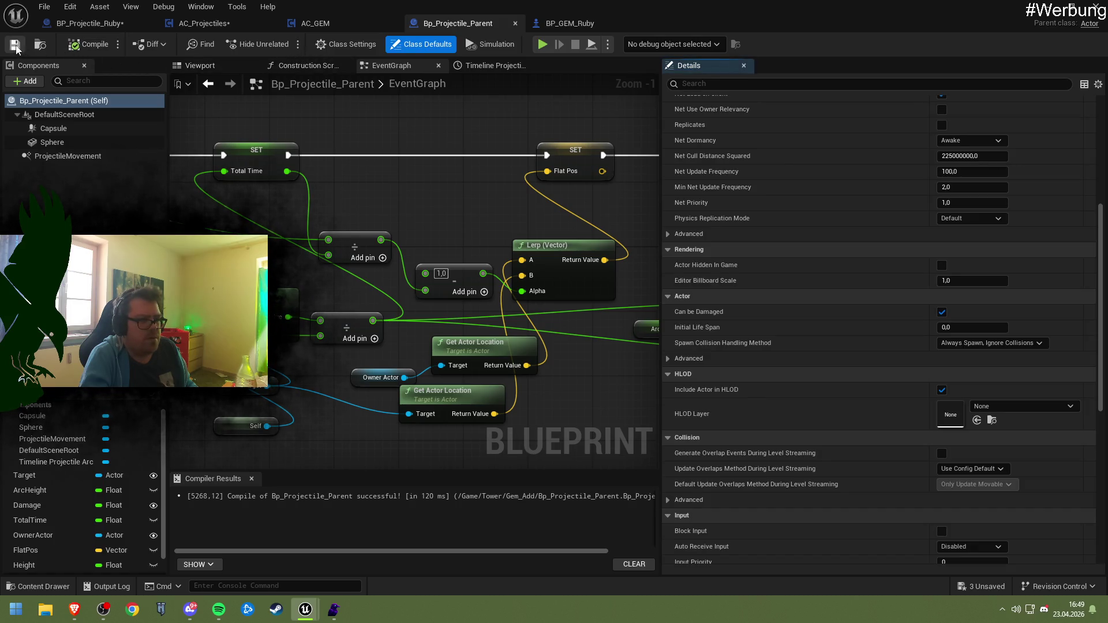
- Glance at the AC_GEM graph, then compile and save BP_Projectile_Ruby
{"action": "left_click", "coordinate": [335, 23]}
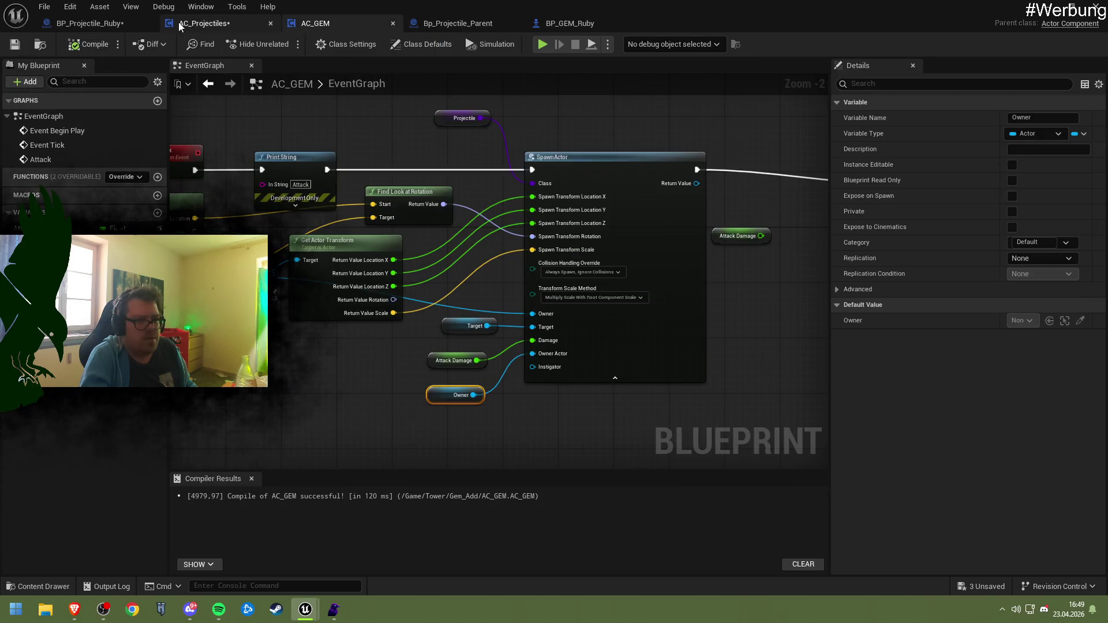
{"action": "left_click_drag", "start_coordinate": [411, 160], "coordinate": [422, 168]}
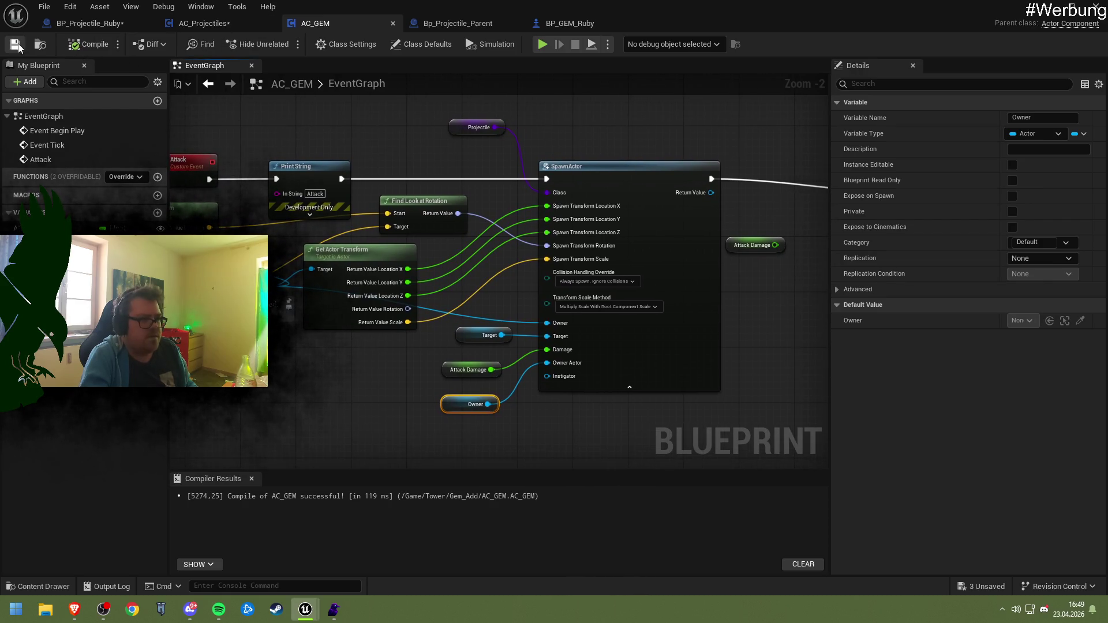
{"action": "left_click", "coordinate": [83, 25]}
{"action": "left_click", "coordinate": [81, 49]}
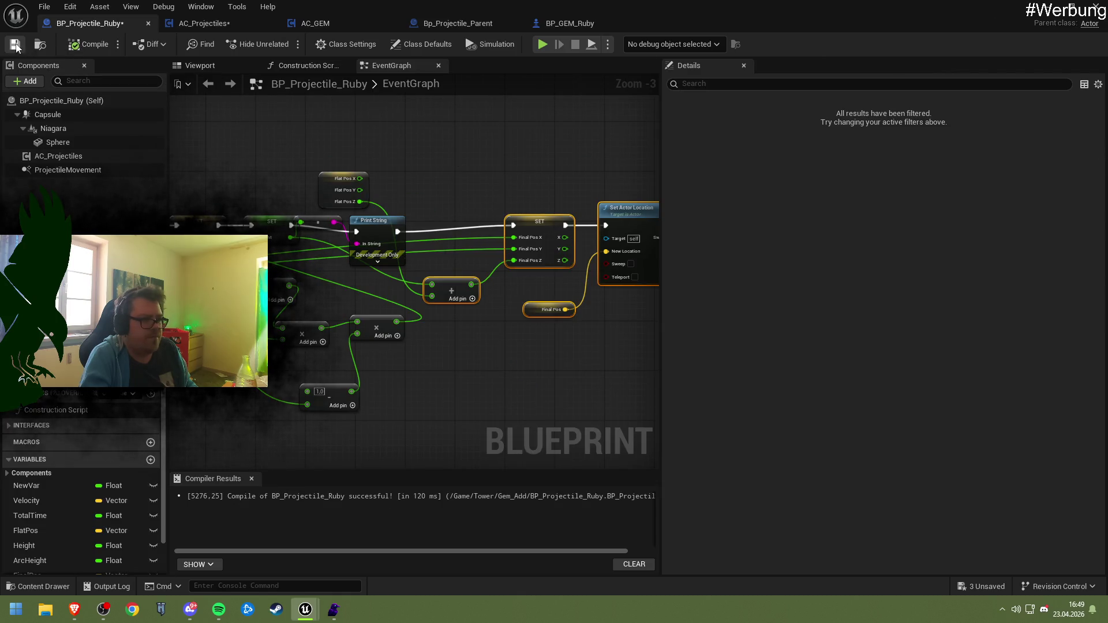
- Inspect the AC_Projectiles component's properties, then move through the open blueprints back to AC_GEM
{"action": "left_click", "coordinate": [64, 157]}
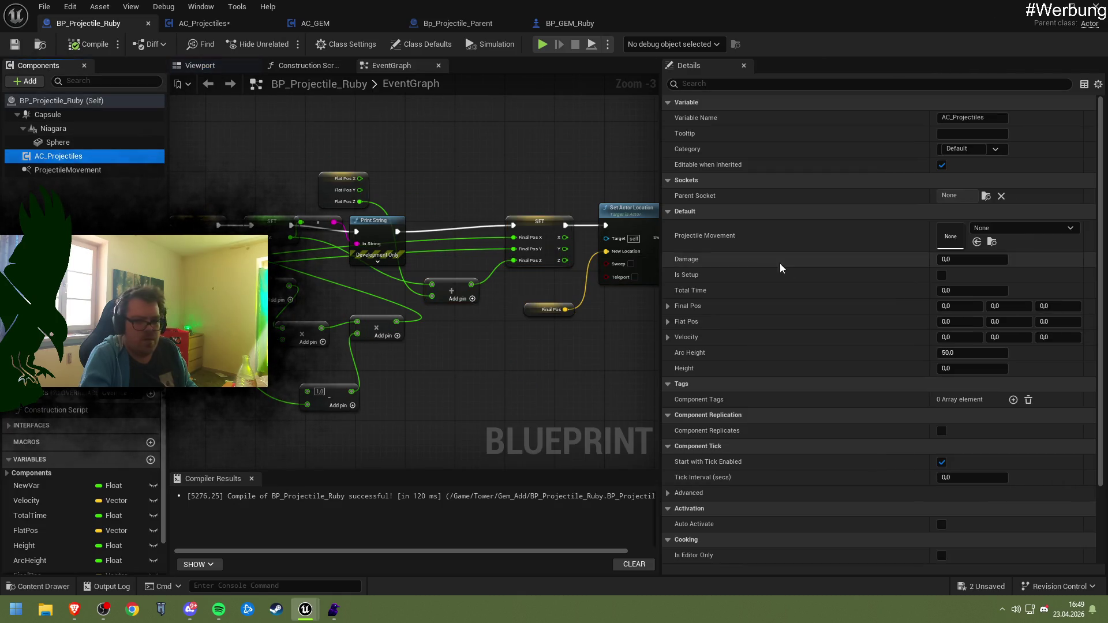
{"action": "scroll", "coordinate": [895, 259], "scroll_direction": "down", "scroll_amount": 3}
{"action": "scroll", "coordinate": [891, 286], "scroll_direction": "up", "scroll_amount": 3}
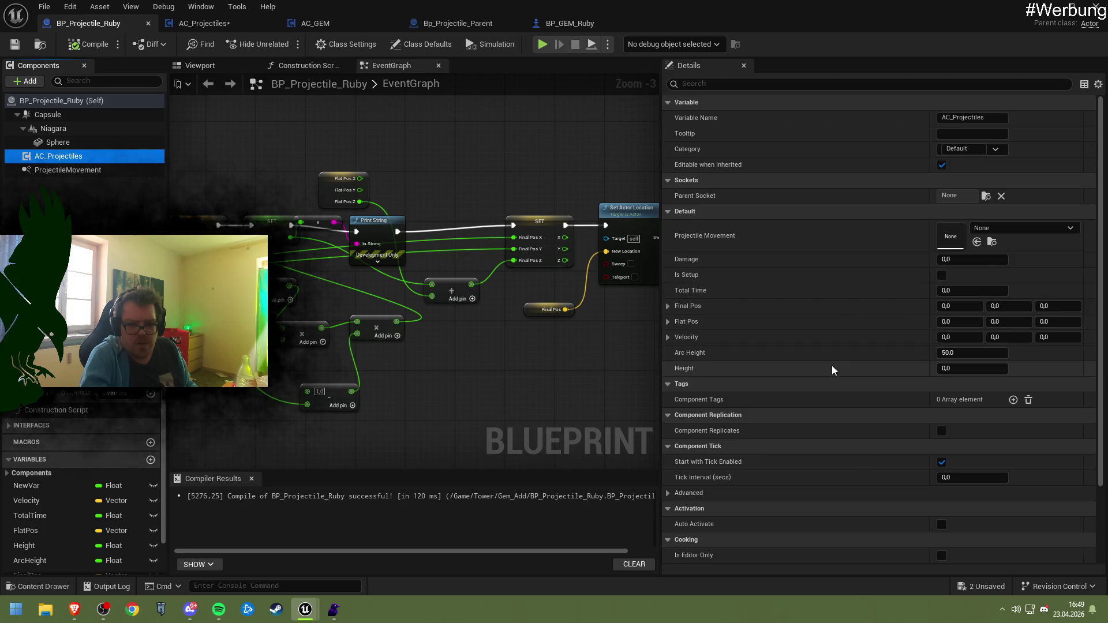
{"action": "left_click", "coordinate": [428, 26]}
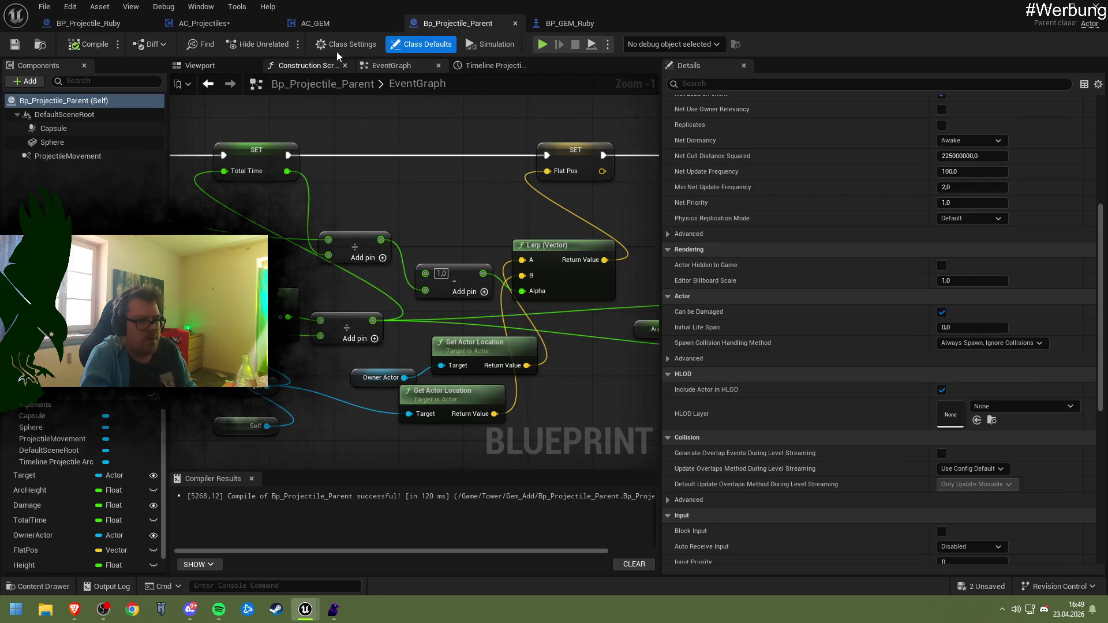
{"action": "left_click", "coordinate": [233, 26]}
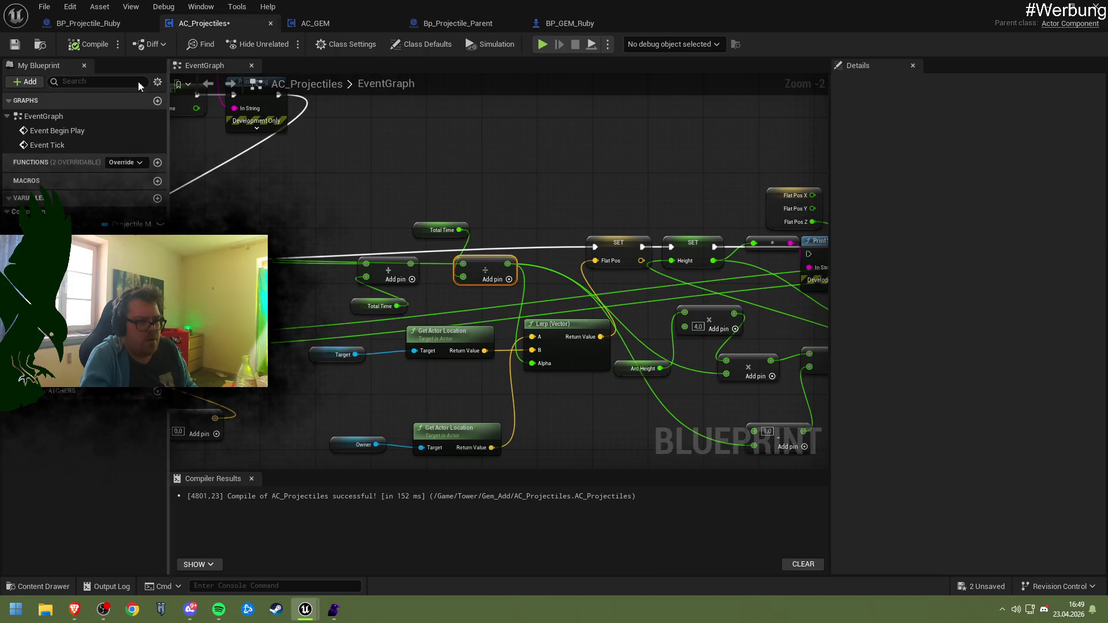
{"action": "left_click", "coordinate": [312, 23]}
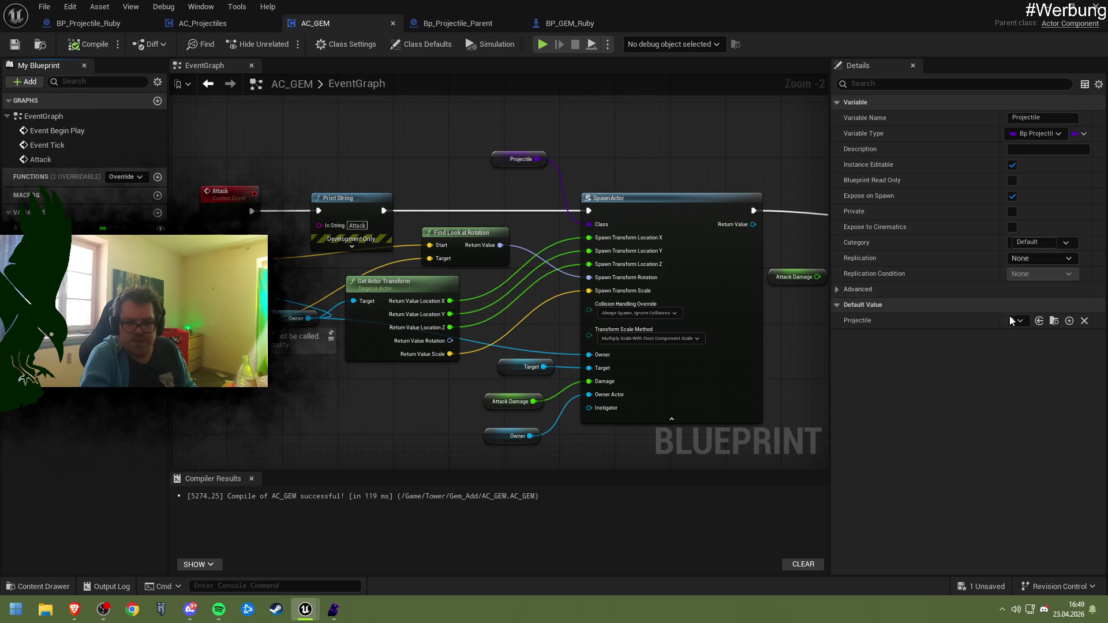
- Set AC_GEM's Projectile variable default to Bp_Projectile_Parent and save AC_GEM
{"action": "left_click_drag", "start_coordinate": [829, 323], "coordinate": [598, 319]}
{"action": "left_click", "coordinate": [954, 321]}
{"action": "left_click", "coordinate": [951, 359]}
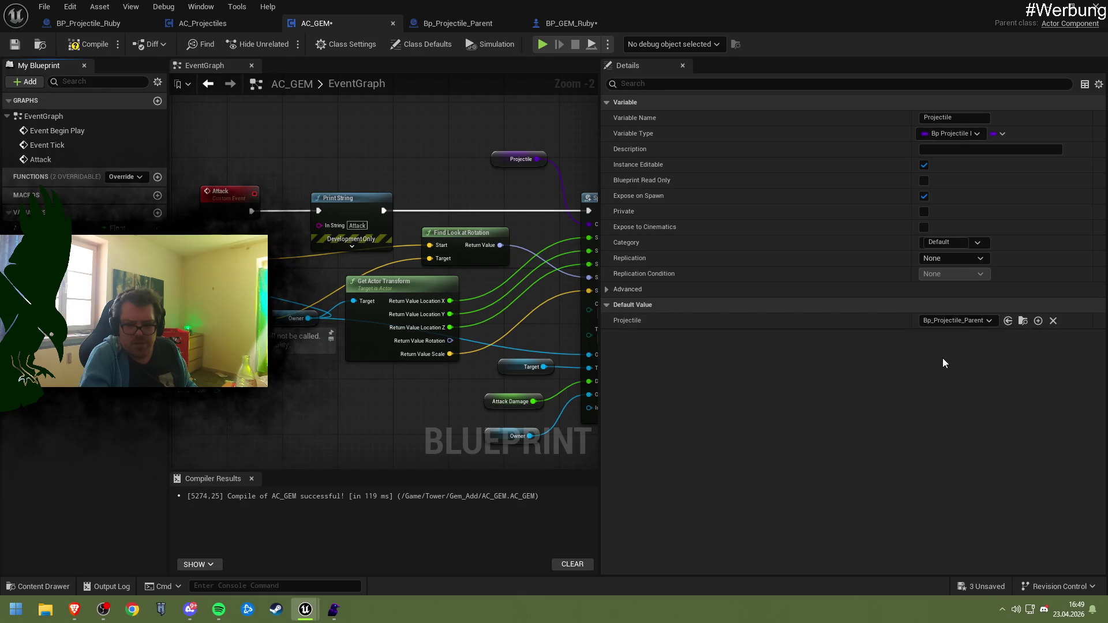
{"action": "left_click", "coordinate": [22, 48]}
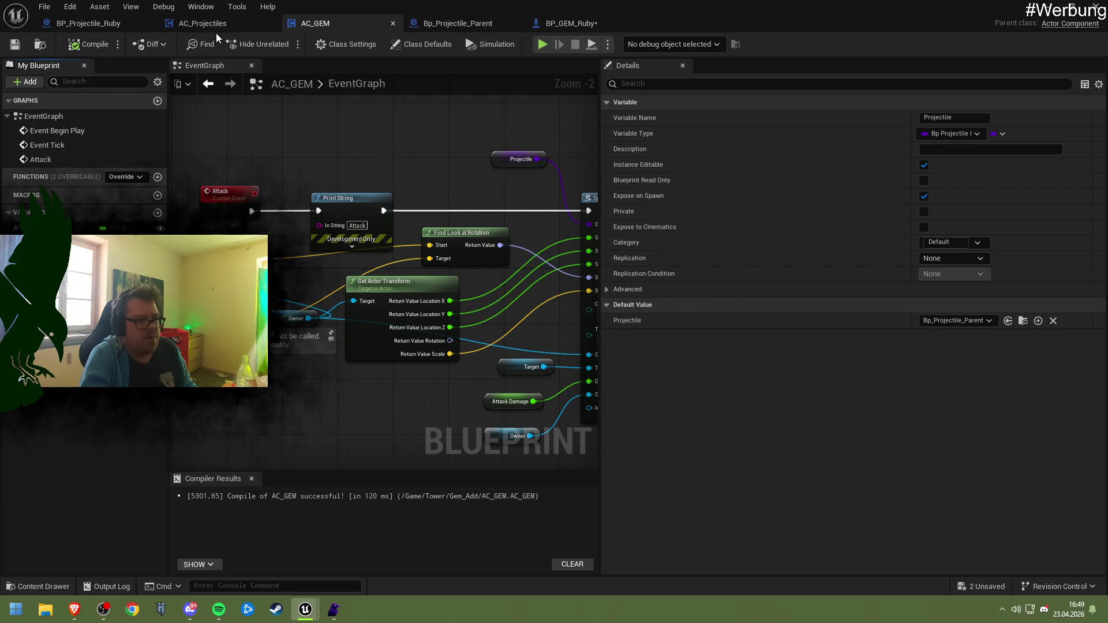
- Review BP_Projectile_Ruby, then recompile AC_GEM
{"action": "left_click", "coordinate": [81, 23]}
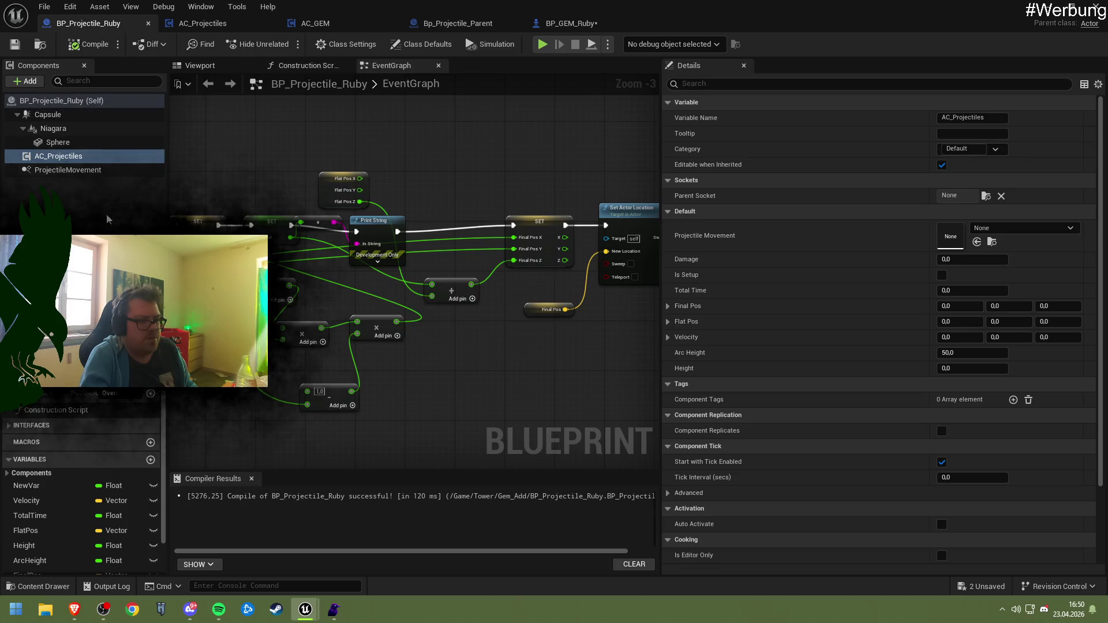
{"action": "scroll", "coordinate": [110, 446], "scroll_direction": "down", "scroll_amount": 2}
{"action": "scroll", "coordinate": [109, 446], "scroll_direction": "up", "scroll_amount": 1}
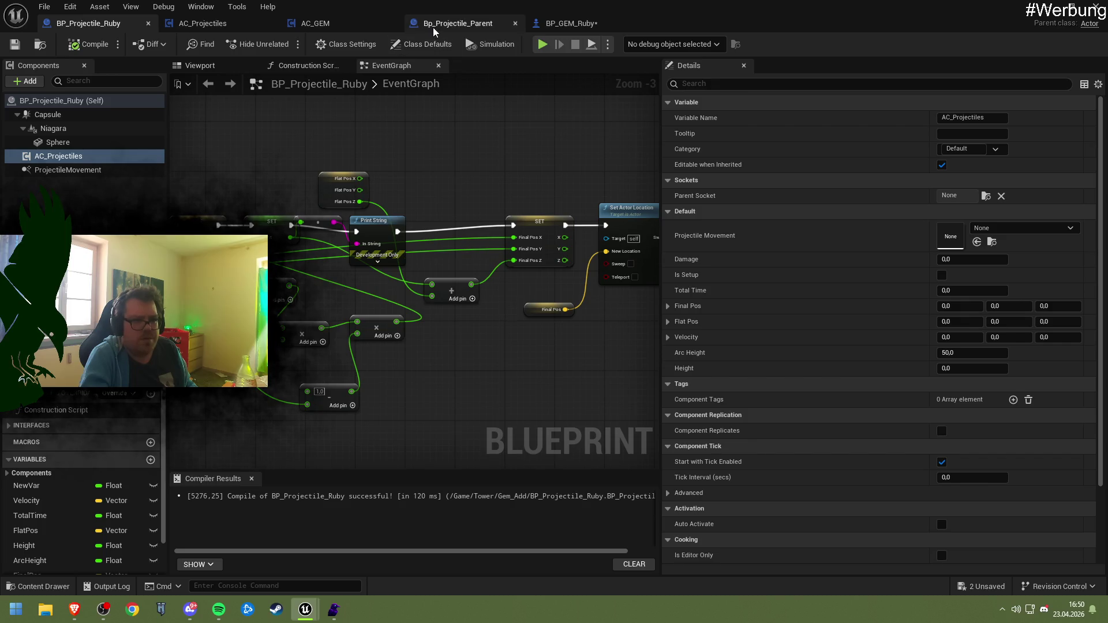
{"action": "left_click", "coordinate": [334, 23]}
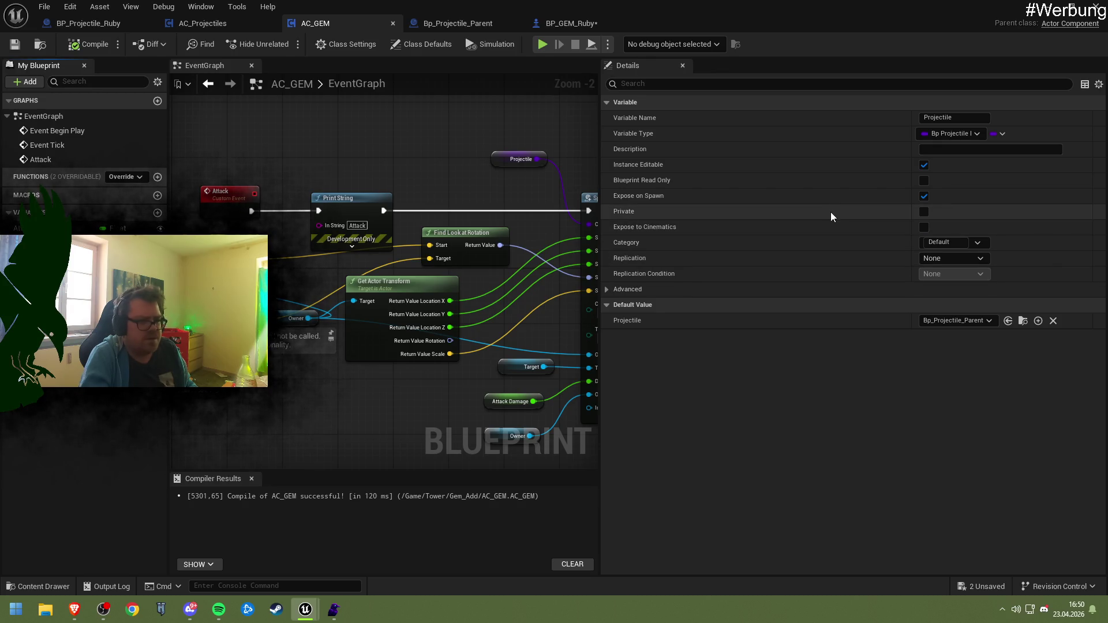
{"action": "left_click", "coordinate": [86, 45]}
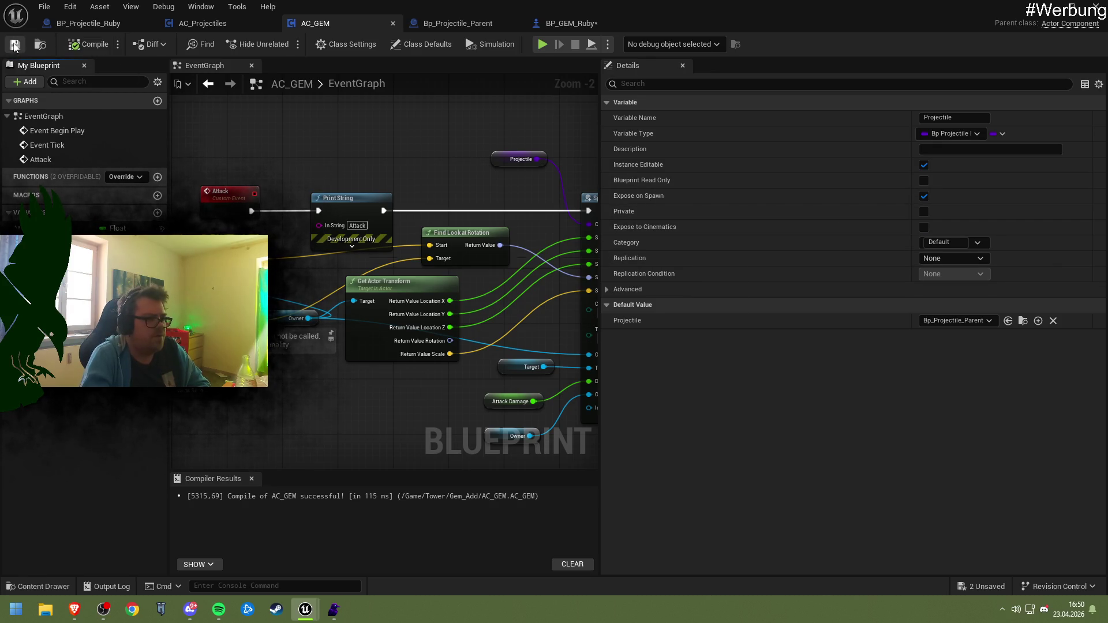
{"action": "left_click", "coordinate": [88, 23]}
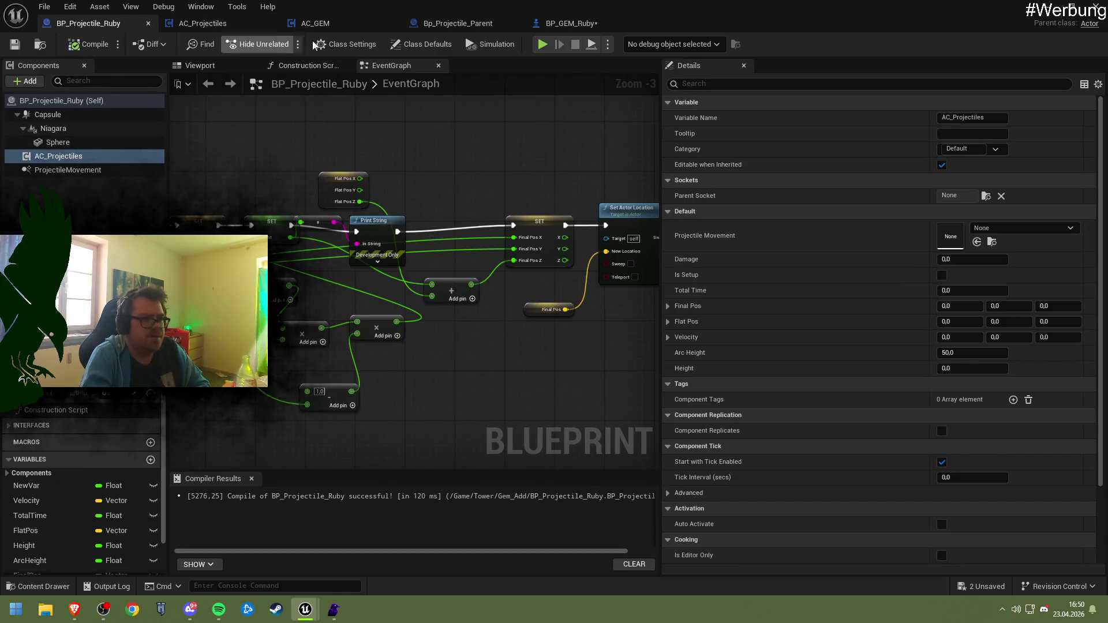
{"action": "left_click", "coordinate": [315, 23]}
- Compile and save the BP_GEM_Ruby blueprint
{"action": "left_click", "coordinate": [628, 20]}
{"action": "left_click", "coordinate": [87, 44]}
{"action": "left_click", "coordinate": [14, 44]}
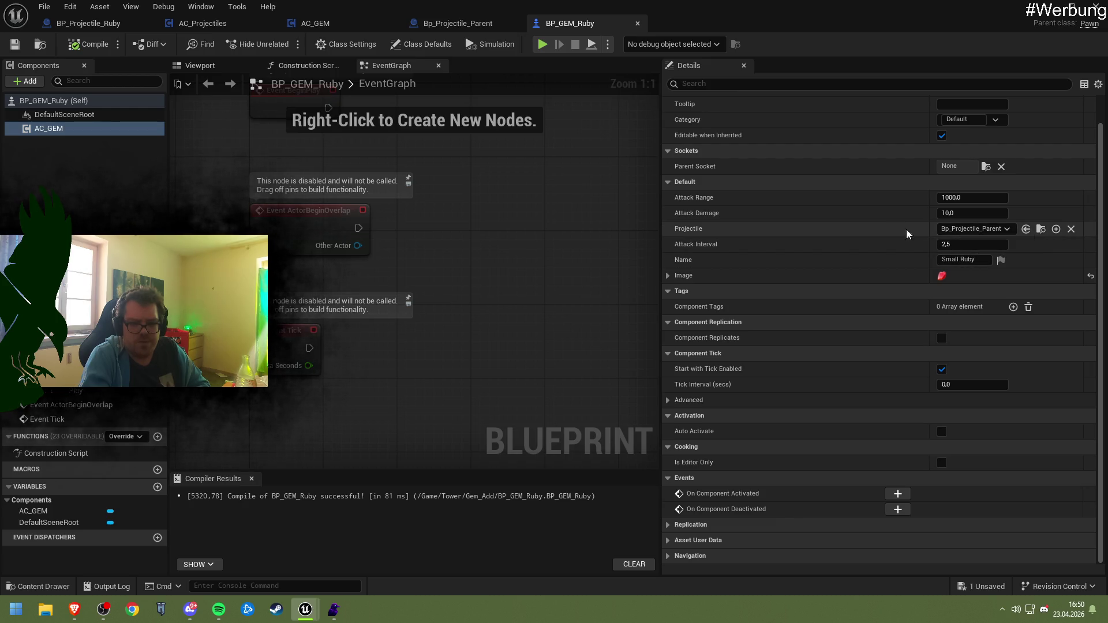
{"action": "left_click", "coordinate": [448, 24]}
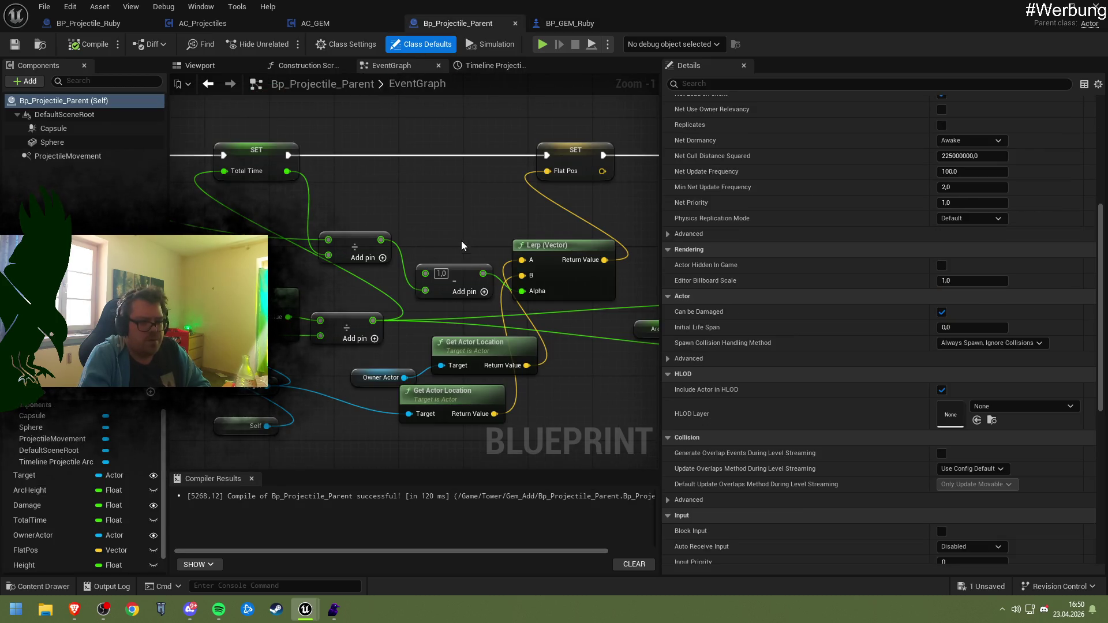
- Locate the Final Pos getter beside the relative location nodes and check its variable details
{"action": "scroll", "coordinate": [463, 249], "scroll_direction": "down", "scroll_amount": 2}
{"action": "left_click_drag", "start_coordinate": [436, 283], "coordinate": [191, 237]}
{"action": "left_click_drag", "start_coordinate": [267, 296], "coordinate": [338, 328]}
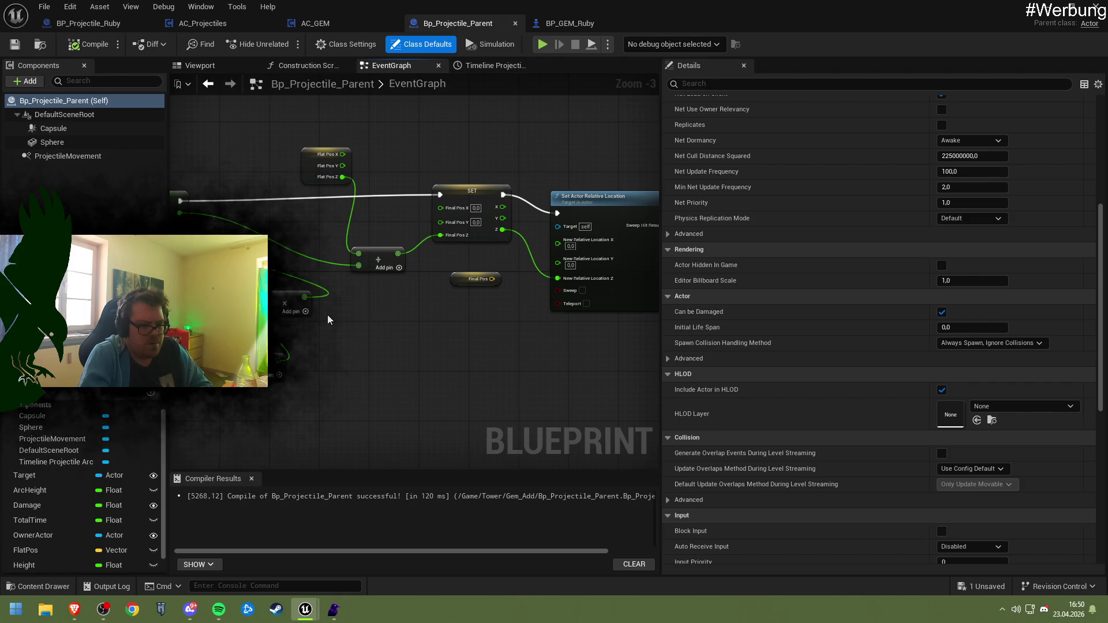
{"action": "left_click_drag", "start_coordinate": [449, 263], "coordinate": [467, 299]}
{"action": "mouse_move", "coordinate": [397, 303]}
{"action": "left_mouse_down"}
{"action": "mouse_move", "coordinate": [475, 313]}
{"action": "mouse_move", "coordinate": [417, 310]}
{"action": "left_mouse_up"}
{"action": "right_click", "coordinate": [520, 286]}
{"action": "left_click", "coordinate": [538, 307]}
- Break the SET Z link and wire Final Pos Z into New Relative Location Z, then compile
{"action": "right_click", "coordinate": [527, 236]}
{"action": "left_click", "coordinate": [549, 288]}
{"action": "left_click_drag", "start_coordinate": [511, 316], "coordinate": [576, 292]}
{"action": "left_click_drag", "start_coordinate": [590, 287], "coordinate": [589, 287]}
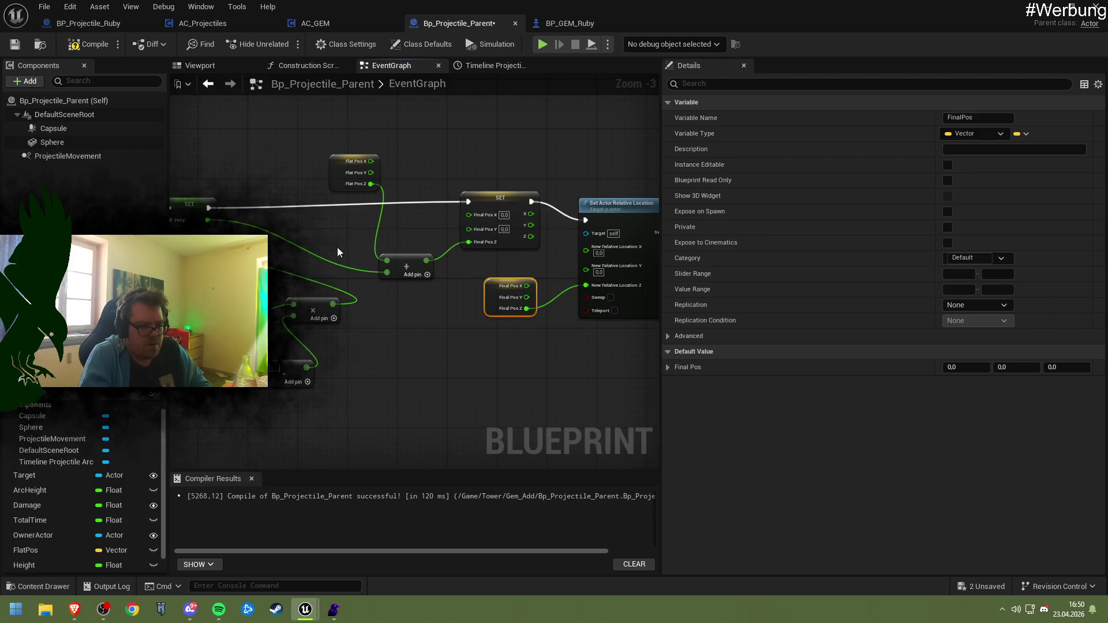
{"action": "left_click", "coordinate": [70, 45]}
- Set the ArcHeight variable's default to 1.0 and save the blueprint
{"action": "left_click_drag", "start_coordinate": [183, 342], "coordinate": [401, 342]}
{"action": "left_click", "coordinate": [355, 338]}
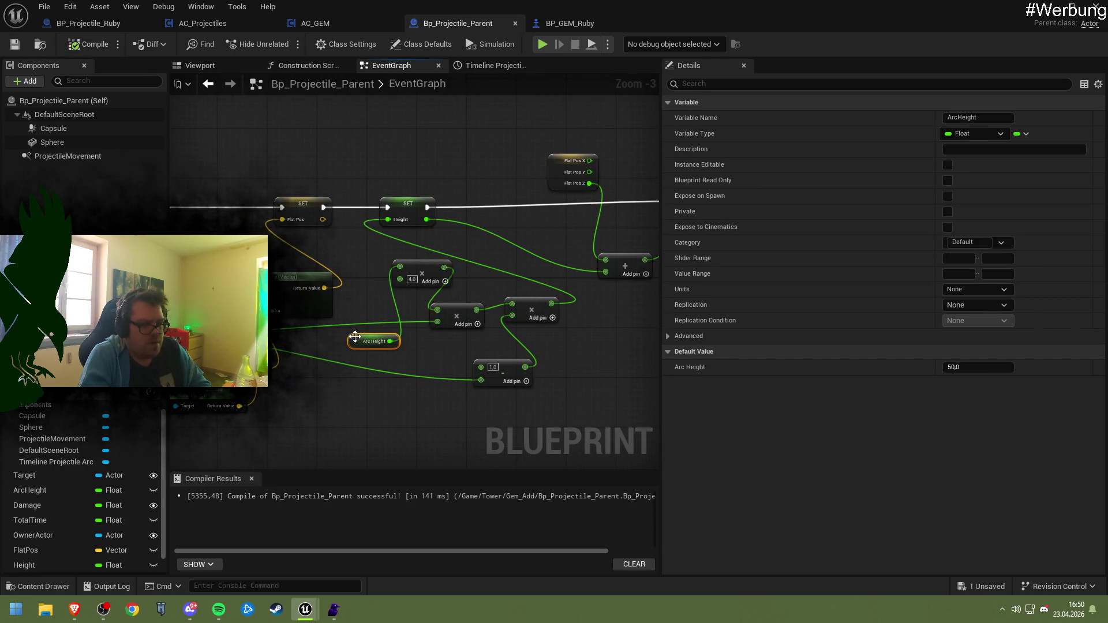
{"action": "left_click", "coordinate": [962, 366]}
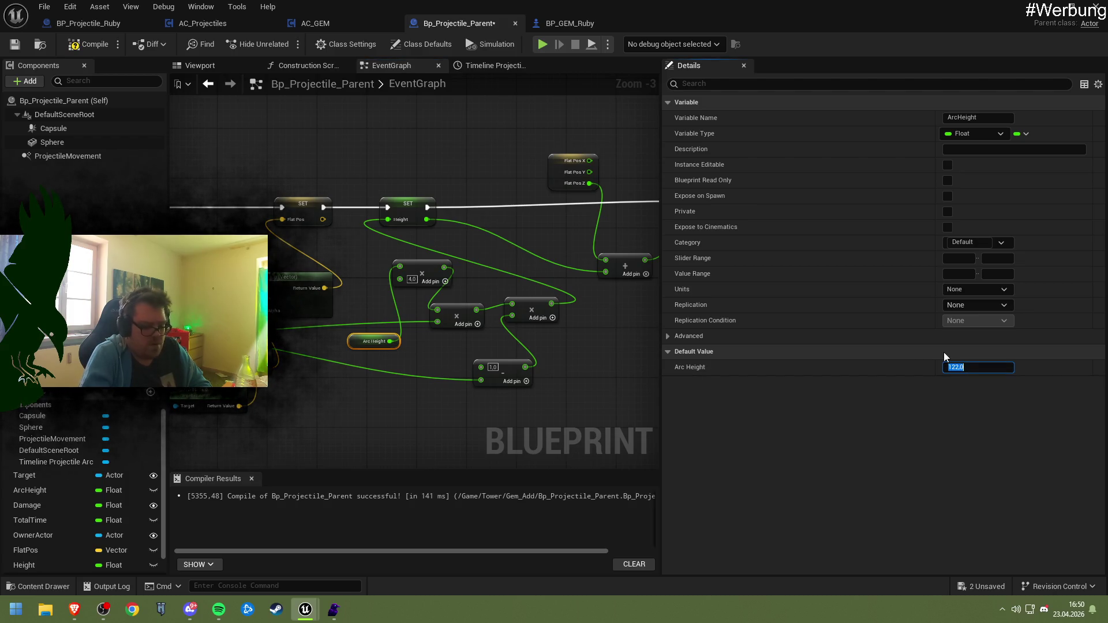
{"action": "left_click", "coordinate": [17, 44]}
- Playtest the level, check spawned projectile Bp_Projectile_Parent0's Z location, then stop playing
{"action": "key", "text": "alt+Tab"}
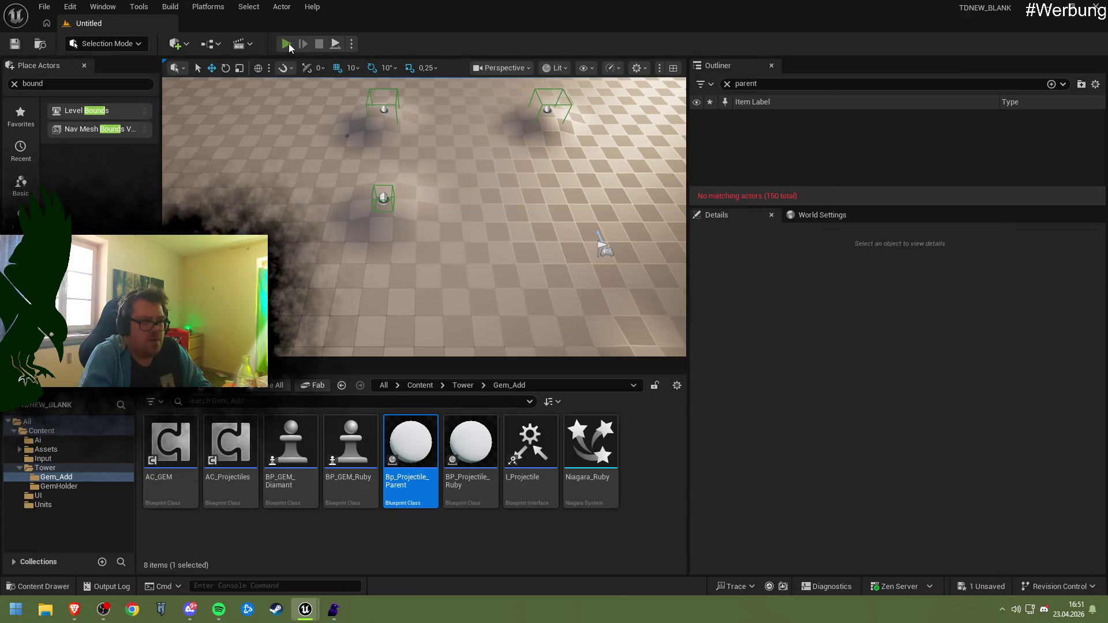
{"action": "key", "text": "alt+p"}
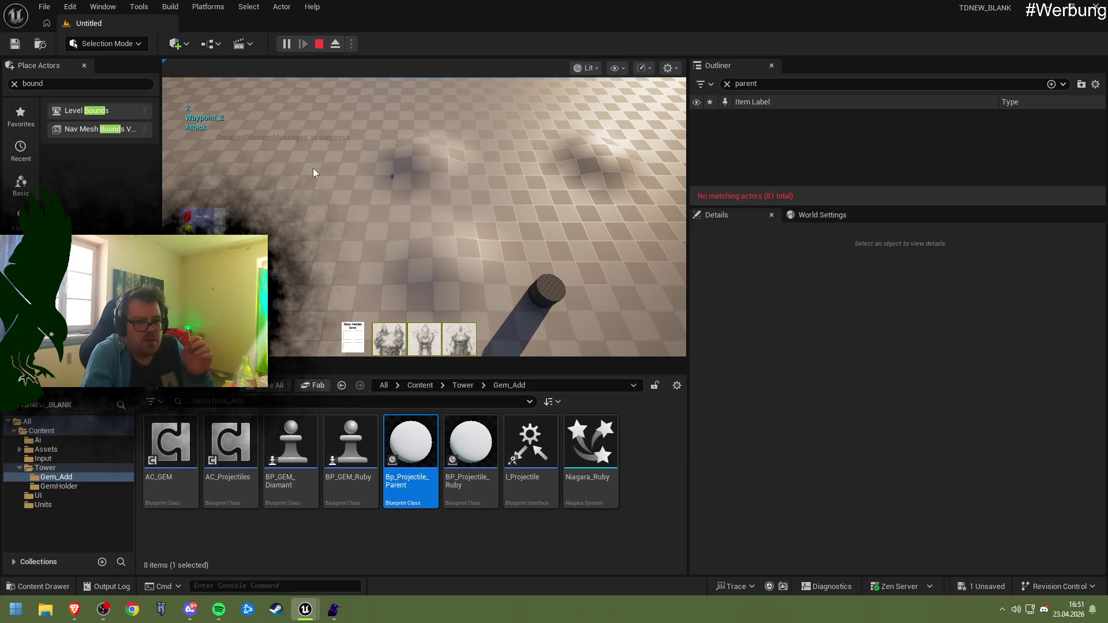
{"action": "left_click", "coordinate": [727, 84]}
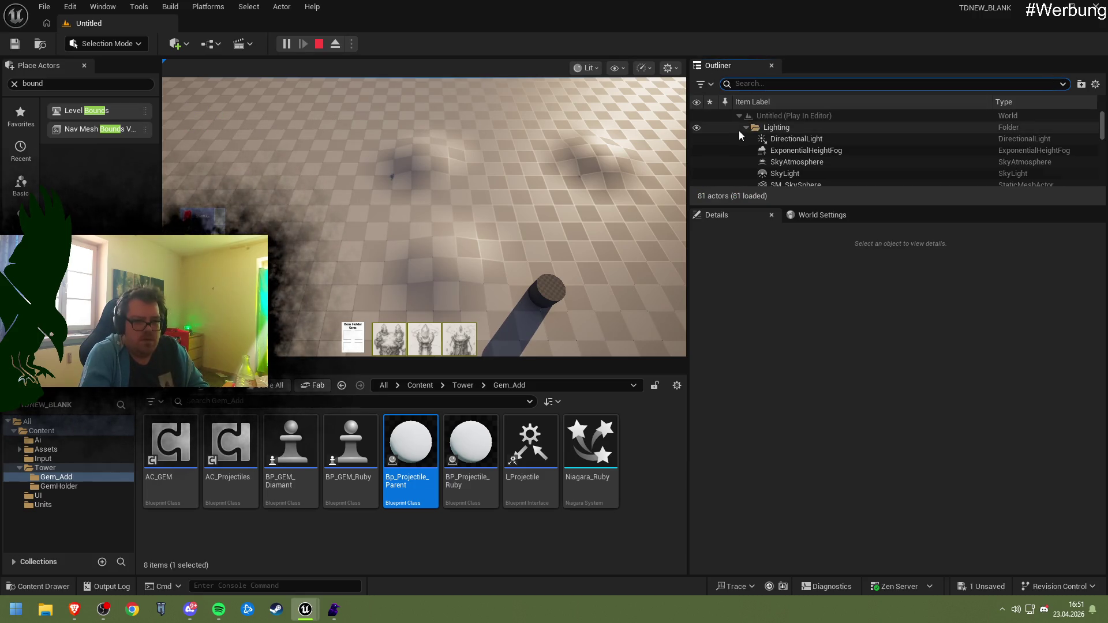
{"action": "scroll", "coordinate": [802, 150], "scroll_direction": "down", "scroll_amount": 3}
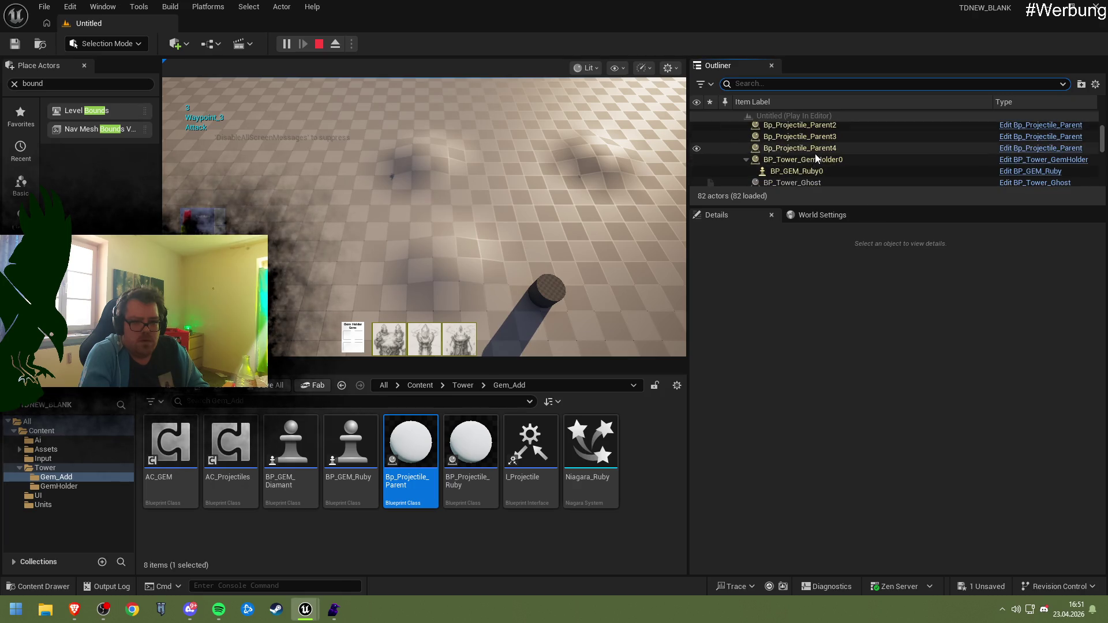
{"action": "left_click", "coordinate": [816, 142]}
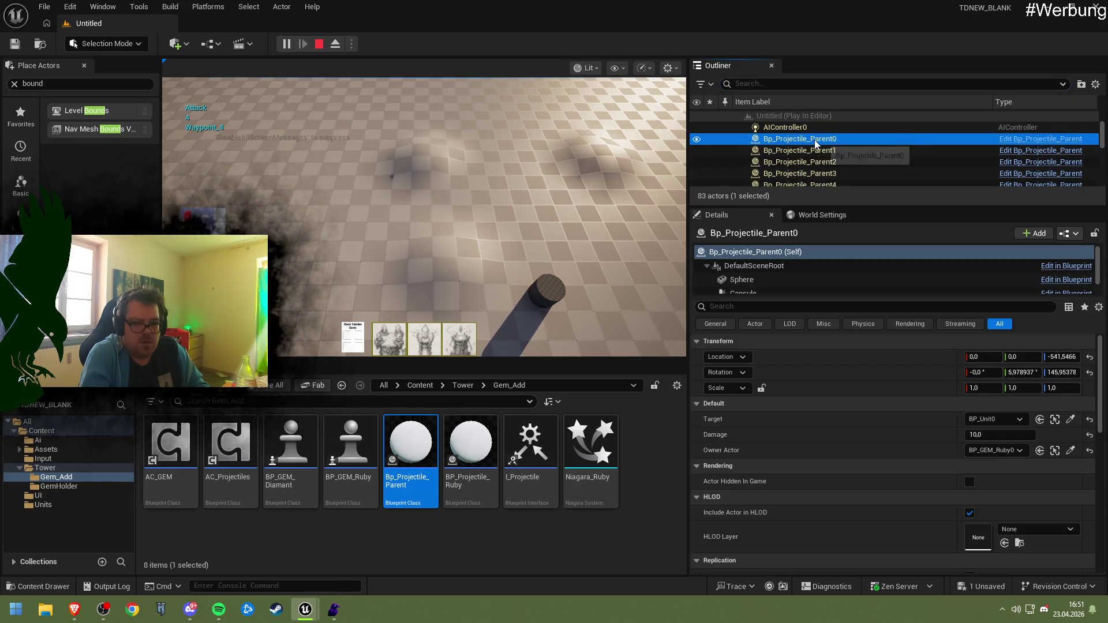
{"action": "left_click", "coordinate": [1062, 357]}
{"action": "key", "text": "Escape"}
{"action": "key", "text": "Escape"}
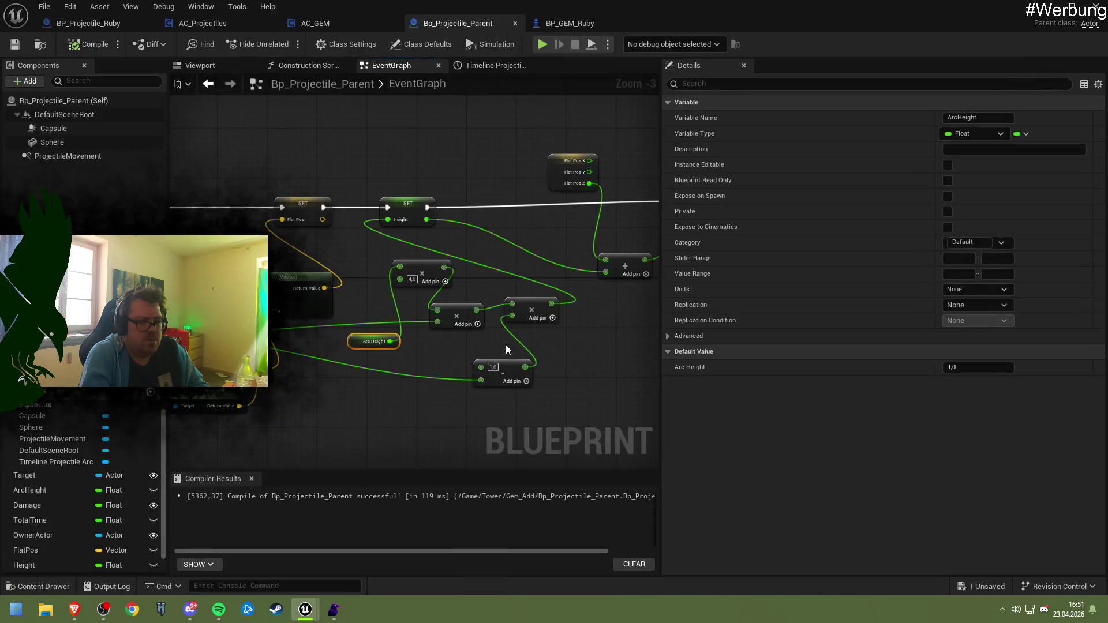
{"action": "mouse_move", "coordinate": [506, 344]}
{"action": "left_mouse_down"}
{"action": "mouse_move", "coordinate": [368, 307]}
{"action": "mouse_move", "coordinate": [496, 283]}
{"action": "left_mouse_up"}
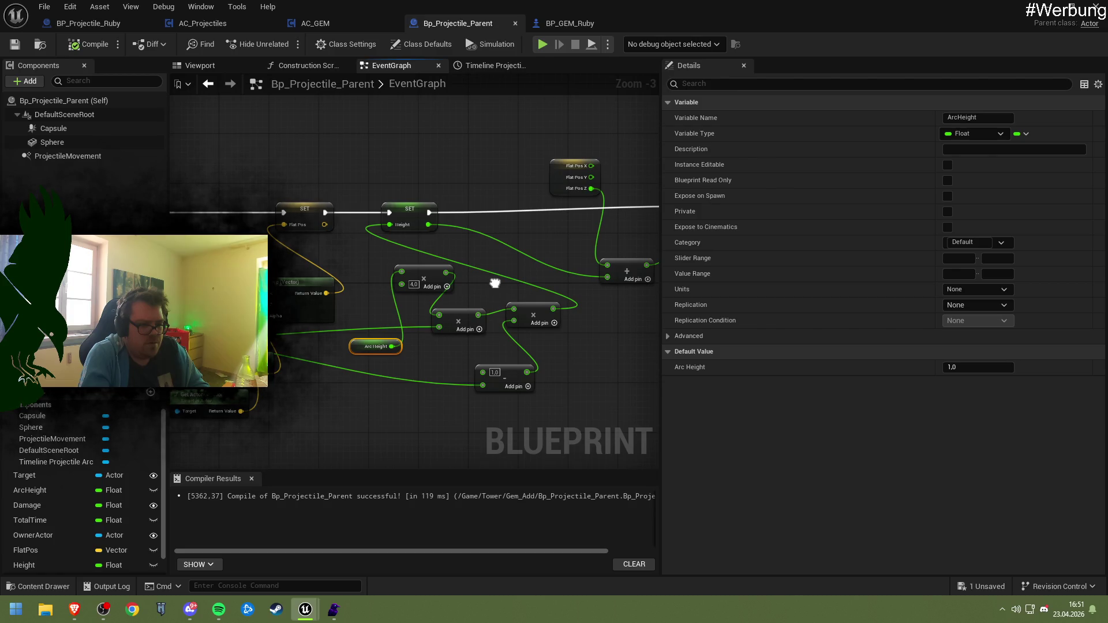
- Insert a Subtract node taking 1.0 from Final Pos Z into New Relative Location Z, then compile and save
{"action": "mouse_move", "coordinate": [495, 283]}
{"action": "left_mouse_down"}
{"action": "mouse_move", "coordinate": [237, 257]}
{"action": "mouse_move", "coordinate": [435, 286]}
{"action": "left_mouse_up"}
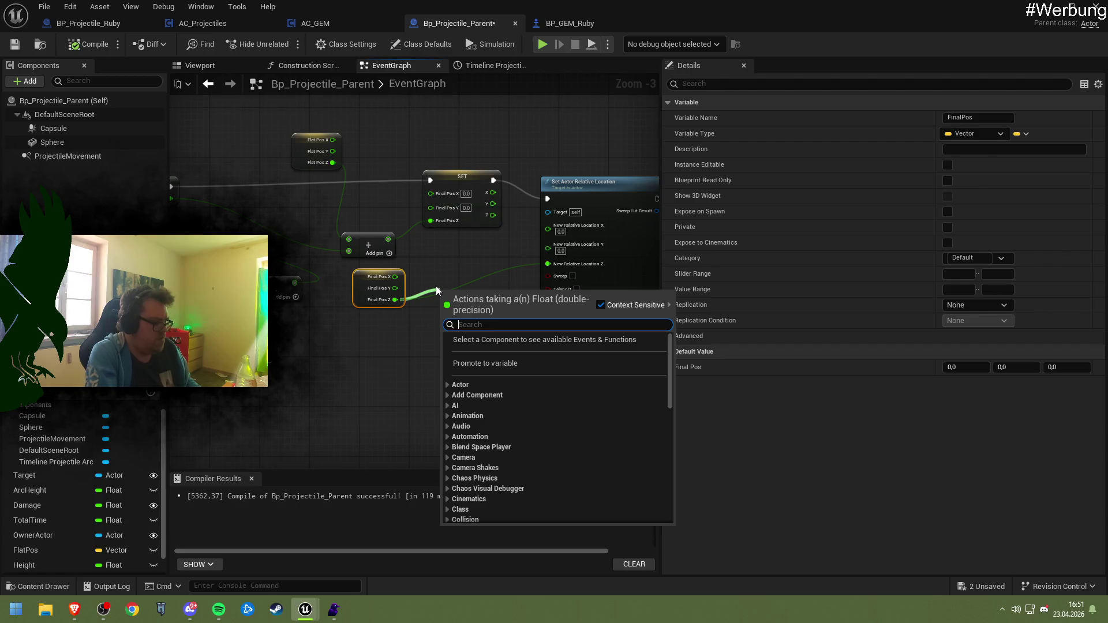
{"action": "type", "text": "-"}
{"action": "key", "text": "Return"}
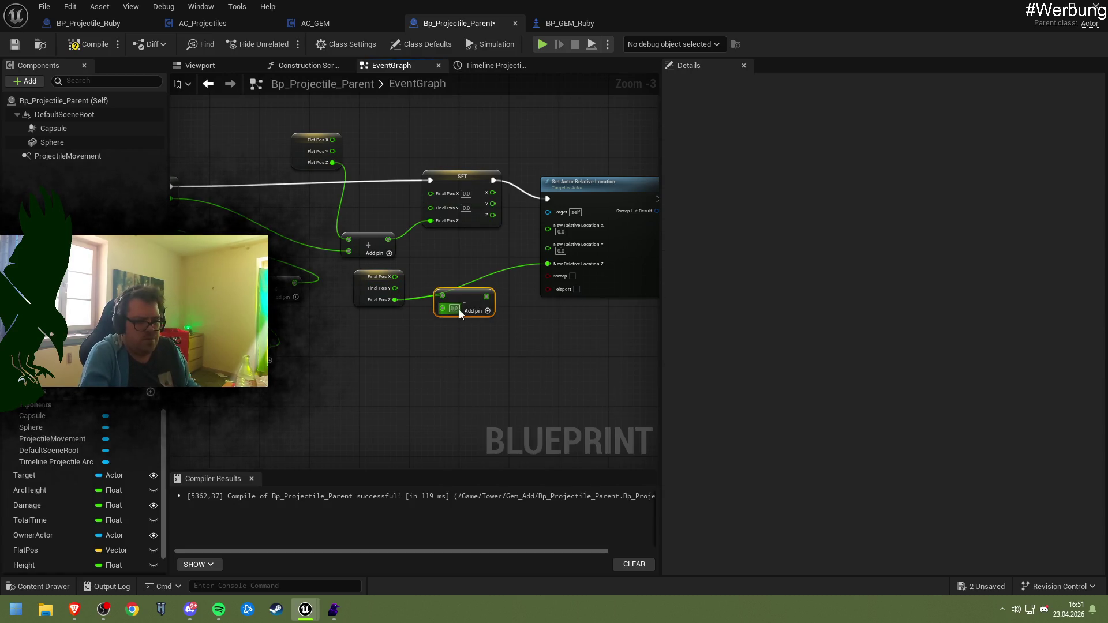
{"action": "left_click", "coordinate": [453, 308]}
{"action": "left_click_drag", "start_coordinate": [481, 297], "coordinate": [536, 251]}
{"action": "key", "text": "Escape"}
{"action": "left_click_drag", "start_coordinate": [487, 296], "coordinate": [547, 264]}
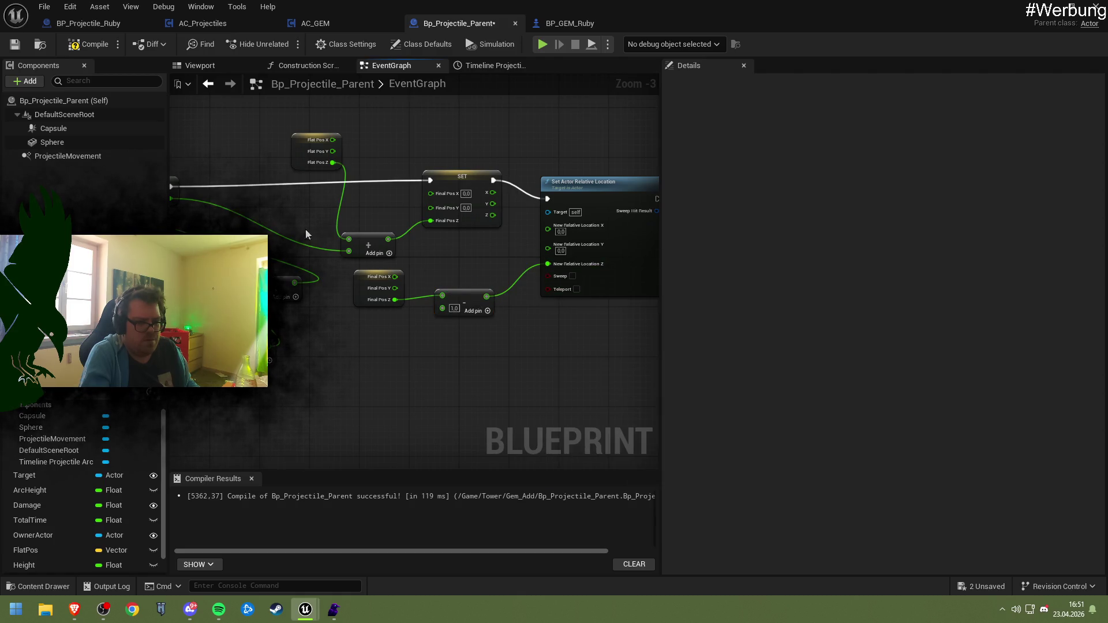
{"action": "left_click", "coordinate": [87, 45]}
{"action": "left_click", "coordinate": [15, 44]}
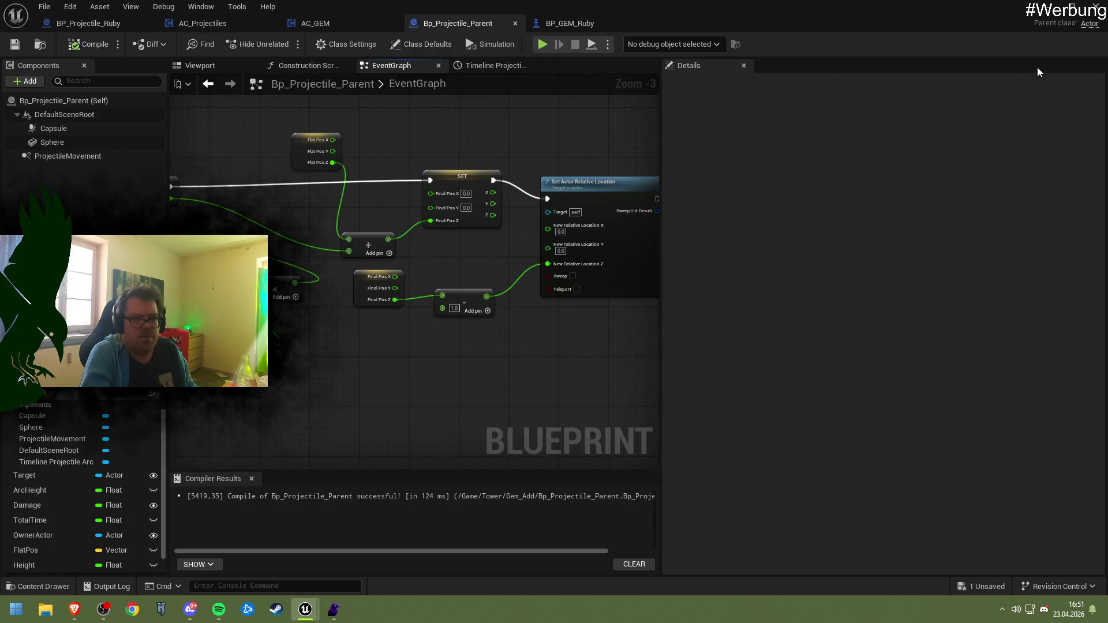
{"action": "left_click", "coordinate": [1049, 7]}
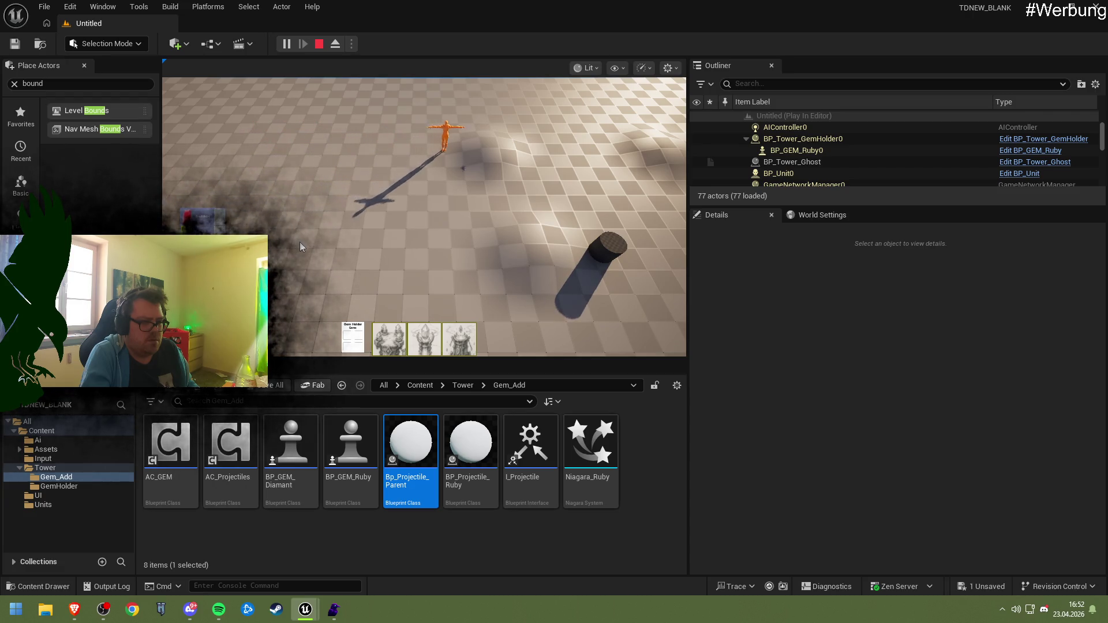
- View spawned projectile Bp_Projectile_Parent0's Details, stop the playtest, and reopen Bp_Projectile_Parent
{"action": "left_click", "coordinate": [283, 101]}
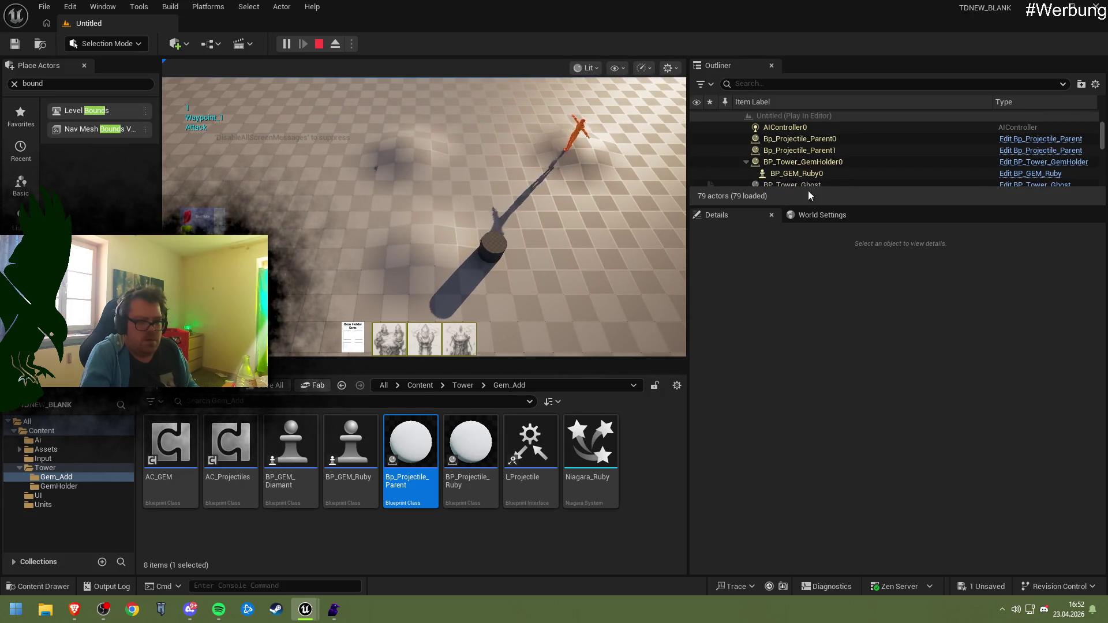
{"action": "left_click", "coordinate": [802, 139]}
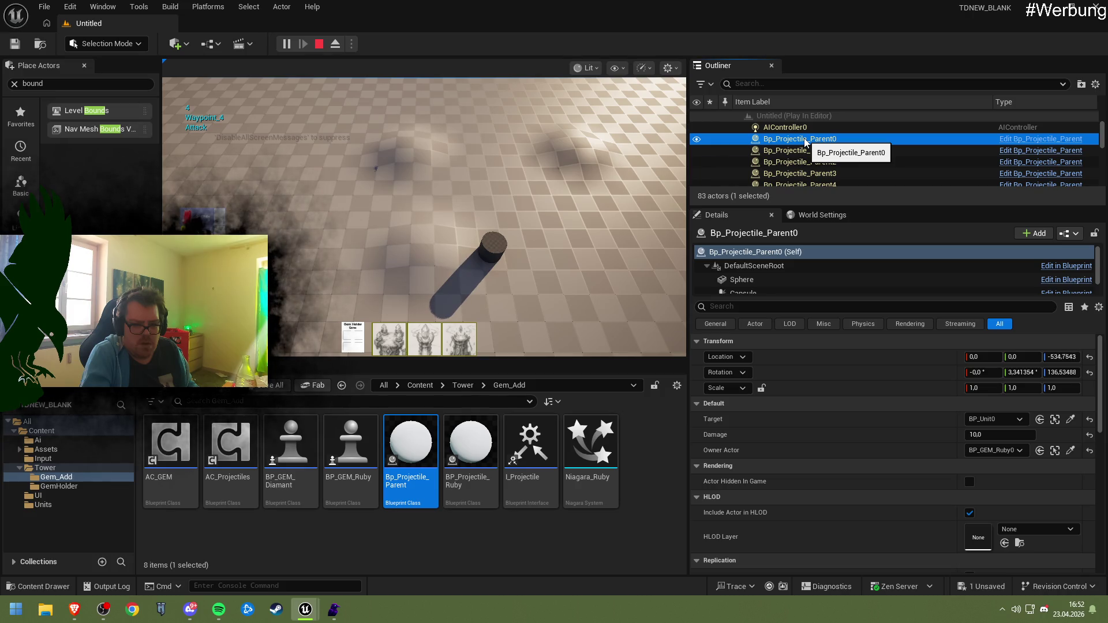
{"action": "left_click", "coordinate": [319, 44]}
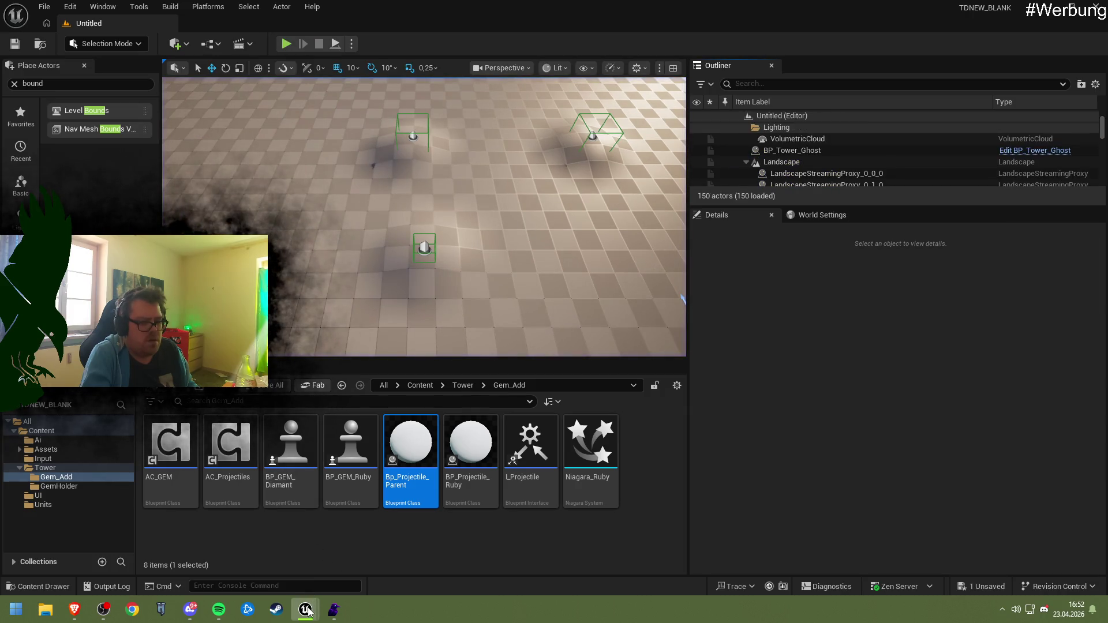
{"action": "double_click", "coordinate": [410, 456]}
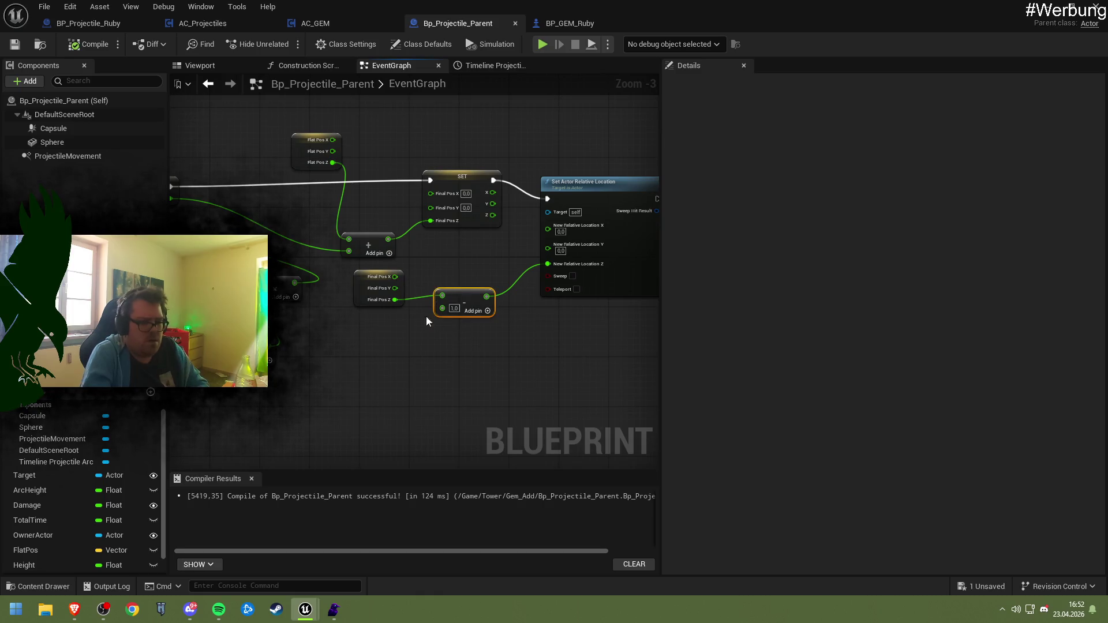
- Delete the Subtract node, add a Print String after SET Height, and save
{"action": "key", "text": "Delete"}
{"action": "left_click_drag", "start_coordinate": [369, 285], "coordinate": [548, 268]}
{"action": "mouse_move", "coordinate": [440, 264]}
{"action": "left_mouse_down"}
{"action": "mouse_move", "coordinate": [574, 282]}
{"action": "mouse_move", "coordinate": [565, 261]}
{"action": "mouse_move", "coordinate": [630, 256]}
{"action": "mouse_move", "coordinate": [584, 247]}
{"action": "left_mouse_up"}
{"action": "type", "text": "print"}
{"action": "key", "text": "Return"}
{"action": "key", "text": "ctrl+s"}
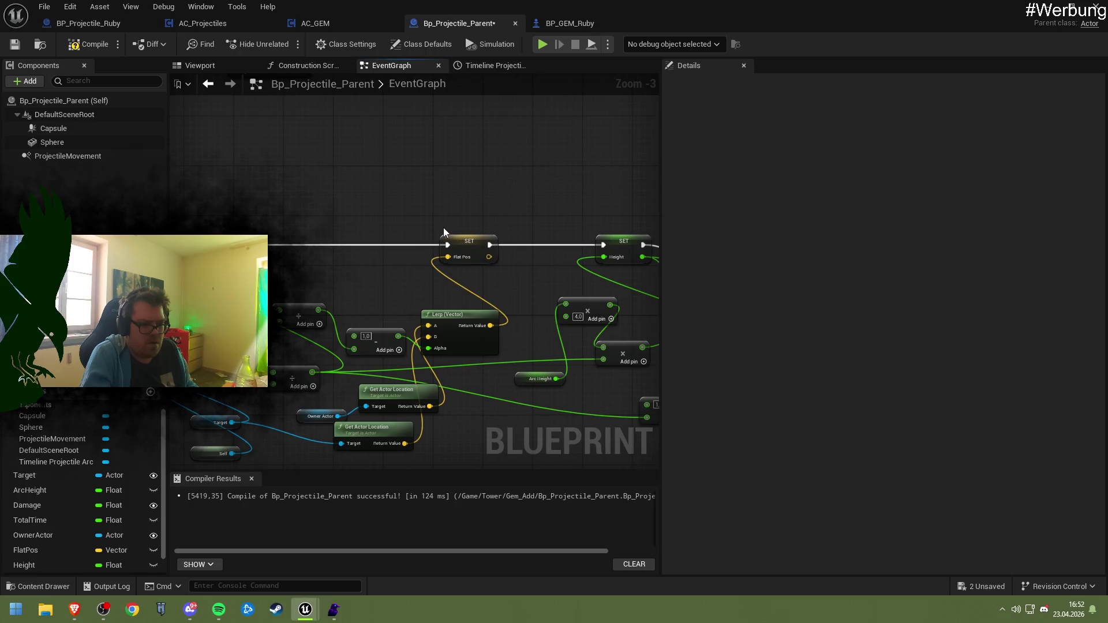
{"action": "mouse_move", "coordinate": [386, 250]}
{"action": "left_mouse_down"}
{"action": "mouse_move", "coordinate": [403, 234]}
{"action": "mouse_move", "coordinate": [269, 241]}
{"action": "left_mouse_up"}
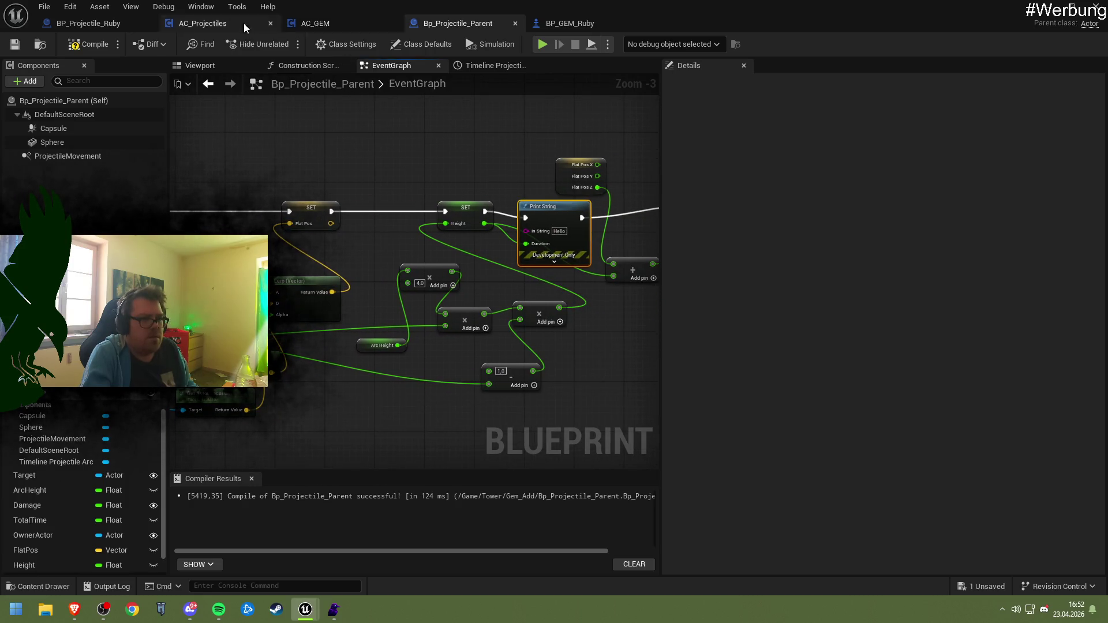
- Rearrange the 1.0, Arc Height and multiply nodes in BP_Projectile_Ruby's graph
{"action": "left_click", "coordinate": [95, 24]}
{"action": "left_click_drag", "start_coordinate": [392, 243], "coordinate": [490, 210]}
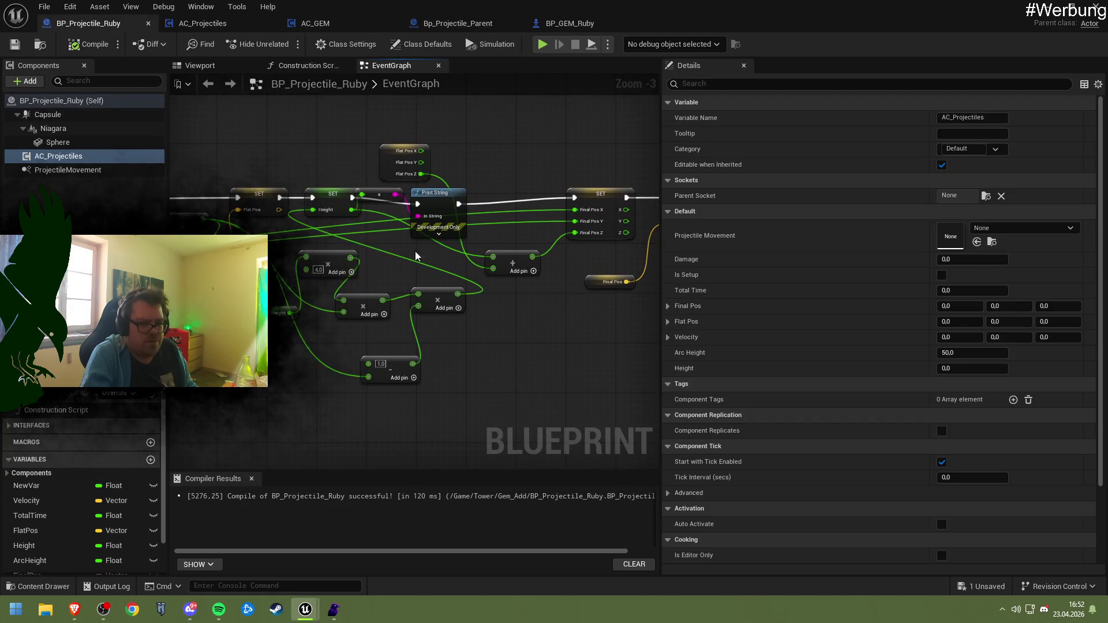
{"action": "left_click_drag", "start_coordinate": [428, 254], "coordinate": [448, 260]}
{"action": "left_click_drag", "start_coordinate": [440, 361], "coordinate": [411, 385]}
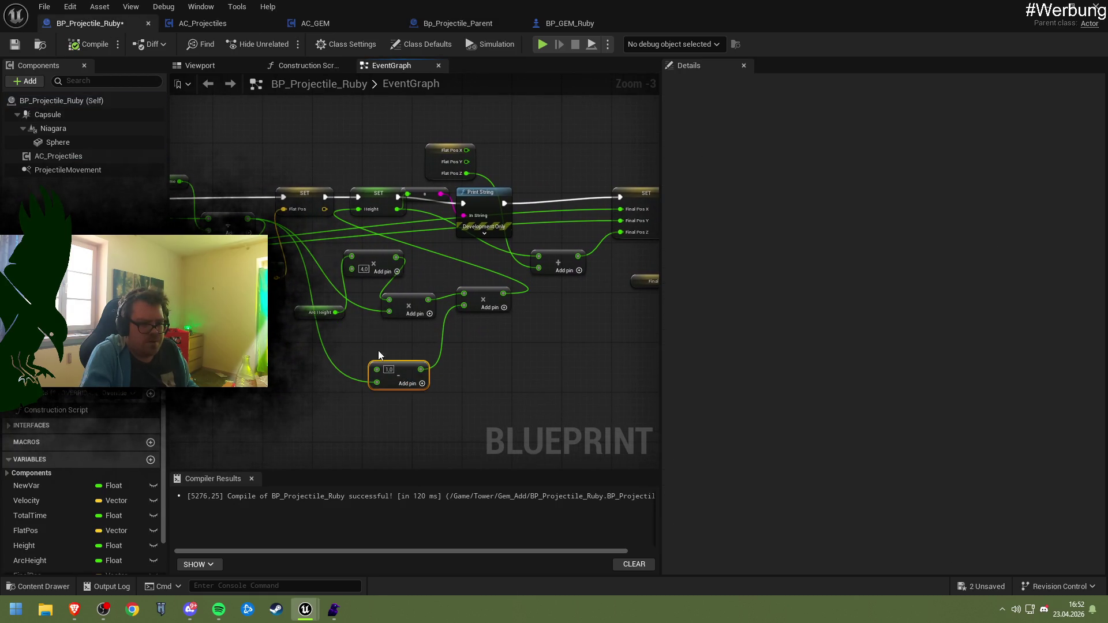
{"action": "left_click_drag", "start_coordinate": [317, 313], "coordinate": [320, 282]}
{"action": "mouse_move", "coordinate": [403, 300]}
{"action": "left_mouse_down"}
{"action": "mouse_move", "coordinate": [394, 298]}
{"action": "mouse_move", "coordinate": [439, 315]}
{"action": "mouse_move", "coordinate": [409, 319]}
{"action": "mouse_move", "coordinate": [470, 330]}
{"action": "left_mouse_up"}
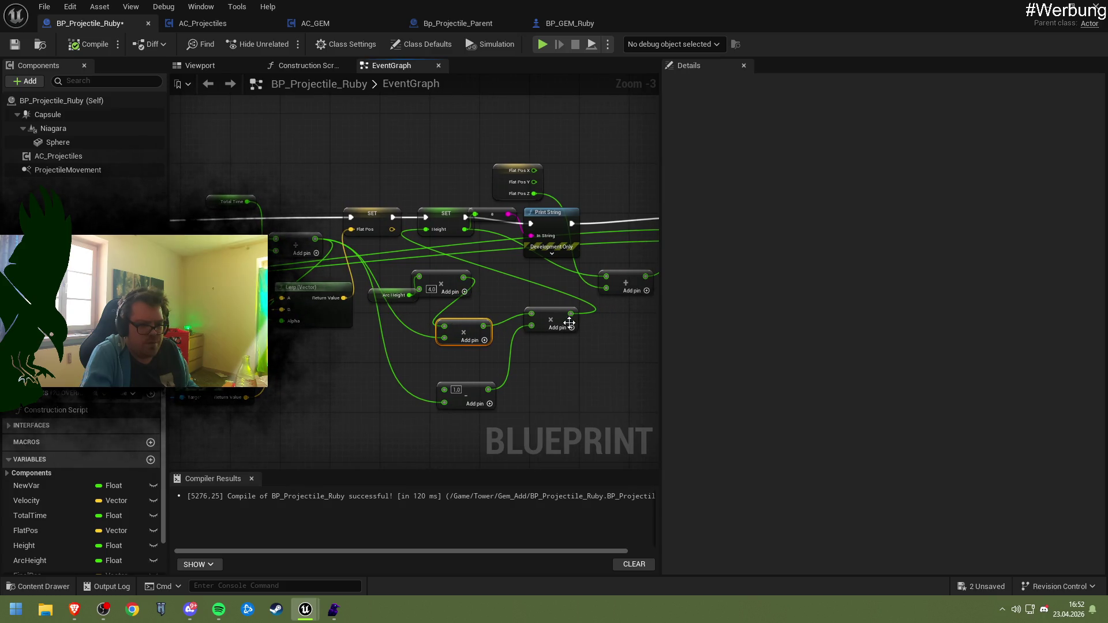
{"action": "left_click_drag", "start_coordinate": [551, 330], "coordinate": [534, 326]}
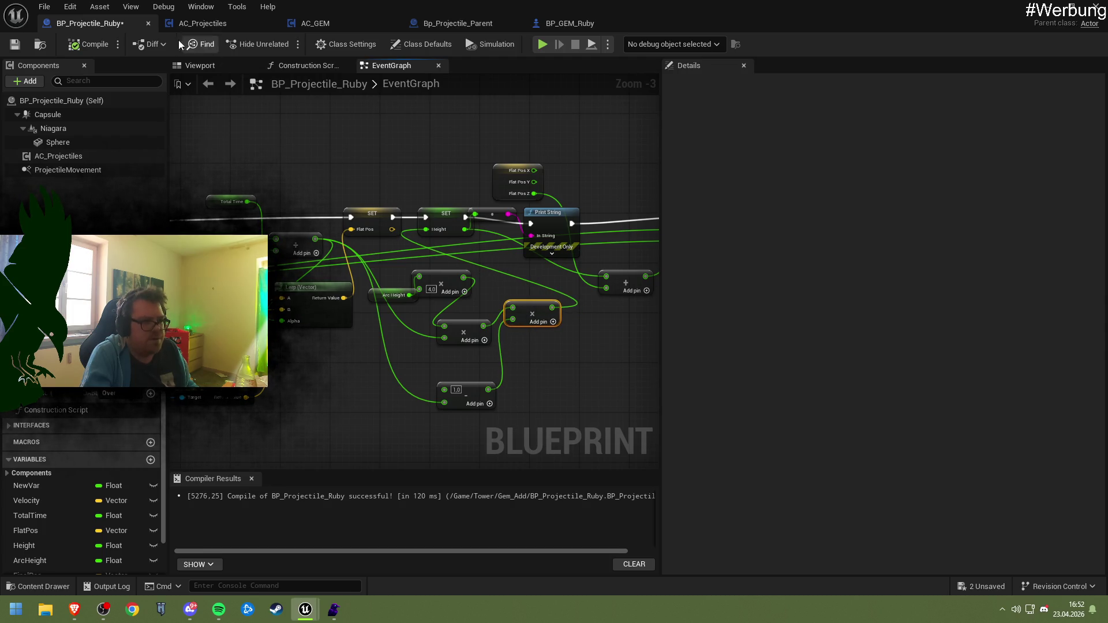
{"action": "left_click", "coordinate": [436, 23]}
{"action": "mouse_move", "coordinate": [459, 347]}
{"action": "left_mouse_down"}
{"action": "mouse_move", "coordinate": [422, 328]}
{"action": "mouse_move", "coordinate": [616, 321]}
{"action": "left_mouse_up"}
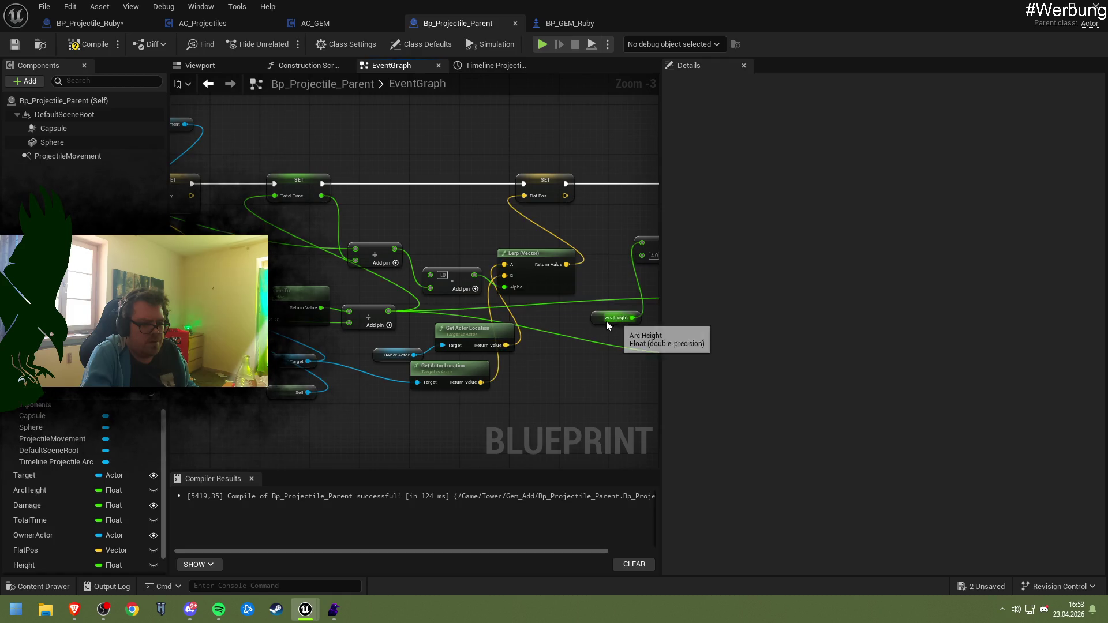
- Wire Total Time into a multiply input, save, and run a playtest printing Hello messages
{"action": "mouse_move", "coordinate": [326, 198]}
{"action": "left_mouse_down"}
{"action": "mouse_move", "coordinate": [656, 275]}
{"action": "mouse_move", "coordinate": [567, 303]}
{"action": "mouse_move", "coordinate": [511, 298]}
{"action": "left_mouse_up"}
{"action": "left_click", "coordinate": [18, 49]}
{"action": "left_click", "coordinate": [1046, 8]}
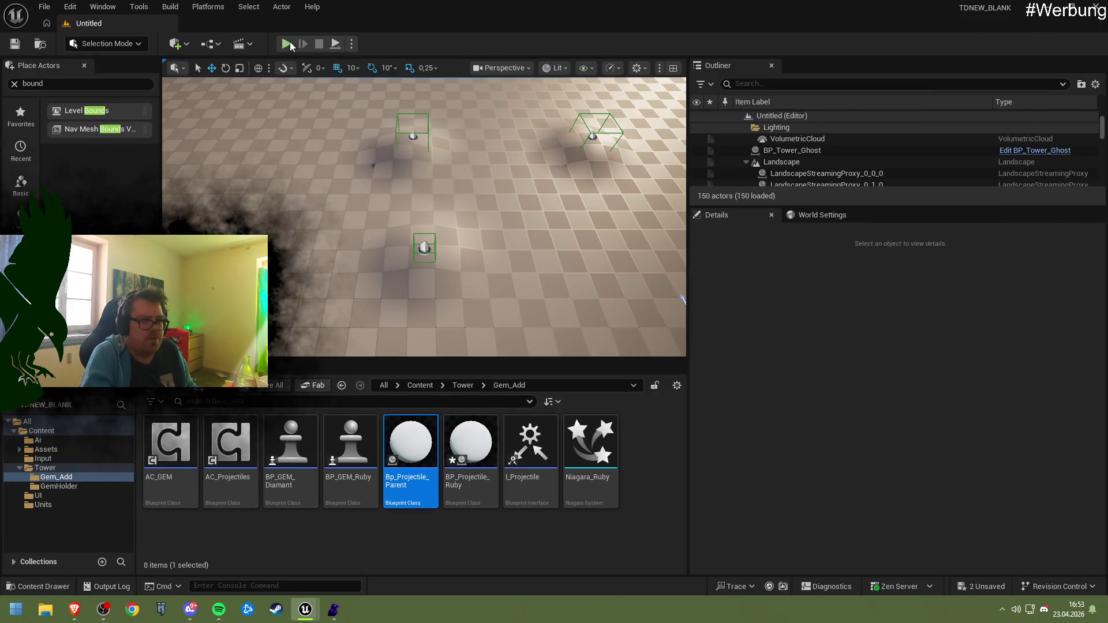
{"action": "key", "text": "alt+p"}
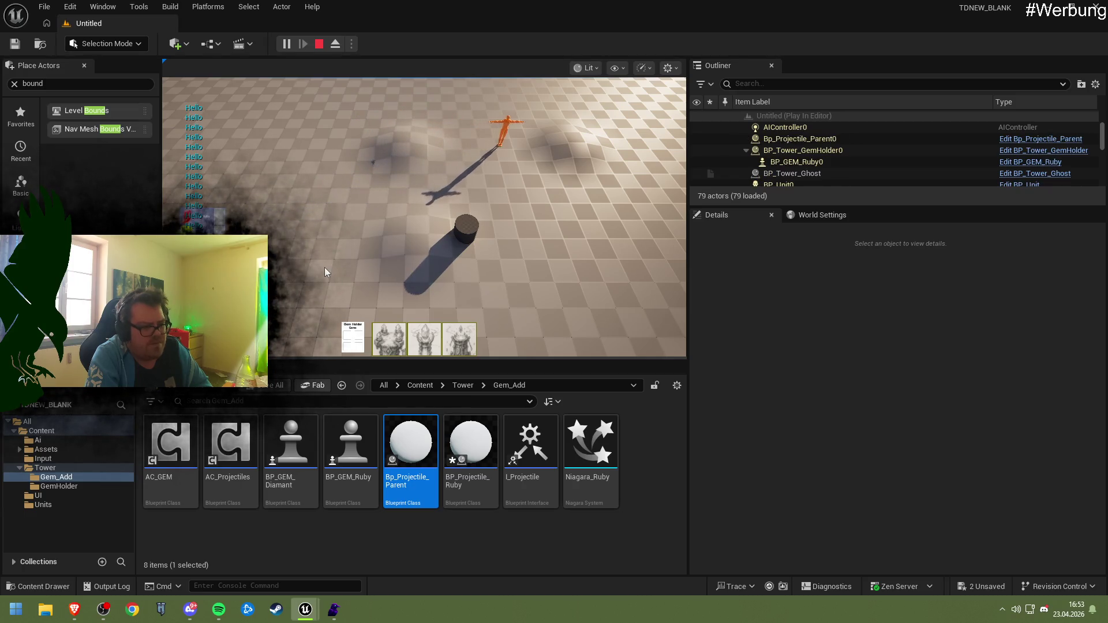
{"action": "key", "text": "Escape"}
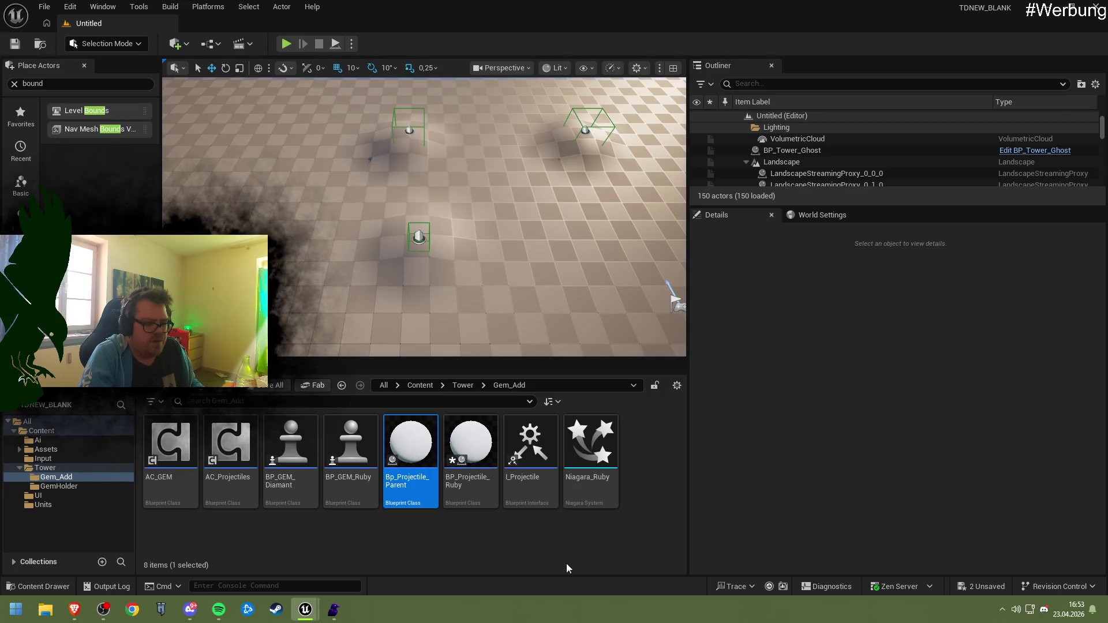
{"action": "left_click", "coordinate": [306, 612]}
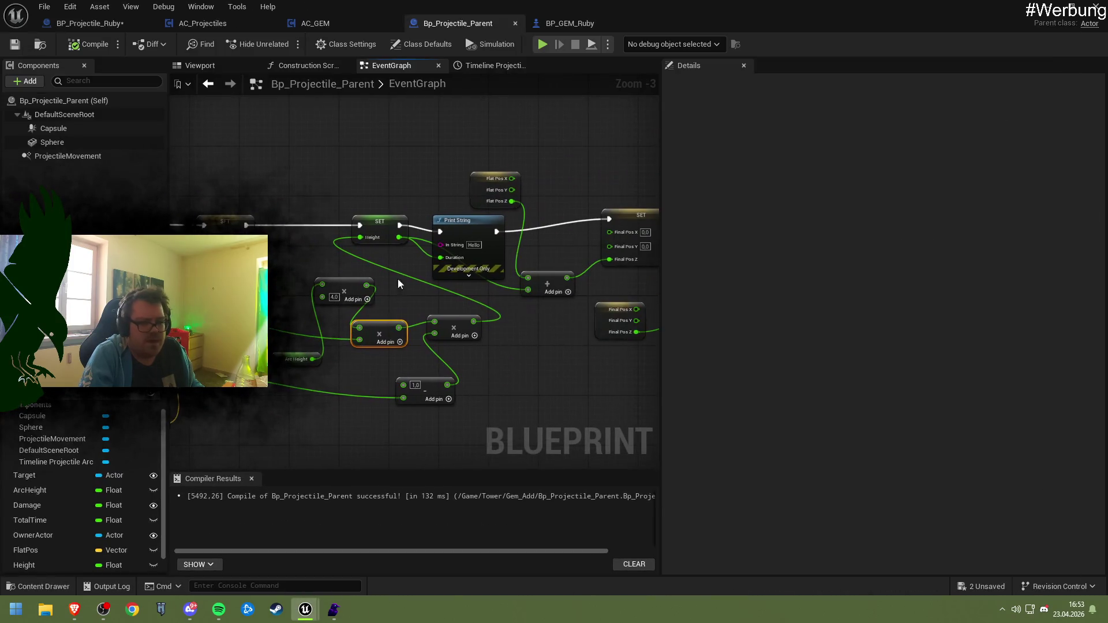
- Print the Height value through Print String and playtest to see negative values
{"action": "left_click_drag", "start_coordinate": [397, 236], "coordinate": [441, 245]}
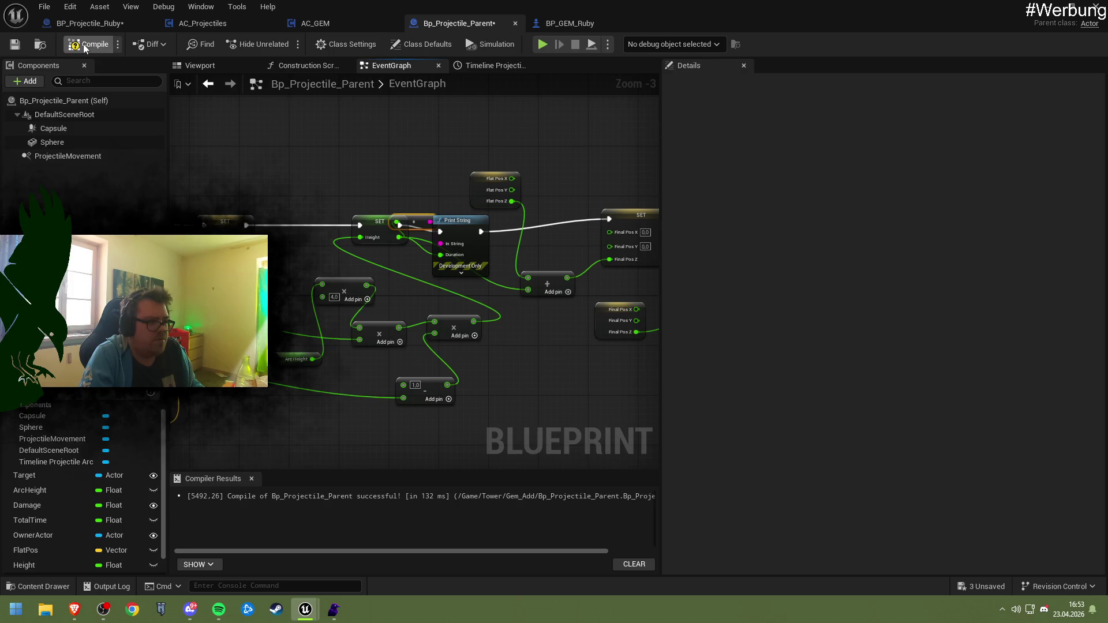
{"action": "left_click", "coordinate": [1046, 8]}
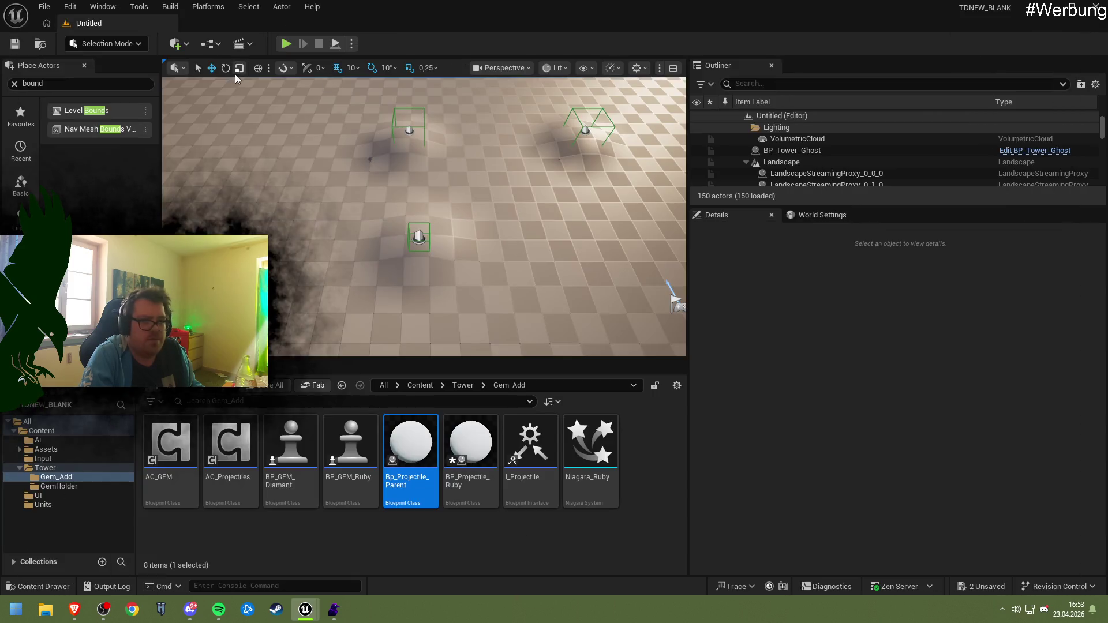
{"action": "key", "text": "alt+p"}
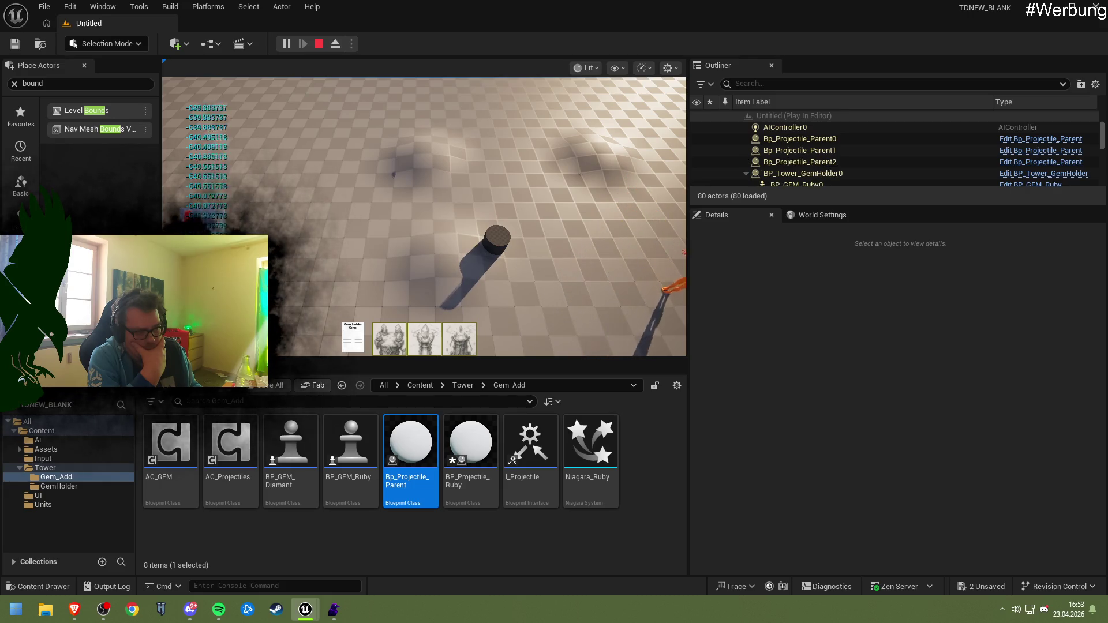
{"action": "key", "text": "Escape"}
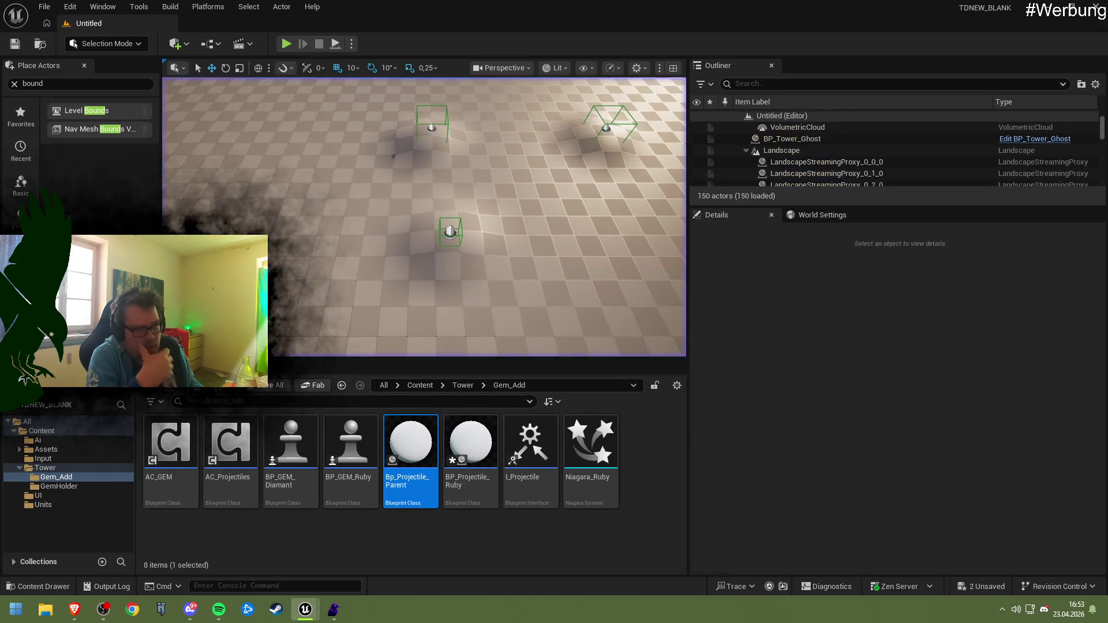
{"action": "mouse_move", "coordinate": [306, 609]}
{"action": "left_click", "coordinate": [358, 554]}
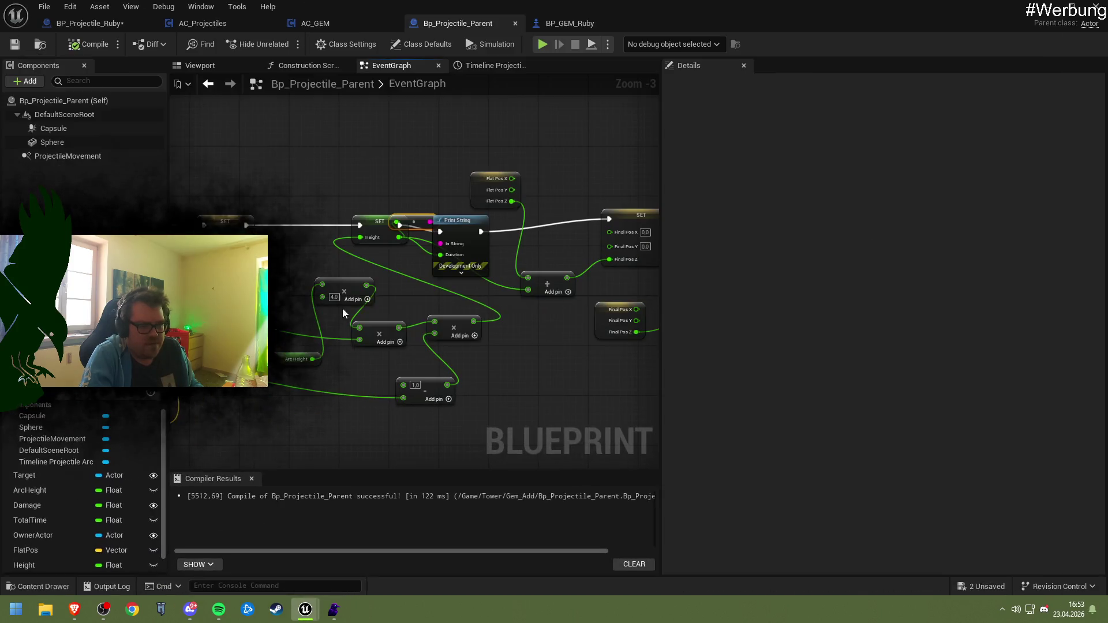
- Delete the 1,0 subtract node, wire the remaining result directly into Lerp Alpha, and compile
{"action": "scroll", "coordinate": [434, 325], "scroll_direction": "up", "scroll_amount": 3}
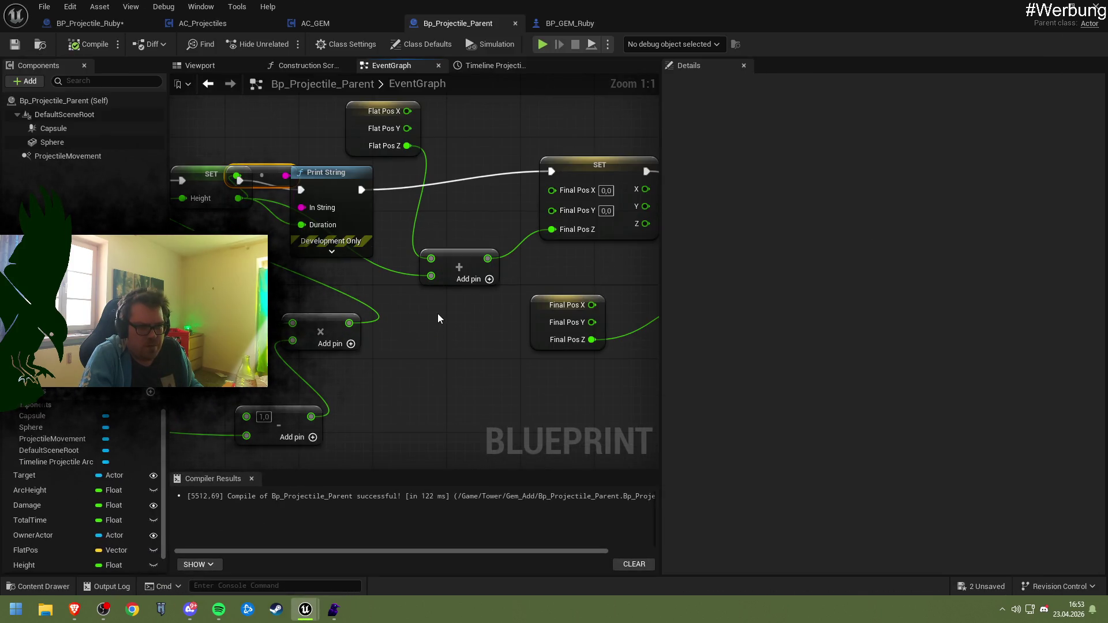
{"action": "mouse_move", "coordinate": [453, 277]}
{"action": "left_mouse_down"}
{"action": "mouse_move", "coordinate": [462, 286]}
{"action": "mouse_move", "coordinate": [445, 293]}
{"action": "mouse_move", "coordinate": [393, 271]}
{"action": "mouse_move", "coordinate": [506, 254]}
{"action": "left_mouse_up"}
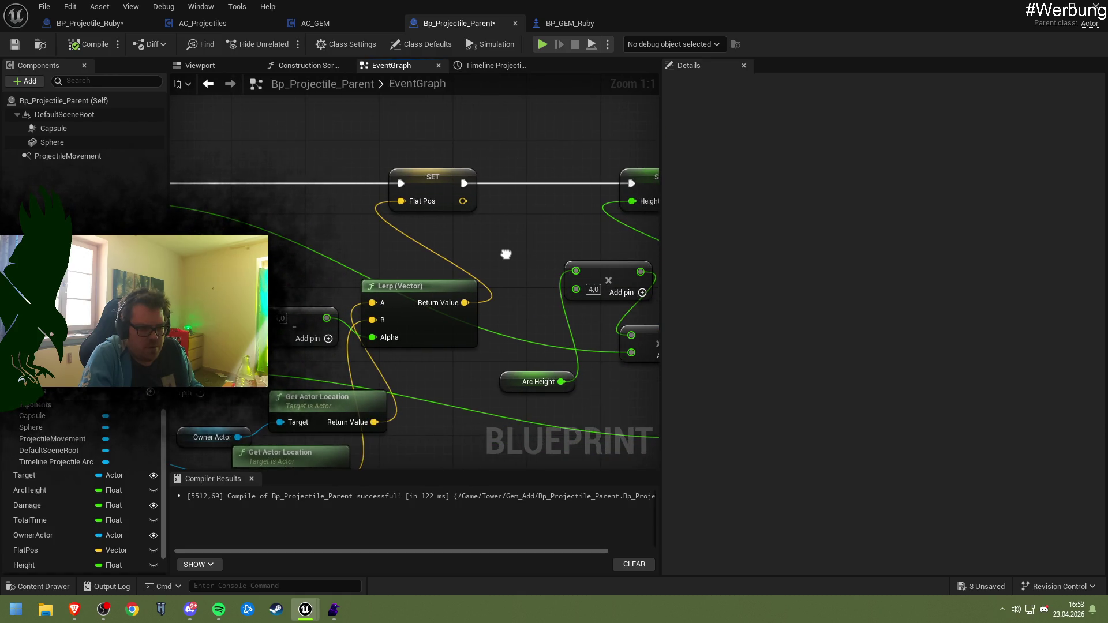
{"action": "scroll", "coordinate": [500, 248], "scroll_direction": "down", "scroll_amount": 2}
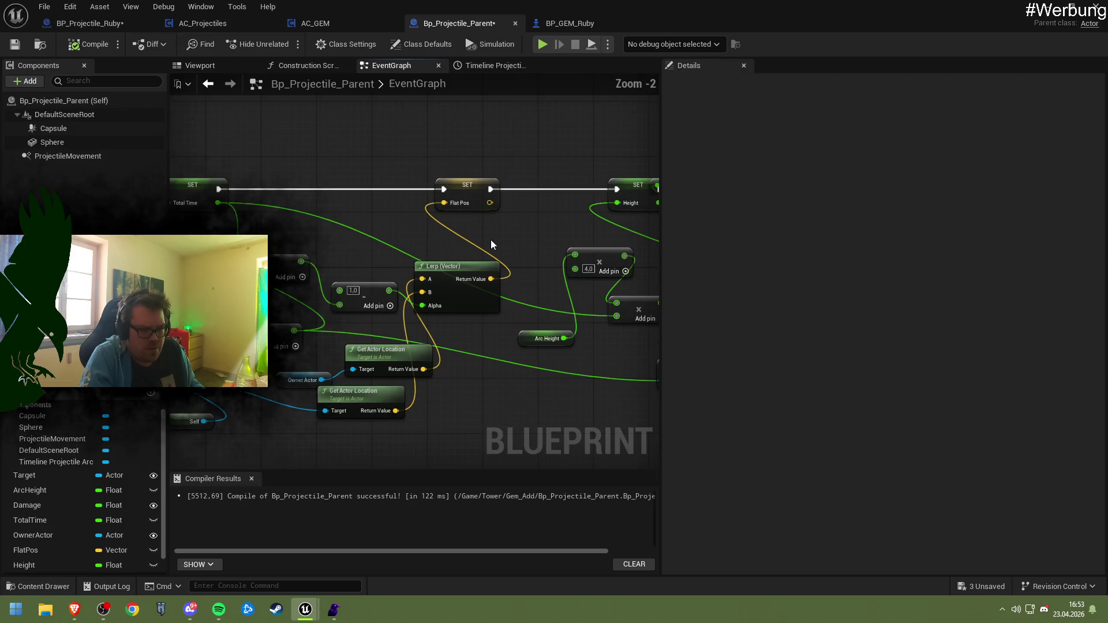
{"action": "left_click_drag", "start_coordinate": [396, 240], "coordinate": [462, 245]}
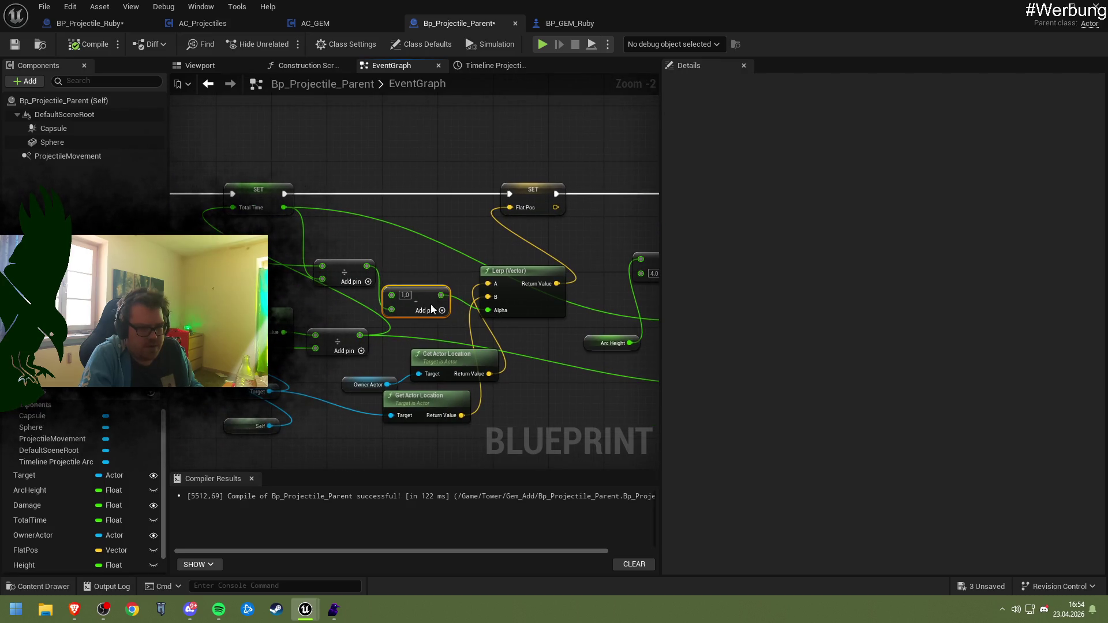
{"action": "mouse_move", "coordinate": [440, 313]}
{"action": "left_mouse_down"}
{"action": "mouse_move", "coordinate": [397, 227]}
{"action": "mouse_move", "coordinate": [359, 248]}
{"action": "mouse_move", "coordinate": [423, 284]}
{"action": "left_mouse_up"}
{"action": "left_click", "coordinate": [376, 261]}
{"action": "left_click_drag", "start_coordinate": [360, 243], "coordinate": [432, 295]}
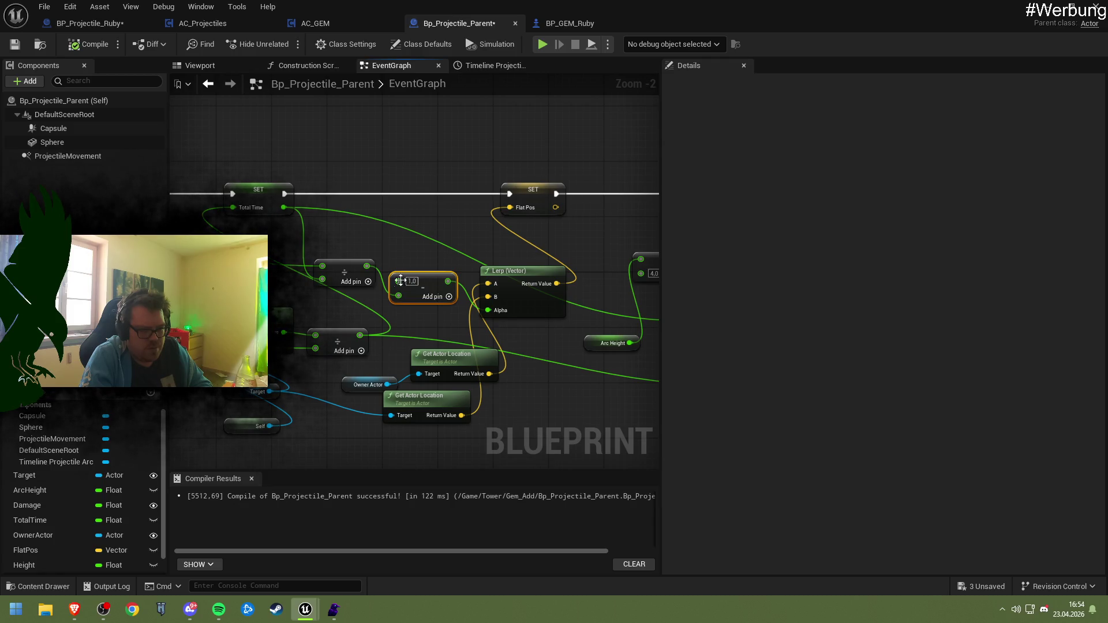
{"action": "key", "text": "Delete"}
{"action": "left_click_drag", "start_coordinate": [366, 266], "coordinate": [487, 310]}
{"action": "left_click", "coordinate": [12, 46]}
- Watch the running playtest, stop it, and return to Bp_Projectile_Parent's Flat Pos setter
{"action": "left_click", "coordinate": [1048, 8]}
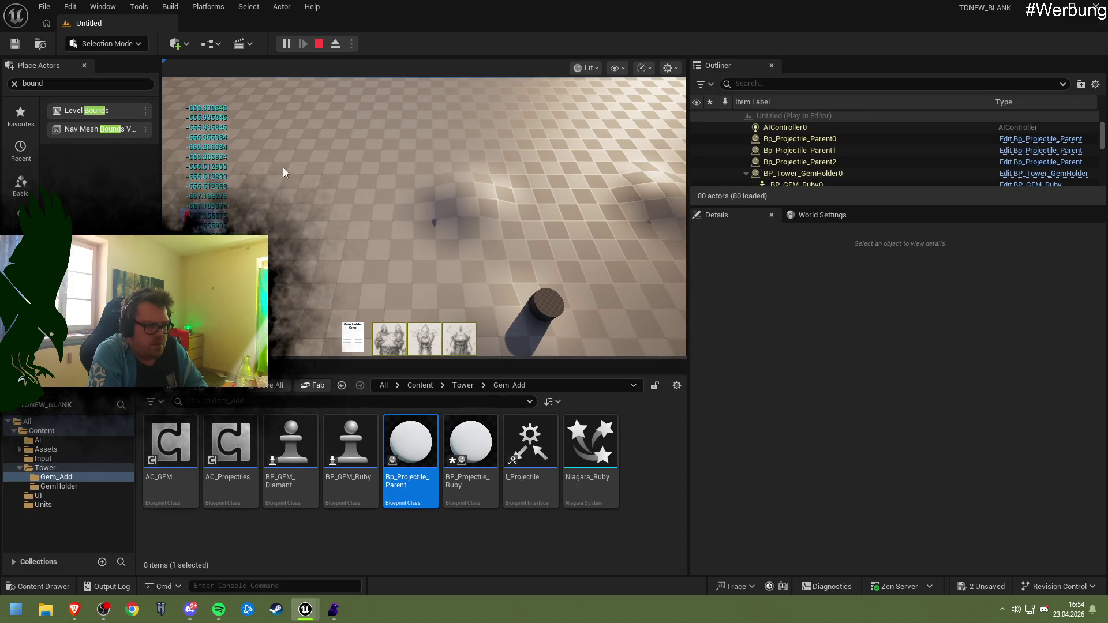
{"action": "left_click", "coordinate": [319, 44]}
{"action": "mouse_move", "coordinate": [305, 610]}
{"action": "left_click", "coordinate": [366, 556]}
{"action": "mouse_move", "coordinate": [413, 225]}
{"action": "left_mouse_down"}
{"action": "mouse_move", "coordinate": [339, 250]}
{"action": "mouse_move", "coordinate": [396, 227]}
{"action": "left_mouse_up"}
- Split Flat Pos into X, Y, Z and print its Z value with a Print String node
{"action": "right_click", "coordinate": [410, 228]}
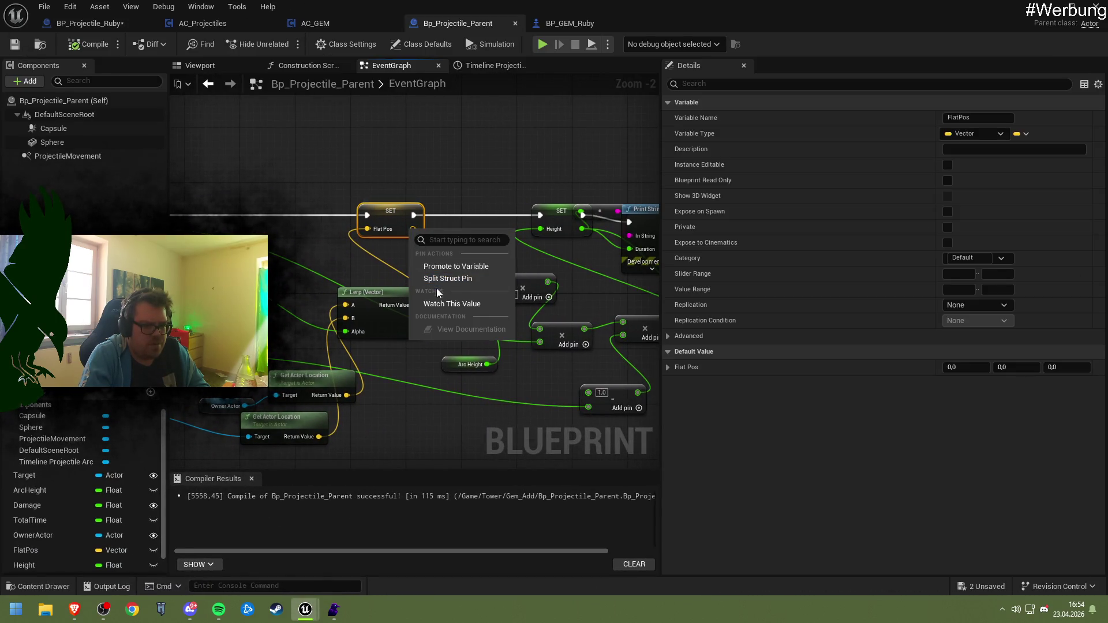
{"action": "left_click", "coordinate": [438, 279]}
{"action": "left_click_drag", "start_coordinate": [390, 211], "coordinate": [363, 211]}
{"action": "left_click_drag", "start_coordinate": [398, 255], "coordinate": [430, 246]}
{"action": "type", "text": "print"}
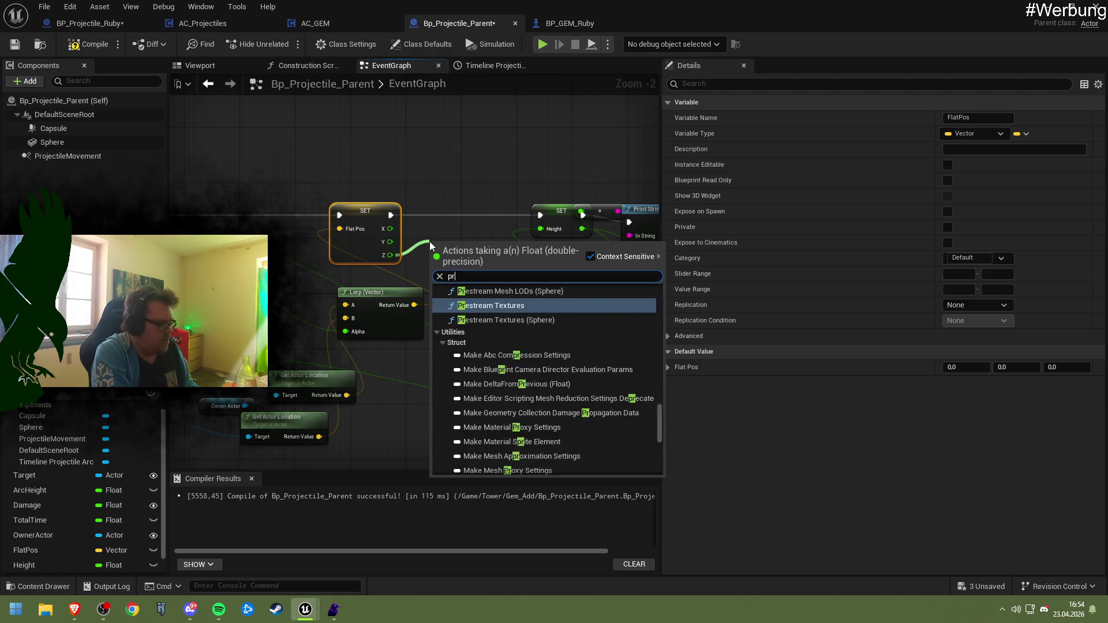
{"action": "key", "text": "Return"}
{"action": "mouse_move", "coordinate": [430, 240]}
{"action": "left_mouse_down"}
{"action": "mouse_move", "coordinate": [424, 200]}
{"action": "mouse_move", "coordinate": [428, 216]}
{"action": "mouse_move", "coordinate": [546, 223]}
{"action": "left_mouse_up"}
{"action": "mouse_move", "coordinate": [391, 258]}
{"action": "left_mouse_down"}
{"action": "mouse_move", "coordinate": [428, 231]}
{"action": "mouse_move", "coordinate": [418, 176]}
{"action": "left_mouse_up"}
- Duplicate the print as a Hello print running right after SET Total Time
{"action": "right_click", "coordinate": [434, 249]}
{"action": "left_click", "coordinate": [495, 284]}
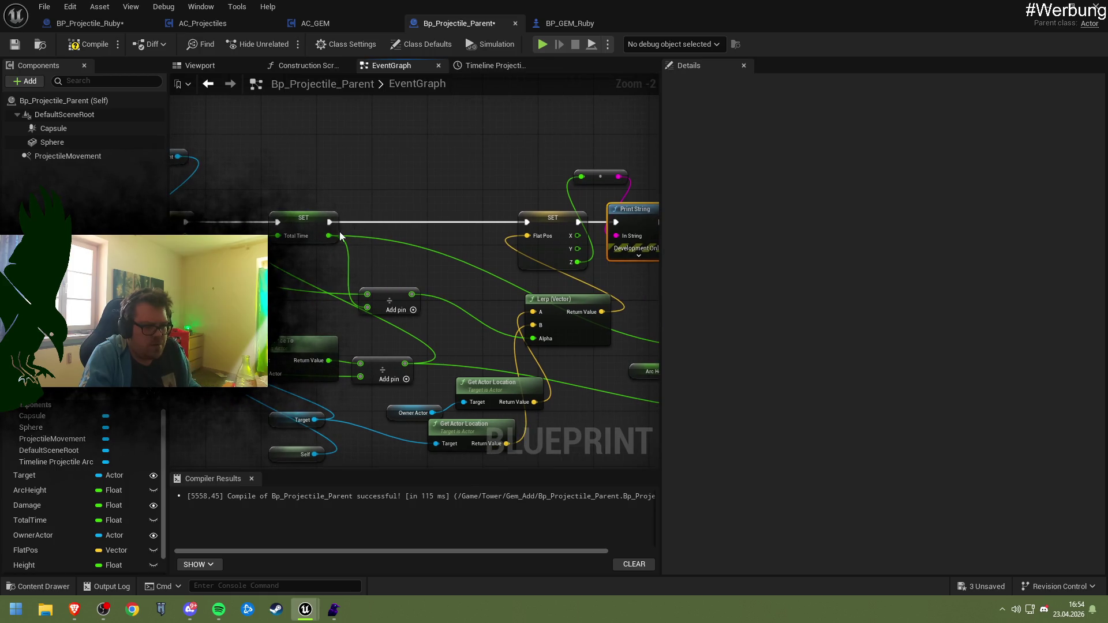
{"action": "key", "text": "ctrl+d"}
{"action": "left_click_drag", "start_coordinate": [467, 278], "coordinate": [439, 251]}
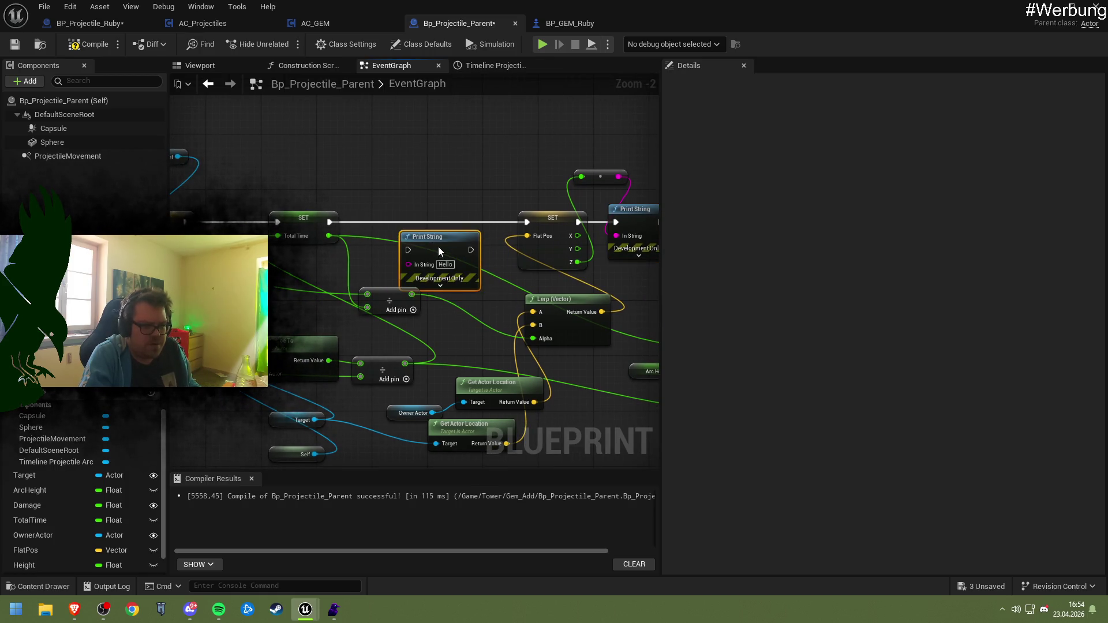
{"action": "mouse_move", "coordinate": [328, 223]}
{"action": "left_mouse_down"}
{"action": "mouse_move", "coordinate": [428, 256]}
{"action": "mouse_move", "coordinate": [527, 223]}
{"action": "left_mouse_up"}
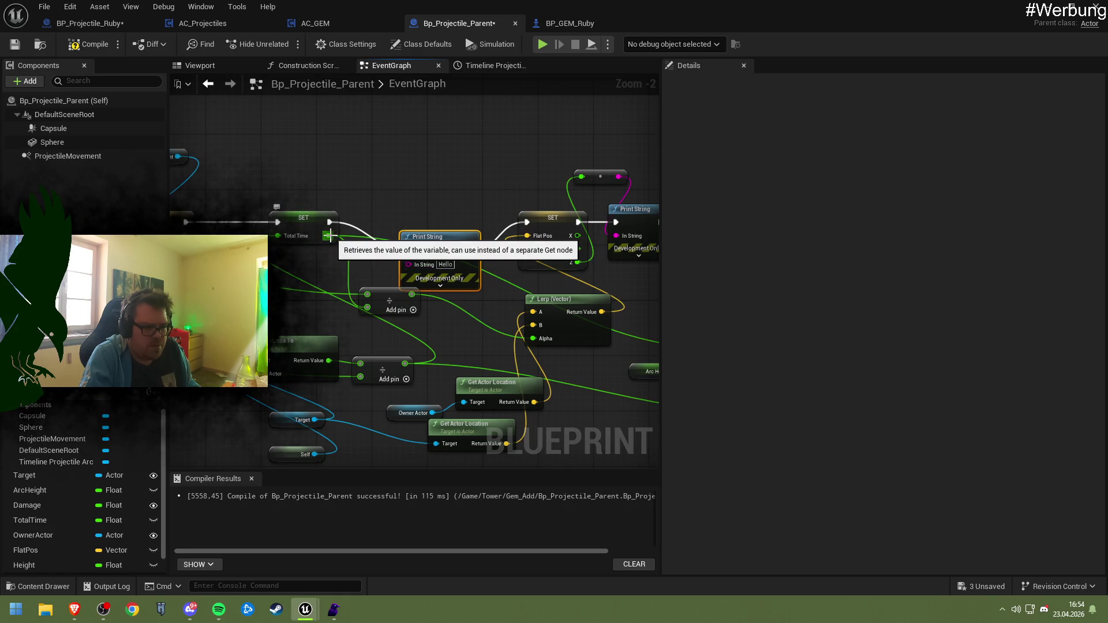
{"action": "left_click_drag", "start_coordinate": [385, 299], "coordinate": [380, 329]}
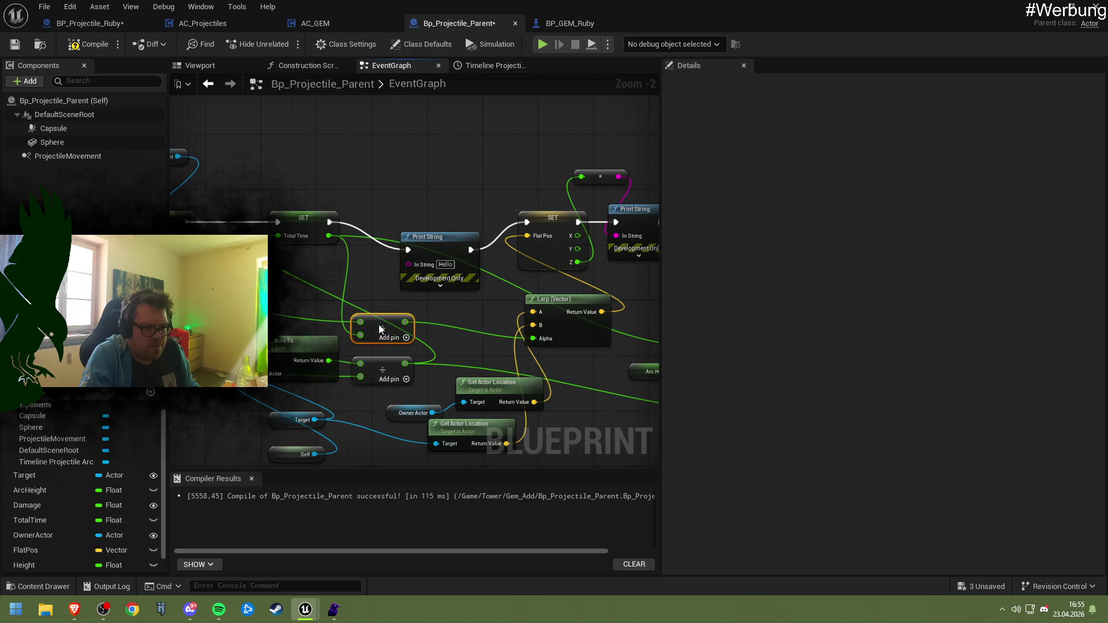
{"action": "mouse_move", "coordinate": [329, 297]}
{"action": "left_mouse_down"}
{"action": "mouse_move", "coordinate": [416, 315]}
{"action": "mouse_move", "coordinate": [397, 289]}
{"action": "mouse_move", "coordinate": [408, 277]}
{"action": "mouse_move", "coordinate": [396, 276]}
{"action": "left_mouse_up"}
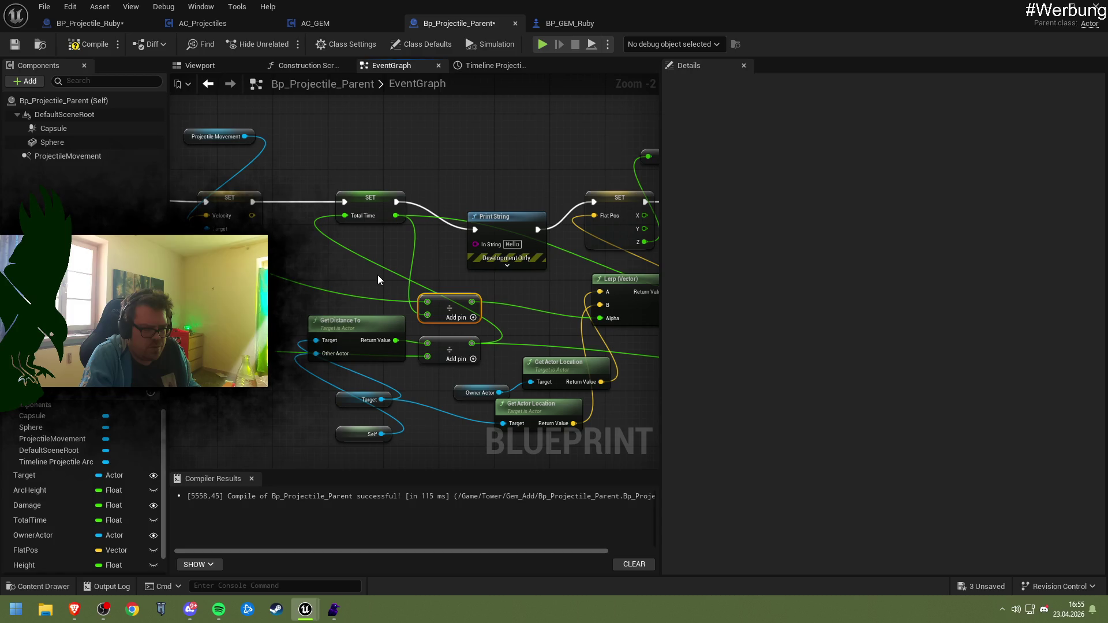
- Delete the Hello print and wire SET Total Time straight into SET Flat Pos
{"action": "left_click_drag", "start_coordinate": [356, 279], "coordinate": [518, 274]}
{"action": "left_click_drag", "start_coordinate": [444, 242], "coordinate": [163, 250]}
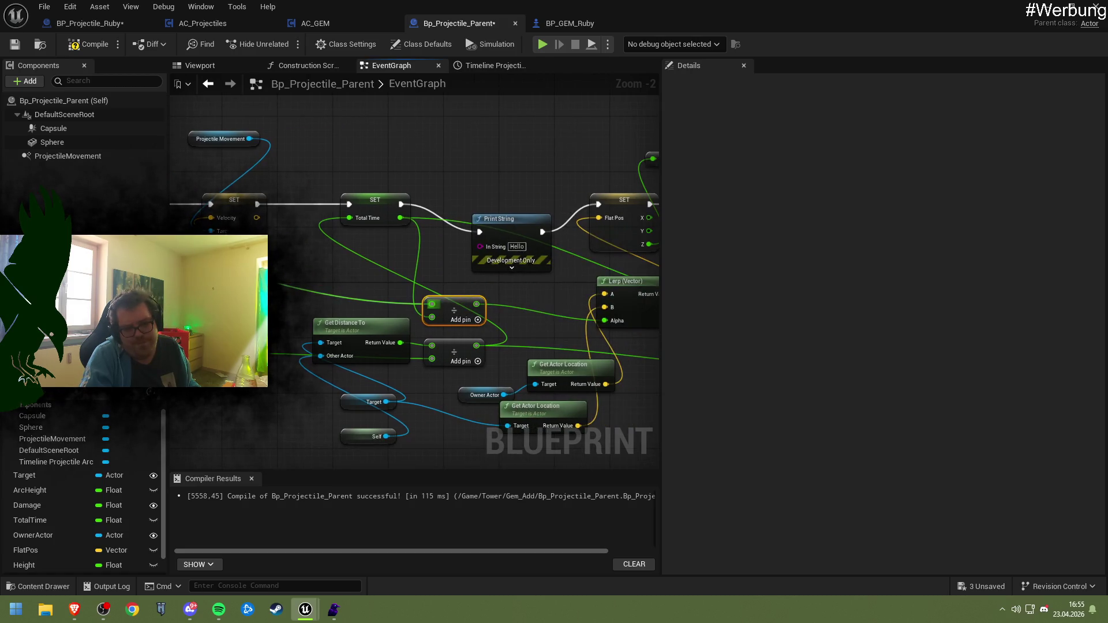
{"action": "left_click_drag", "start_coordinate": [378, 270], "coordinate": [437, 271]}
{"action": "left_click", "coordinate": [557, 220]}
{"action": "key", "text": "Delete"}
{"action": "mouse_move", "coordinate": [460, 205]}
{"action": "left_mouse_down"}
{"action": "mouse_move", "coordinate": [632, 203]}
{"action": "mouse_move", "coordinate": [615, 205]}
{"action": "left_mouse_up"}
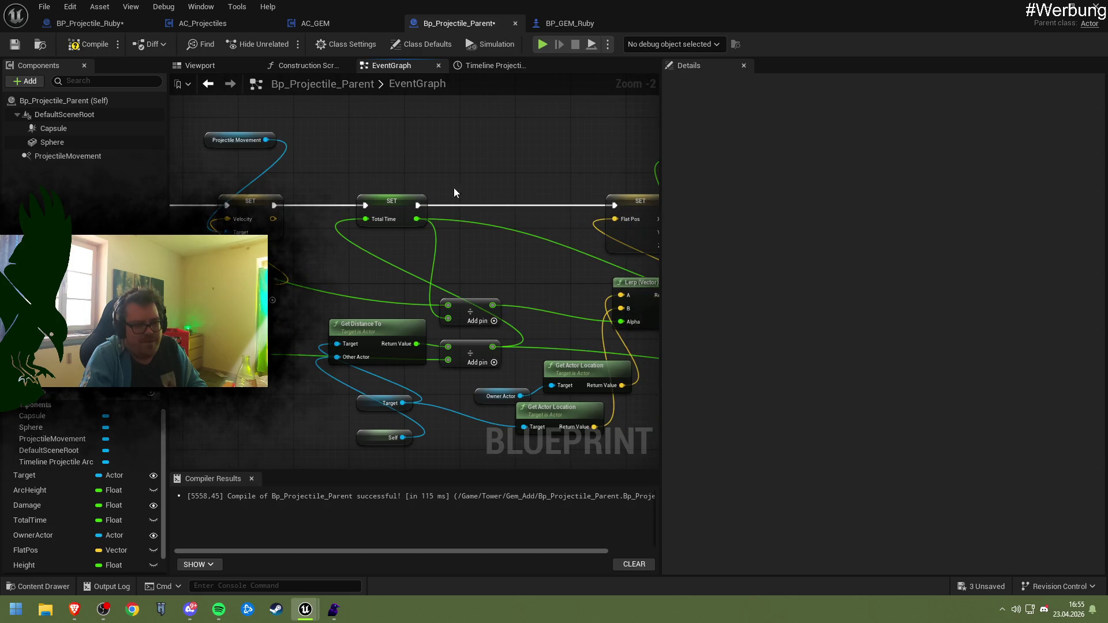
- Reposition the divide nodes near the Lerp (Vector) node
{"action": "mouse_move", "coordinate": [469, 317]}
{"action": "left_mouse_down"}
{"action": "mouse_move", "coordinate": [512, 261]}
{"action": "mouse_move", "coordinate": [508, 293]}
{"action": "mouse_move", "coordinate": [517, 275]}
{"action": "mouse_move", "coordinate": [502, 287]}
{"action": "left_mouse_up"}
{"action": "left_click_drag", "start_coordinate": [467, 363], "coordinate": [466, 353]}
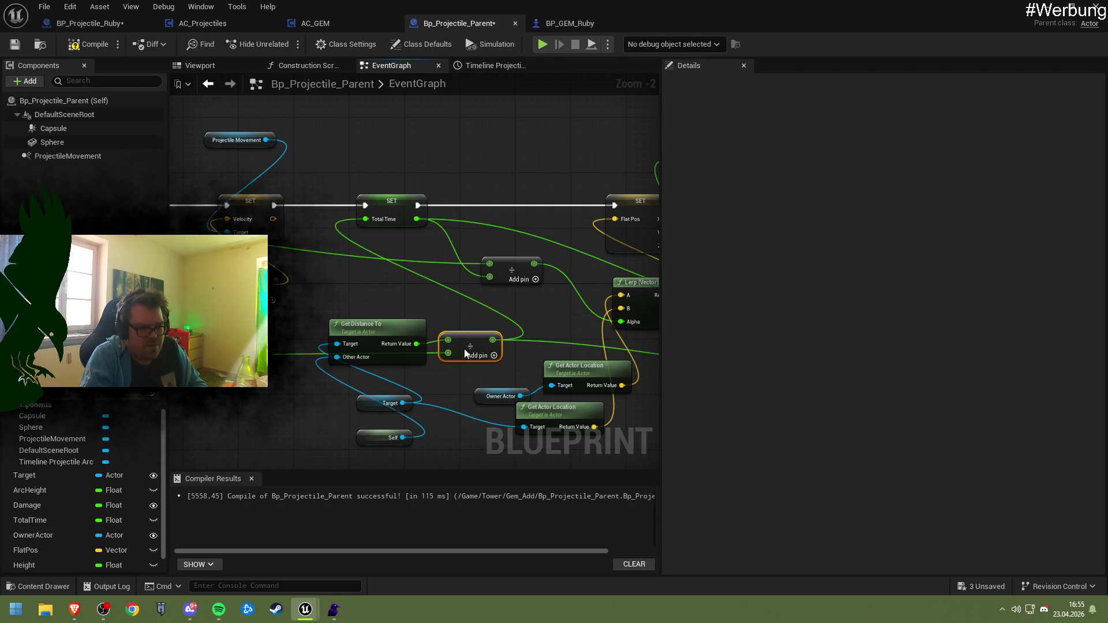
{"action": "left_click_drag", "start_coordinate": [465, 353], "coordinate": [463, 355]}
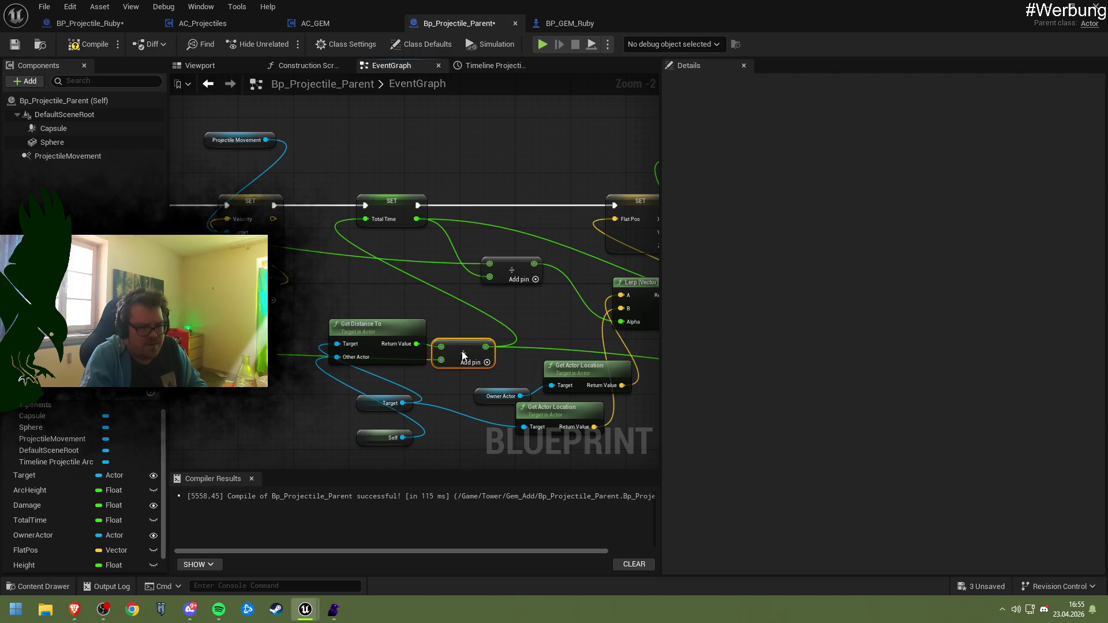
{"action": "mouse_move", "coordinate": [427, 321]}
{"action": "left_mouse_down"}
{"action": "mouse_move", "coordinate": [548, 348]}
{"action": "mouse_move", "coordinate": [502, 326]}
{"action": "left_mouse_up"}
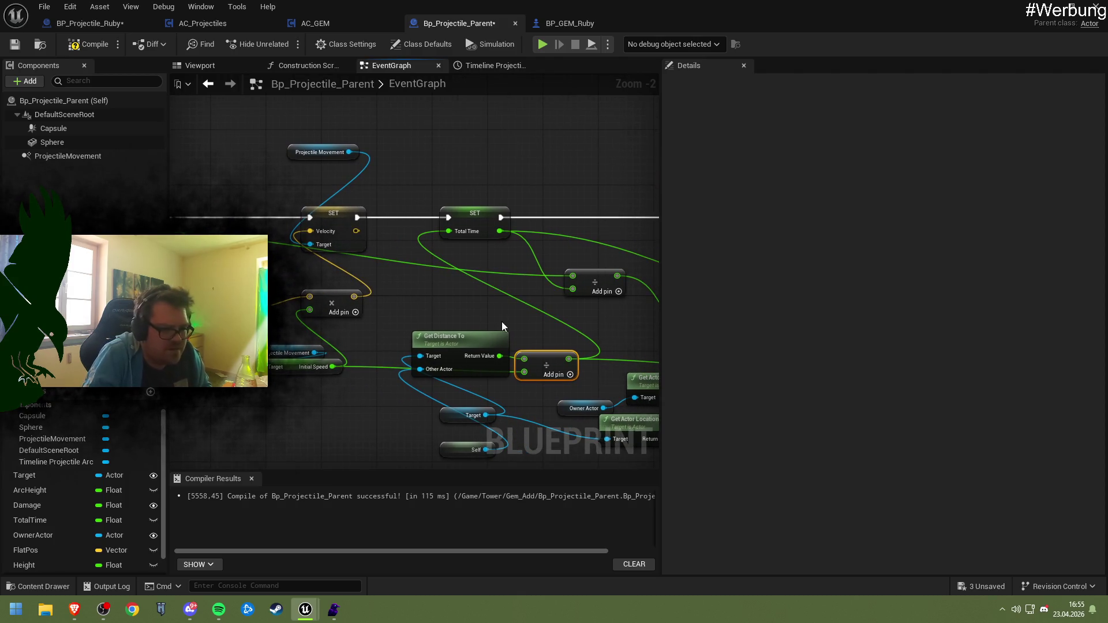
{"action": "left_click_drag", "start_coordinate": [541, 359], "coordinate": [536, 352]}
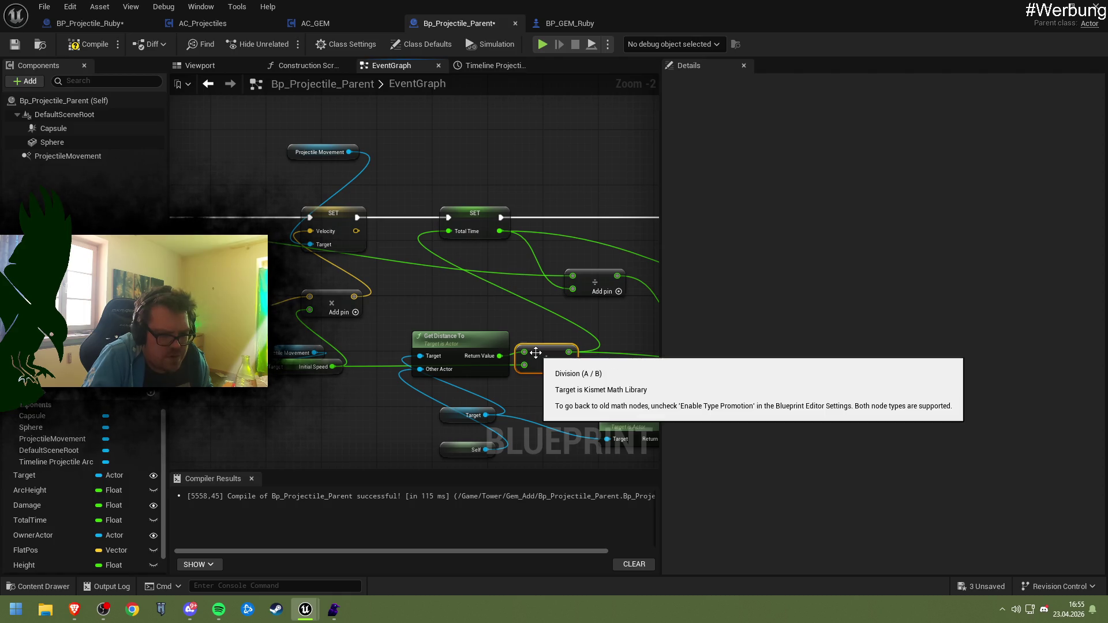
{"action": "left_click", "coordinate": [477, 217]}
{"action": "left_click_drag", "start_coordinate": [574, 318], "coordinate": [406, 304]}
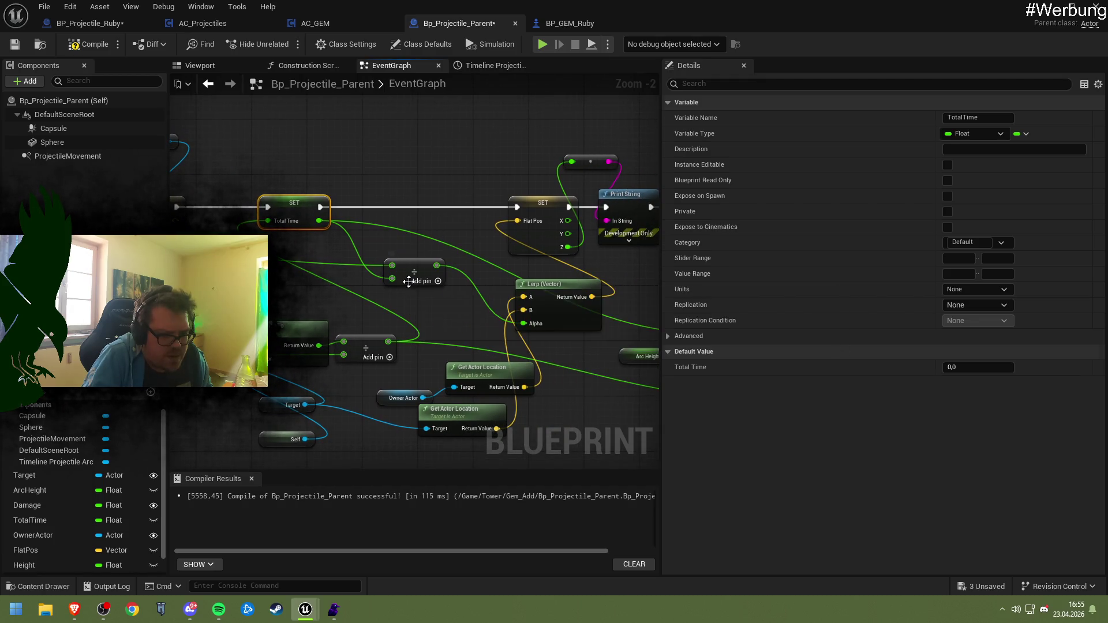
{"action": "left_click", "coordinate": [408, 281]}
{"action": "mouse_move", "coordinate": [409, 281]}
{"action": "left_mouse_down"}
{"action": "mouse_move", "coordinate": [404, 300]}
{"action": "mouse_move", "coordinate": [277, 278]}
{"action": "mouse_move", "coordinate": [300, 299]}
{"action": "left_mouse_up"}
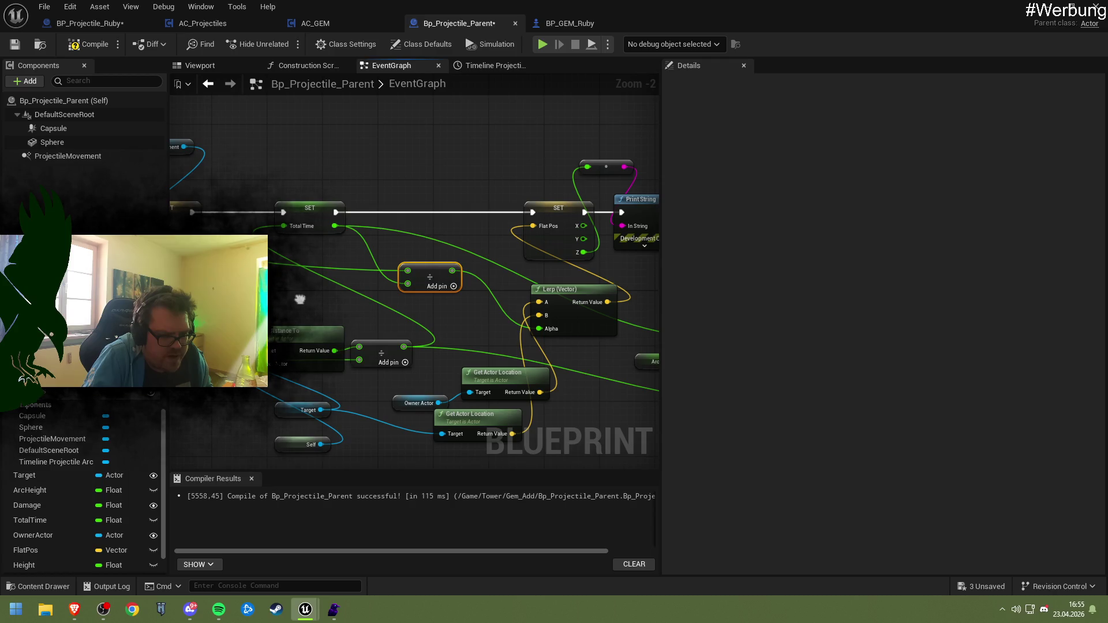
{"action": "left_click_drag", "start_coordinate": [299, 299], "coordinate": [235, 289]}
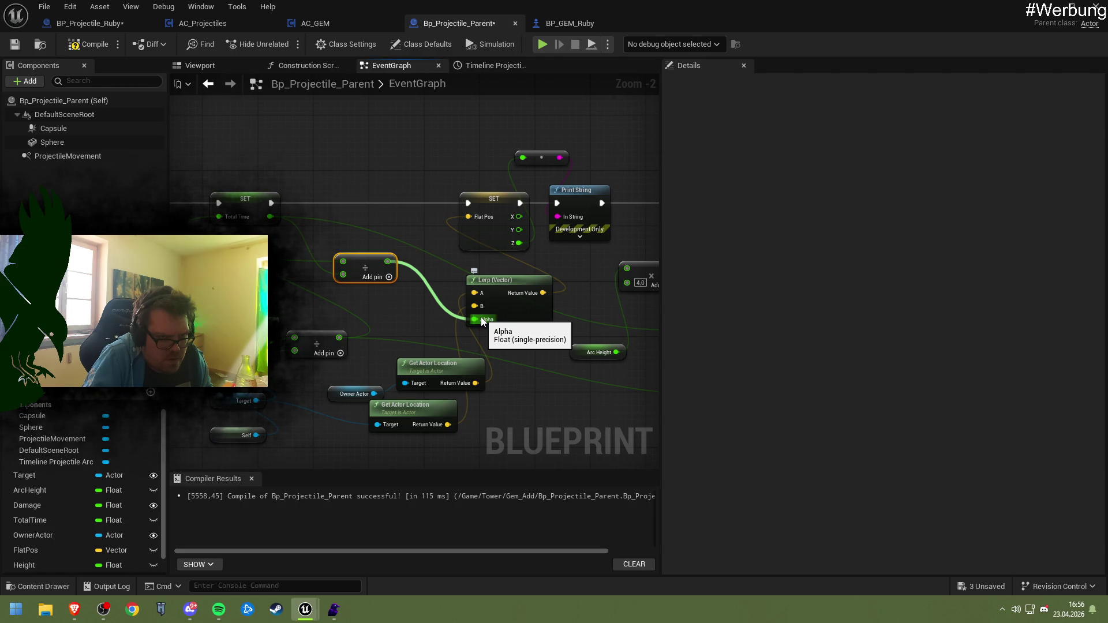
- Wire a new divide node from the left float into the Lerp Alpha, then compile and save
{"action": "mouse_move", "coordinate": [372, 271]}
{"action": "left_mouse_down"}
{"action": "mouse_move", "coordinate": [295, 278]}
{"action": "mouse_move", "coordinate": [373, 289]}
{"action": "left_mouse_up"}
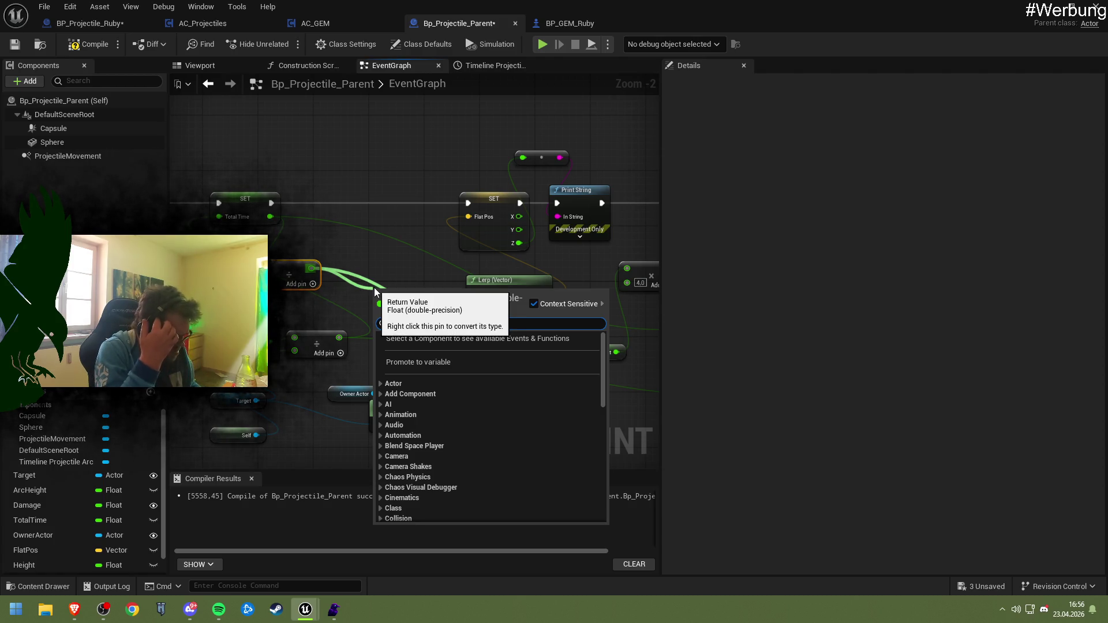
{"action": "type", "text": "/"}
{"action": "key", "text": "Return"}
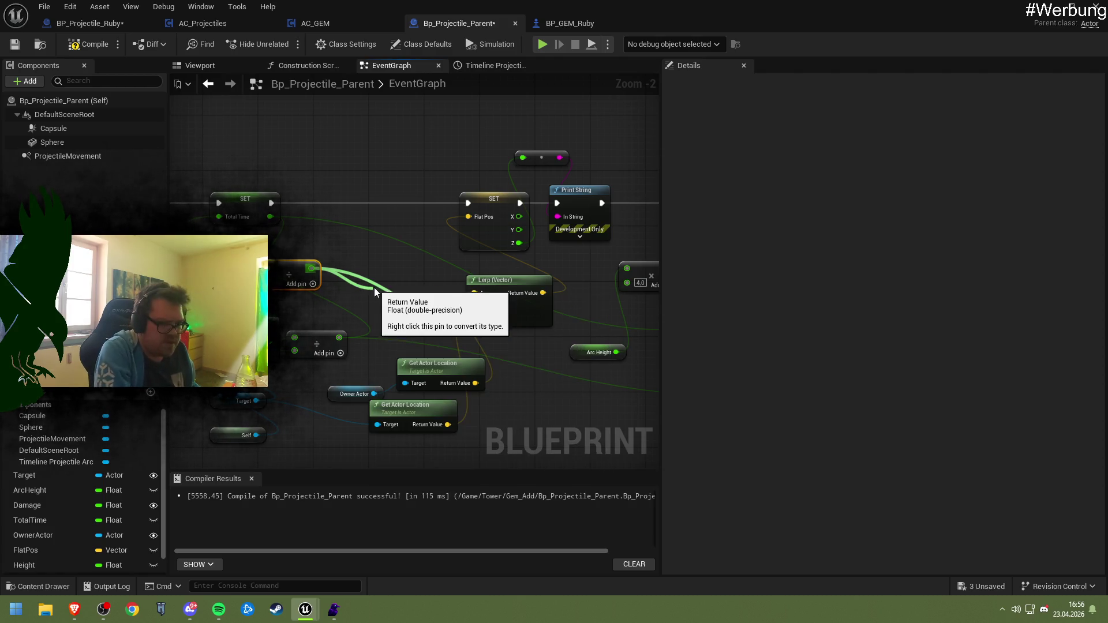
{"action": "right_click", "coordinate": [388, 292]}
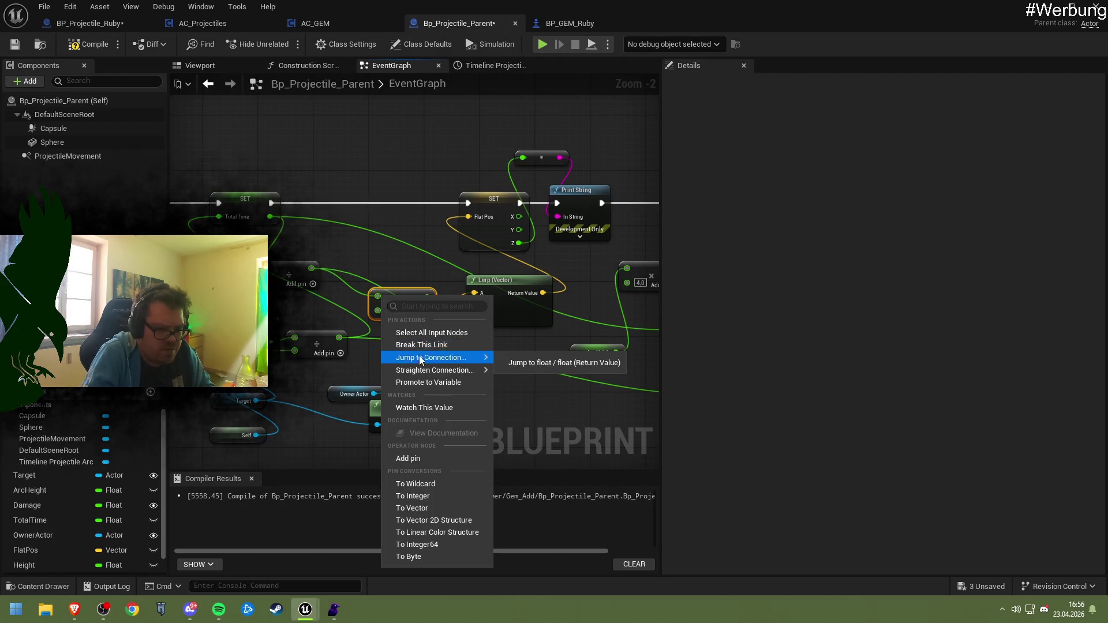
{"action": "left_click", "coordinate": [398, 346]}
{"action": "left_click_drag", "start_coordinate": [311, 269], "coordinate": [378, 312]}
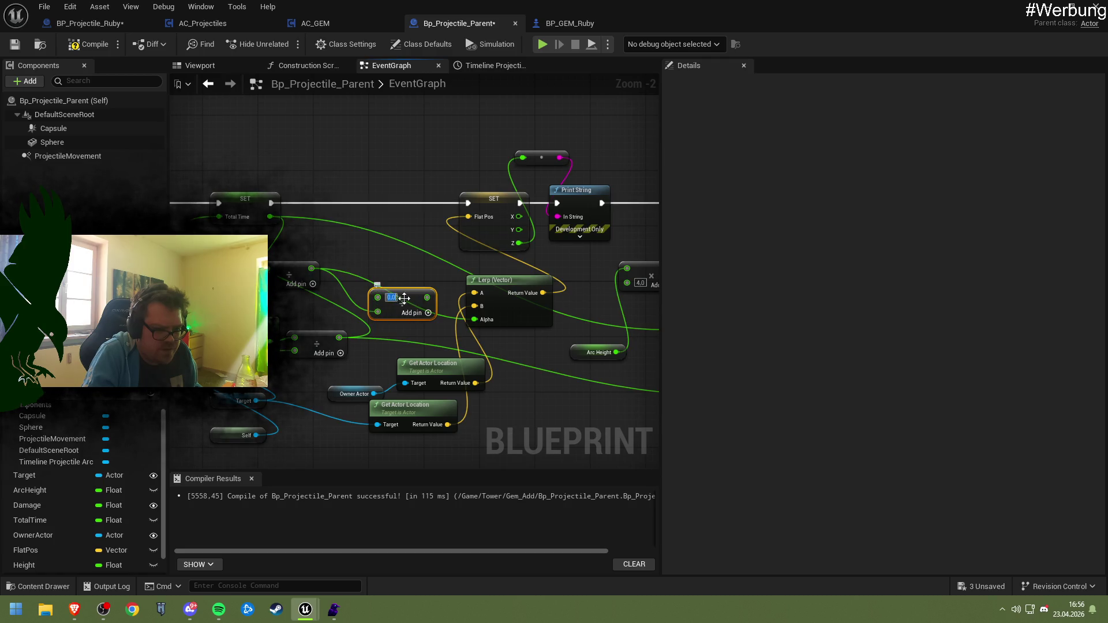
{"action": "left_click_drag", "start_coordinate": [426, 302], "coordinate": [474, 319]}
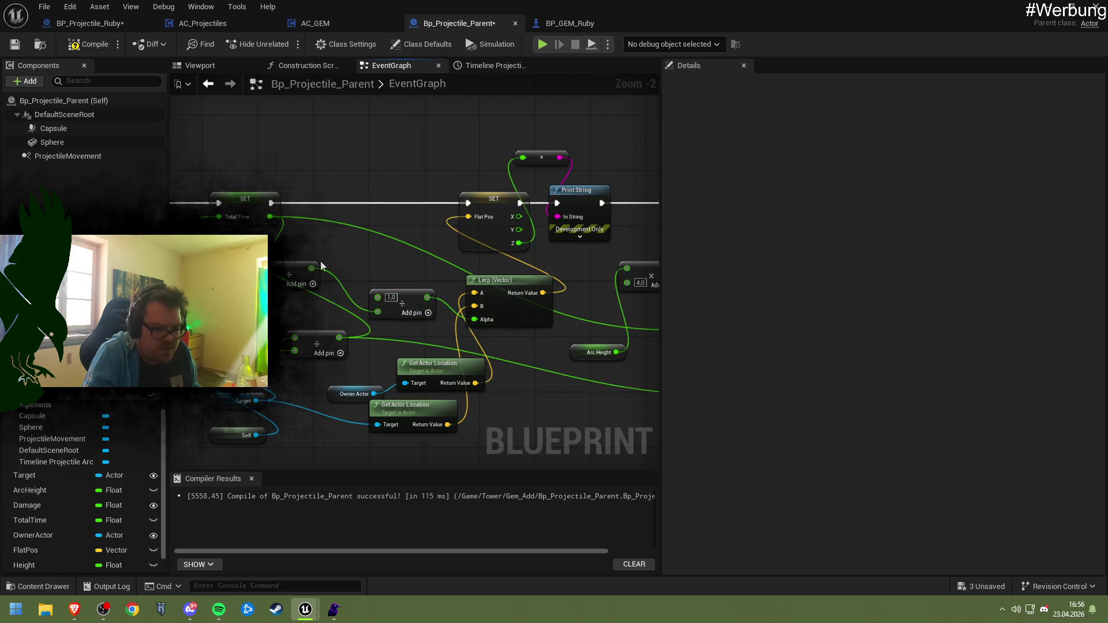
{"action": "left_click", "coordinate": [90, 44]}
{"action": "left_click", "coordinate": [40, 44]}
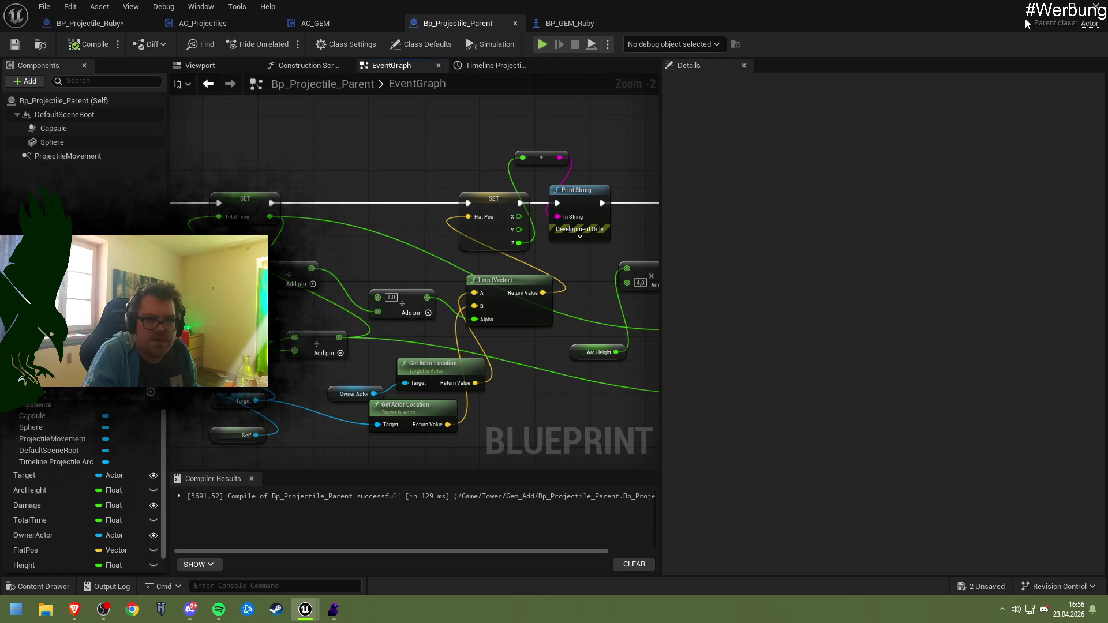
- Start Play In Editor with Alt+P and move the camera to watch the tower and unit
{"action": "key", "text": "alt+p"}
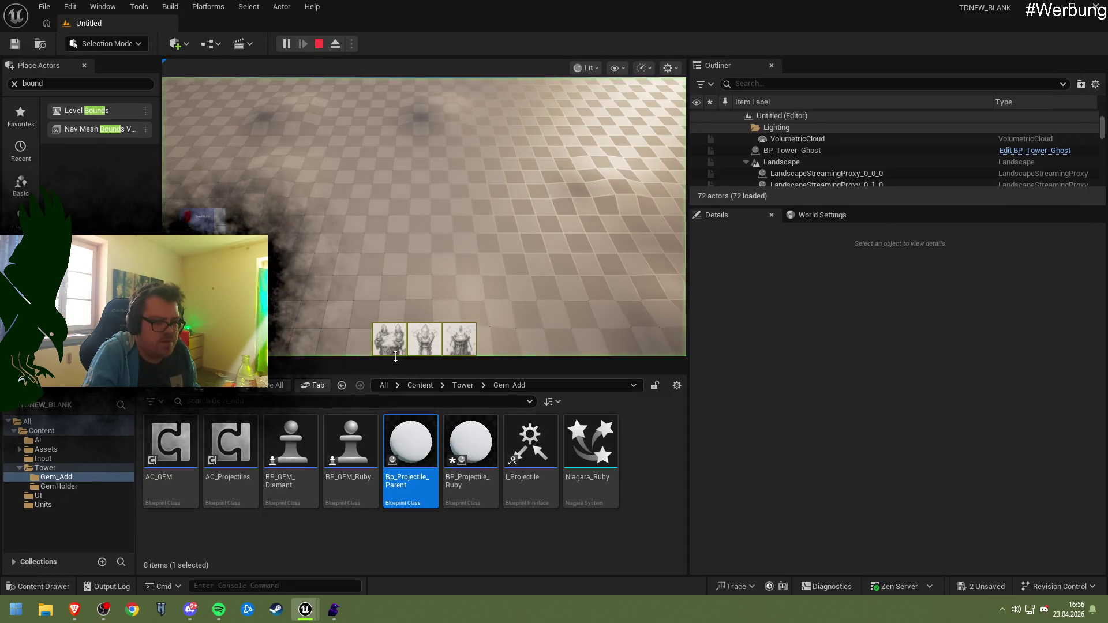
{"action": "key", "text": "a"}
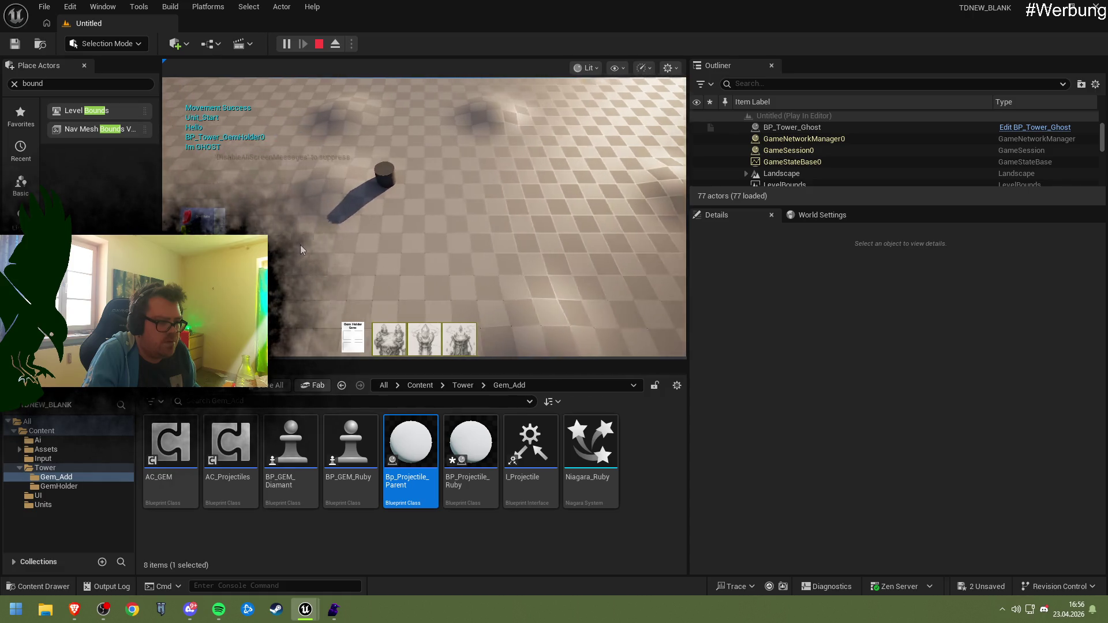
{"action": "key", "text": "a"}
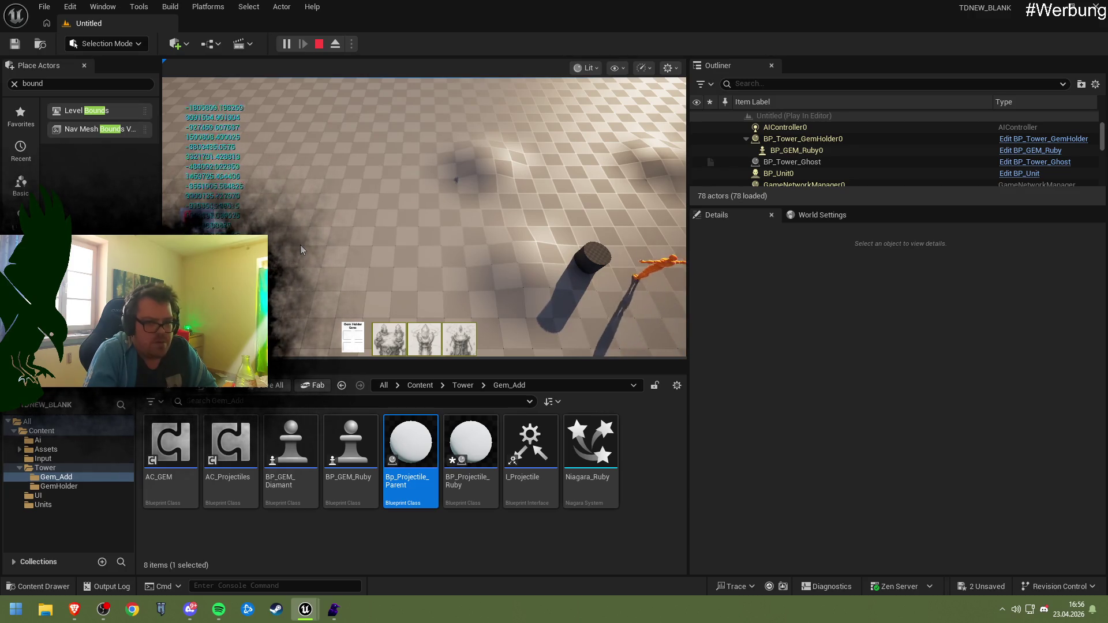
{"action": "scroll", "coordinate": [787, 172], "scroll_direction": "down", "scroll_amount": 8}
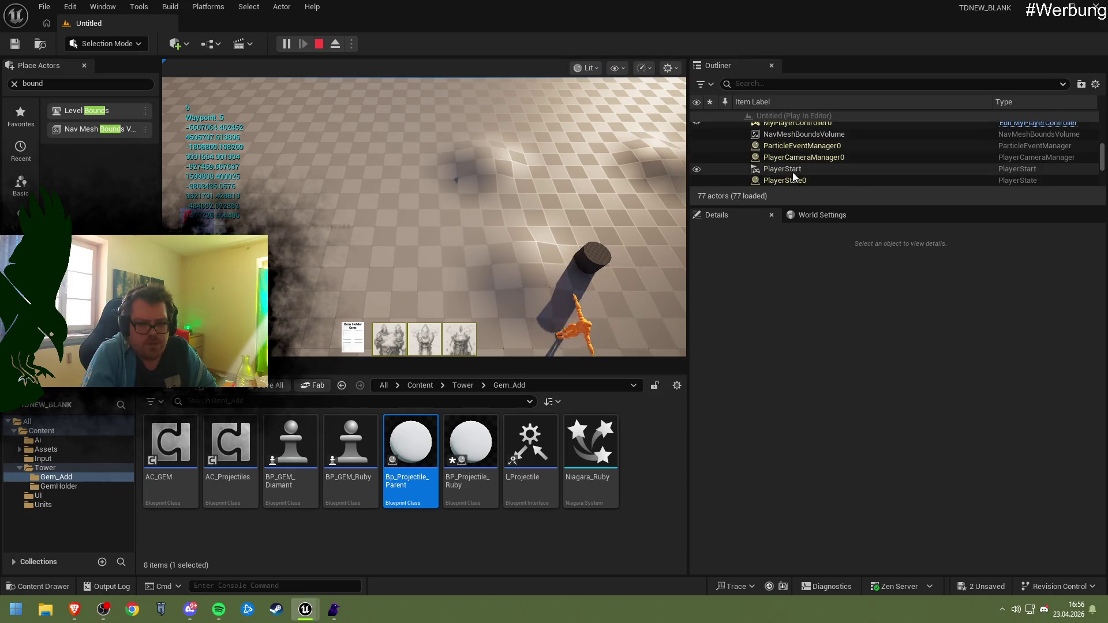
{"action": "scroll", "coordinate": [794, 160], "scroll_direction": "up", "scroll_amount": 3}
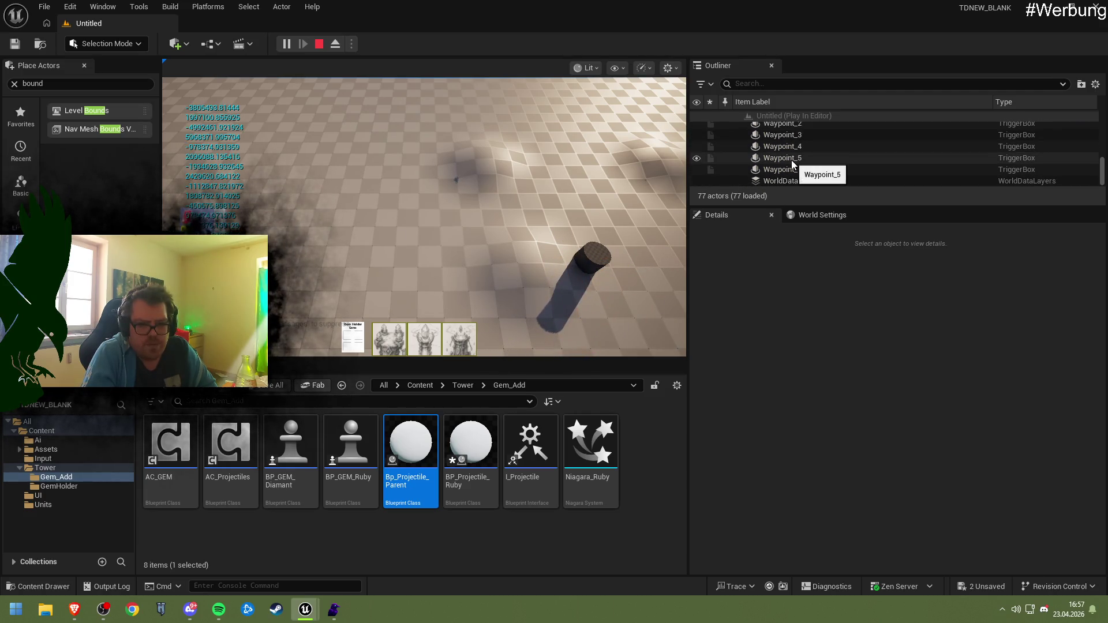
{"action": "scroll", "coordinate": [793, 163], "scroll_direction": "up", "scroll_amount": 5}
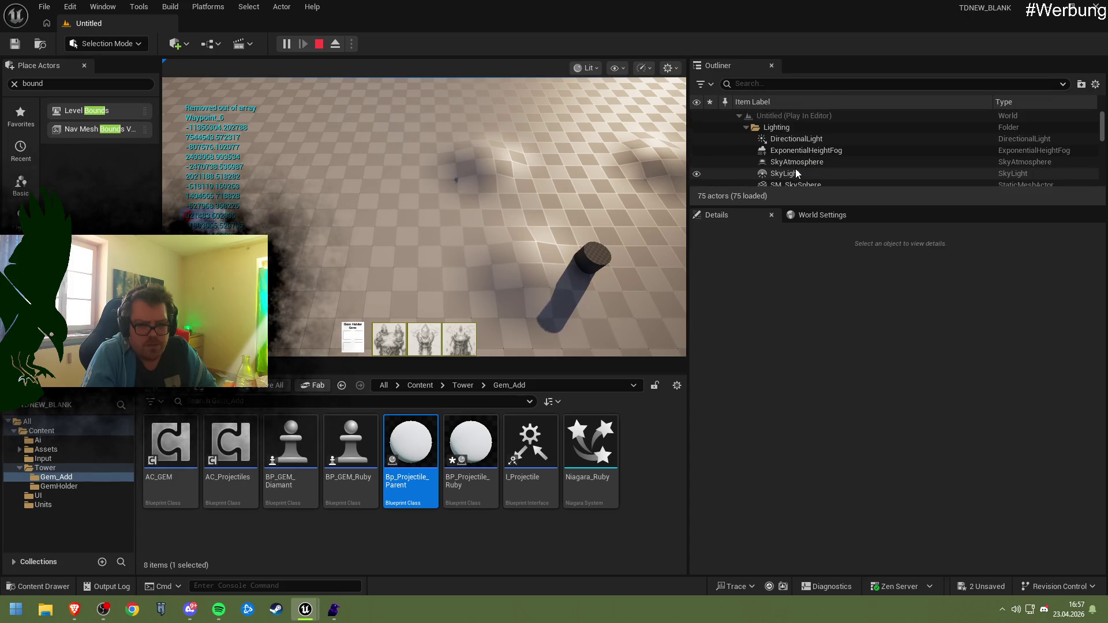
{"action": "scroll", "coordinate": [795, 169], "scroll_direction": "down", "scroll_amount": 5}
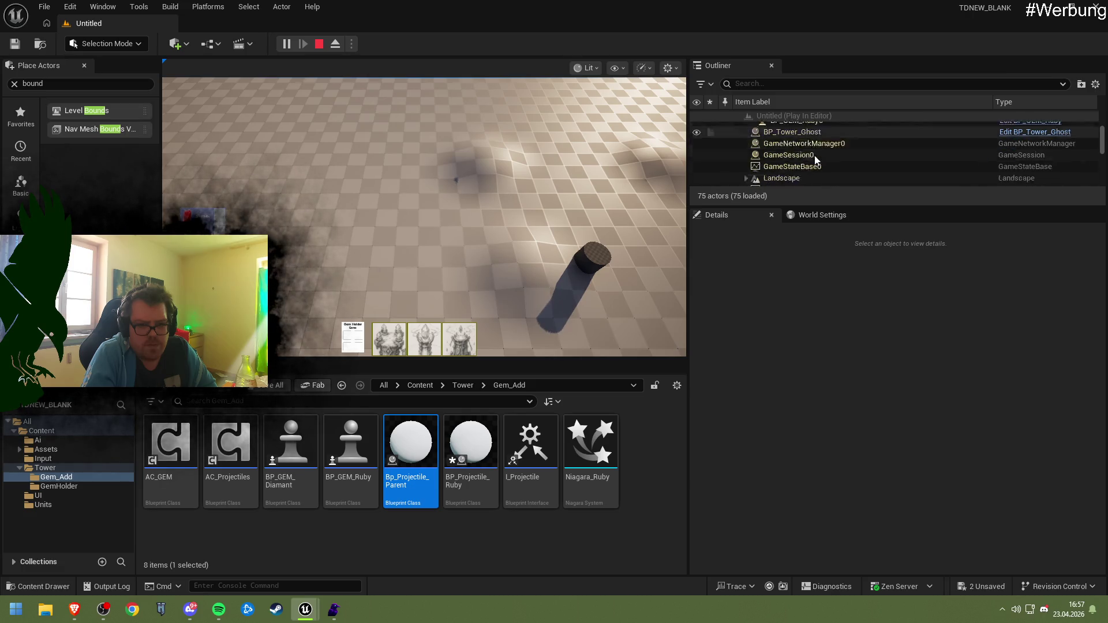
{"action": "scroll", "coordinate": [815, 155], "scroll_direction": "up", "scroll_amount": 2}
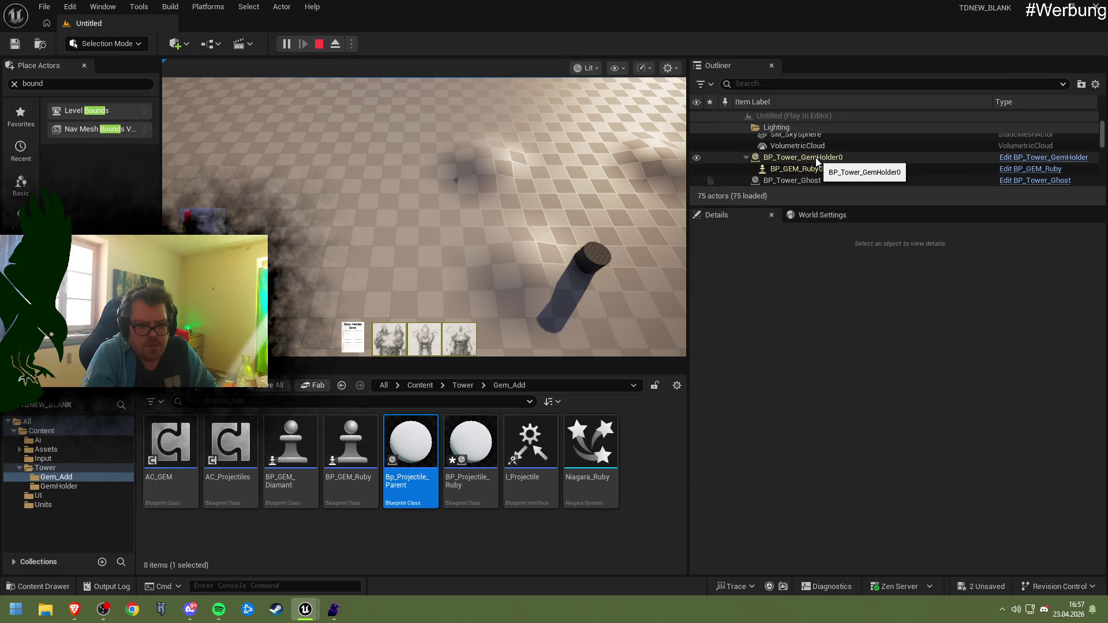
{"action": "scroll", "coordinate": [823, 156], "scroll_direction": "down", "scroll_amount": 2}
{"action": "scroll", "coordinate": [825, 154], "scroll_direction": "down", "scroll_amount": 3}
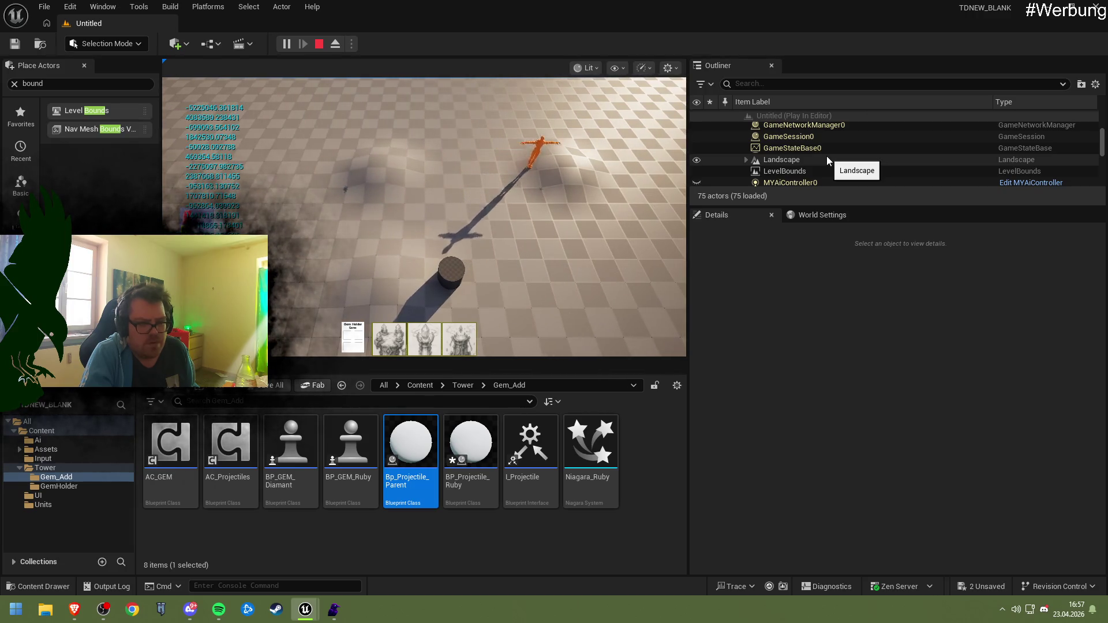
{"action": "scroll", "coordinate": [826, 157], "scroll_direction": "down", "scroll_amount": 2}
{"action": "scroll", "coordinate": [826, 157], "scroll_direction": "down", "scroll_amount": 5}
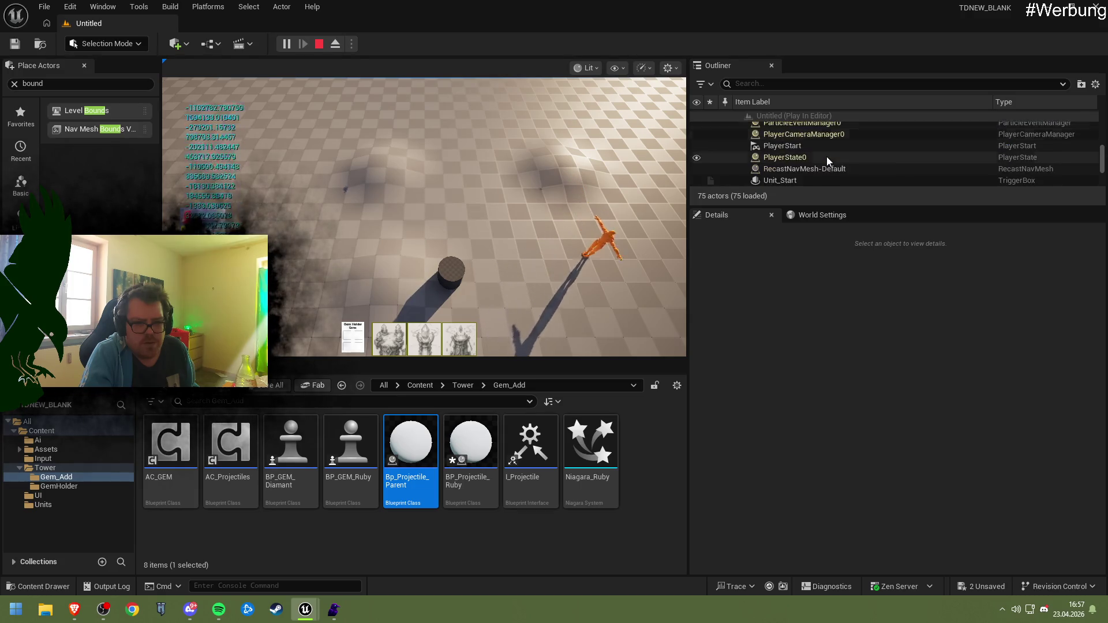
{"action": "scroll", "coordinate": [827, 161], "scroll_direction": "up", "scroll_amount": 15}
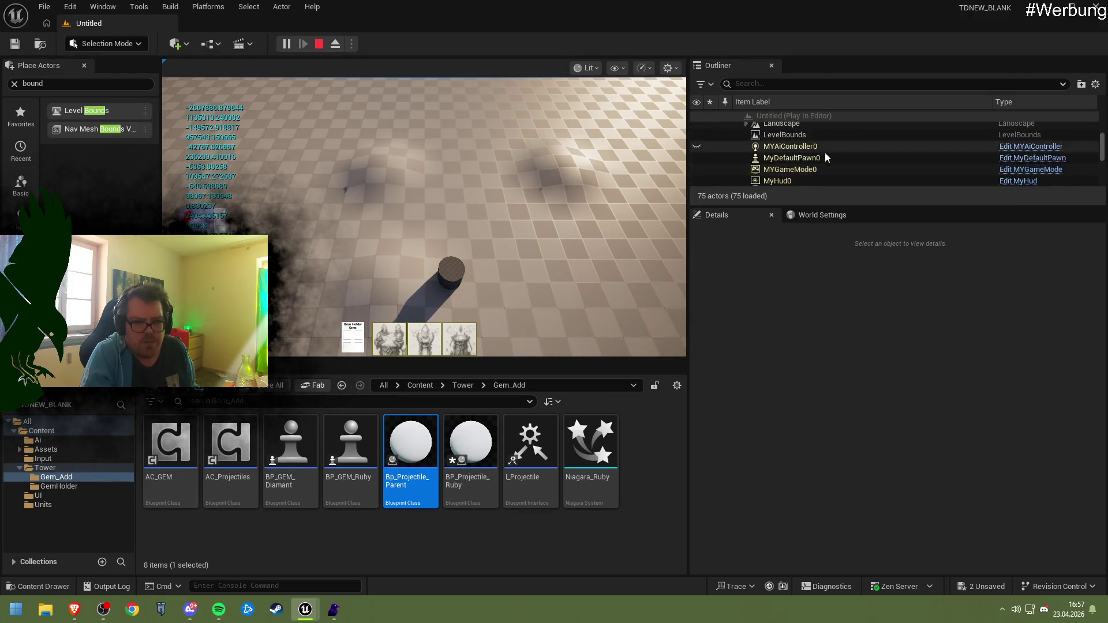
- Filter the Outliner by 'BP_' to find BP_Tower_GemHolder0 and BP_GEM_Ruby0, then stop the playtest
{"action": "left_click", "coordinate": [763, 85]}
{"action": "type", "text": "BP"}
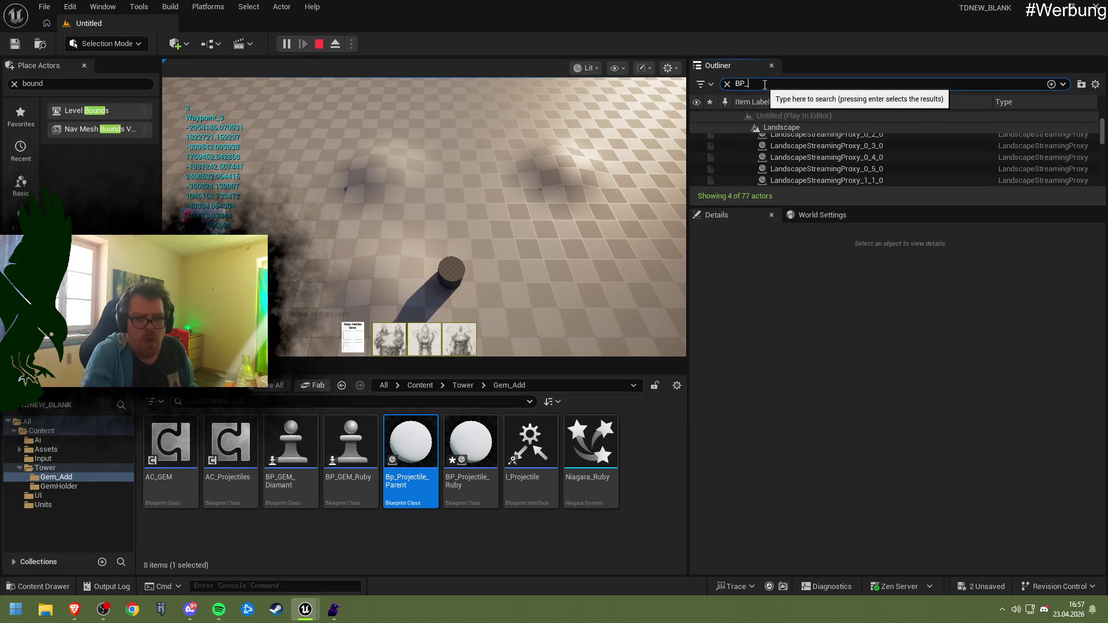
{"action": "type", "text": "_"}
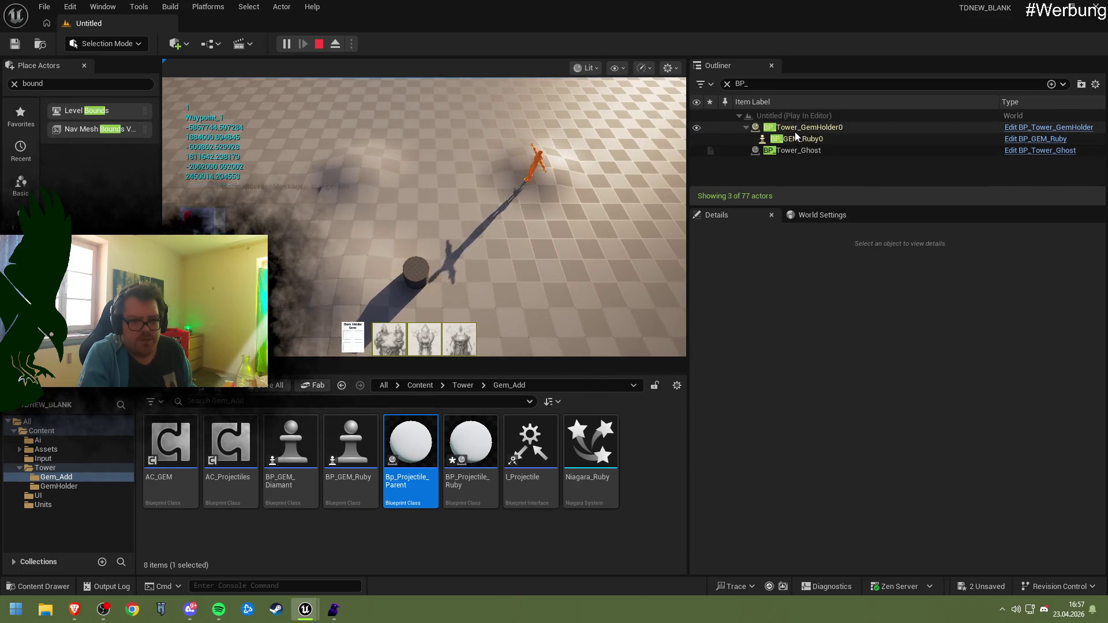
{"action": "left_click", "coordinate": [320, 45]}
- Reopen Bp_Projectile_Parent and zoom in on the divide and Lerp nodes
{"action": "double_click", "coordinate": [423, 444]}
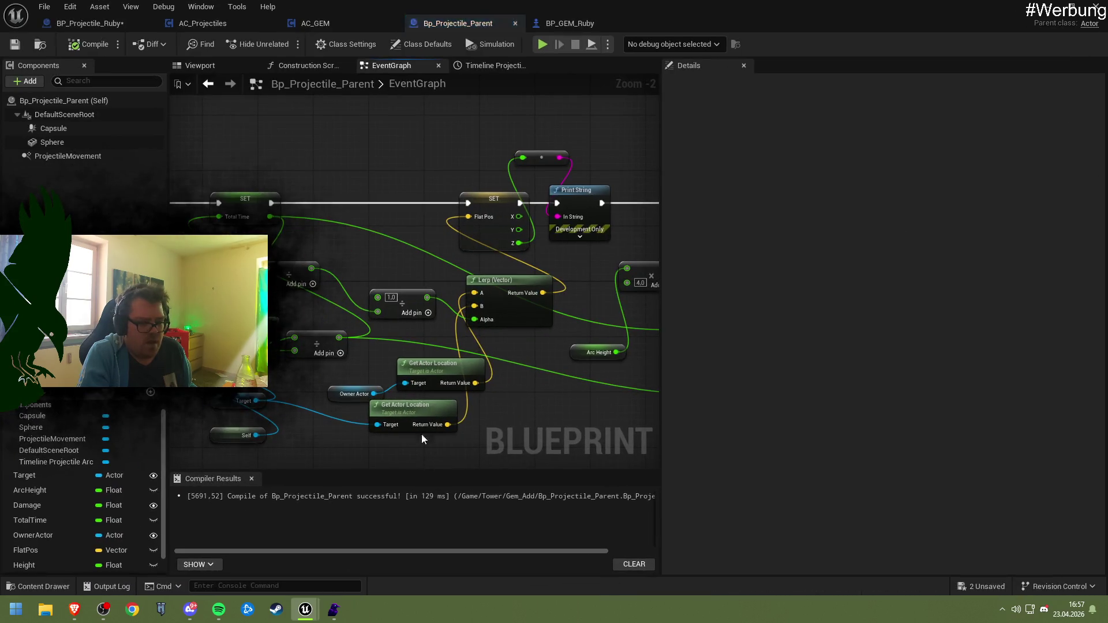
{"action": "left_click_drag", "start_coordinate": [414, 342], "coordinate": [442, 335]}
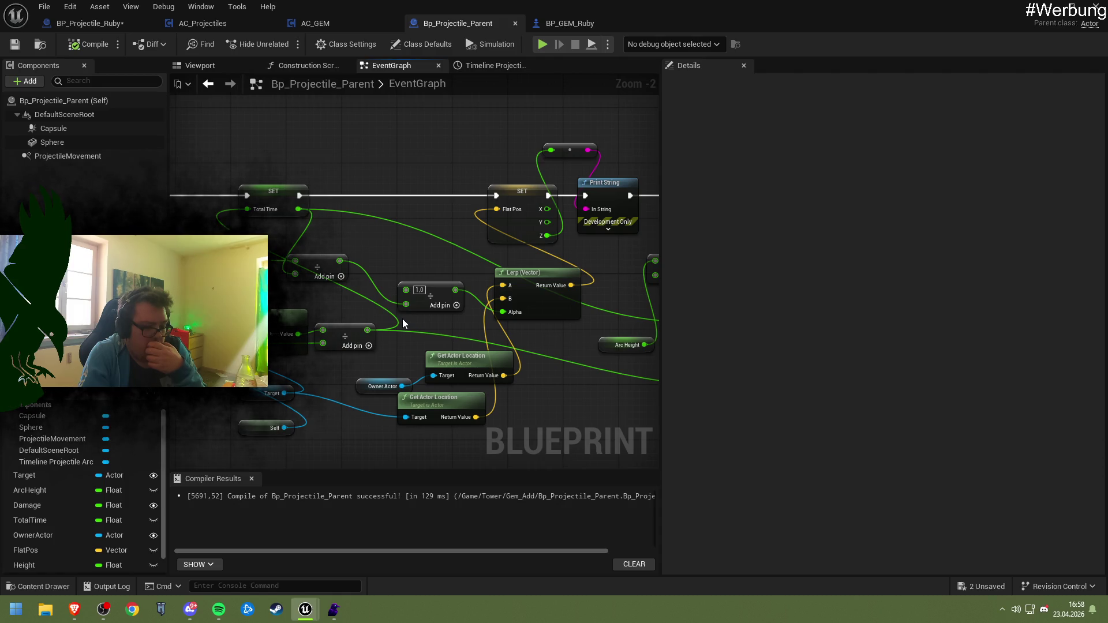
{"action": "left_click_drag", "start_coordinate": [402, 320], "coordinate": [423, 327]}
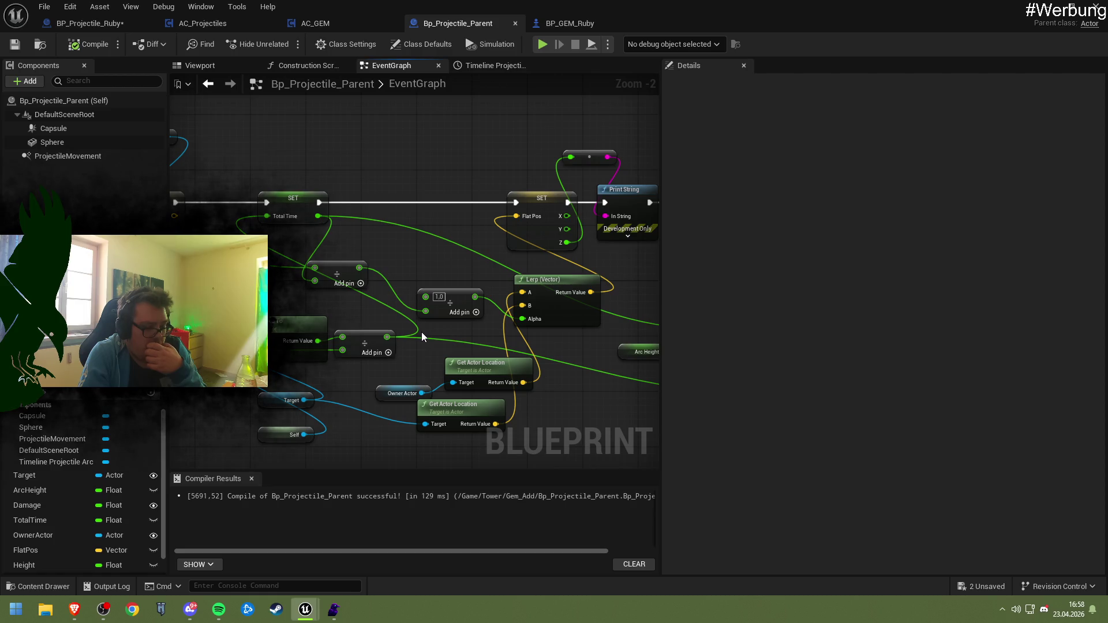
{"action": "scroll", "coordinate": [422, 333], "scroll_direction": "up", "scroll_amount": 2}
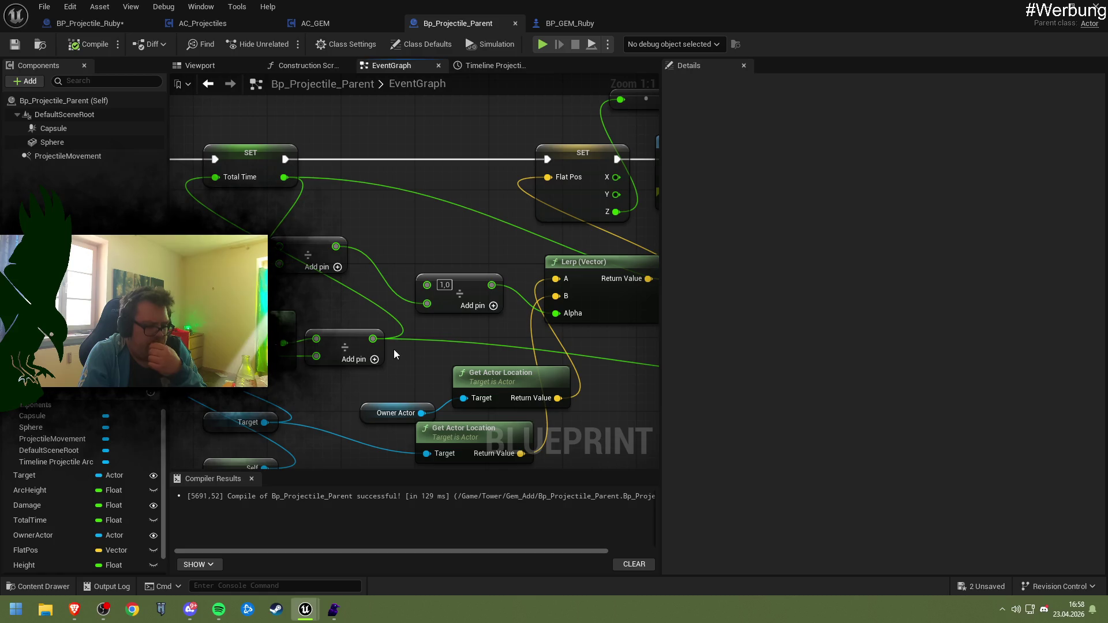
{"action": "left_click_drag", "start_coordinate": [407, 327], "coordinate": [453, 315]}
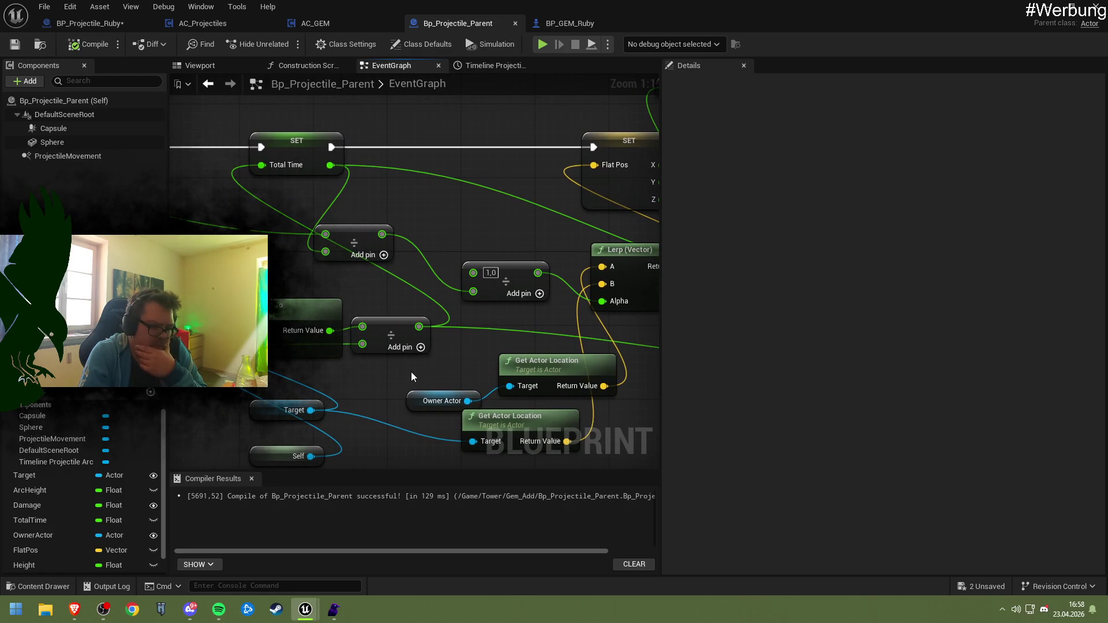
{"action": "mouse_move", "coordinate": [536, 271]}
{"action": "left_mouse_down"}
{"action": "mouse_move", "coordinate": [500, 262]}
{"action": "mouse_move", "coordinate": [490, 279]}
{"action": "left_mouse_up"}
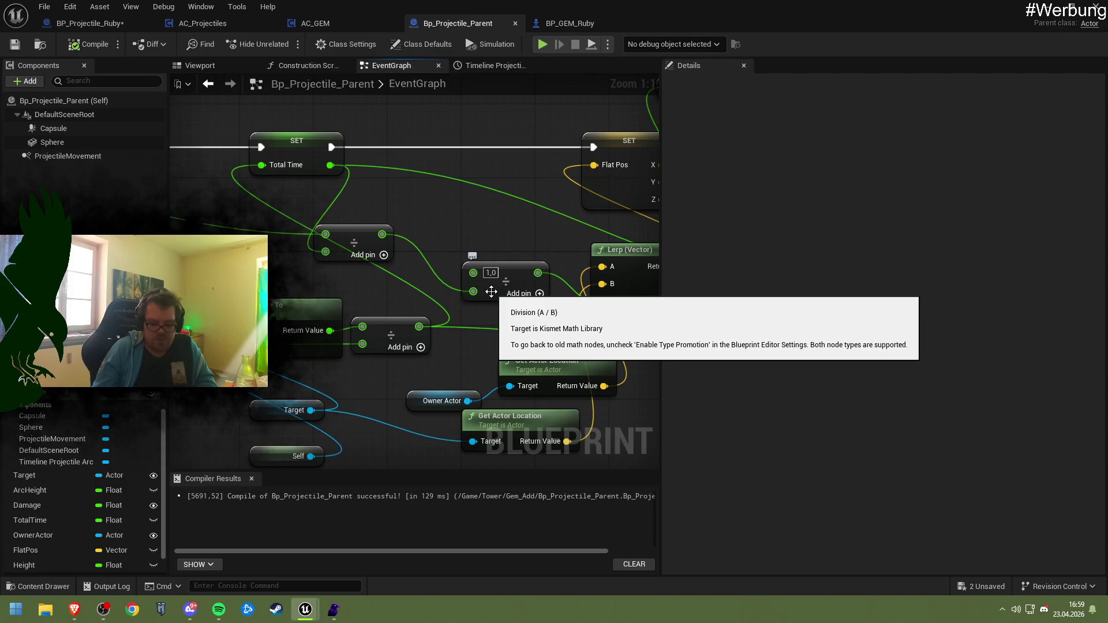
{"action": "left_click_drag", "start_coordinate": [382, 234], "coordinate": [471, 238]}
- Add a Map Range Clamped node on the divide output and wire a value into In Range A
{"action": "type", "text": "clamped"}
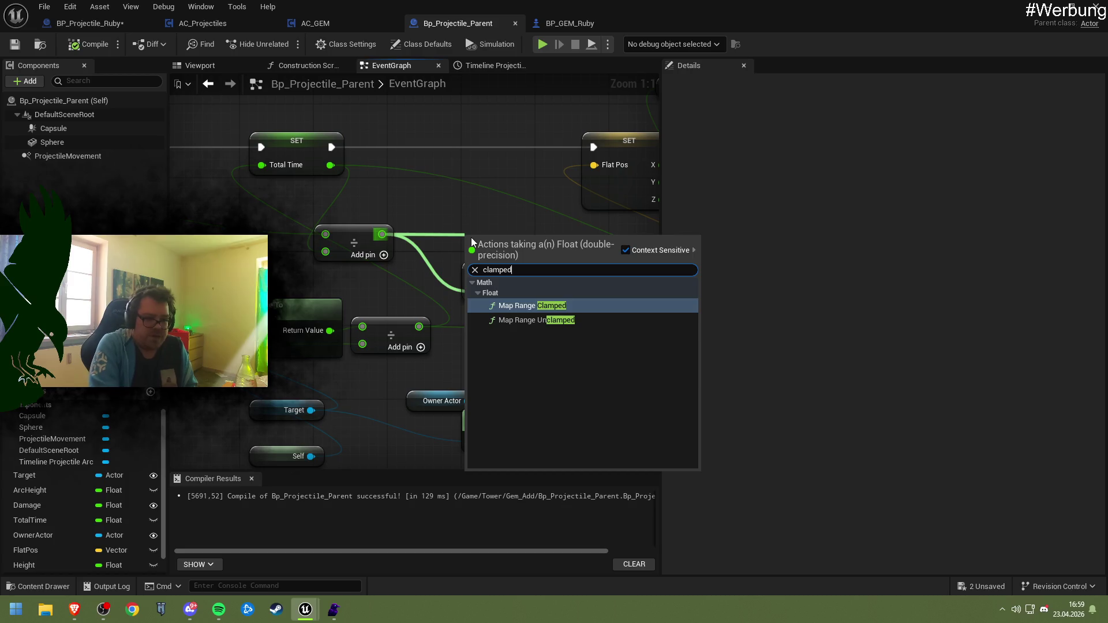
{"action": "key", "text": "Return"}
{"action": "left_click_drag", "start_coordinate": [530, 241], "coordinate": [484, 149]}
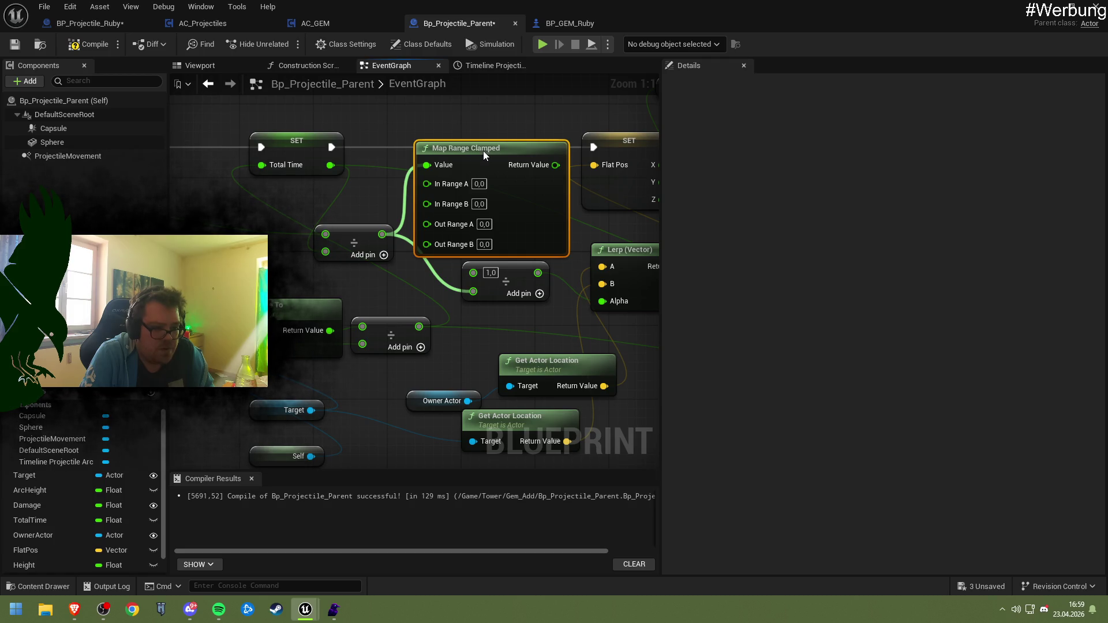
{"action": "left_click_drag", "start_coordinate": [480, 153], "coordinate": [473, 162]}
{"action": "mouse_move", "coordinate": [333, 385]}
{"action": "left_mouse_down"}
{"action": "mouse_move", "coordinate": [471, 351]}
{"action": "mouse_move", "coordinate": [397, 338]}
{"action": "left_mouse_up"}
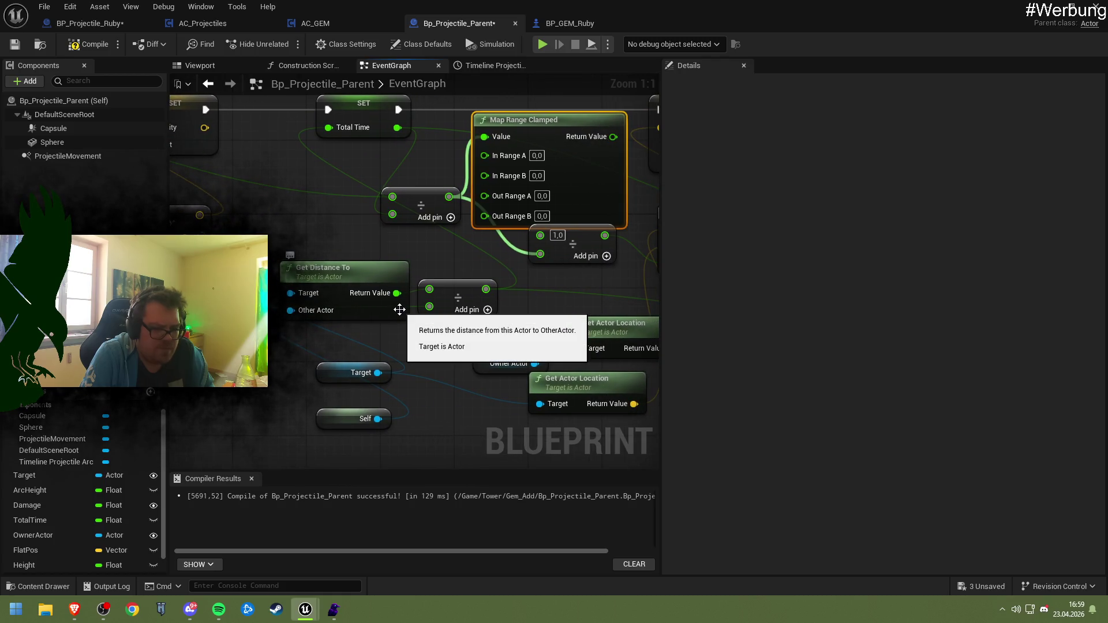
{"action": "left_click_drag", "start_coordinate": [554, 280], "coordinate": [473, 308]}
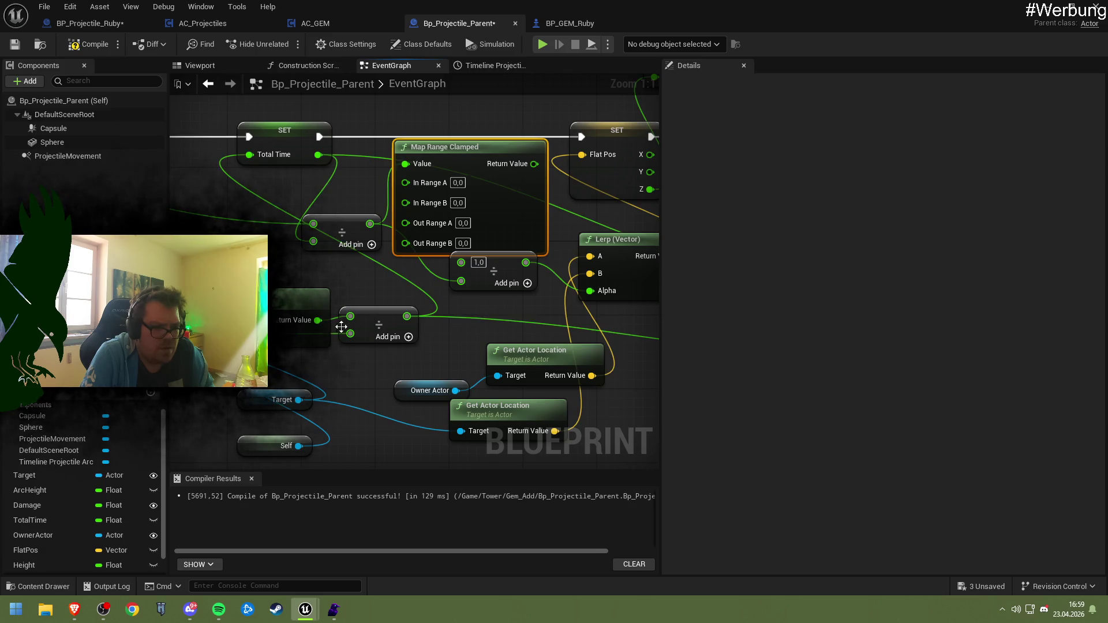
{"action": "left_click_drag", "start_coordinate": [318, 320], "coordinate": [406, 182]}
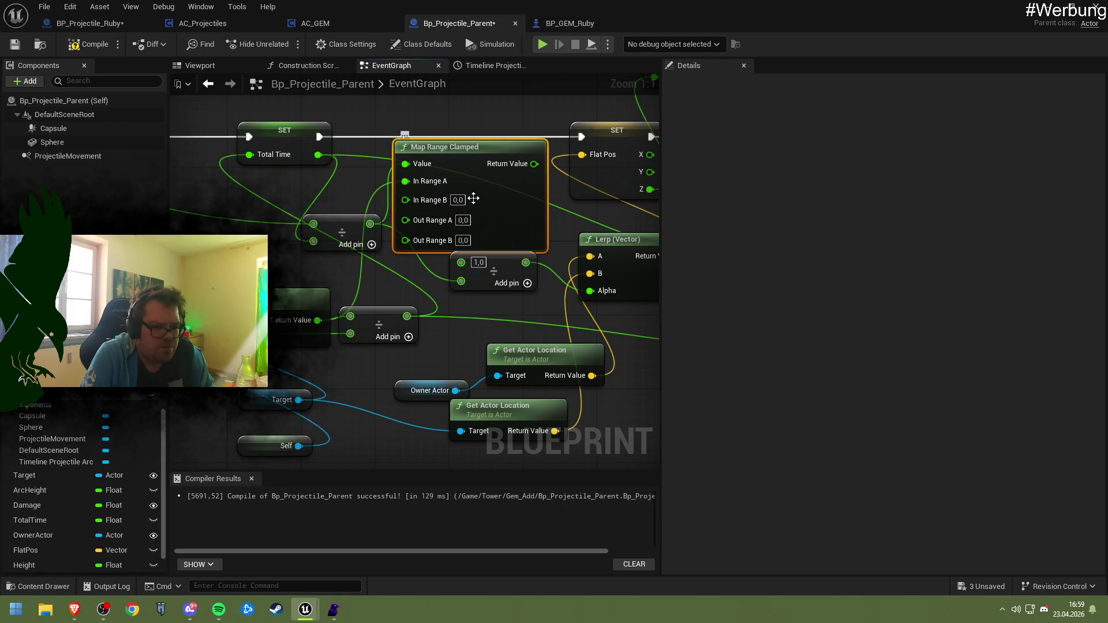
{"action": "left_click_drag", "start_coordinate": [477, 199], "coordinate": [486, 200]}
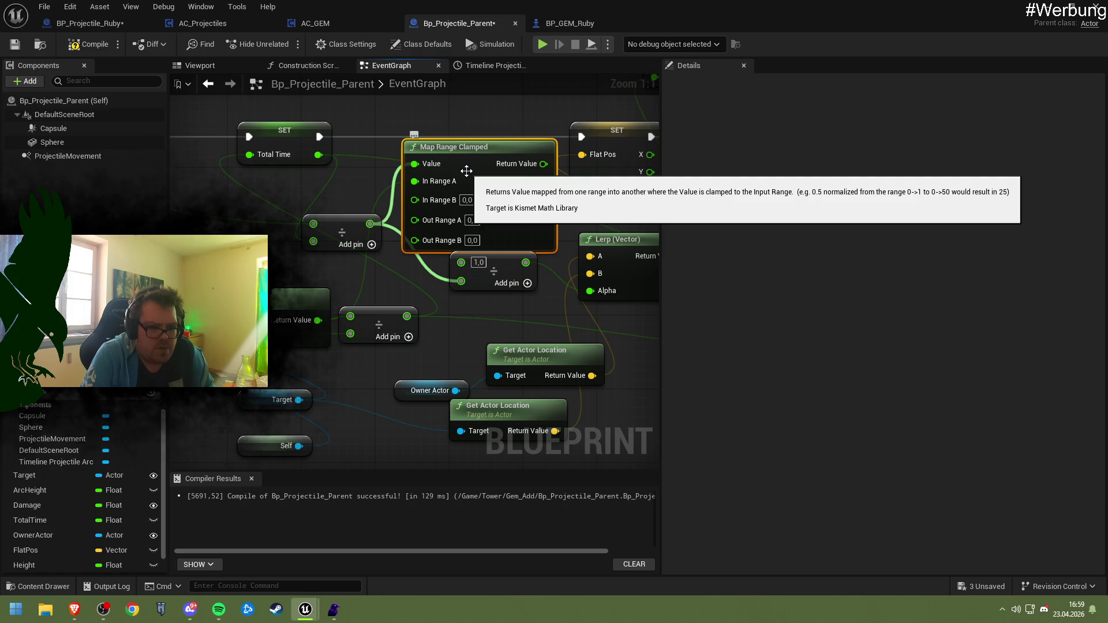
{"action": "right_click", "coordinate": [443, 183]}
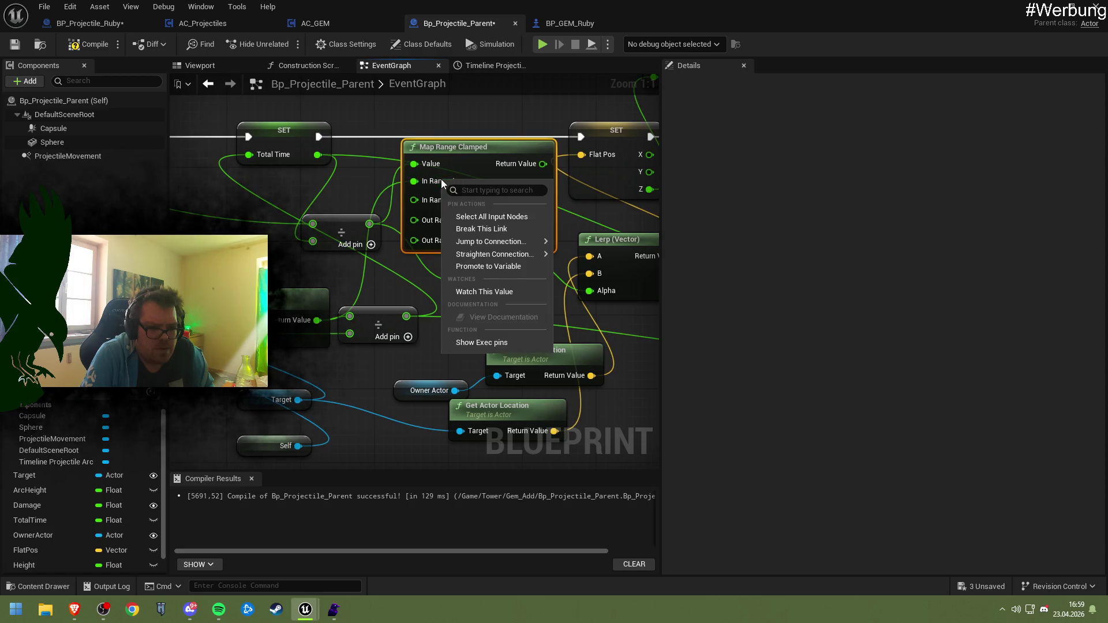
- Break the In Range A link and set In Range A to 1,0
{"action": "left_click", "coordinate": [473, 225]}
{"action": "mouse_move", "coordinate": [349, 316]}
{"action": "left_mouse_down"}
{"action": "mouse_move", "coordinate": [415, 254]}
{"action": "mouse_move", "coordinate": [415, 223]}
{"action": "left_mouse_up"}
{"action": "left_click", "coordinate": [467, 183]}
{"action": "type", "text": "1"}
{"action": "key", "text": "Return"}
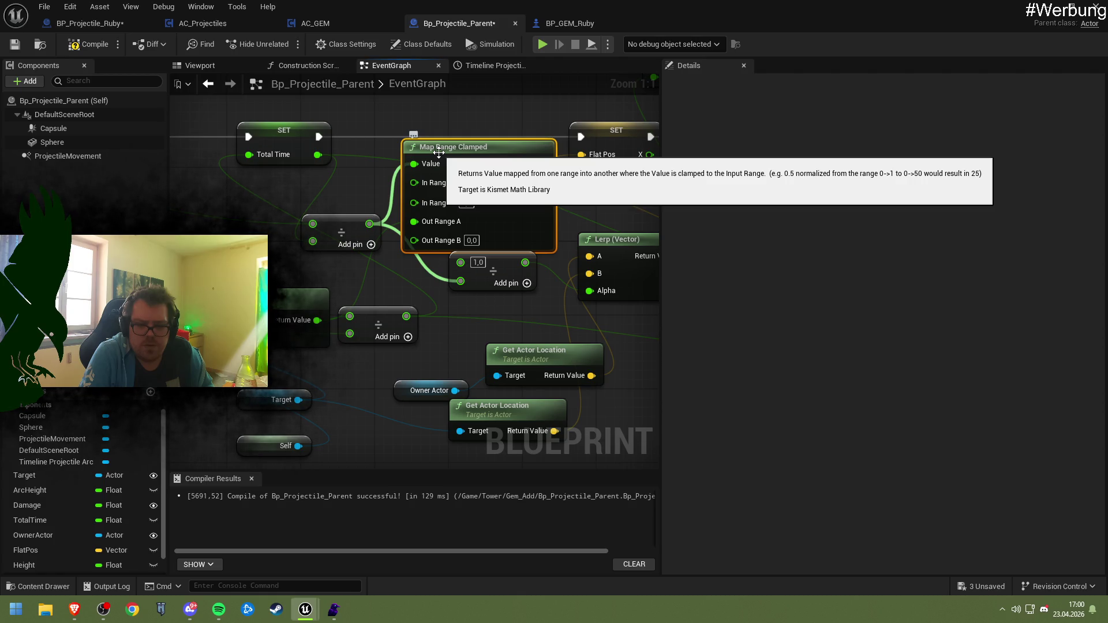
{"action": "left_click", "coordinate": [468, 183]}
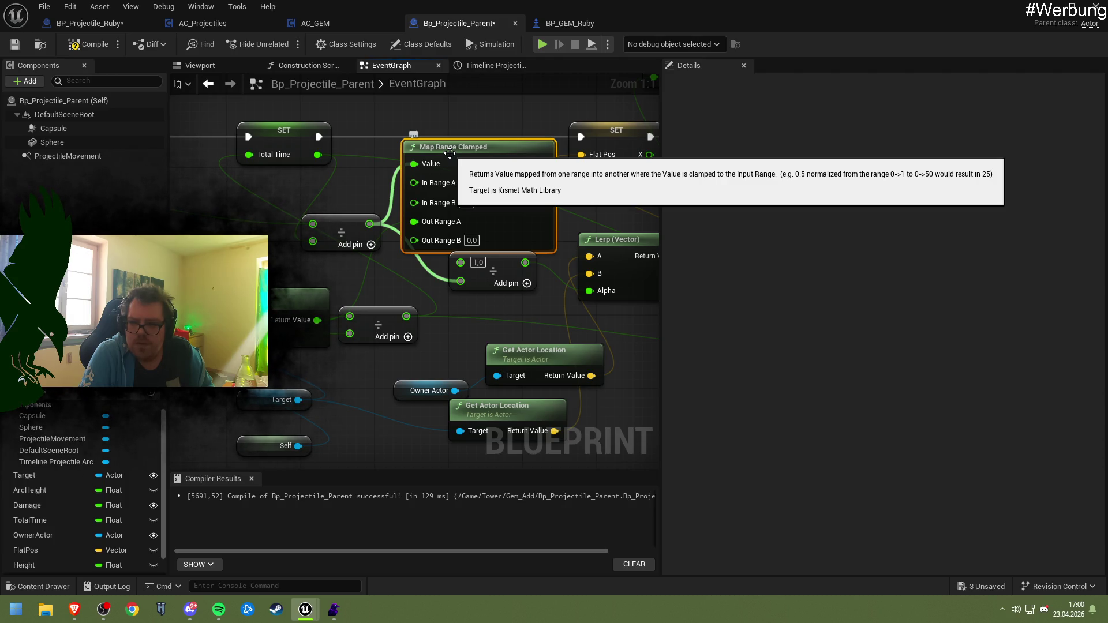
- Nudge Map Range Clamped right and bring the Get Distance To node into view
{"action": "mouse_move", "coordinate": [449, 153]}
{"action": "left_mouse_down"}
{"action": "mouse_move", "coordinate": [459, 153]}
{"action": "mouse_move", "coordinate": [439, 147]}
{"action": "left_mouse_up"}
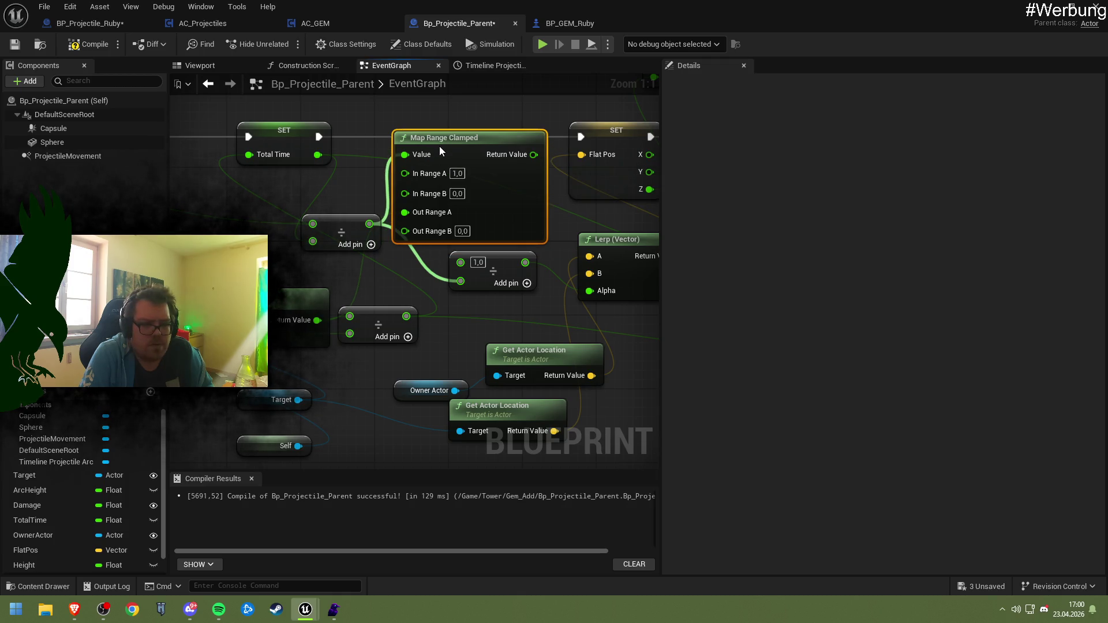
{"action": "left_click_drag", "start_coordinate": [433, 149], "coordinate": [442, 150]}
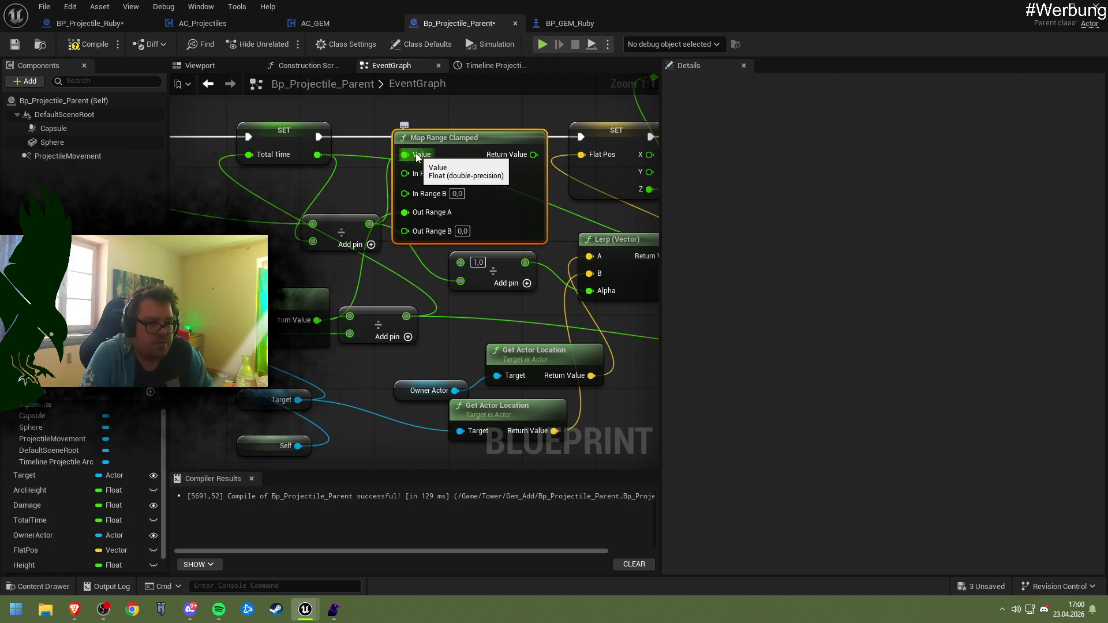
{"action": "left_click_drag", "start_coordinate": [296, 202], "coordinate": [370, 253]}
{"action": "scroll", "coordinate": [371, 253], "scroll_direction": "down", "scroll_amount": 3}
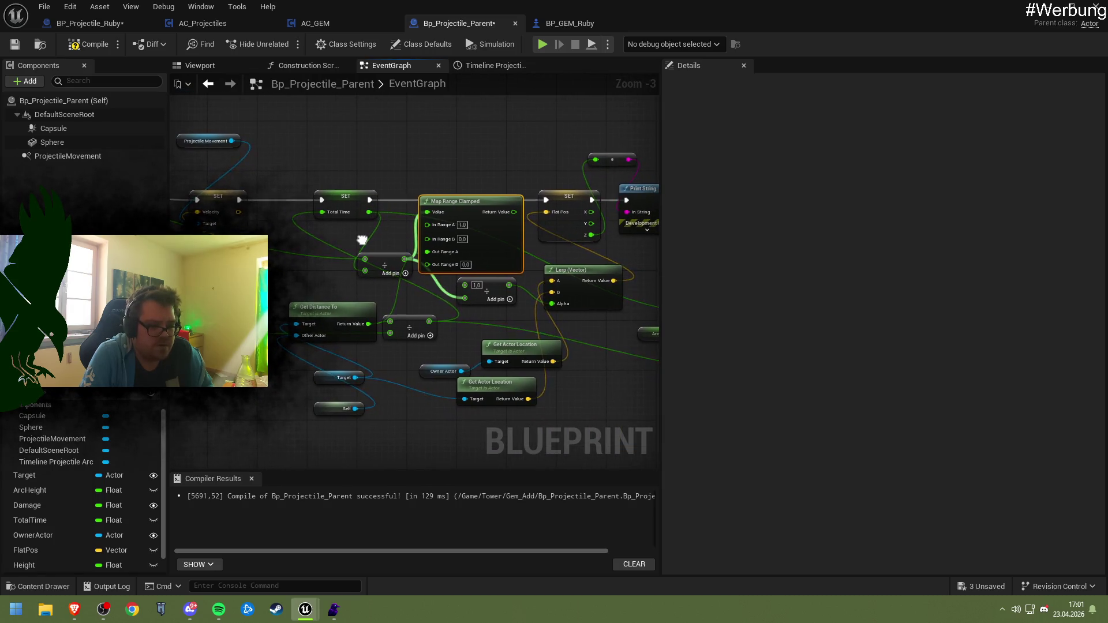
- Survey the nearby arc nodes, raise Map Range Clamped slightly, and move the divide node down-left
{"action": "left_click_drag", "start_coordinate": [387, 240], "coordinate": [237, 237]}
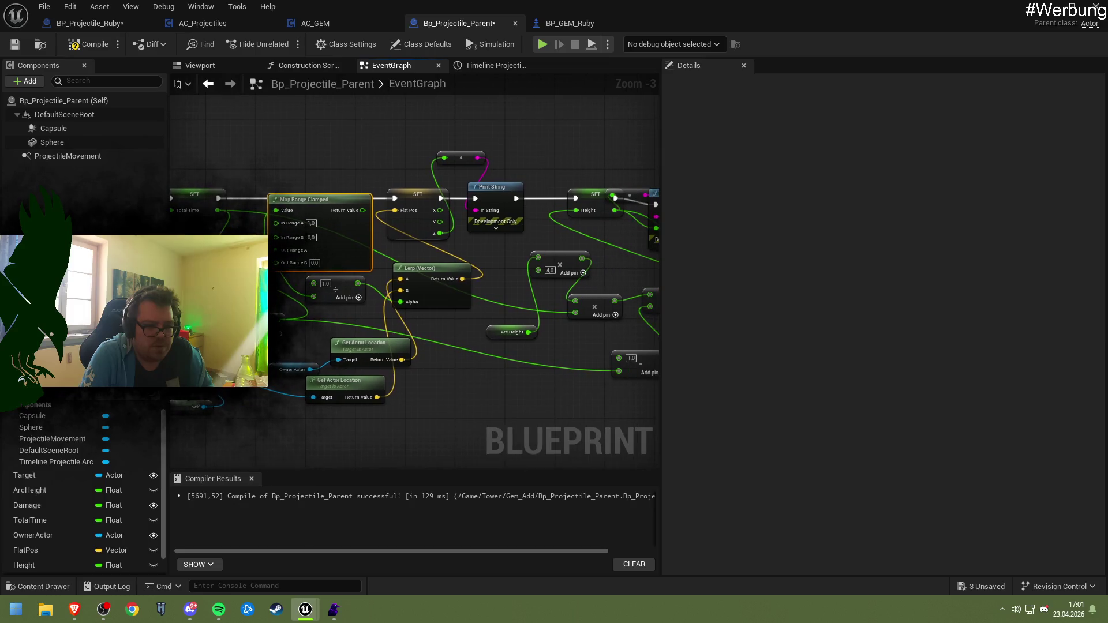
{"action": "left_click_drag", "start_coordinate": [335, 252], "coordinate": [387, 252]}
{"action": "scroll", "coordinate": [387, 252], "scroll_direction": "up", "scroll_amount": 3}
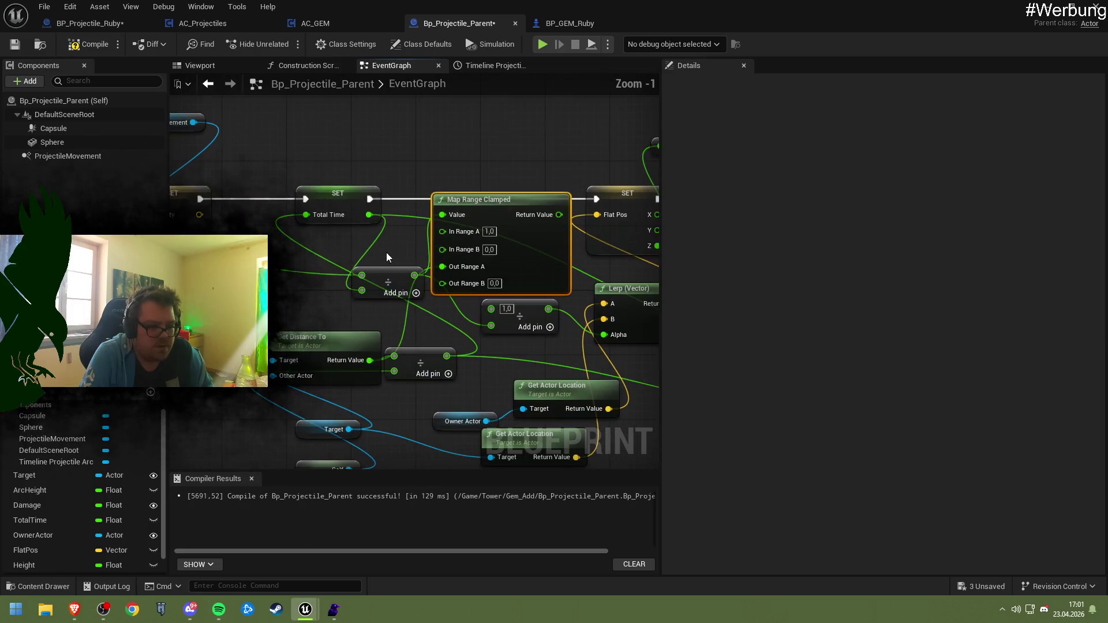
{"action": "left_click_drag", "start_coordinate": [500, 209], "coordinate": [500, 200]}
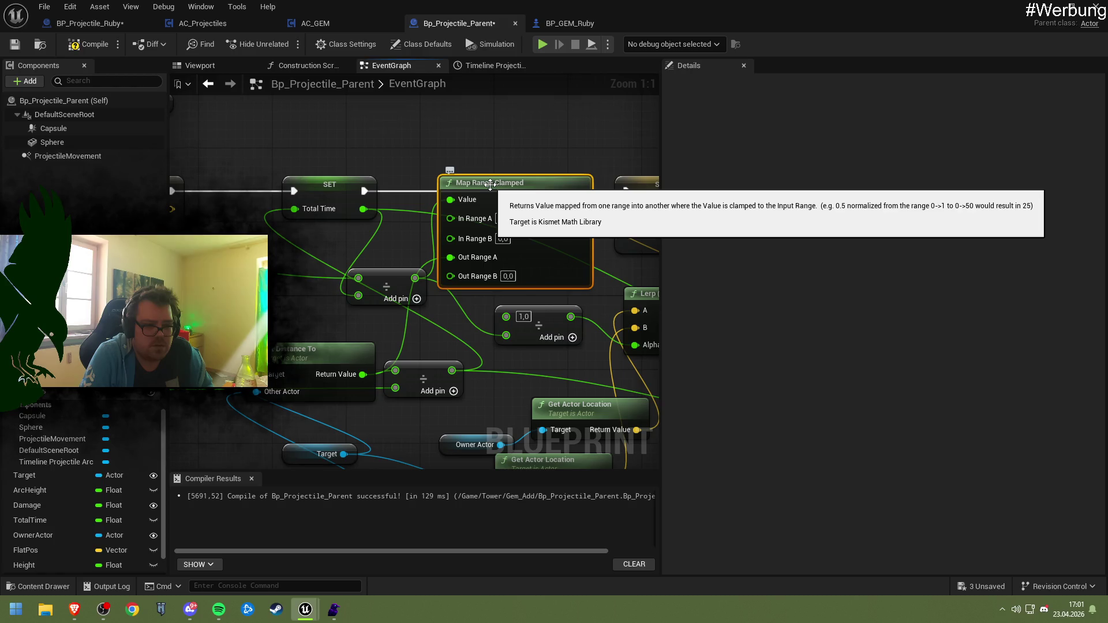
{"action": "left_click_drag", "start_coordinate": [390, 283], "coordinate": [344, 291]}
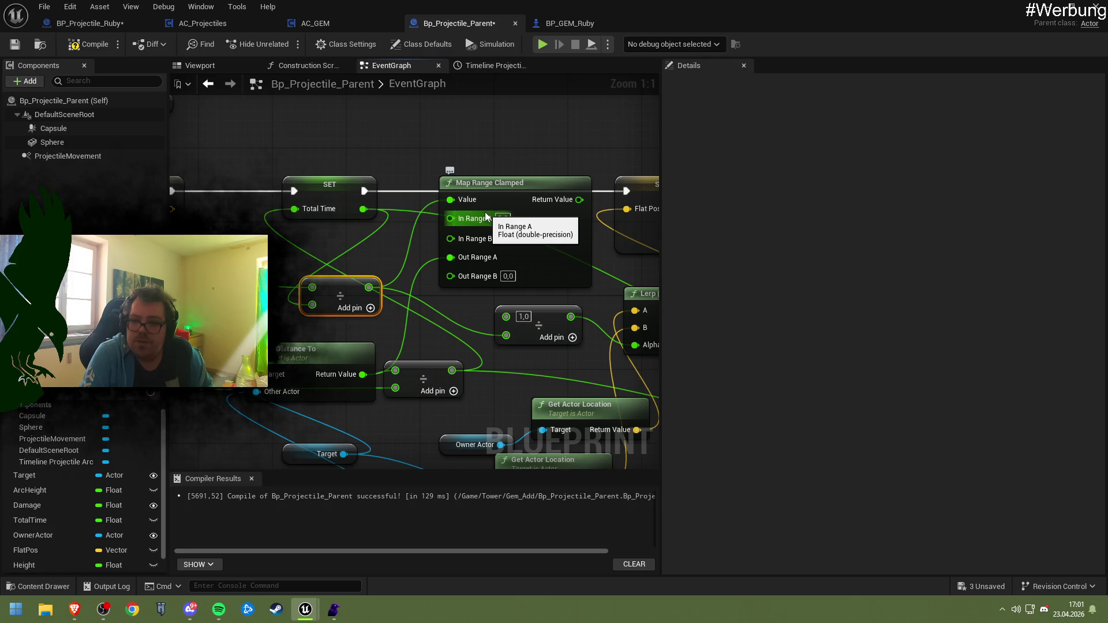
- Wire Get Distance To's Return Value into In Range B and disconnect Out Range A
{"action": "left_click_drag", "start_coordinate": [407, 290], "coordinate": [427, 279]}
{"action": "left_click_drag", "start_coordinate": [383, 363], "coordinate": [458, 288]}
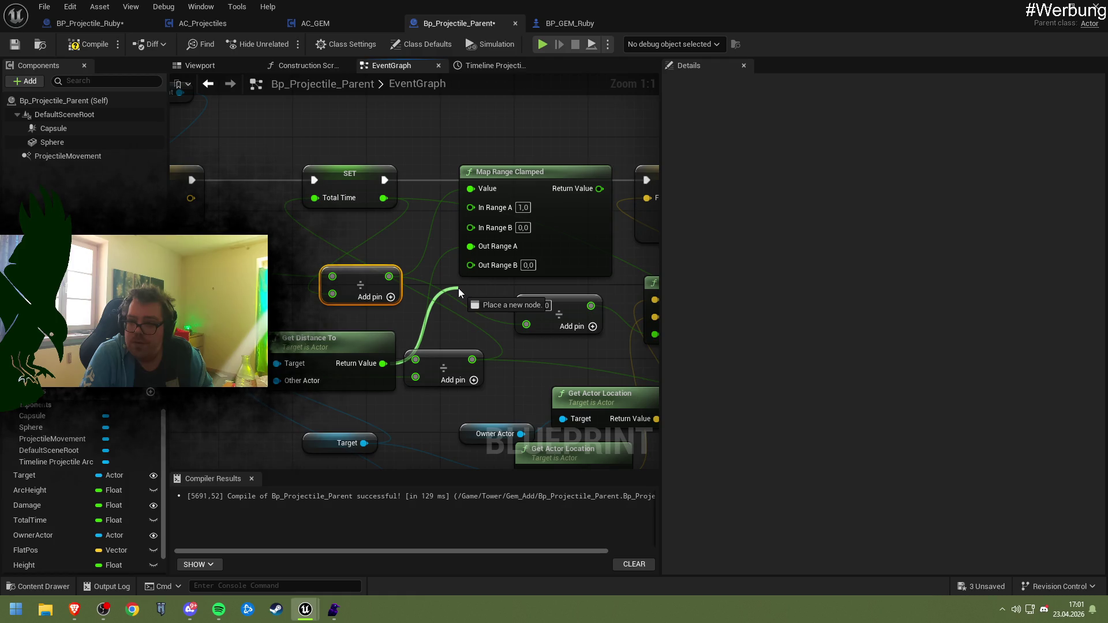
{"action": "left_click_drag", "start_coordinate": [459, 288], "coordinate": [467, 233]}
{"action": "right_click", "coordinate": [470, 243]}
{"action": "left_click", "coordinate": [493, 292]}
- Add a Divide node fed by the distance, with a divisor of 2
{"action": "left_click_drag", "start_coordinate": [546, 234], "coordinate": [531, 234]}
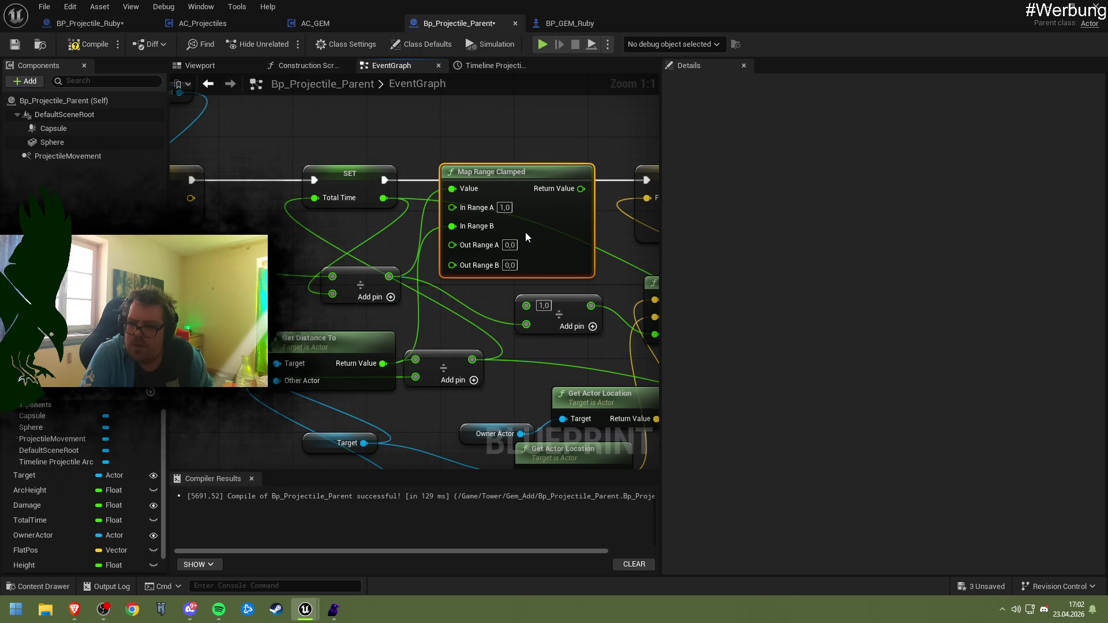
{"action": "left_click_drag", "start_coordinate": [525, 237], "coordinate": [524, 237]}
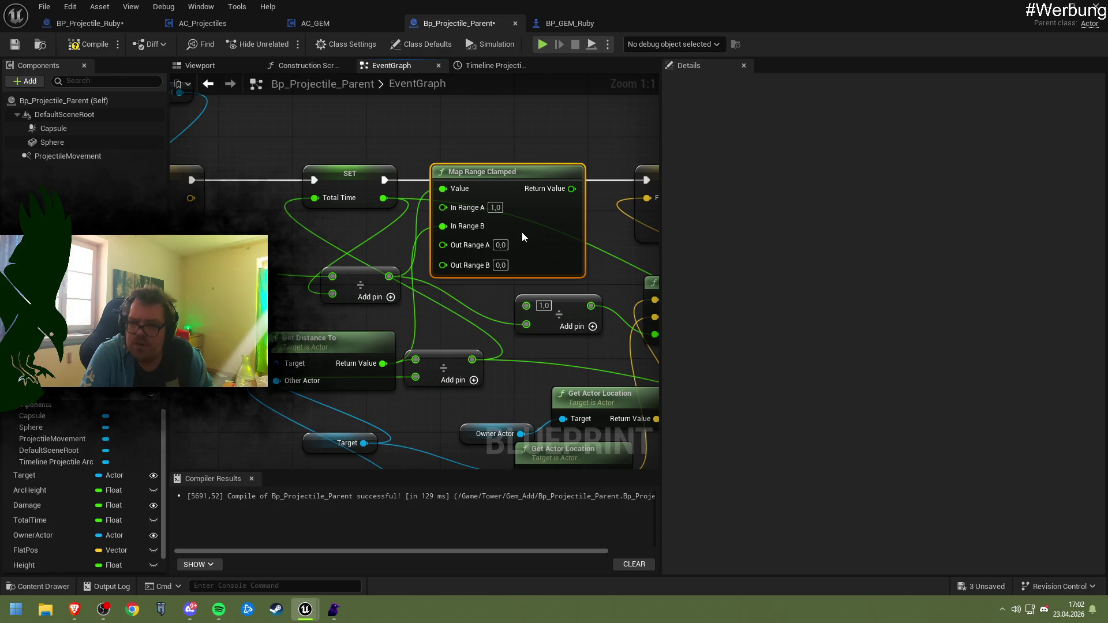
{"action": "left_click_drag", "start_coordinate": [522, 231], "coordinate": [531, 230]}
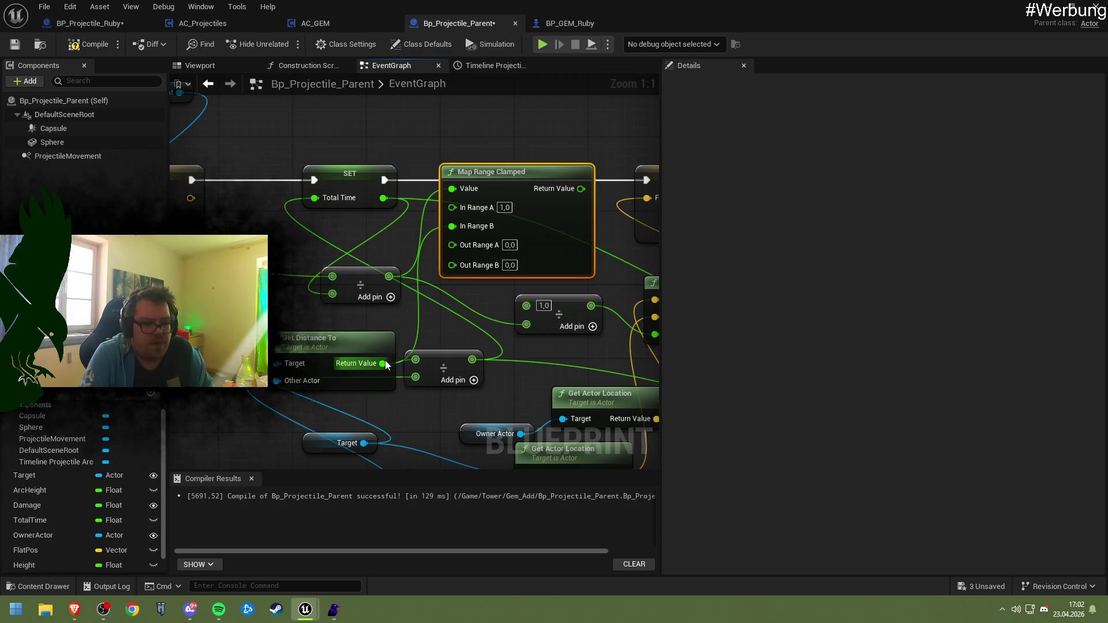
{"action": "left_click_drag", "start_coordinate": [383, 364], "coordinate": [427, 313]}
{"action": "type", "text": "/"}
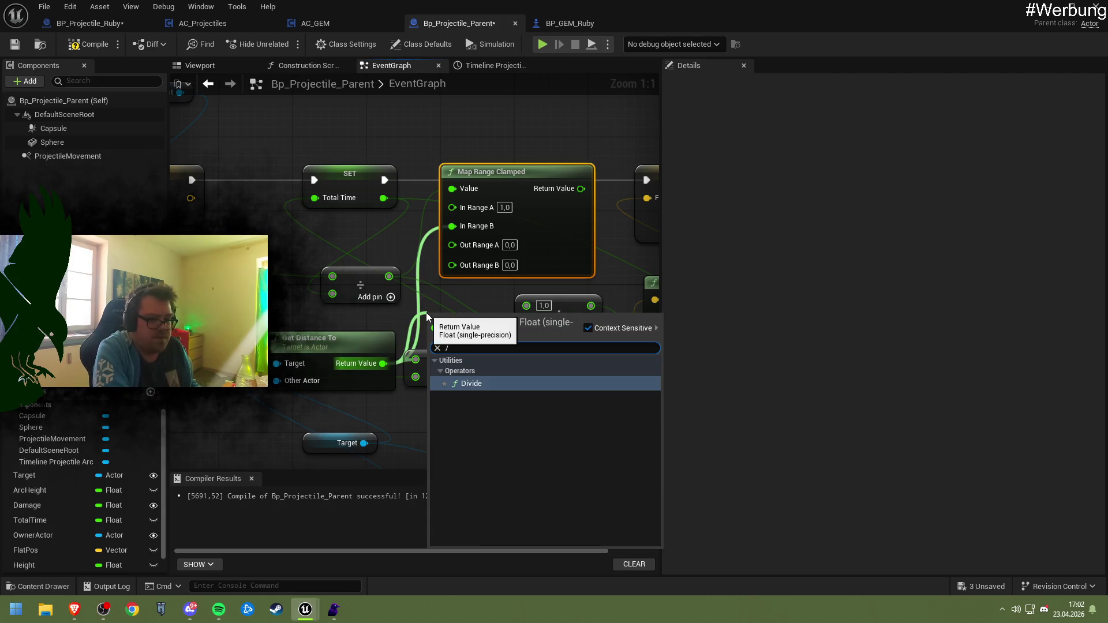
{"action": "key", "text": "Return"}
{"action": "left_click", "coordinate": [451, 341]}
{"action": "type", "text": "2"}
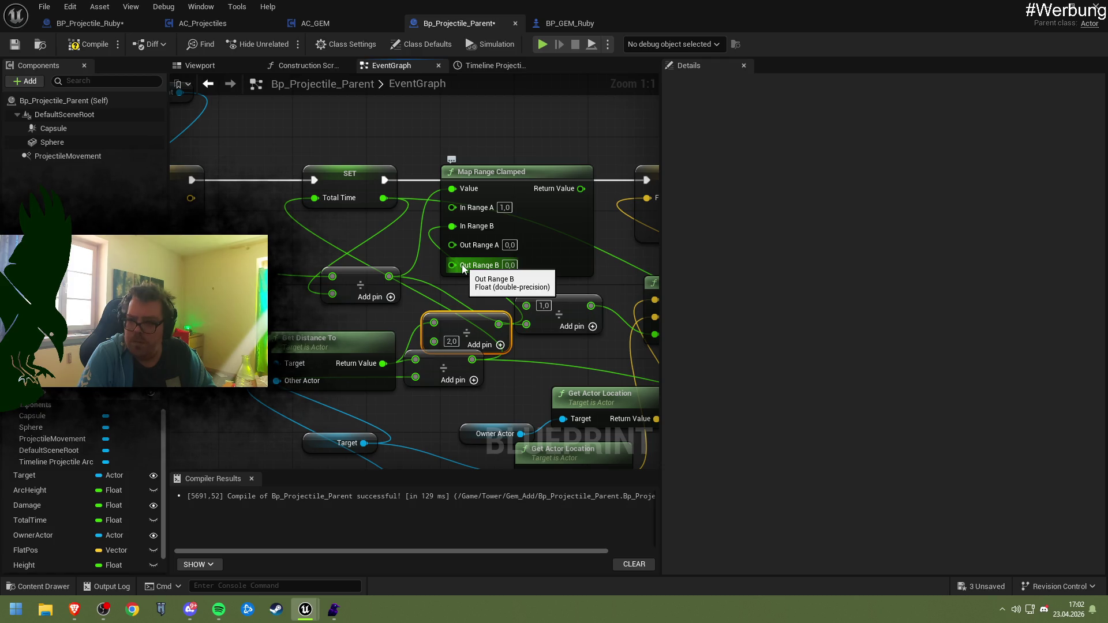
- Set Map Range Clamped's In Range A to 0 and Out Range B to 1
{"action": "left_click_drag", "start_coordinate": [519, 183], "coordinate": [528, 186]}
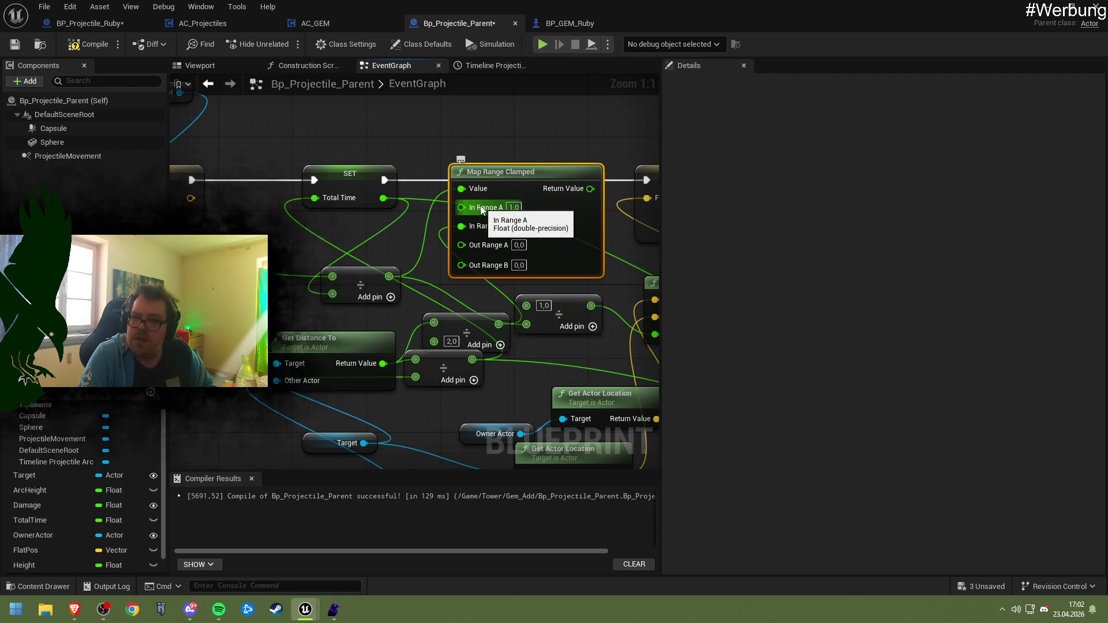
{"action": "left_click", "coordinate": [514, 208]}
{"action": "type", "text": "0"}
{"action": "key", "text": "Return"}
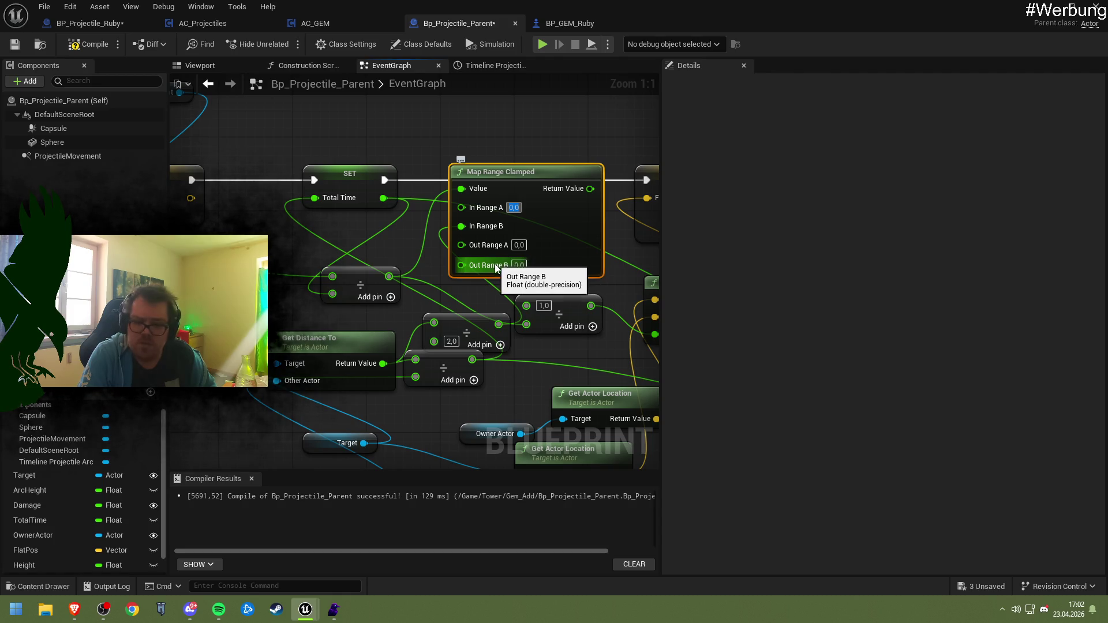
{"action": "left_click", "coordinate": [518, 266]}
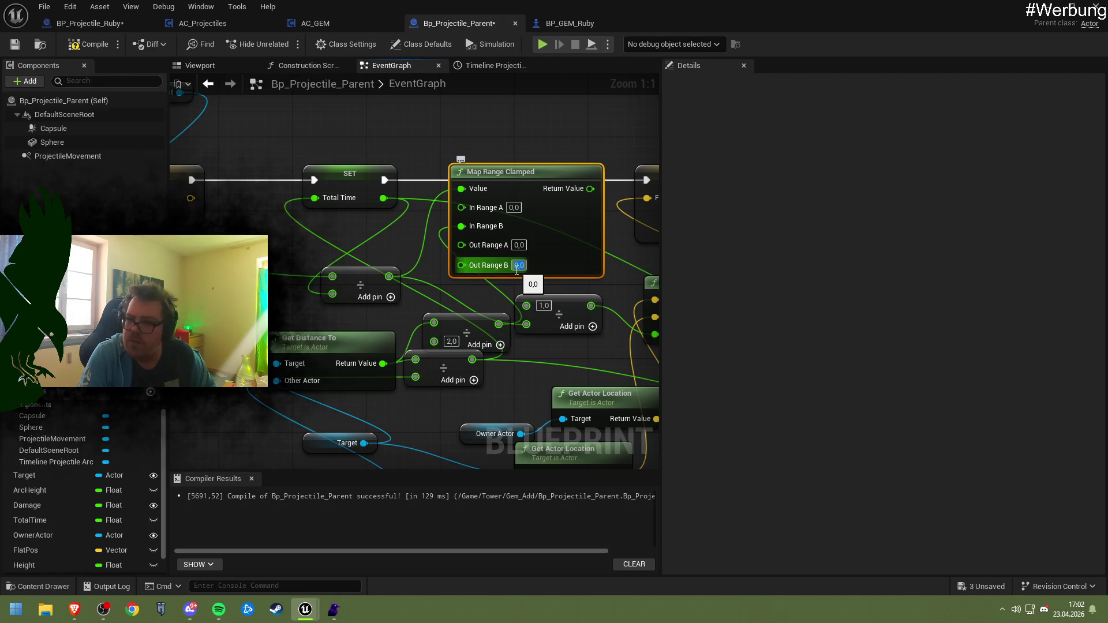
{"action": "type", "text": "1"}
{"action": "key", "text": "Return"}
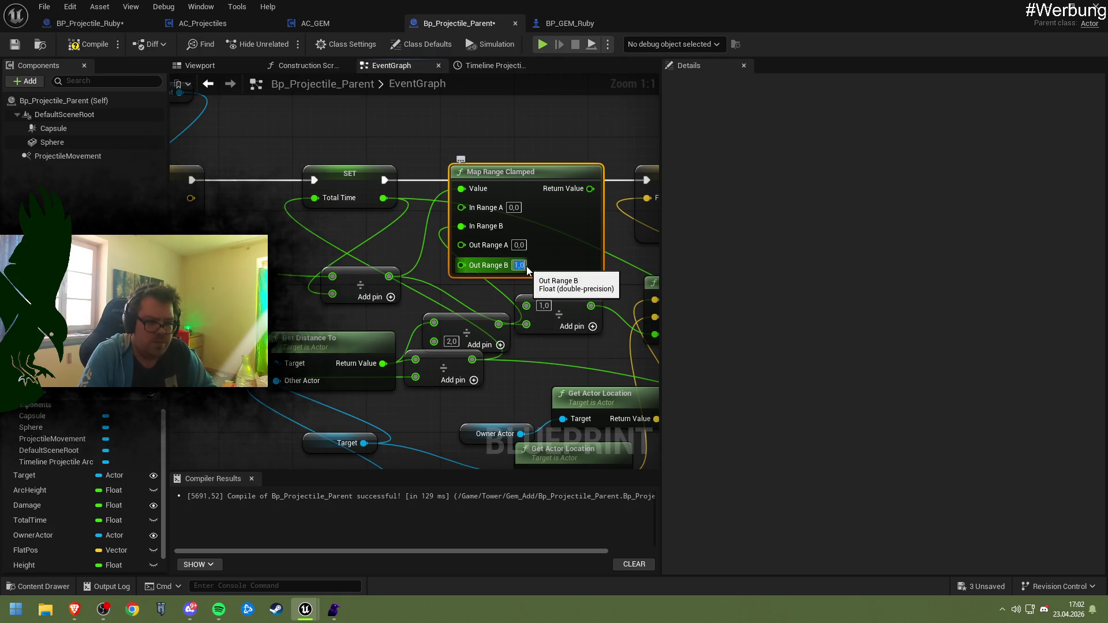
- Connect Map Range Clamped's Return Value to the Lerp Alpha and reposition the divide nodes
{"action": "mouse_move", "coordinate": [545, 251]}
{"action": "left_mouse_down"}
{"action": "mouse_move", "coordinate": [486, 285]}
{"action": "mouse_move", "coordinate": [505, 277]}
{"action": "left_mouse_up"}
{"action": "mouse_move", "coordinate": [525, 226]}
{"action": "left_mouse_down"}
{"action": "mouse_move", "coordinate": [599, 306]}
{"action": "mouse_move", "coordinate": [645, 331]}
{"action": "mouse_move", "coordinate": [594, 334]}
{"action": "left_mouse_up"}
{"action": "left_click_drag", "start_coordinate": [463, 254], "coordinate": [529, 230]}
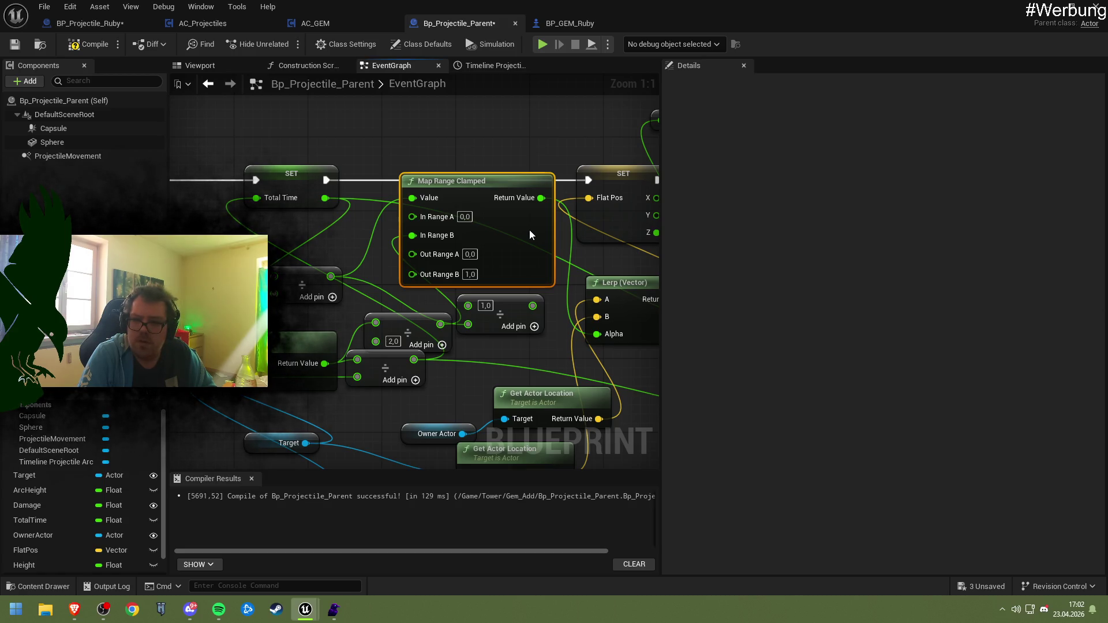
{"action": "mouse_move", "coordinate": [530, 231]}
{"action": "left_mouse_down"}
{"action": "mouse_move", "coordinate": [515, 223]}
{"action": "mouse_move", "coordinate": [511, 244]}
{"action": "left_mouse_up"}
{"action": "mouse_move", "coordinate": [411, 320]}
{"action": "left_mouse_down"}
{"action": "mouse_move", "coordinate": [349, 334]}
{"action": "mouse_move", "coordinate": [346, 287]}
{"action": "mouse_move", "coordinate": [344, 317]}
{"action": "mouse_move", "coordinate": [359, 308]}
{"action": "mouse_move", "coordinate": [341, 308]}
{"action": "left_mouse_up"}
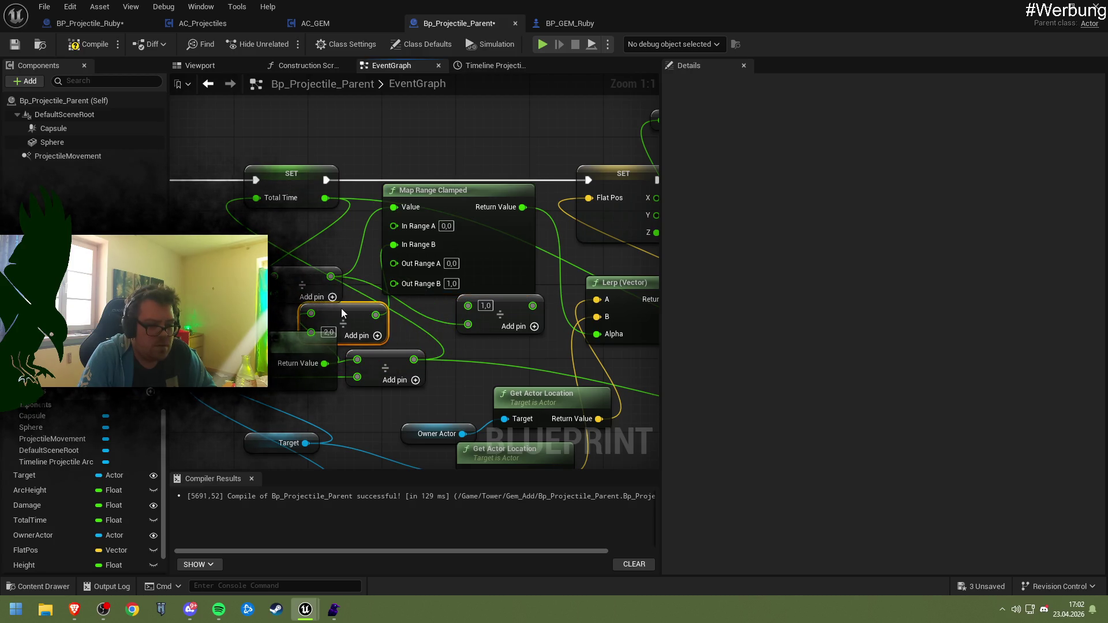
{"action": "mouse_move", "coordinate": [479, 232]}
{"action": "left_mouse_down"}
{"action": "mouse_move", "coordinate": [497, 232]}
{"action": "mouse_move", "coordinate": [486, 230]}
{"action": "mouse_move", "coordinate": [493, 181]}
{"action": "mouse_move", "coordinate": [493, 238]}
{"action": "mouse_move", "coordinate": [517, 315]}
{"action": "mouse_move", "coordinate": [527, 310]}
{"action": "left_mouse_up"}
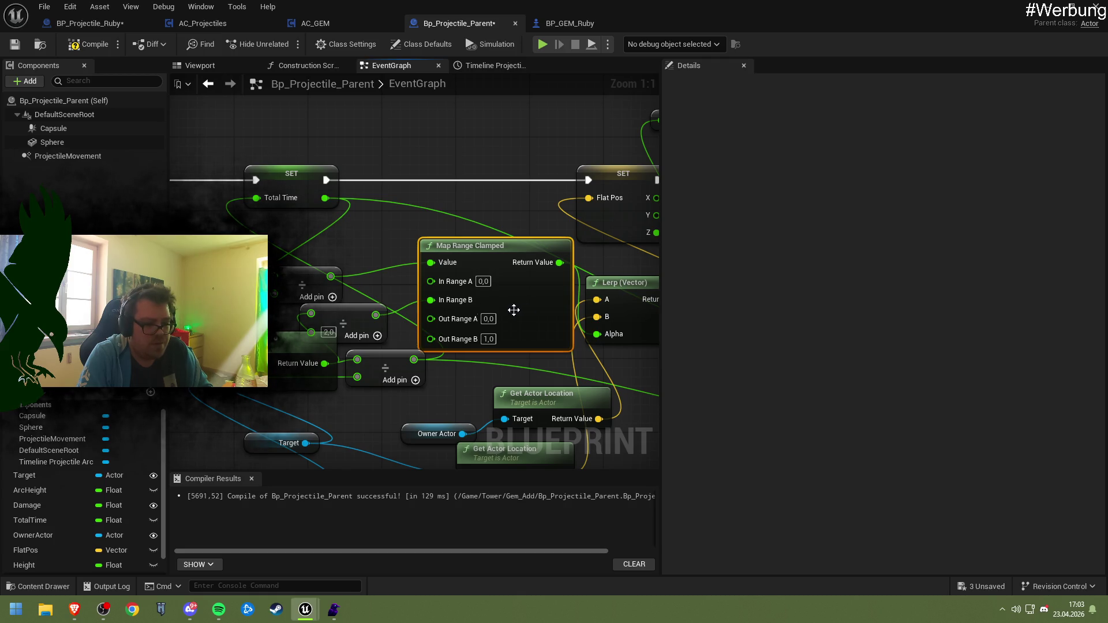
{"action": "mouse_move", "coordinate": [362, 318]}
{"action": "left_mouse_down"}
{"action": "mouse_move", "coordinate": [288, 327]}
{"action": "mouse_move", "coordinate": [264, 314]}
{"action": "left_mouse_up"}
{"action": "mouse_move", "coordinate": [385, 369]}
{"action": "left_mouse_down"}
{"action": "mouse_move", "coordinate": [348, 388]}
{"action": "mouse_move", "coordinate": [349, 411]}
{"action": "mouse_move", "coordinate": [273, 416]}
{"action": "left_mouse_up"}
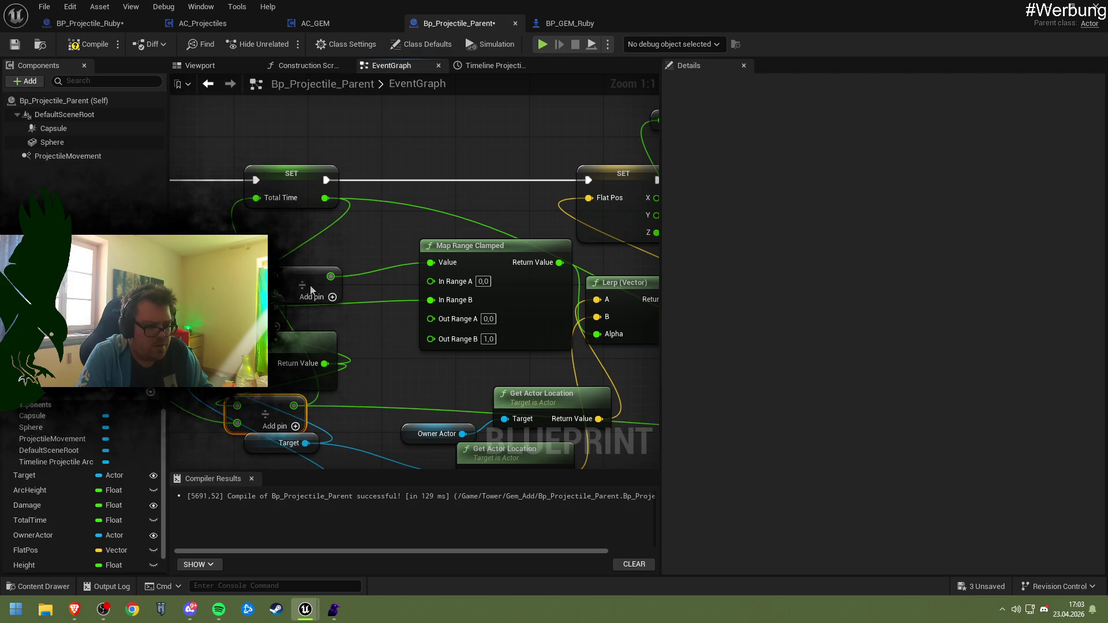
- Rearrange the Divide and Get Distance To nodes neatly beside Map Range Clamped and SET Velocity
{"action": "left_click_drag", "start_coordinate": [309, 290], "coordinate": [364, 282]}
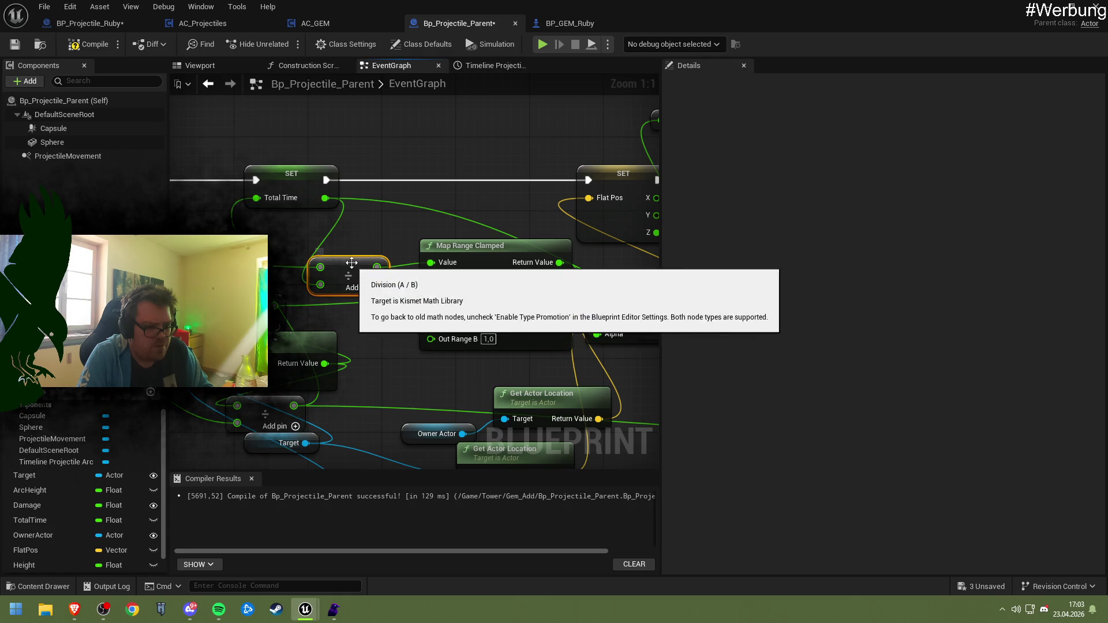
{"action": "mouse_move", "coordinate": [346, 244]}
{"action": "left_mouse_down"}
{"action": "mouse_move", "coordinate": [577, 265]}
{"action": "mouse_move", "coordinate": [649, 296]}
{"action": "left_mouse_up"}
{"action": "left_click_drag", "start_coordinate": [503, 283], "coordinate": [204, 247]}
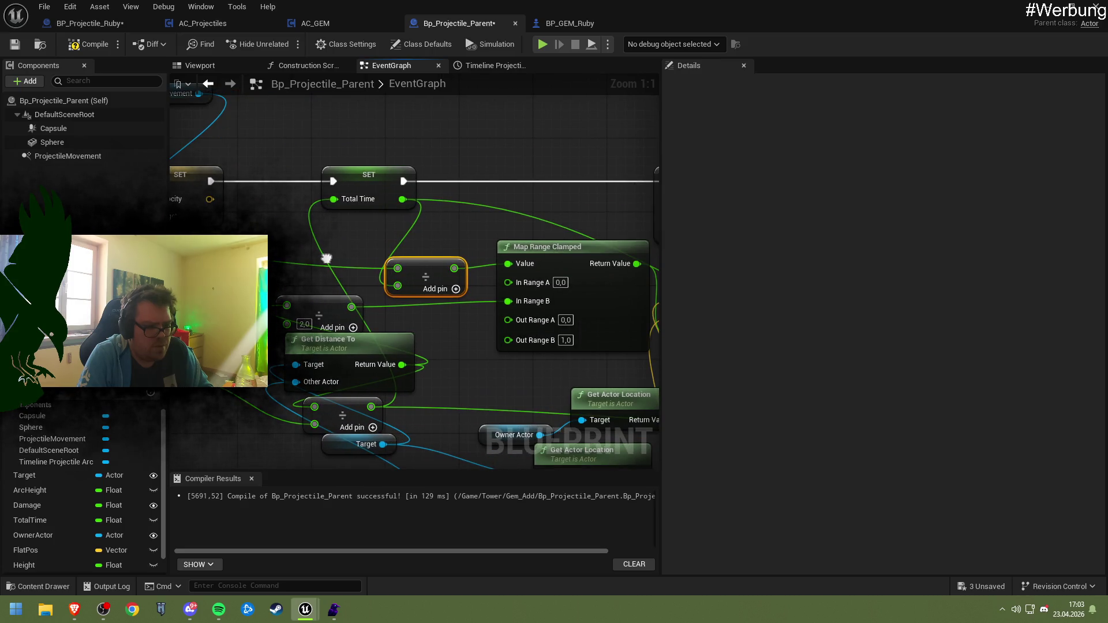
{"action": "left_click_drag", "start_coordinate": [327, 258], "coordinate": [304, 255]}
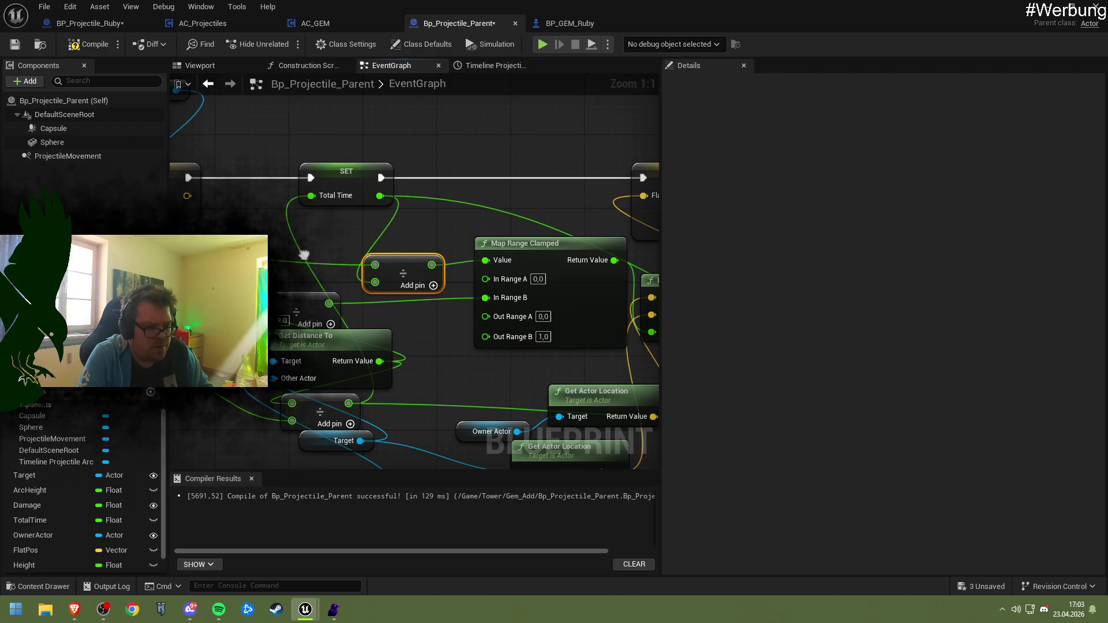
{"action": "mouse_move", "coordinate": [349, 338]}
{"action": "left_mouse_down"}
{"action": "mouse_move", "coordinate": [382, 354]}
{"action": "mouse_move", "coordinate": [404, 350]}
{"action": "mouse_move", "coordinate": [378, 342]}
{"action": "left_mouse_up"}
{"action": "left_click_drag", "start_coordinate": [406, 266], "coordinate": [403, 267]}
{"action": "mouse_move", "coordinate": [357, 344]}
{"action": "left_mouse_down"}
{"action": "mouse_move", "coordinate": [376, 362]}
{"action": "mouse_move", "coordinate": [366, 349]}
{"action": "left_mouse_up"}
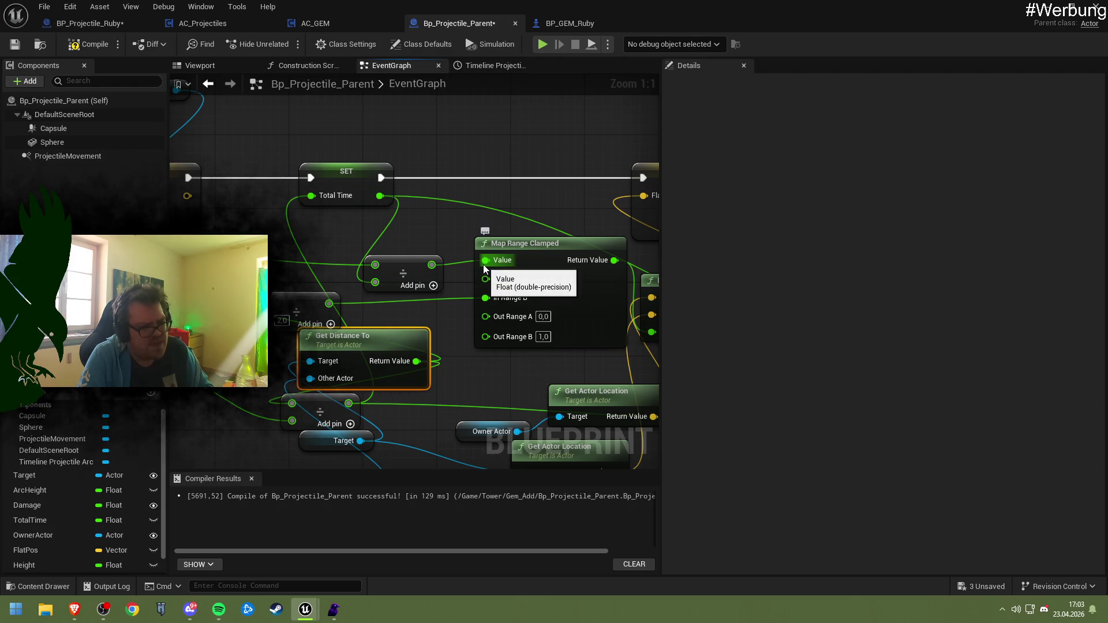
{"action": "mouse_move", "coordinate": [382, 341]}
{"action": "left_mouse_down"}
{"action": "mouse_move", "coordinate": [397, 344]}
{"action": "mouse_move", "coordinate": [394, 358]}
{"action": "mouse_move", "coordinate": [377, 349]}
{"action": "mouse_move", "coordinate": [459, 340]}
{"action": "mouse_move", "coordinate": [487, 262]}
{"action": "mouse_move", "coordinate": [425, 347]}
{"action": "mouse_move", "coordinate": [423, 260]}
{"action": "mouse_move", "coordinate": [446, 289]}
{"action": "mouse_move", "coordinate": [414, 296]}
{"action": "mouse_move", "coordinate": [532, 233]}
{"action": "mouse_move", "coordinate": [527, 197]}
{"action": "left_mouse_up"}
- Delete the unconnected Divide node from the event graph
{"action": "left_click", "coordinate": [442, 202]}
{"action": "left_click_drag", "start_coordinate": [344, 149], "coordinate": [360, 189]}
{"action": "key", "text": "Delete"}
- Compile, save and close Bp_Projectile_Parent, then play-test the level to watch projectiles spawn
{"action": "left_click", "coordinate": [92, 43]}
{"action": "key", "text": "ctrl+s"}
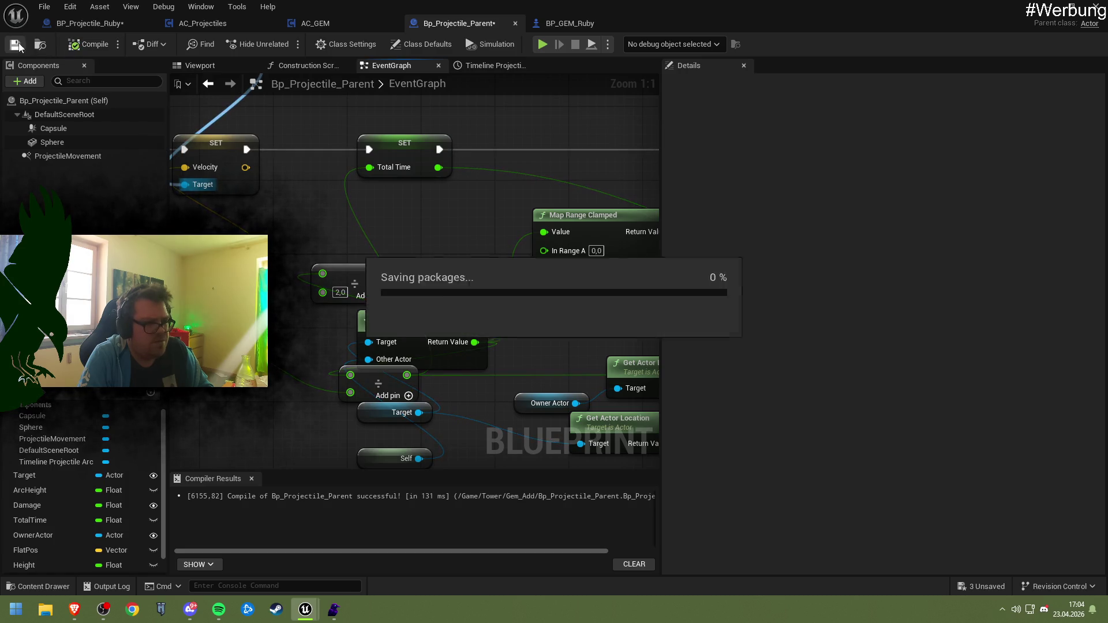
{"action": "left_click", "coordinate": [1096, 6]}
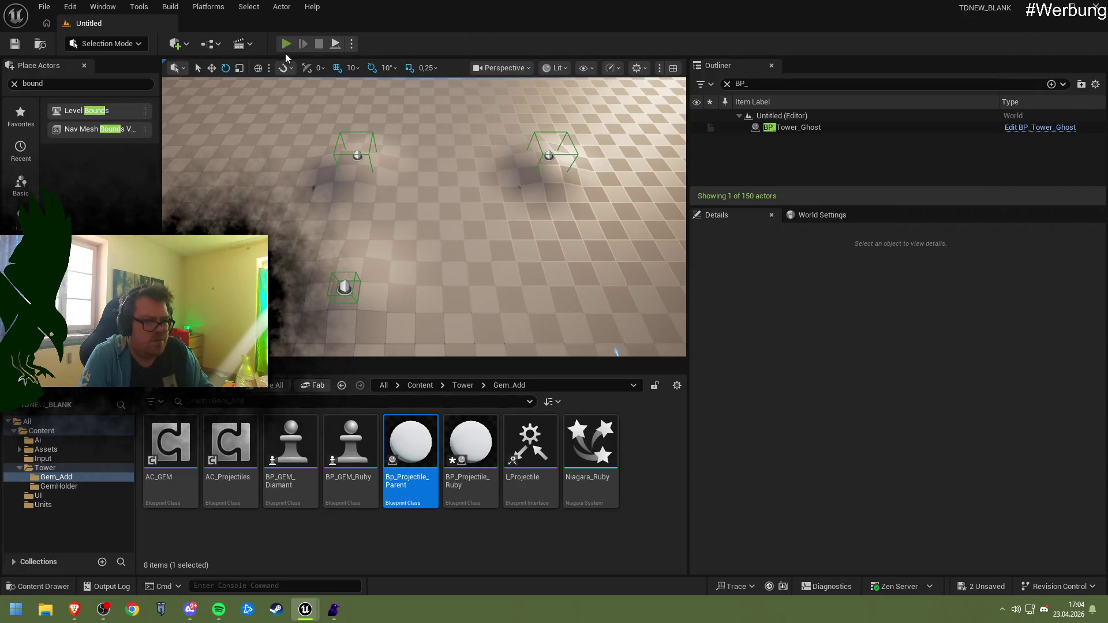
{"action": "left_click", "coordinate": [286, 44]}
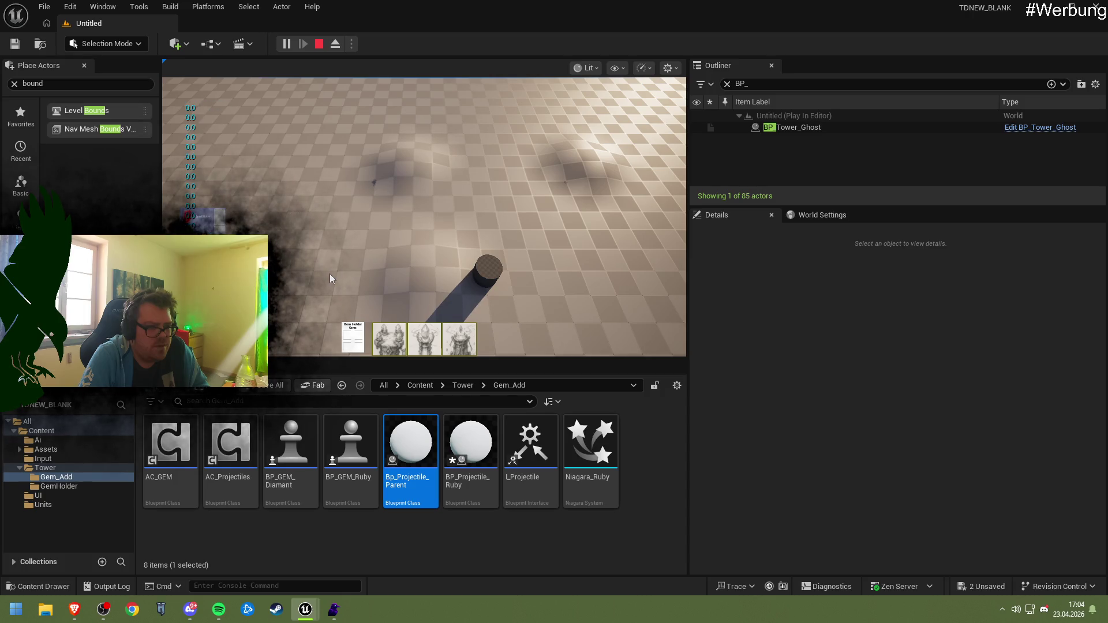
{"action": "left_click", "coordinate": [320, 44]}
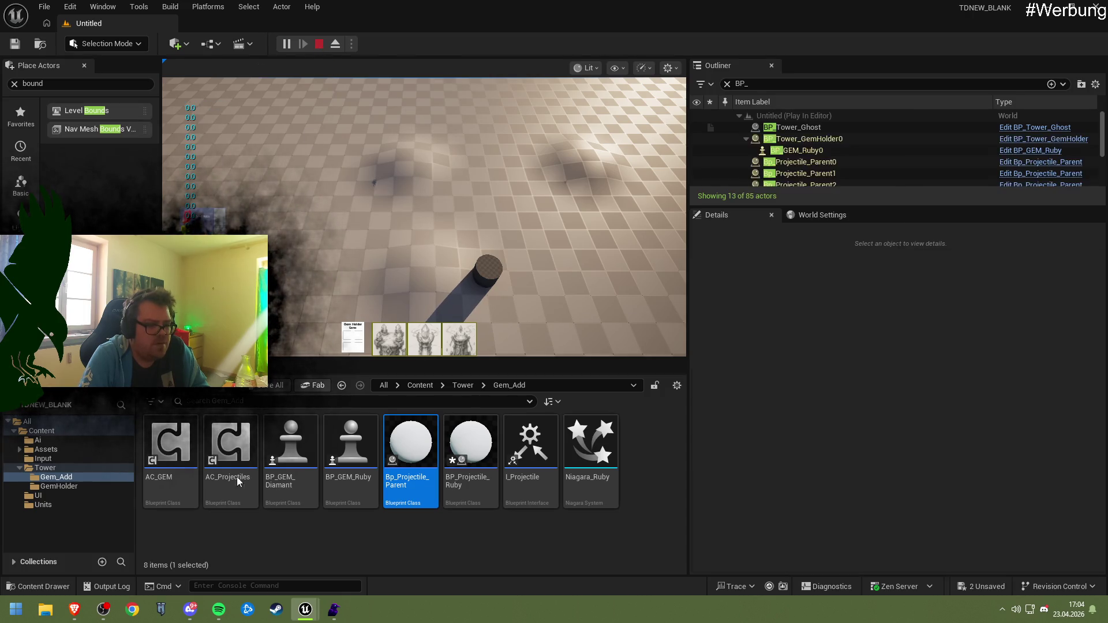
- Return to Bp_Projectile_Parent's graph, shift the Lerp (Vector) and Target nodes, and select the arc nodes
{"action": "mouse_move", "coordinate": [305, 609]}
{"action": "left_click", "coordinate": [338, 553]}
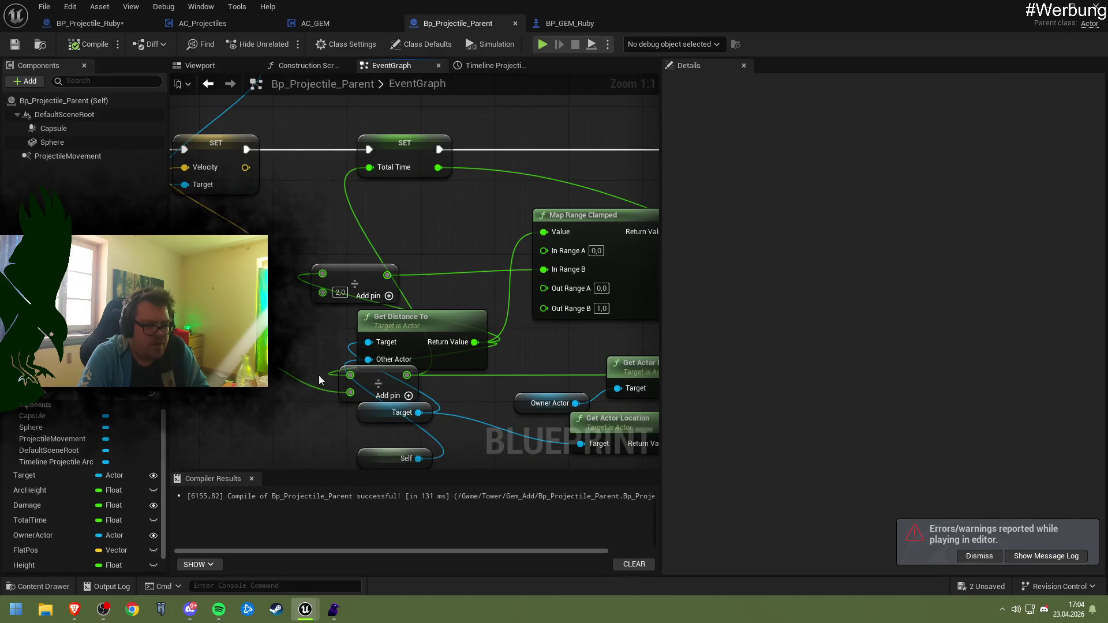
{"action": "scroll", "coordinate": [338, 352], "scroll_direction": "down", "scroll_amount": 1}
{"action": "scroll", "coordinate": [338, 351], "scroll_direction": "down", "scroll_amount": 2}
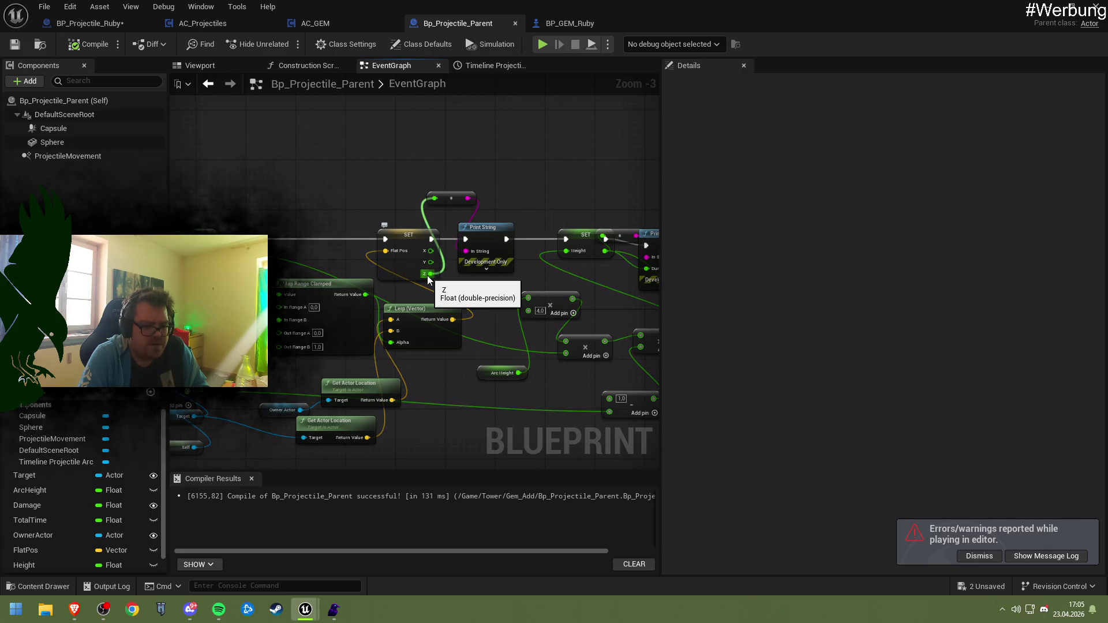
{"action": "left_click_drag", "start_coordinate": [427, 300], "coordinate": [442, 298]}
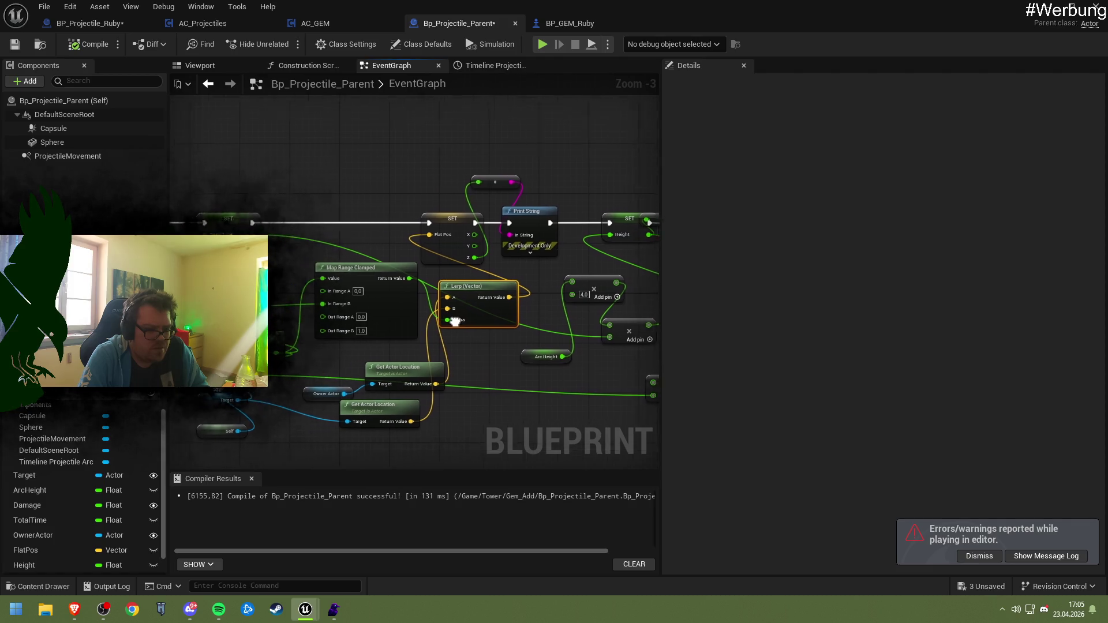
{"action": "mouse_move", "coordinate": [223, 401]}
{"action": "left_mouse_down"}
{"action": "mouse_move", "coordinate": [322, 427]}
{"action": "mouse_move", "coordinate": [281, 422]}
{"action": "mouse_move", "coordinate": [420, 354]}
{"action": "mouse_move", "coordinate": [324, 373]}
{"action": "mouse_move", "coordinate": [275, 362]}
{"action": "mouse_move", "coordinate": [317, 379]}
{"action": "left_mouse_up"}
{"action": "left_click_drag", "start_coordinate": [393, 382], "coordinate": [321, 354]}
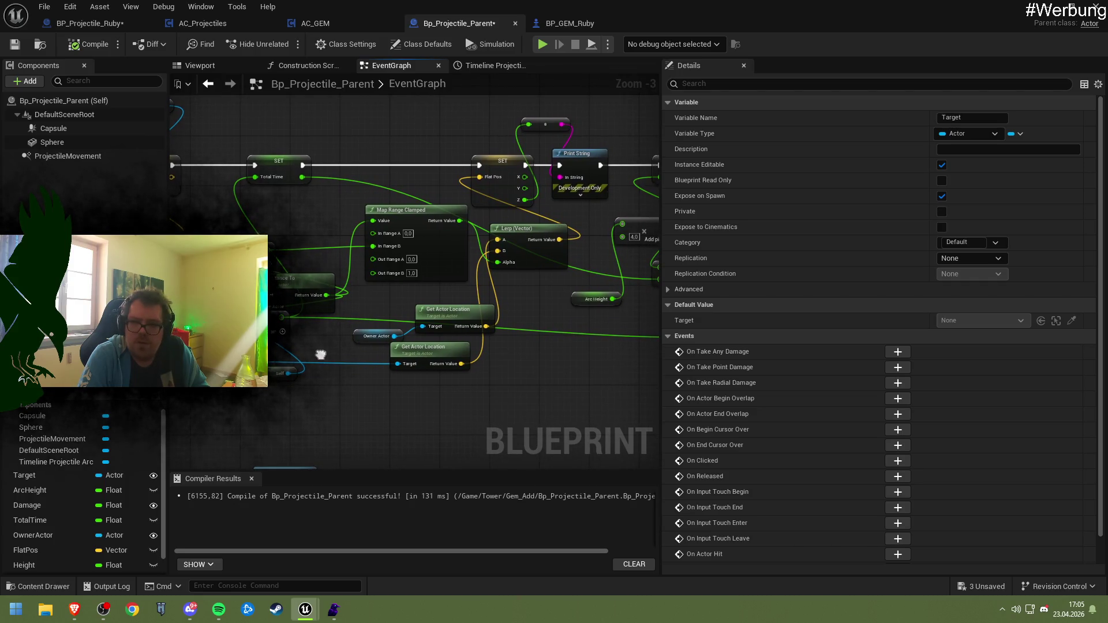
{"action": "left_click_drag", "start_coordinate": [321, 354], "coordinate": [321, 354]}
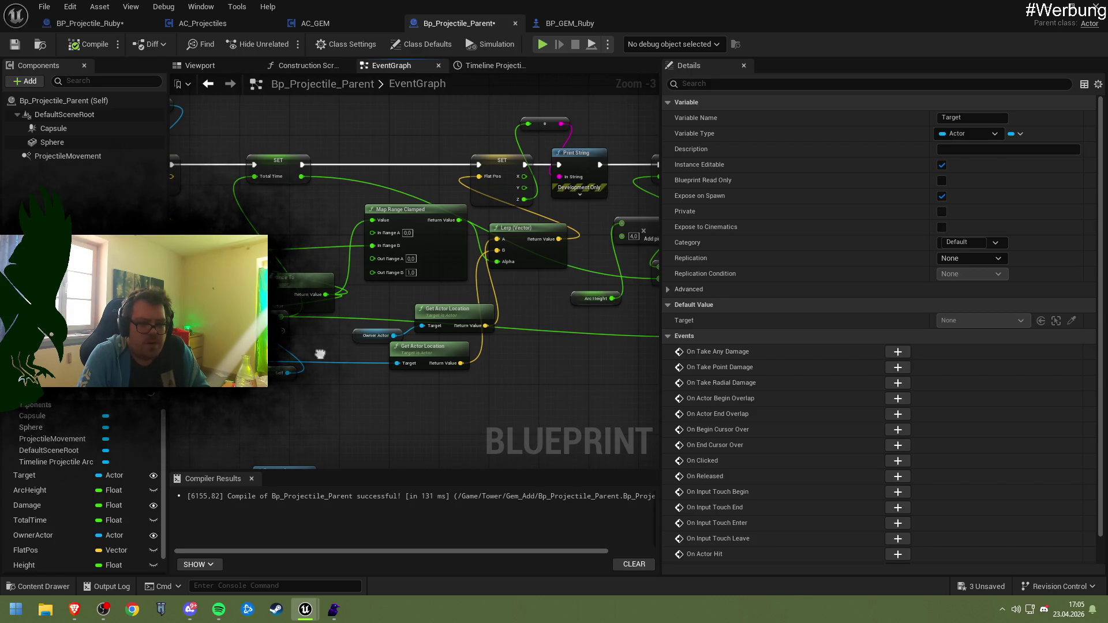
{"action": "left_click_drag", "start_coordinate": [320, 354], "coordinate": [404, 367]}
{"action": "mouse_move", "coordinate": [275, 139]}
{"action": "left_mouse_down"}
{"action": "mouse_move", "coordinate": [660, 428]}
{"action": "mouse_move", "coordinate": [583, 435]}
{"action": "mouse_move", "coordinate": [631, 427]}
{"action": "mouse_move", "coordinate": [173, 369]}
{"action": "mouse_move", "coordinate": [666, 396]}
{"action": "mouse_move", "coordinate": [871, 433]}
{"action": "mouse_move", "coordinate": [748, 430]}
{"action": "mouse_move", "coordinate": [369, 362]}
{"action": "left_mouse_up"}
{"action": "scroll", "coordinate": [381, 369], "scroll_direction": "down", "scroll_amount": 3}
{"action": "scroll", "coordinate": [485, 365], "scroll_direction": "up", "scroll_amount": 3}
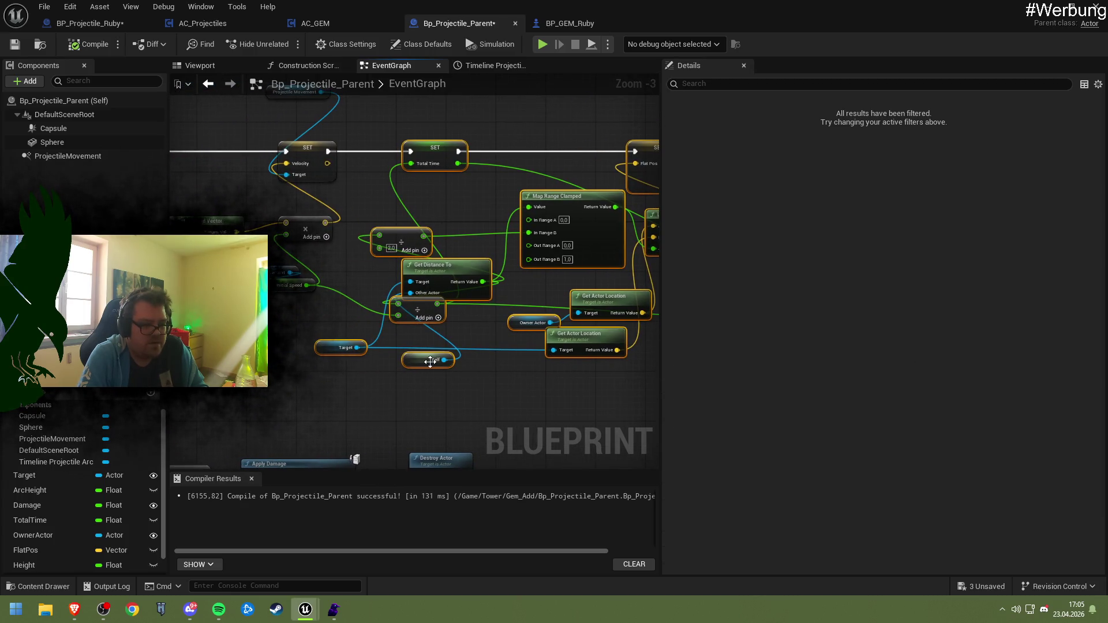
{"action": "mouse_move", "coordinate": [494, 359]}
{"action": "left_mouse_down"}
{"action": "mouse_move", "coordinate": [402, 355]}
{"action": "mouse_move", "coordinate": [481, 372]}
{"action": "mouse_move", "coordinate": [317, 359]}
{"action": "mouse_move", "coordinate": [312, 369]}
{"action": "mouse_move", "coordinate": [217, 373]}
{"action": "left_mouse_up"}
{"action": "mouse_move", "coordinate": [322, 364]}
{"action": "left_mouse_down"}
{"action": "mouse_move", "coordinate": [507, 352]}
{"action": "mouse_move", "coordinate": [514, 381]}
{"action": "mouse_move", "coordinate": [598, 378]}
{"action": "mouse_move", "coordinate": [576, 386]}
{"action": "left_mouse_up"}
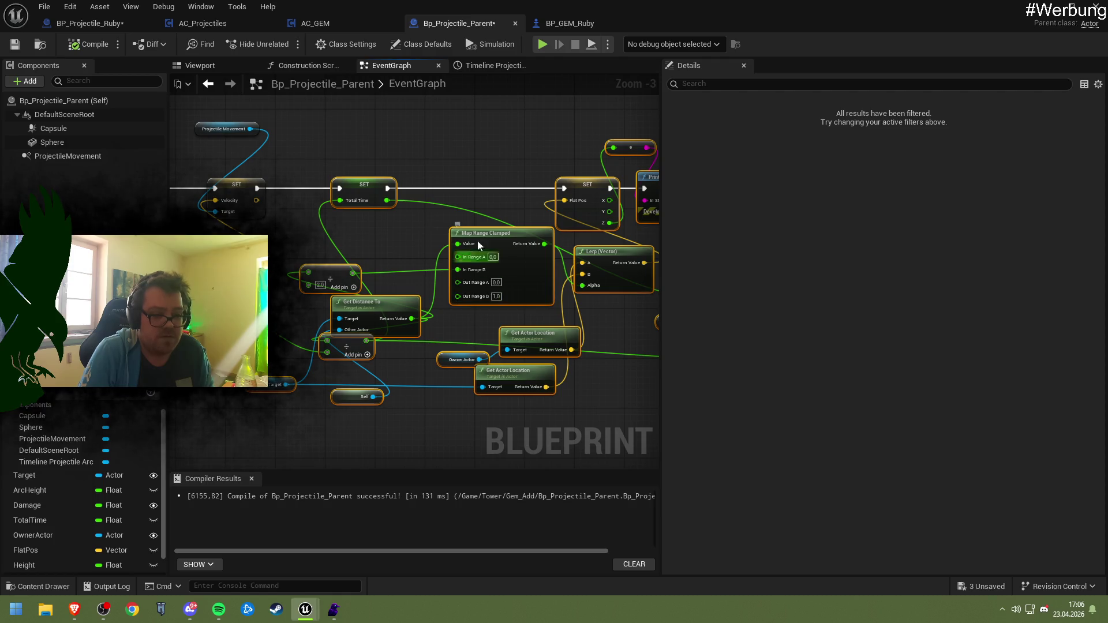
{"action": "mouse_move", "coordinate": [557, 314]}
{"action": "left_mouse_down"}
{"action": "mouse_move", "coordinate": [423, 316]}
{"action": "mouse_move", "coordinate": [246, 177]}
{"action": "left_mouse_up"}
{"action": "scroll", "coordinate": [560, 381], "scroll_direction": "down", "scroll_amount": 2}
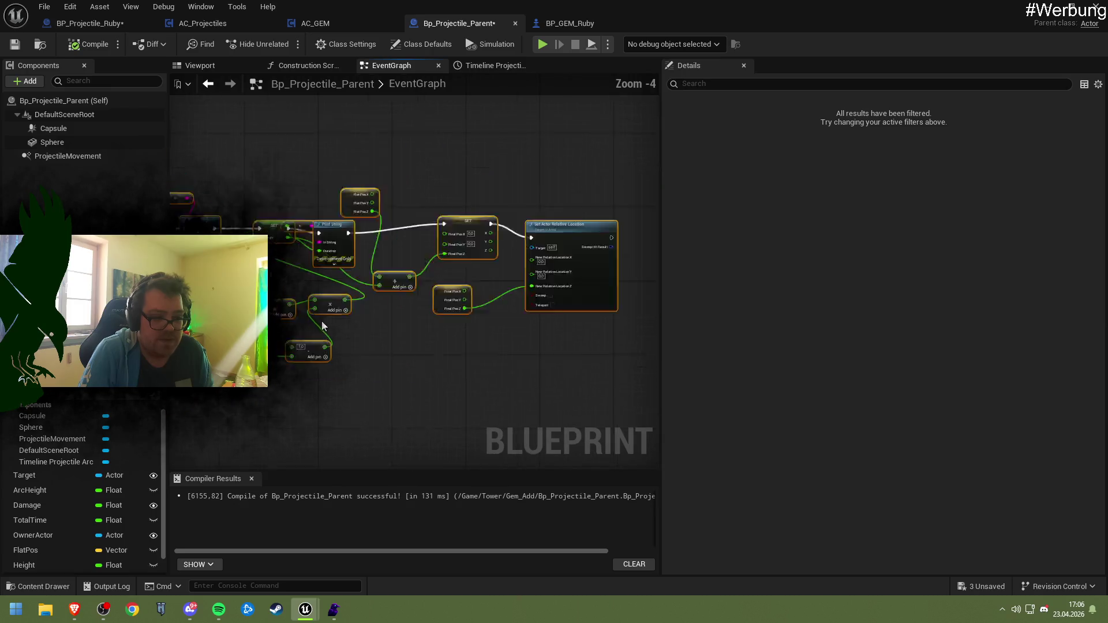
{"action": "mouse_move", "coordinate": [573, 333]}
{"action": "left_mouse_down"}
{"action": "mouse_move", "coordinate": [440, 375]}
{"action": "mouse_move", "coordinate": [532, 284]}
{"action": "mouse_move", "coordinate": [525, 353]}
{"action": "left_mouse_up"}
{"action": "mouse_move", "coordinate": [424, 376]}
{"action": "left_mouse_down"}
{"action": "mouse_move", "coordinate": [478, 292]}
{"action": "mouse_move", "coordinate": [471, 358]}
{"action": "left_mouse_up"}
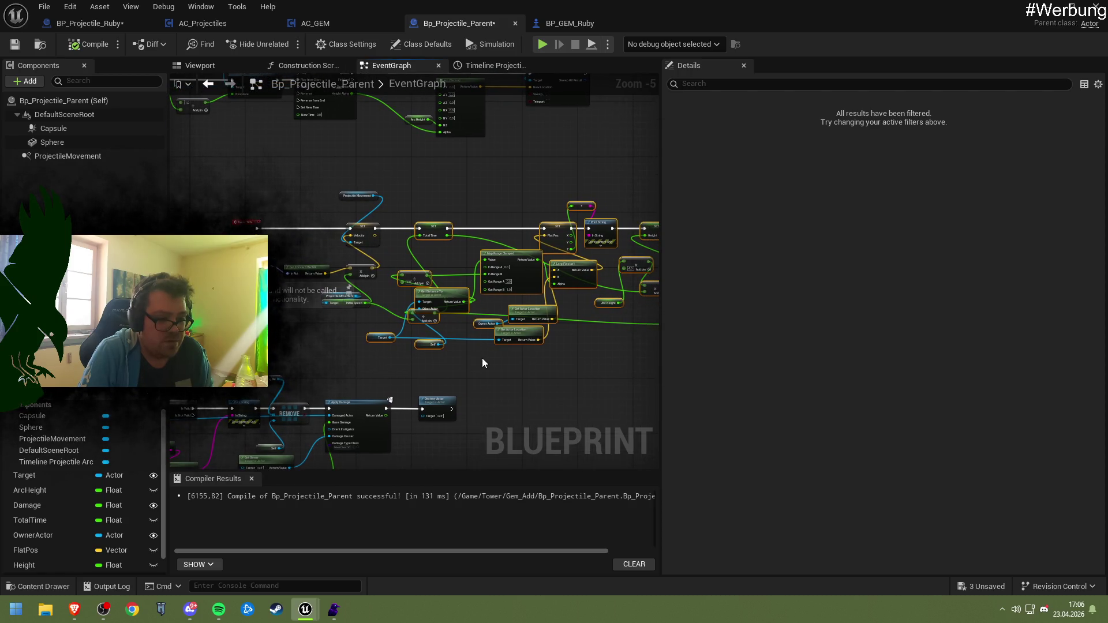
{"action": "scroll", "coordinate": [483, 358], "scroll_direction": "up", "scroll_amount": 4}
{"action": "mouse_move", "coordinate": [403, 188]}
{"action": "left_mouse_down"}
{"action": "mouse_move", "coordinate": [411, 196]}
{"action": "mouse_move", "coordinate": [409, 181]}
{"action": "left_mouse_up"}
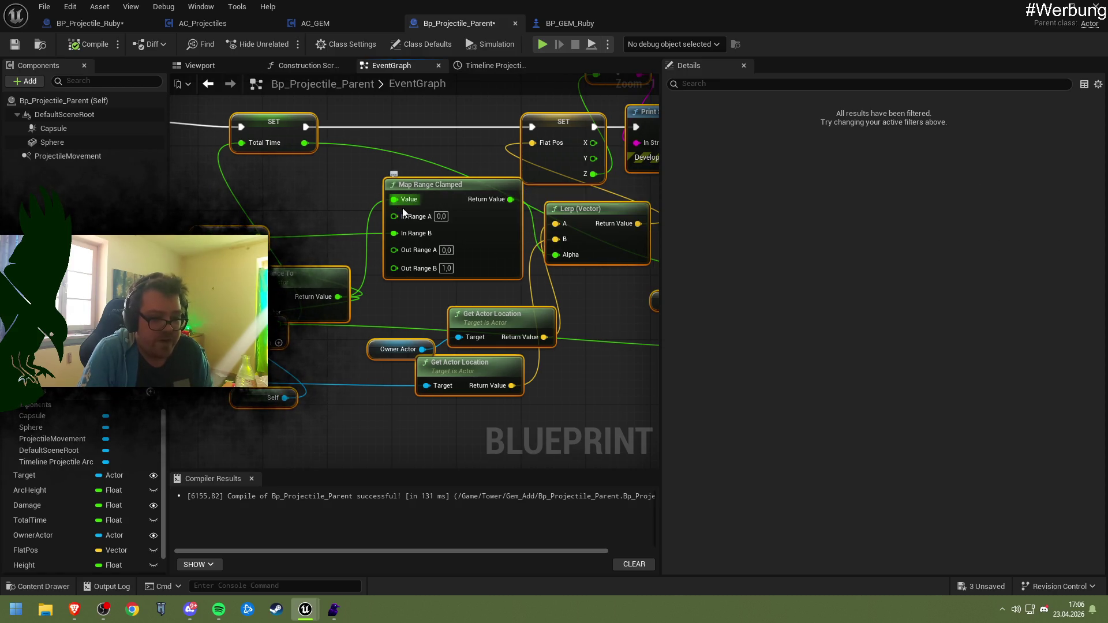
{"action": "mouse_move", "coordinate": [353, 272]}
{"action": "left_mouse_down"}
{"action": "mouse_move", "coordinate": [463, 256]}
{"action": "mouse_move", "coordinate": [485, 275]}
{"action": "mouse_move", "coordinate": [362, 250]}
{"action": "mouse_move", "coordinate": [395, 248]}
{"action": "mouse_move", "coordinate": [611, 349]}
{"action": "left_mouse_up"}
{"action": "left_click", "coordinate": [92, 48]}
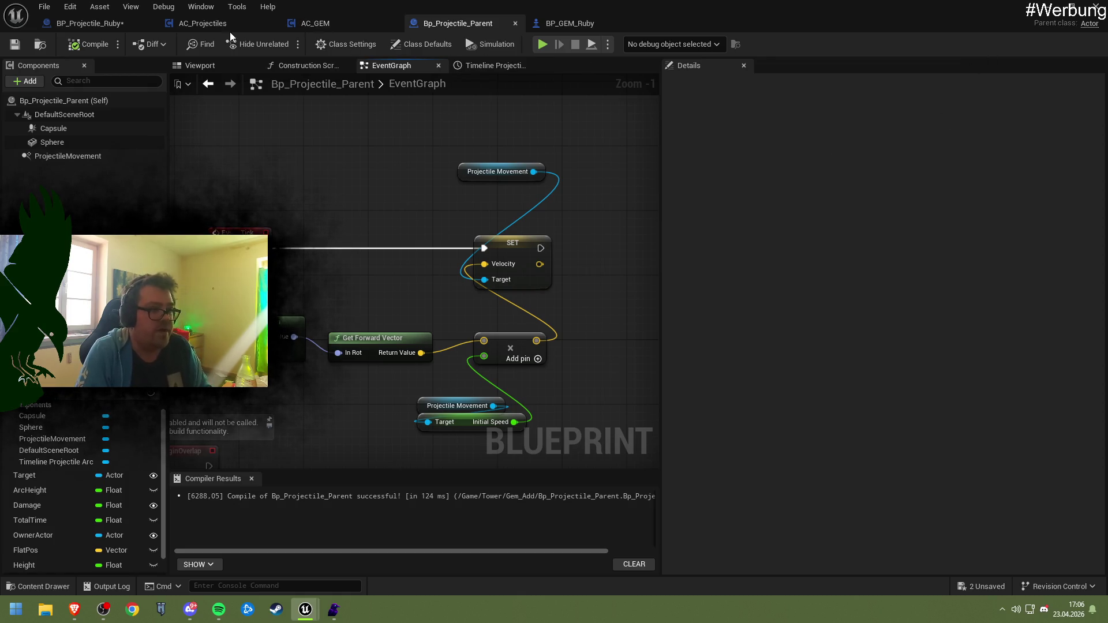
- Save BP_Projectile_Ruby, then go back to the level editor and close the Message Log
{"action": "left_click", "coordinate": [90, 26]}
{"action": "left_click", "coordinate": [15, 44]}
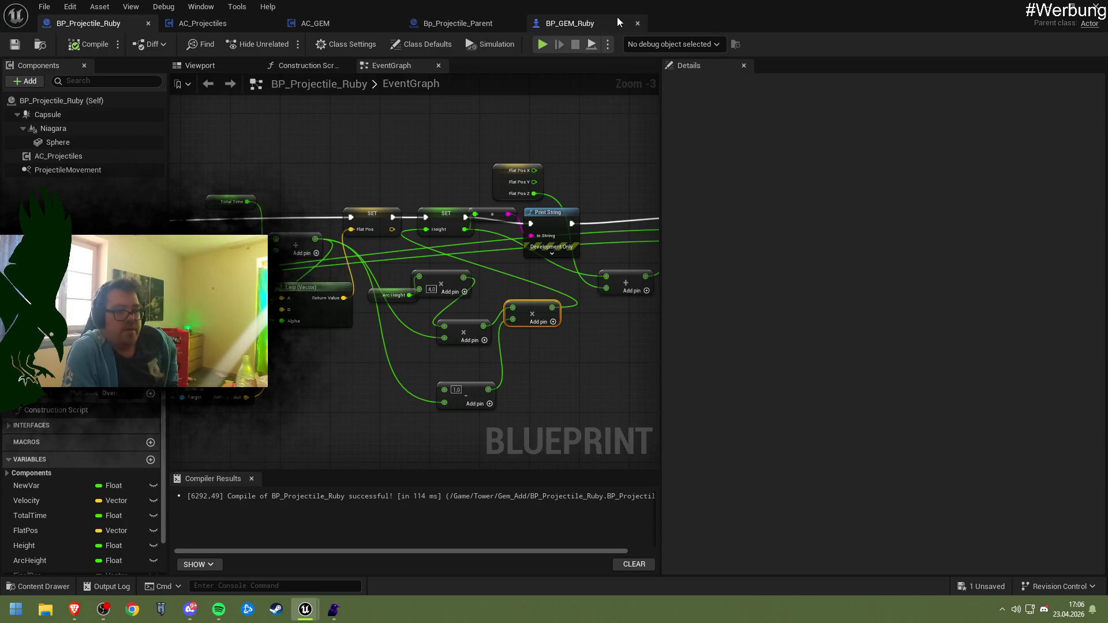
{"action": "left_click", "coordinate": [1054, 7]}
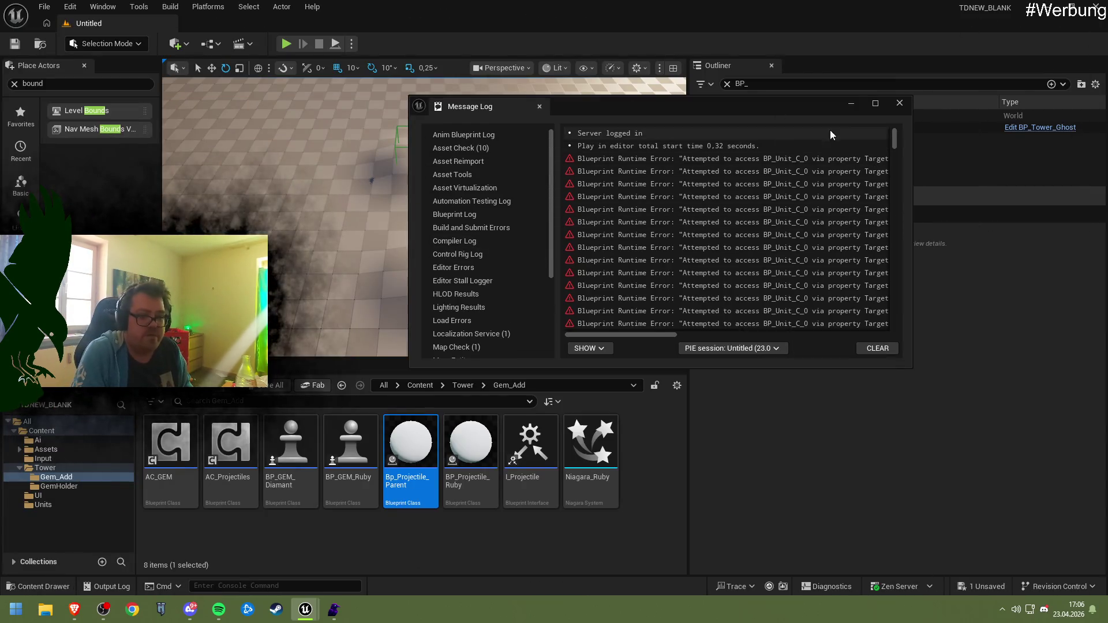
{"action": "left_click", "coordinate": [899, 105]}
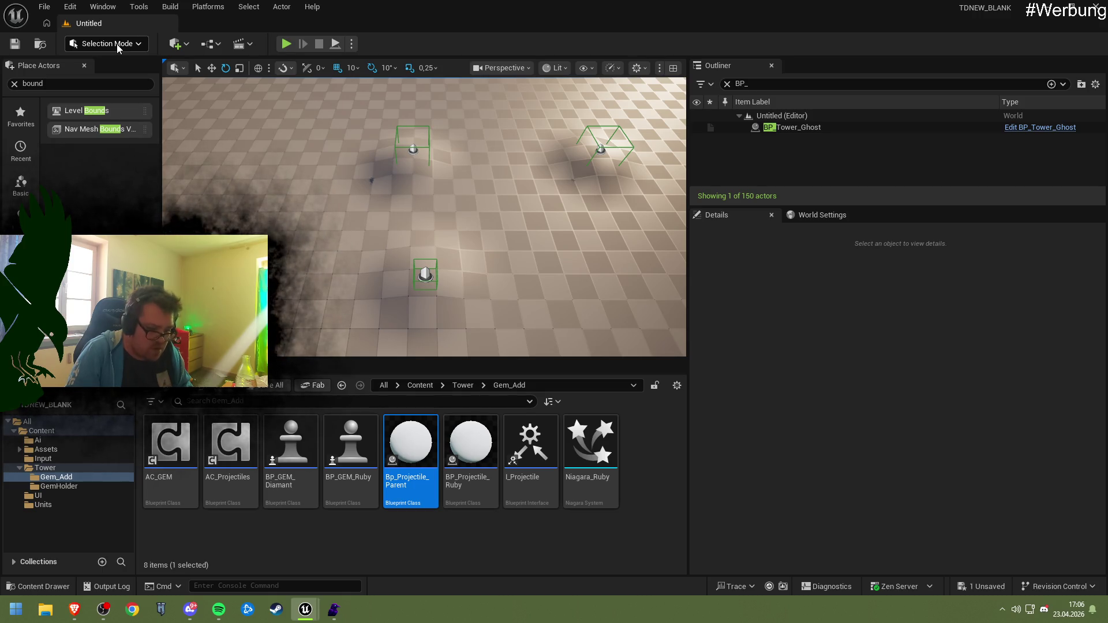
- Open BP_Projectile_Ruby, wire Event Tick's execution into the tick logic, then compile and save
{"action": "left_click", "coordinate": [230, 445]}
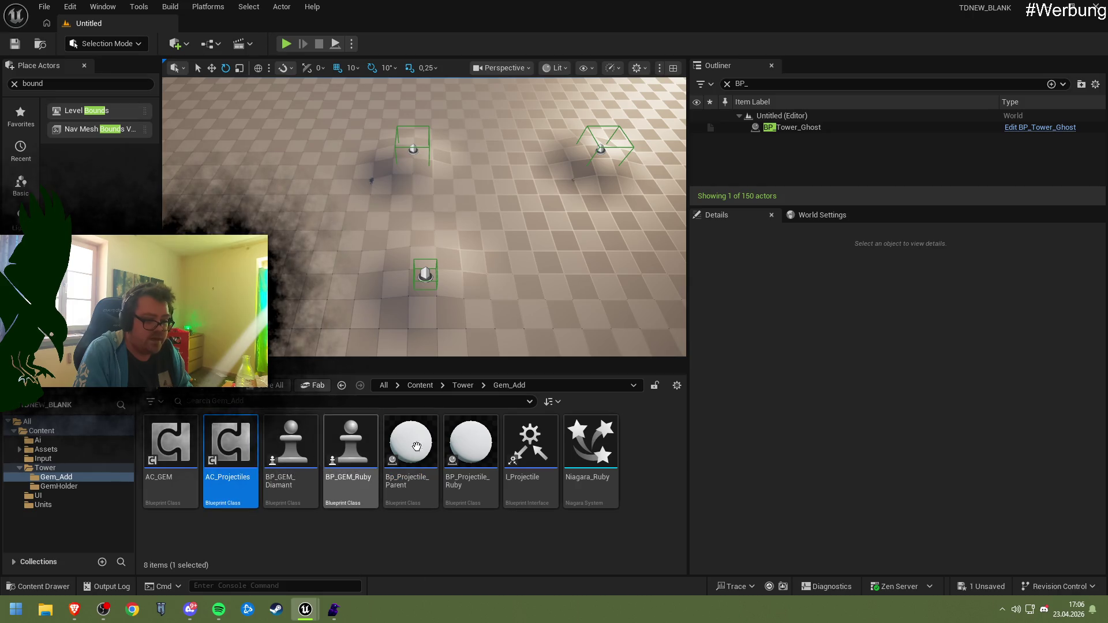
{"action": "double_click", "coordinate": [470, 445]}
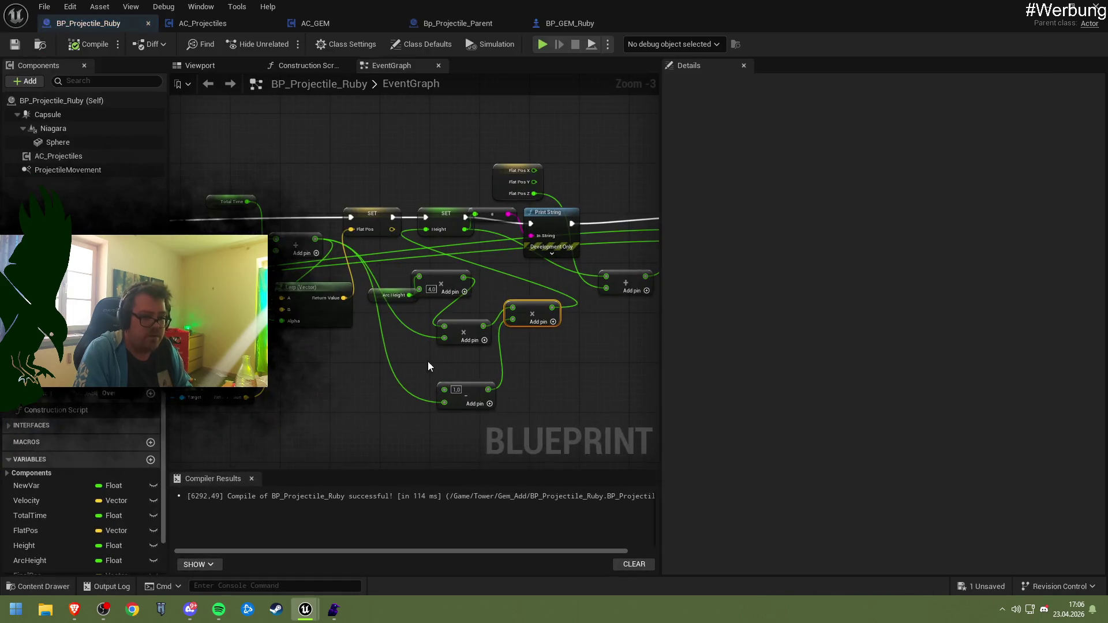
{"action": "mouse_move", "coordinate": [597, 331]}
{"action": "left_mouse_down"}
{"action": "mouse_move", "coordinate": [635, 317]}
{"action": "mouse_move", "coordinate": [363, 291]}
{"action": "left_mouse_up"}
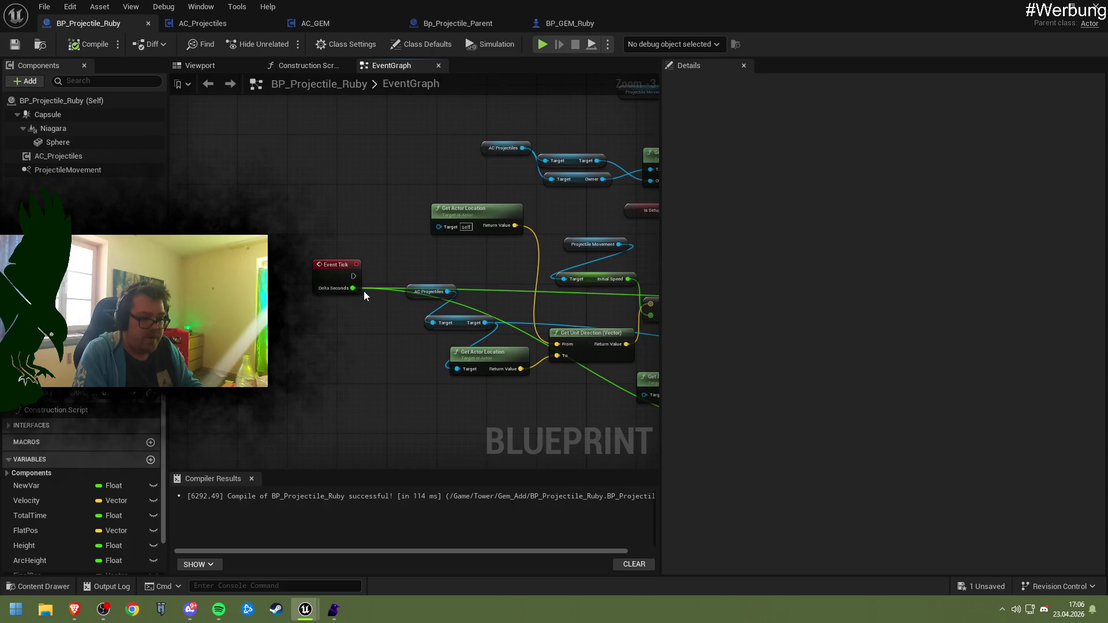
{"action": "mouse_move", "coordinate": [920, 301]}
{"action": "left_mouse_down"}
{"action": "mouse_move", "coordinate": [497, 291]}
{"action": "mouse_move", "coordinate": [372, 268]}
{"action": "mouse_move", "coordinate": [387, 255]}
{"action": "mouse_move", "coordinate": [330, 253]}
{"action": "left_mouse_up"}
{"action": "left_click", "coordinate": [84, 37]}
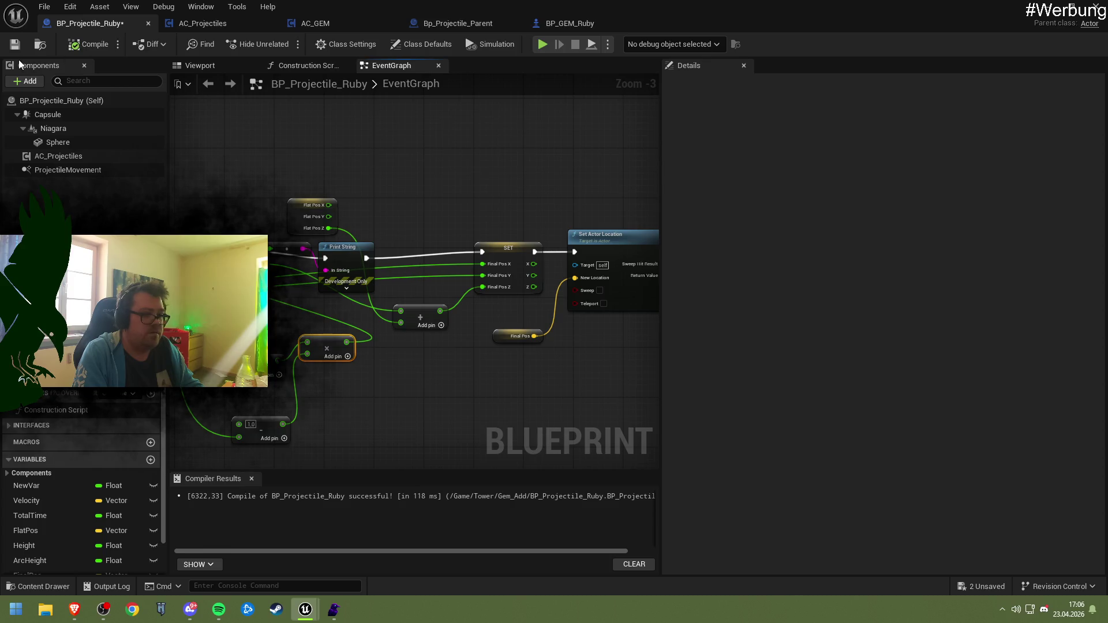
{"action": "left_click", "coordinate": [15, 45]}
- Check the BP_ projectile classes offered by BP_GEM_Ruby's AC_GEM Projectile dropdown
{"action": "left_click", "coordinate": [456, 23]}
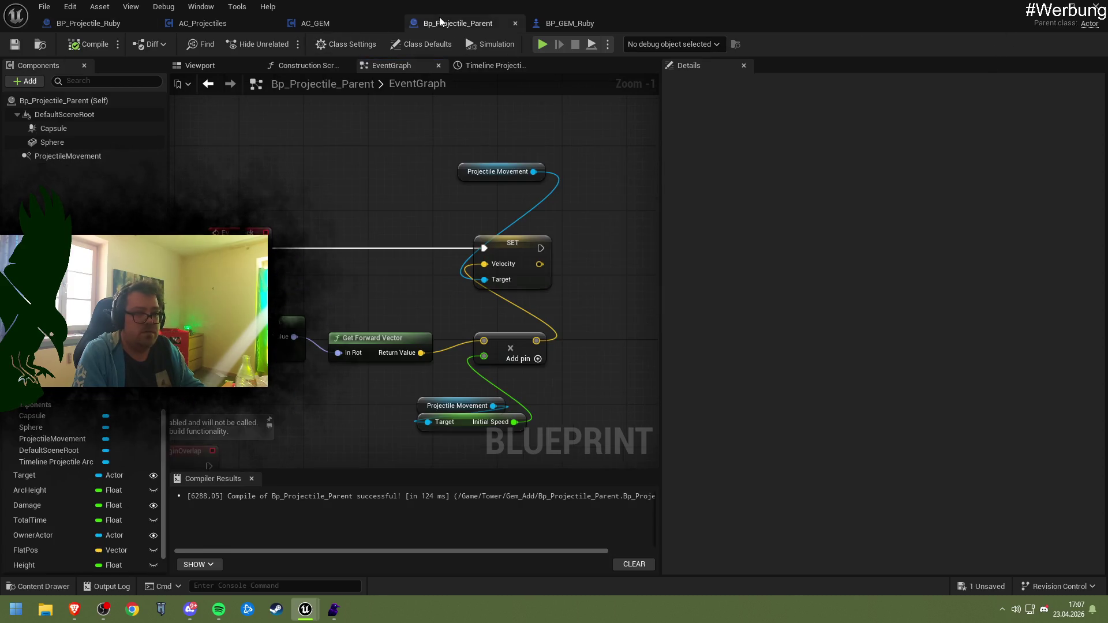
{"action": "left_click", "coordinate": [553, 22]}
{"action": "left_click", "coordinate": [973, 229]}
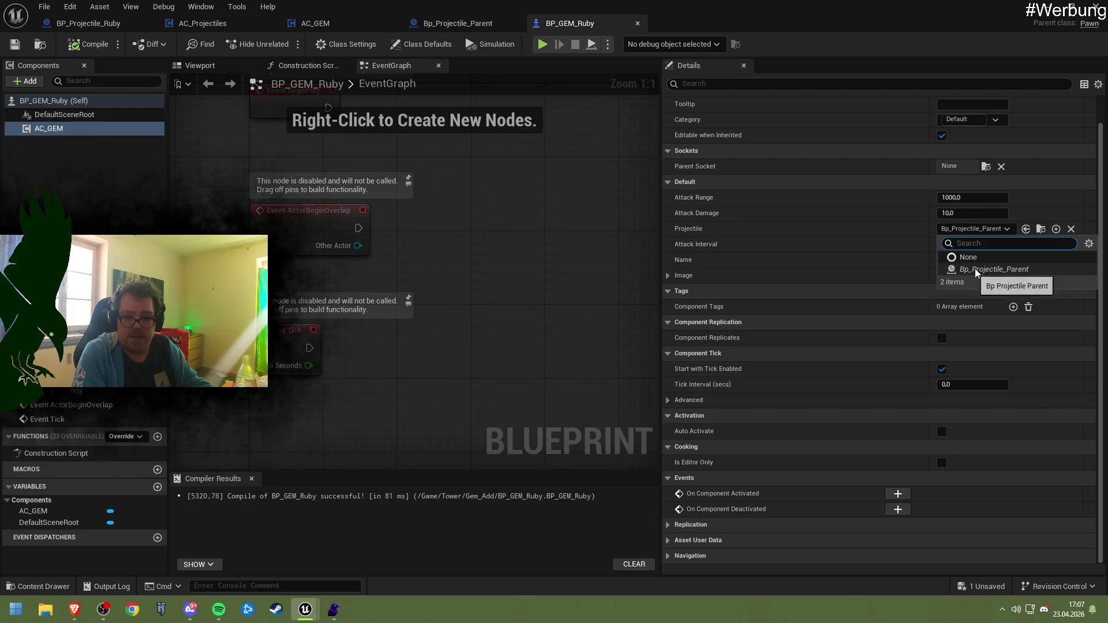
{"action": "type", "text": "BP_"}
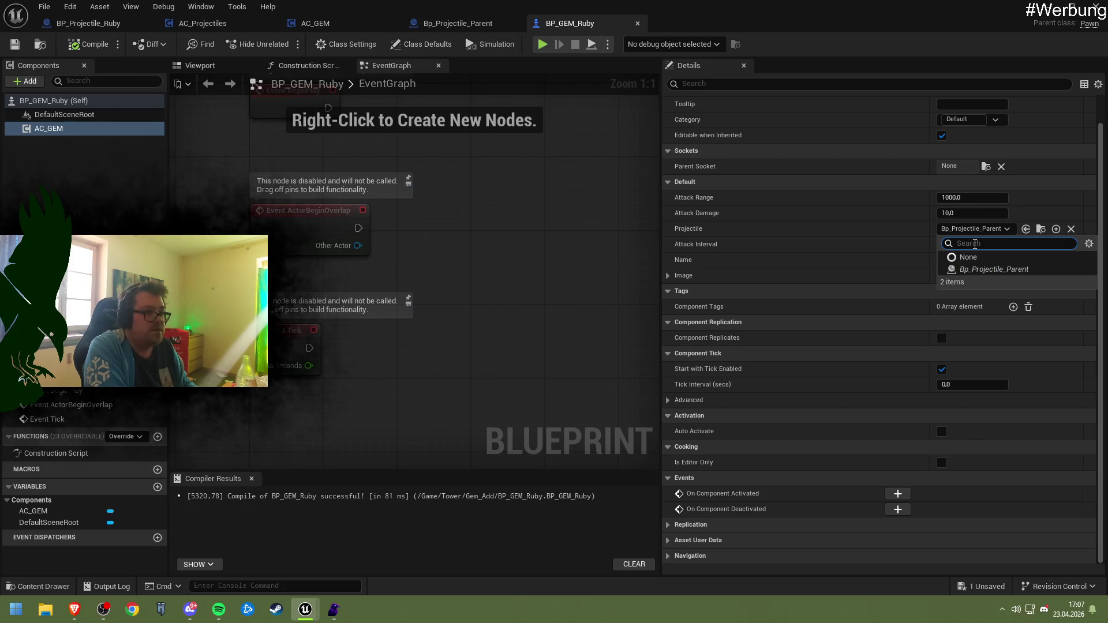
{"action": "left_click", "coordinate": [866, 238]}
{"action": "left_click", "coordinate": [975, 229]}
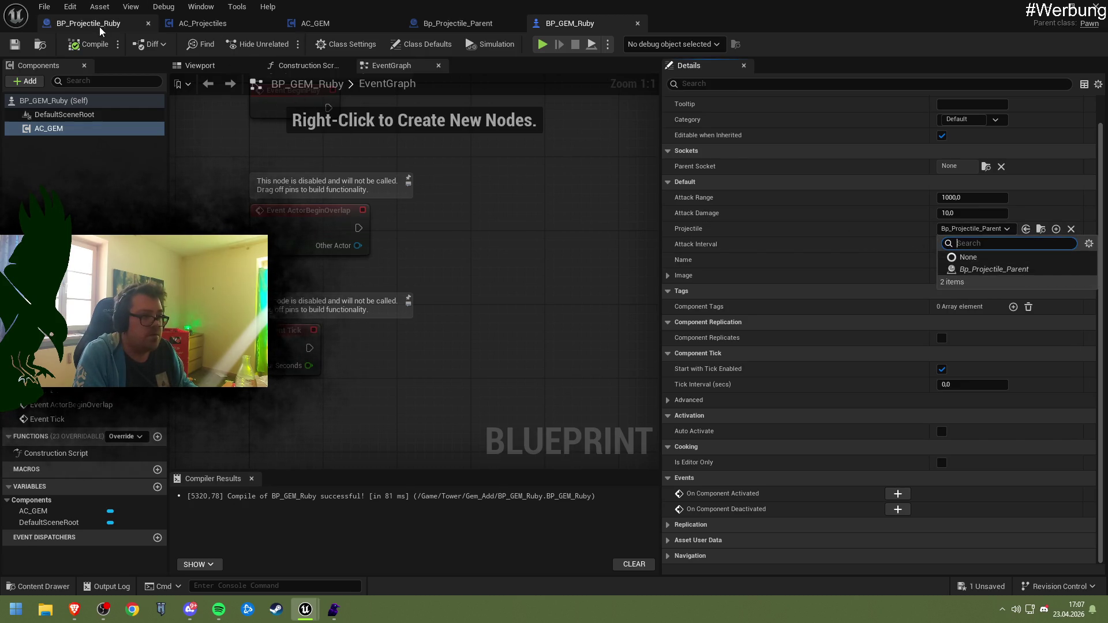
{"action": "left_click", "coordinate": [99, 23]}
{"action": "left_click", "coordinate": [14, 43]}
{"action": "left_click", "coordinate": [550, 25]}
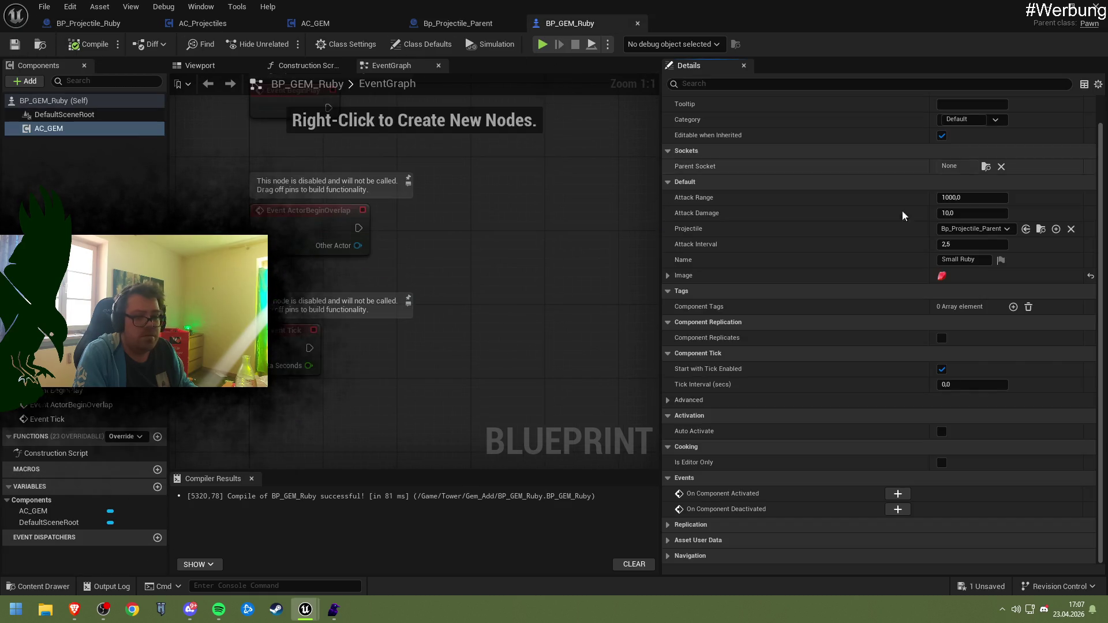
{"action": "left_click", "coordinate": [974, 229]}
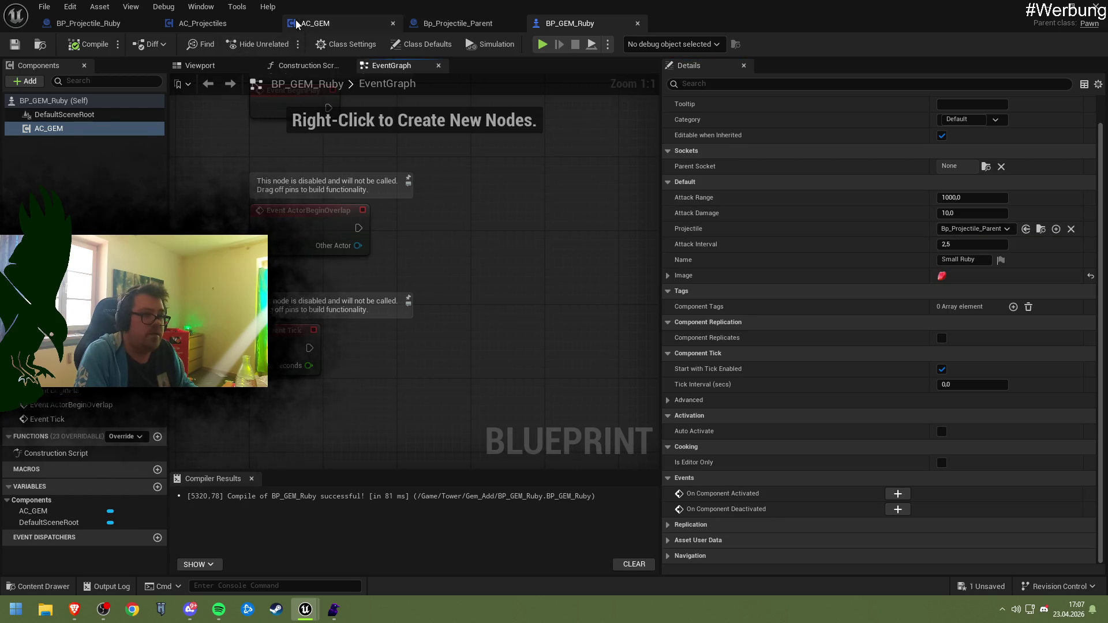
- Change AC_GEM's Projectile variable type to Actor Object Reference and compile AC_GEM
{"action": "left_click", "coordinate": [323, 23]}
{"action": "mouse_move", "coordinate": [362, 178]}
{"action": "left_mouse_down"}
{"action": "mouse_move", "coordinate": [460, 111]}
{"action": "mouse_move", "coordinate": [456, 185]}
{"action": "mouse_move", "coordinate": [393, 184]}
{"action": "left_mouse_up"}
{"action": "left_click", "coordinate": [951, 133]}
{"action": "left_click", "coordinate": [951, 135]}
{"action": "left_click", "coordinate": [951, 134]}
{"action": "type", "text": "Actor"}
{"action": "mouse_move", "coordinate": [961, 268]}
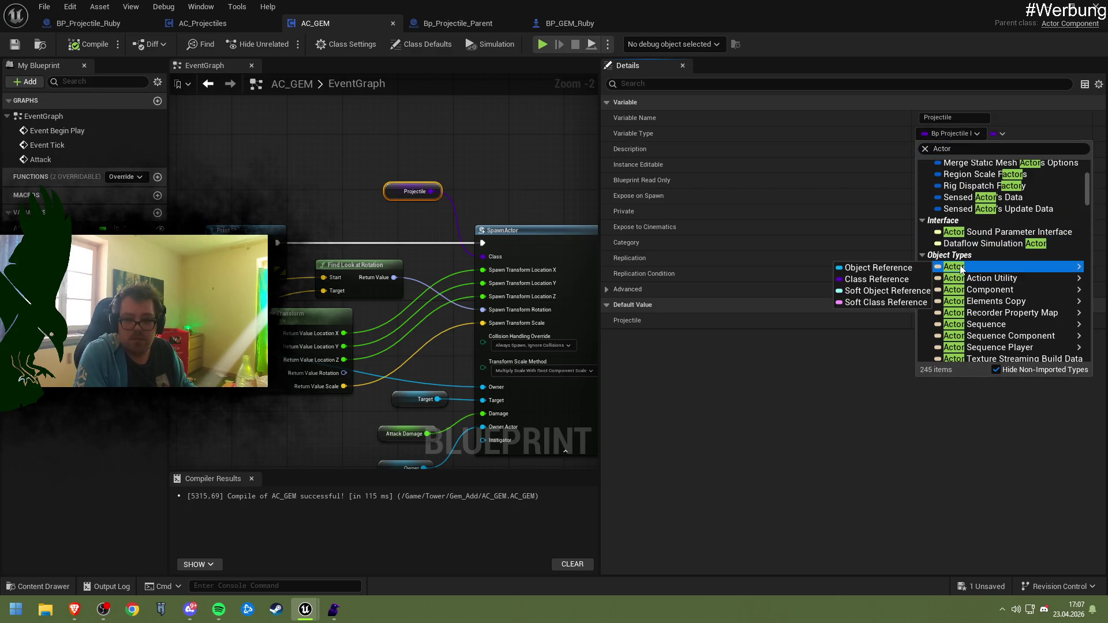
{"action": "left_click", "coordinate": [878, 268]}
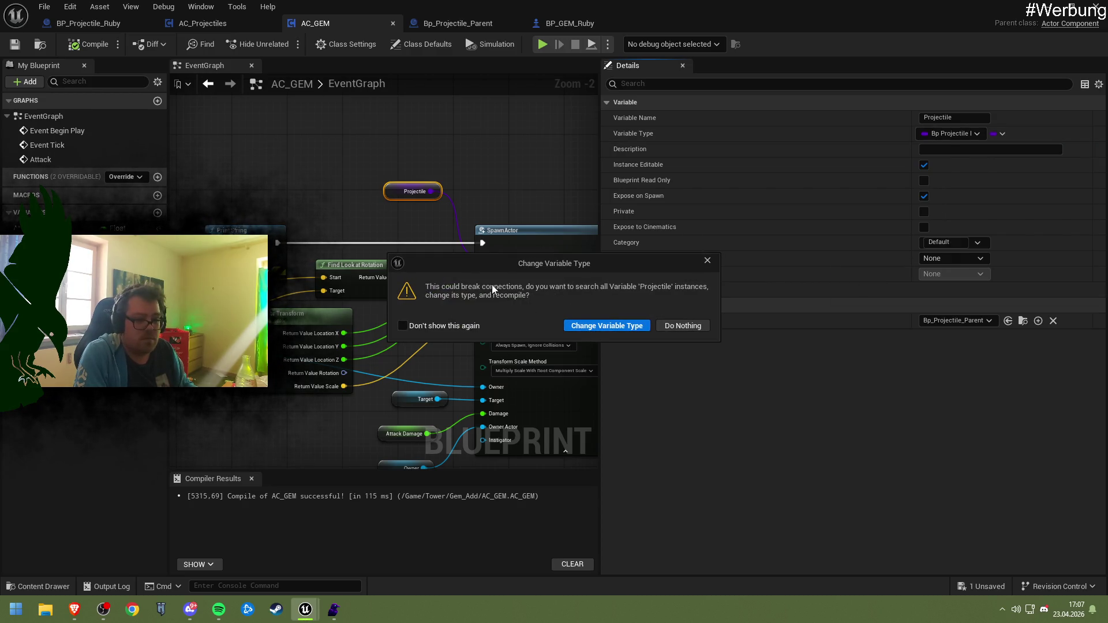
{"action": "left_click", "coordinate": [606, 325]}
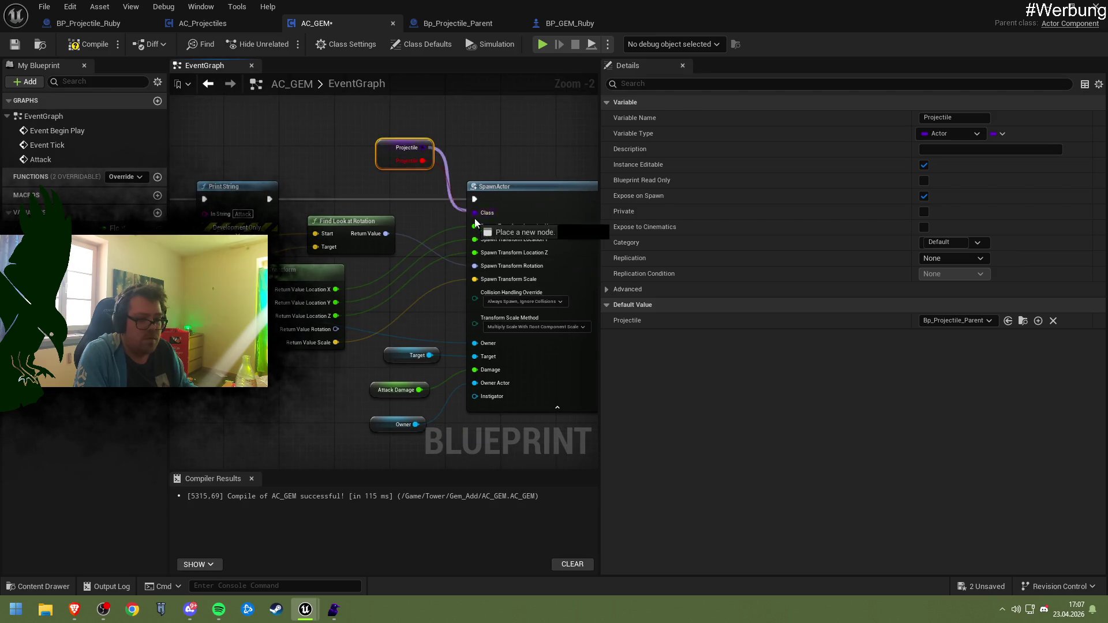
{"action": "left_click", "coordinate": [81, 44]}
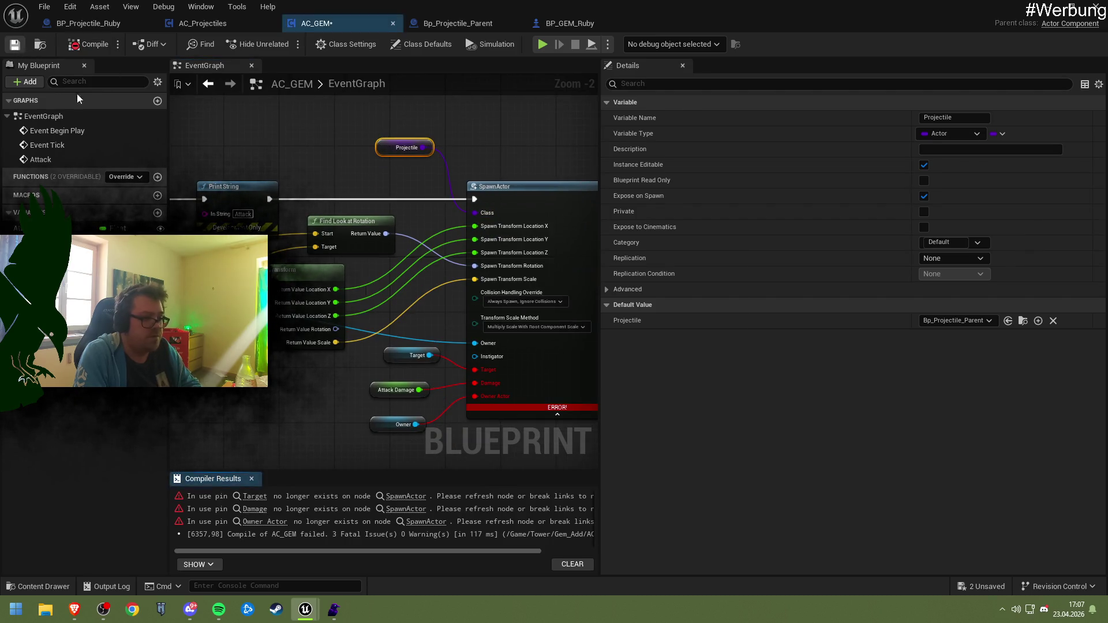